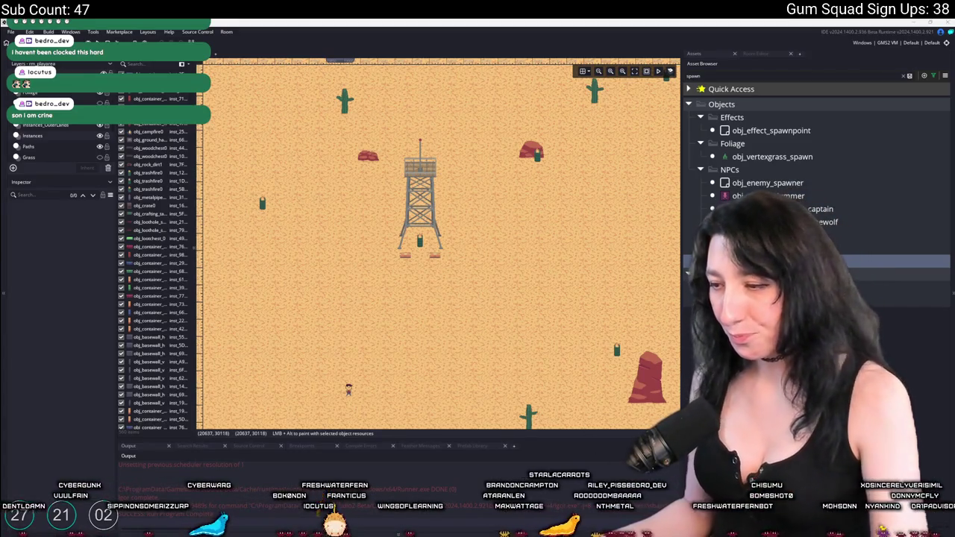
# Step: Switch to the Discord window showing the server's #memes channel
pyautogui.hotkey('alt', 'Tab')
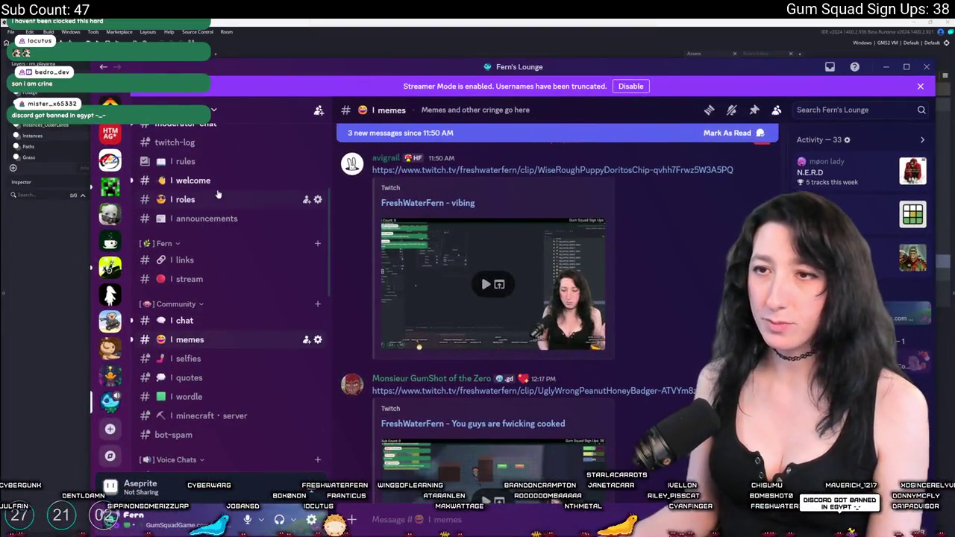
pyautogui.click(184, 199)
pyautogui.click(193, 181)
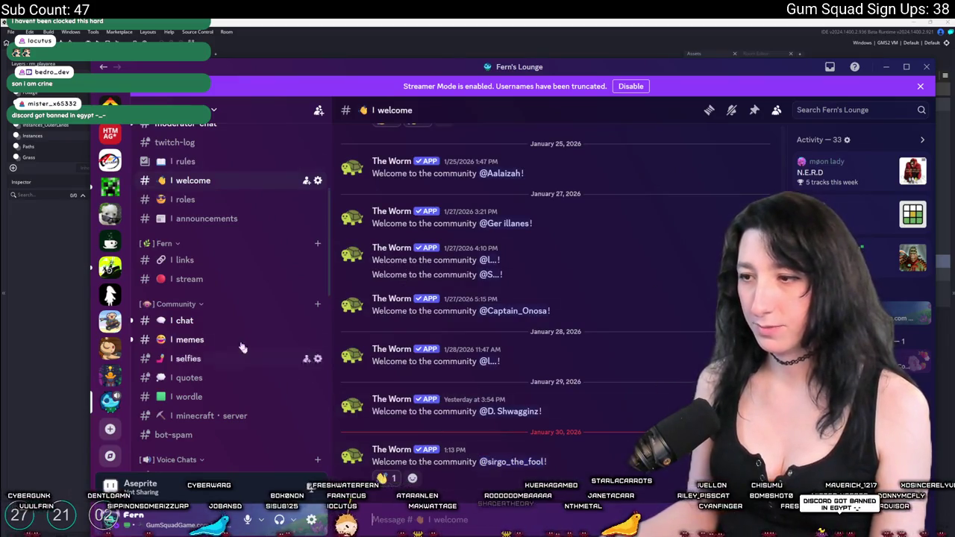
pyautogui.scroll(2, 216, 224)
pyautogui.click(200, 196)
pyautogui.hotkey('alt', 'Tab')
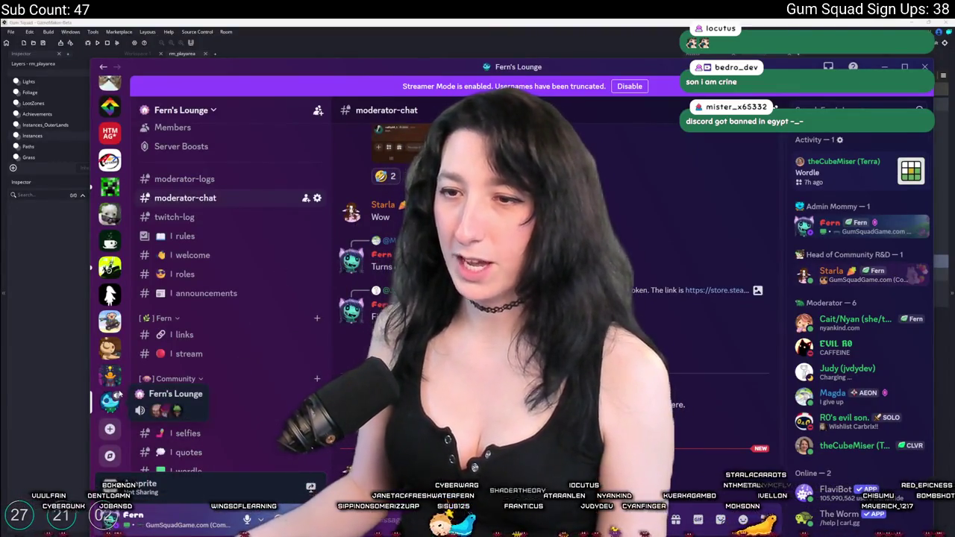
pyautogui.scroll(-5, 231, 299)
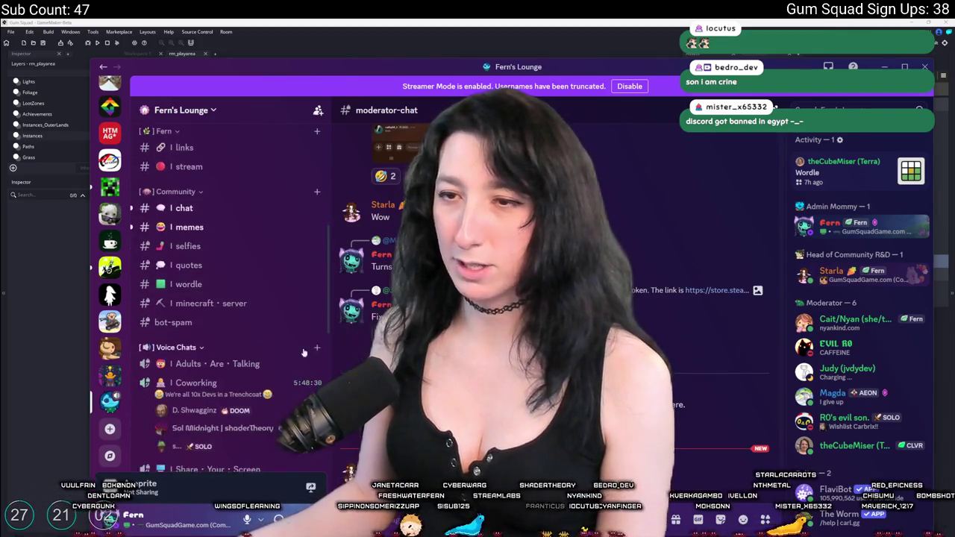
pyautogui.moveTo(461, 76)
pyautogui.mouseDown()
pyautogui.moveTo(0, 75)
pyautogui.moveTo(0, 115)
pyautogui.moveTo(244, 112)
pyautogui.moveTo(298, 53)
pyautogui.mouseUp()
pyautogui.scroll(3, 270, 323)
pyautogui.click(284, 156)
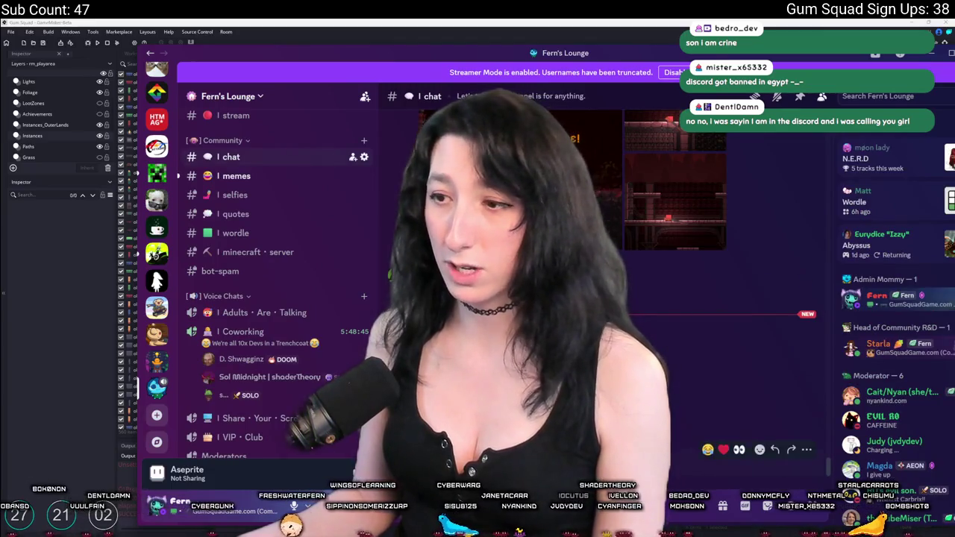
pyautogui.click(283, 176)
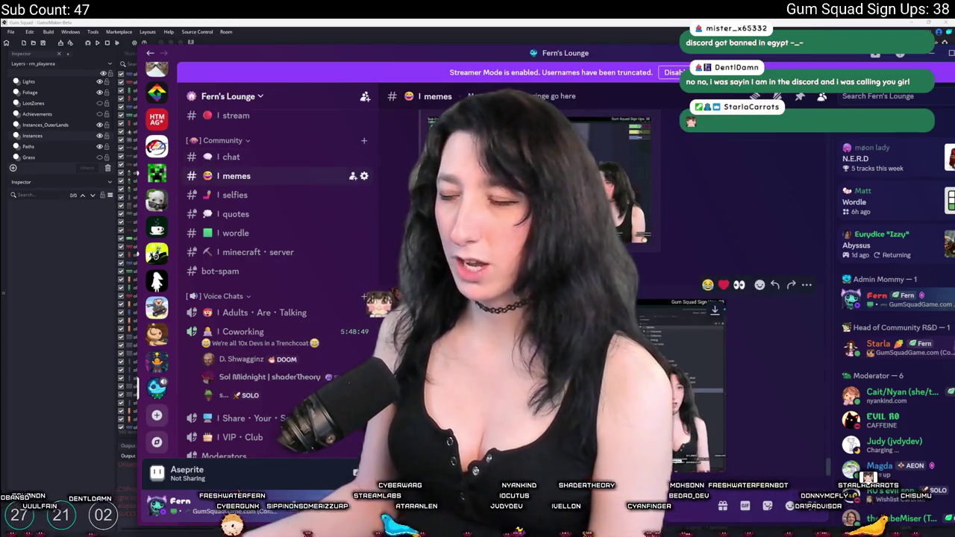
pyautogui.scroll(5, 706, 221)
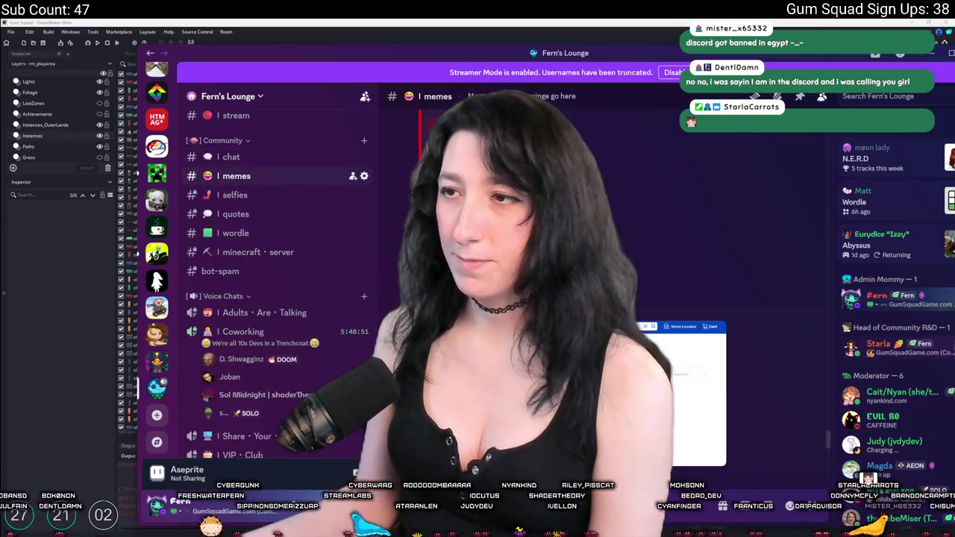
pyautogui.scroll(5, 705, 221)
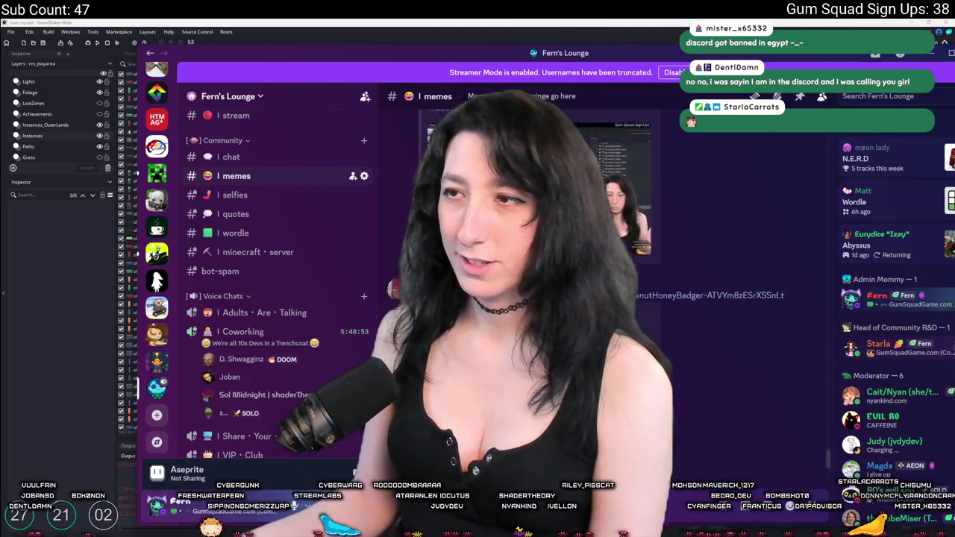
pyautogui.scroll(2, 706, 222)
pyautogui.click(694, 247)
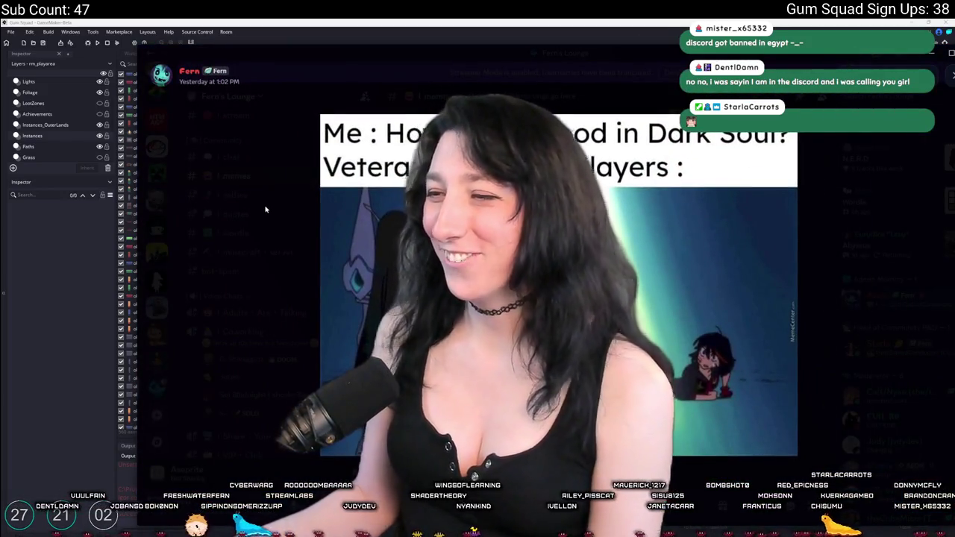
pyautogui.click(265, 209)
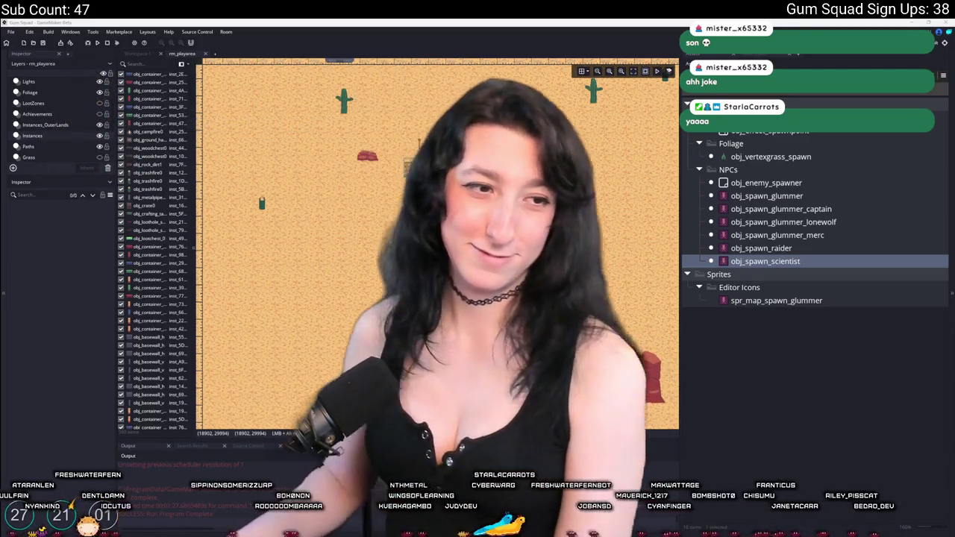
# Step: Return to the rm_playarea room editor showing the desert watchtower
pyautogui.scroll(2, 477, 260)
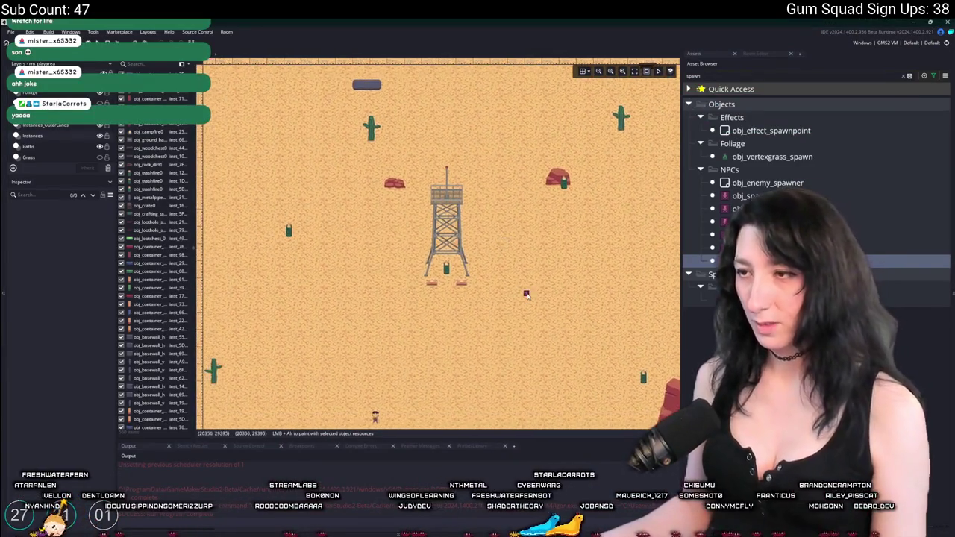
# Step: Place scientist spawn points near the tower, deleting a misplaced one and nudging another
pyautogui.keyDown('alt'); pyautogui.click(501, 279); pyautogui.keyUp('alt')
pyautogui.scroll(1, 410, 283)
pyautogui.keyDown('alt'); pyautogui.click(395, 270); pyautogui.keyUp('alt')
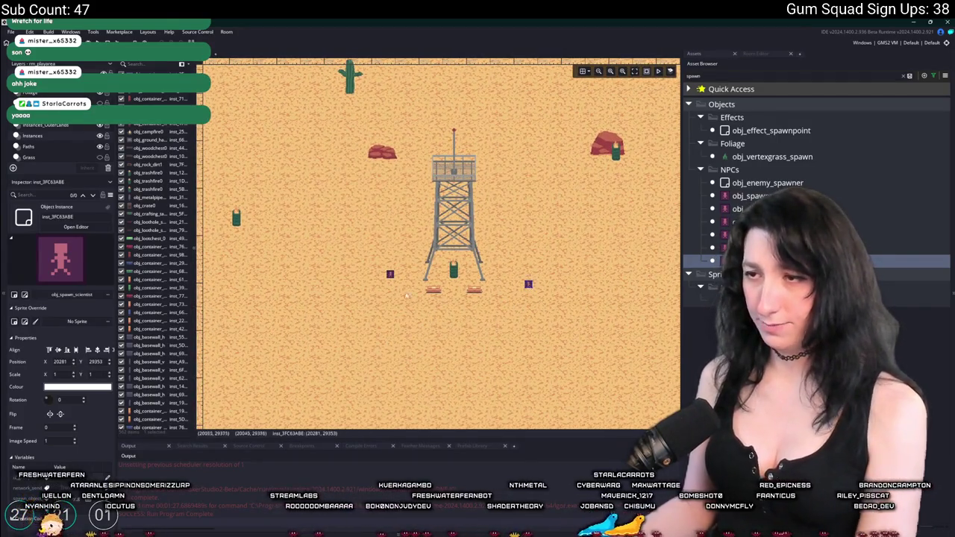
pyautogui.press('Delete')
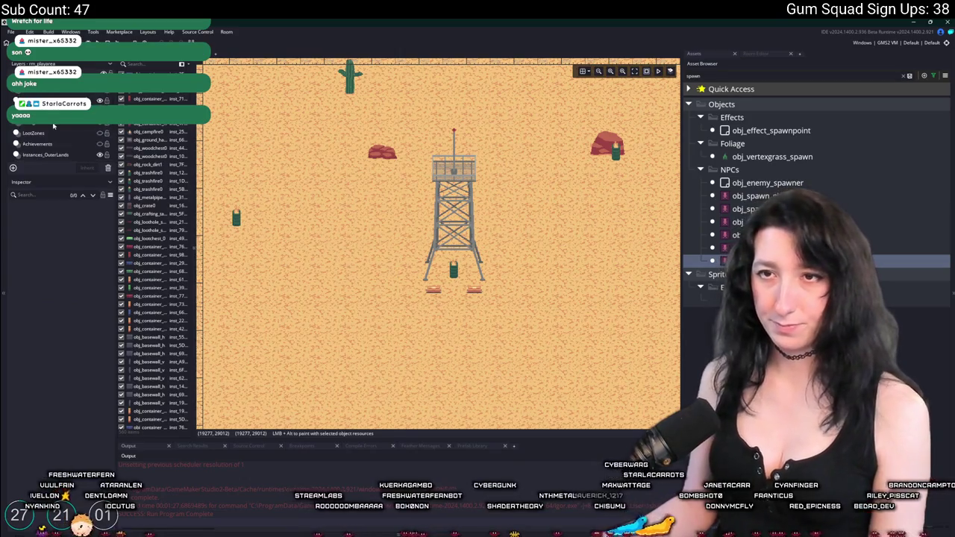
pyautogui.click(508, 260)
pyautogui.moveTo(507, 261); pyautogui.dragTo(522, 258)
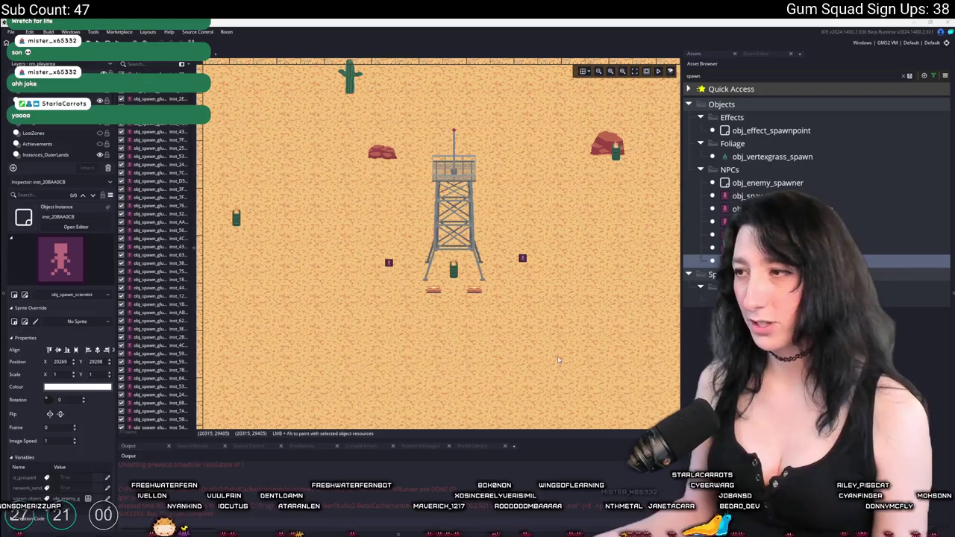
# Step: Place two glummer spawn points beside and below the watchtower
pyautogui.click(720, 247)
pyautogui.scroll(2, 386, 315)
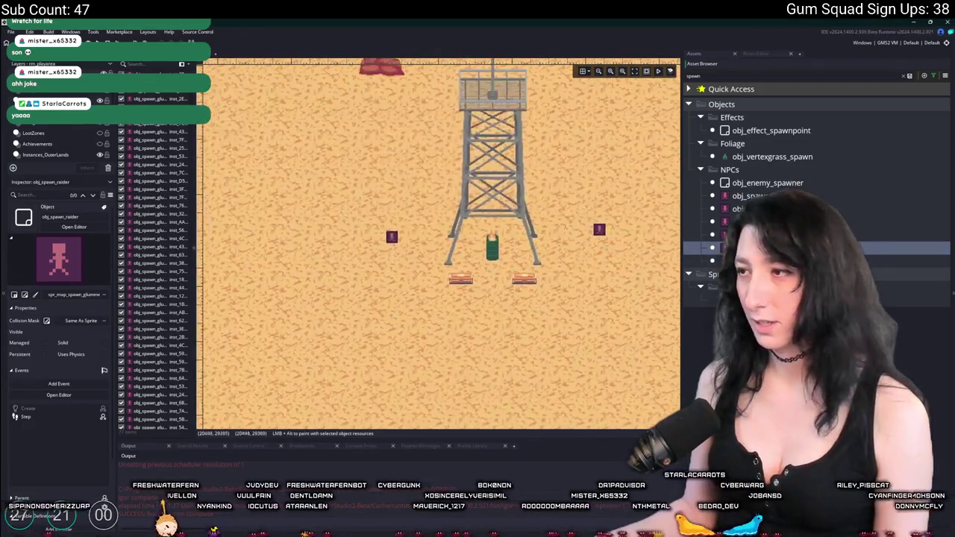
pyautogui.click(750, 195)
pyautogui.keyDown('alt'); pyautogui.click(349, 321); pyautogui.keyUp('alt')
pyautogui.keyDown('alt'); pyautogui.click(547, 315); pyautogui.keyUp('alt')
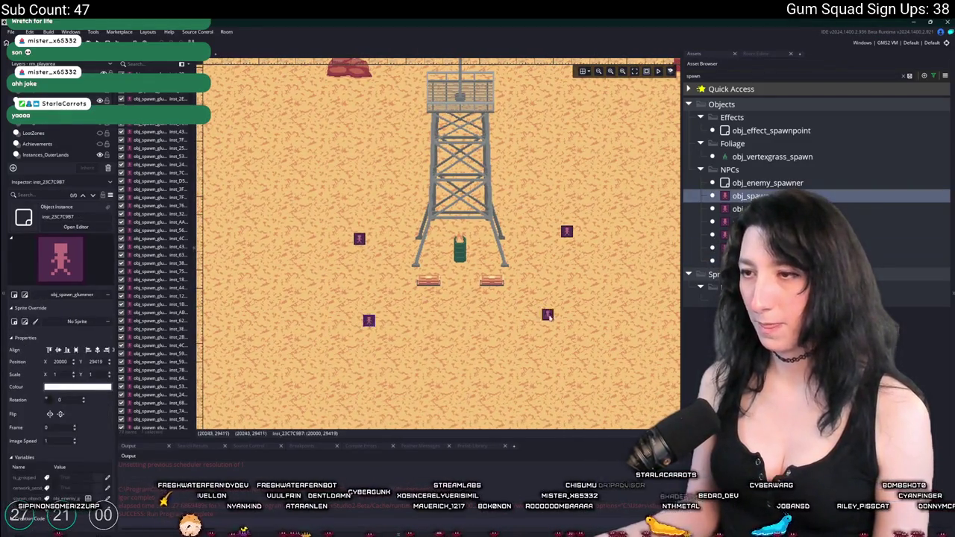
pyautogui.moveTo(547, 316); pyautogui.dragTo(571, 312)
# Step: Add glummer merc and captain spawn points around the tower, then select the Achievements layer
pyautogui.click(746, 209)
pyautogui.click(746, 222)
pyautogui.click(746, 234)
pyautogui.keyDown('alt'); pyautogui.click(483, 330); pyautogui.keyUp('alt')
pyautogui.moveTo(485, 334); pyautogui.dragTo(470, 333)
pyautogui.keyDown('alt'); pyautogui.click(502, 187); pyautogui.keyUp('alt')
pyautogui.scroll(-1, 506, 209)
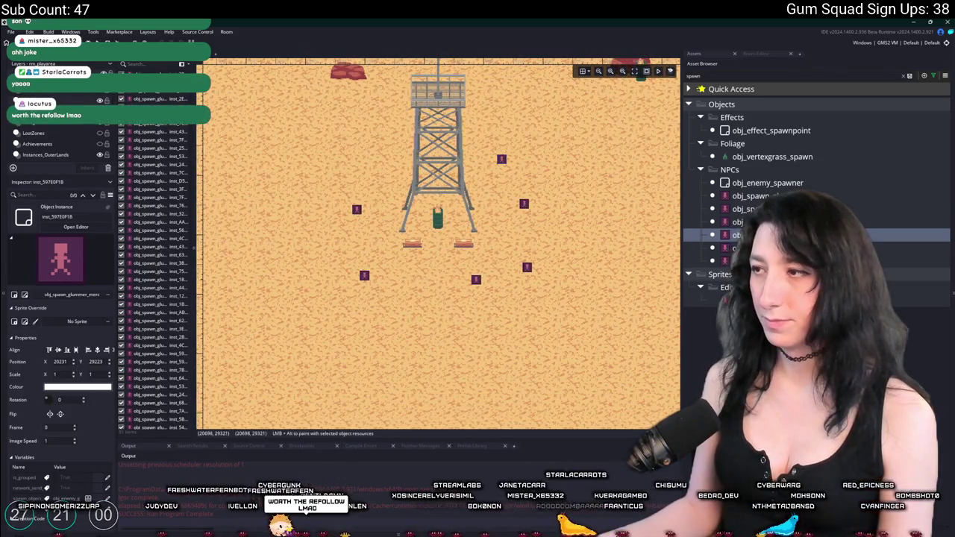
pyautogui.click(747, 209)
pyautogui.keyDown('alt'); pyautogui.click(424, 287); pyautogui.keyUp('alt')
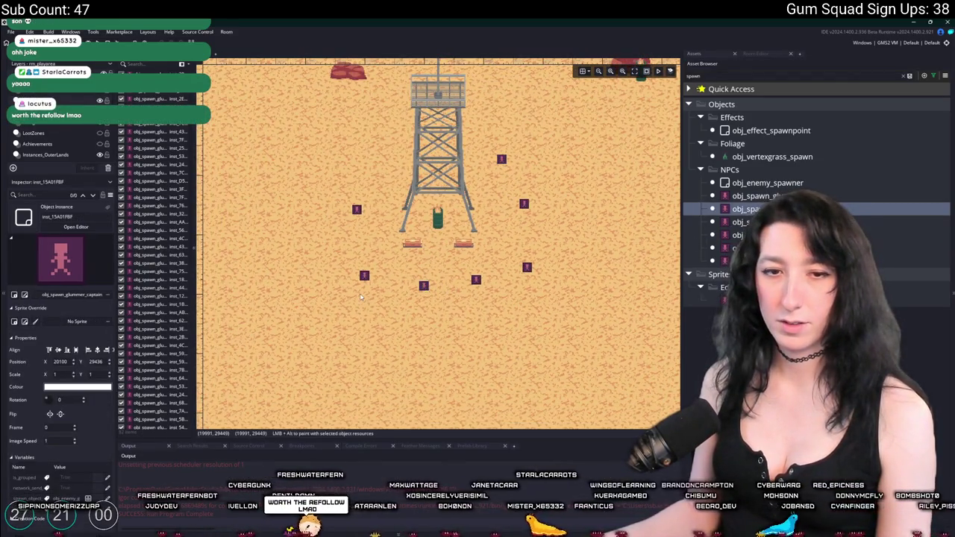
pyautogui.scroll(-2, 361, 296)
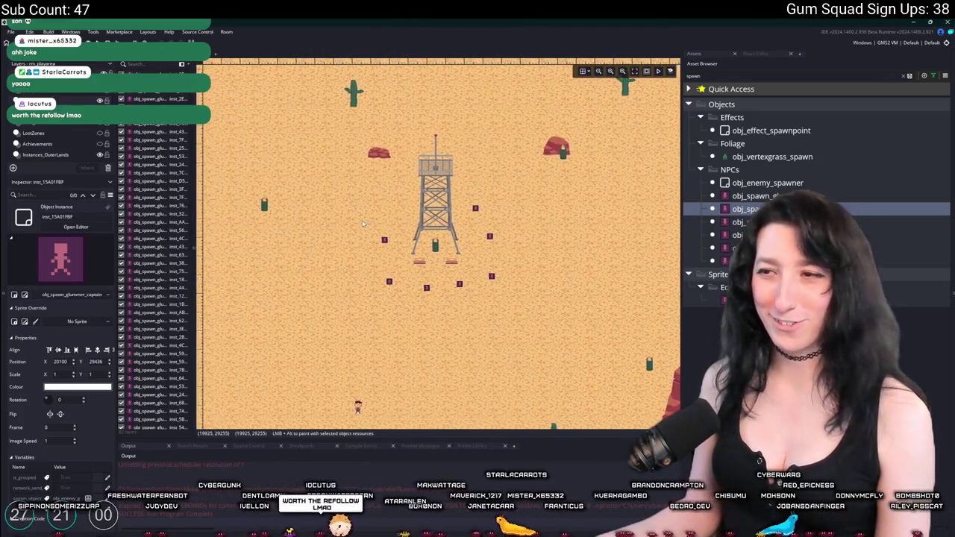
pyautogui.click(46, 144)
pyautogui.scroll(-1, 50, 161)
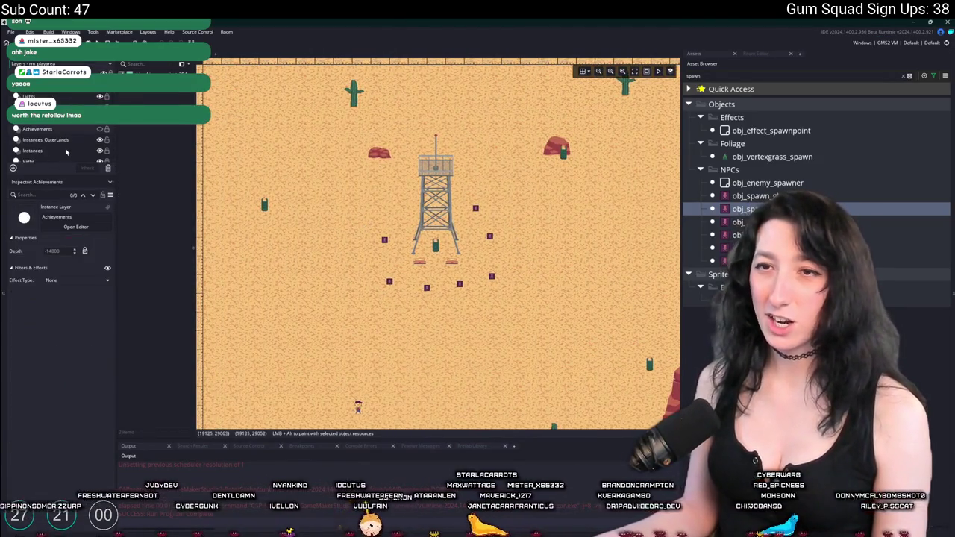
# Step: Switch to the LootZones layer and select an existing loot zone instance
pyautogui.click(45, 150)
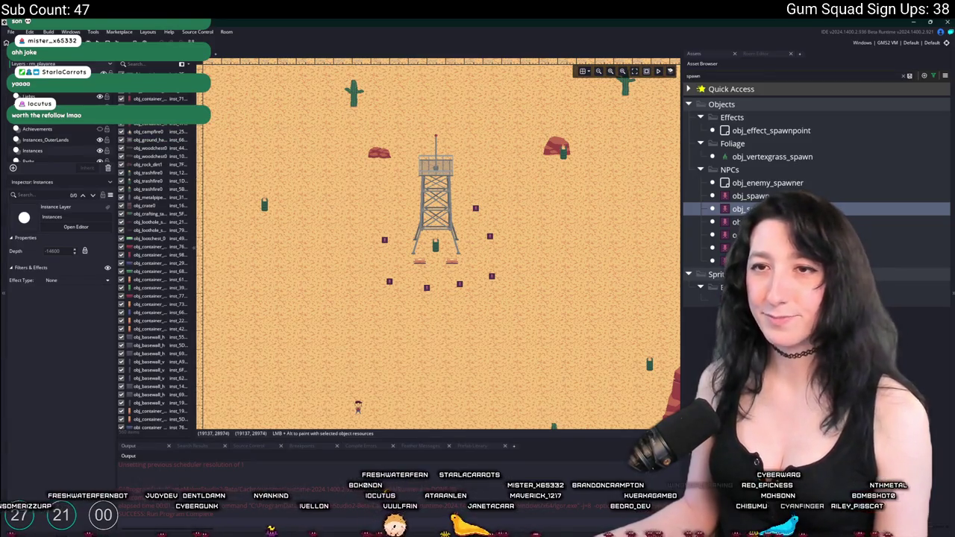
pyautogui.click(45, 118)
pyautogui.scroll(-4, 440, 198)
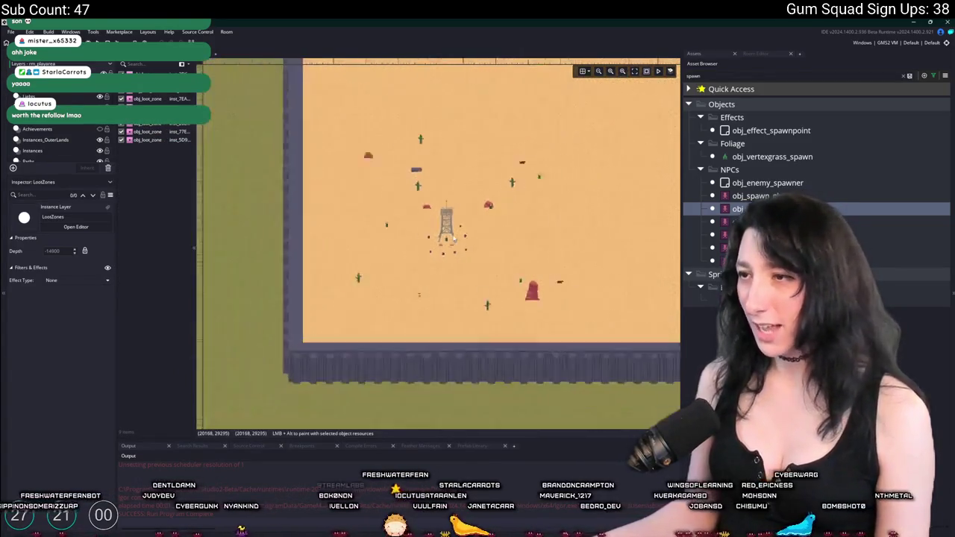
pyautogui.scroll(4, 460, 193)
pyautogui.moveTo(460, 193); pyautogui.dragTo(329, 325)
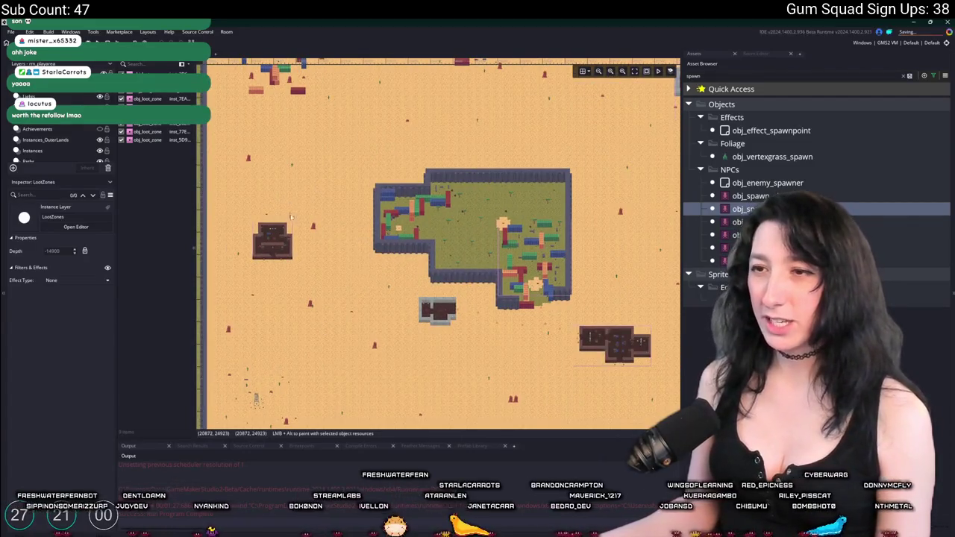
pyautogui.click(451, 315)
pyautogui.scroll(3, 450, 314)
pyautogui.click(436, 314)
pyautogui.scroll(-2, 439, 240)
pyautogui.scroll(-3, 438, 241)
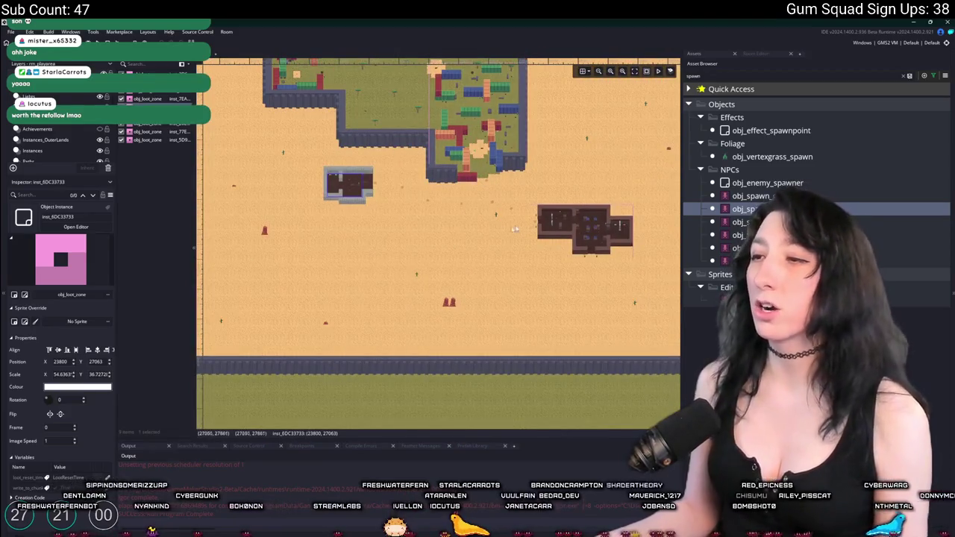
pyautogui.scroll(3, 265, 282)
# Step: Paste a loot zone copy over the watchtower and resize it around the tower and spawns
pyautogui.moveTo(265, 282)
pyautogui.mouseDown()
pyautogui.moveTo(361, 356)
pyautogui.moveTo(318, 395)
pyautogui.moveTo(347, 409)
pyautogui.mouseUp()
pyautogui.moveTo(512, 240); pyautogui.dragTo(497, 216)
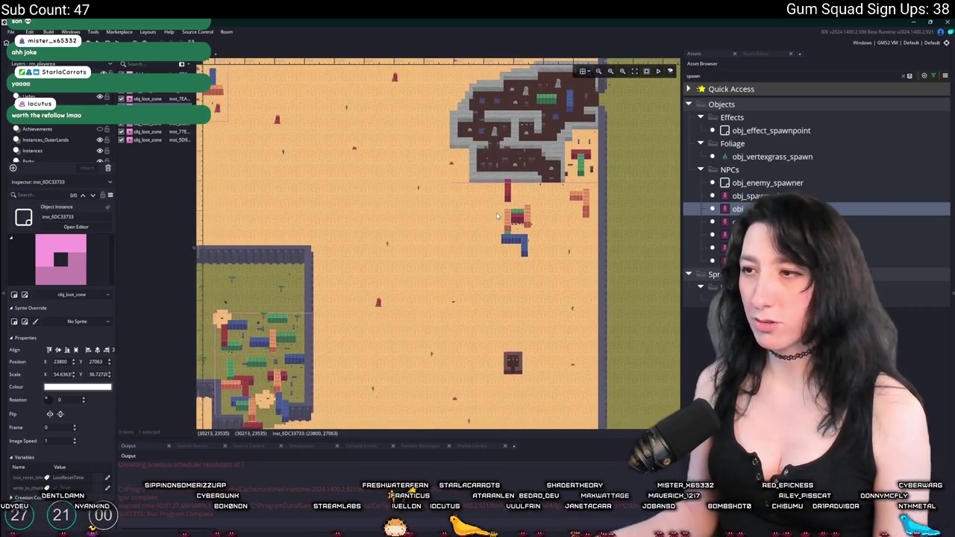
pyautogui.scroll(2, 476, 231)
pyautogui.scroll(-4, 448, 228)
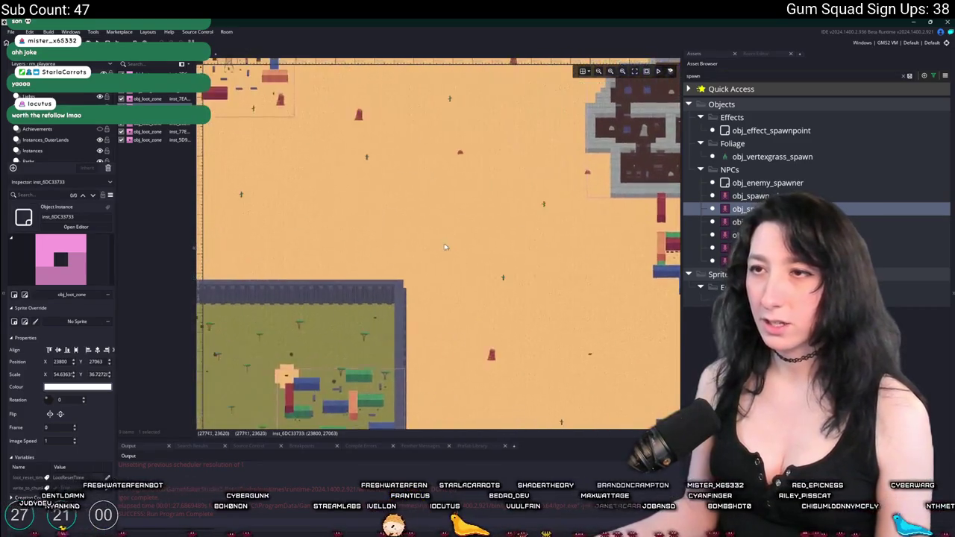
pyautogui.scroll(6, 391, 221)
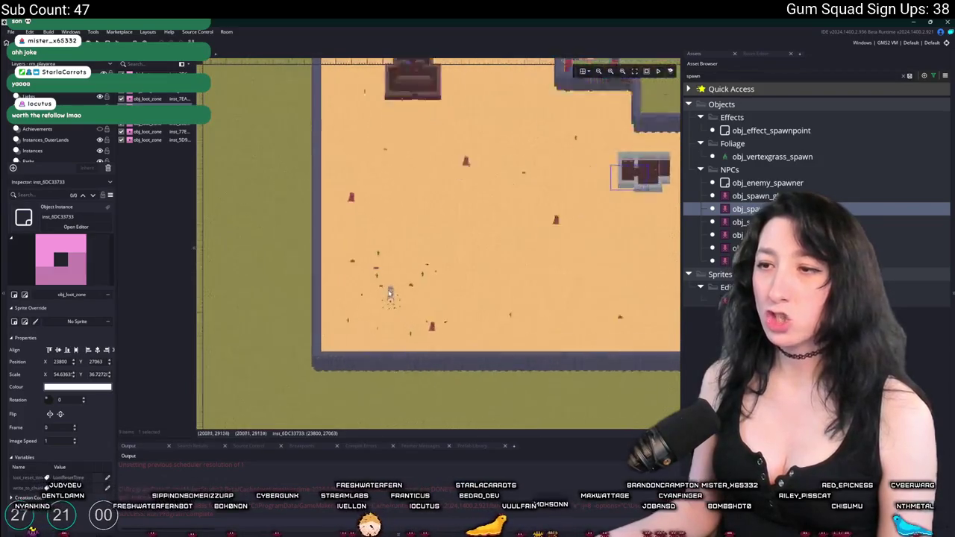
pyautogui.hotkey('ctrl', 'v')
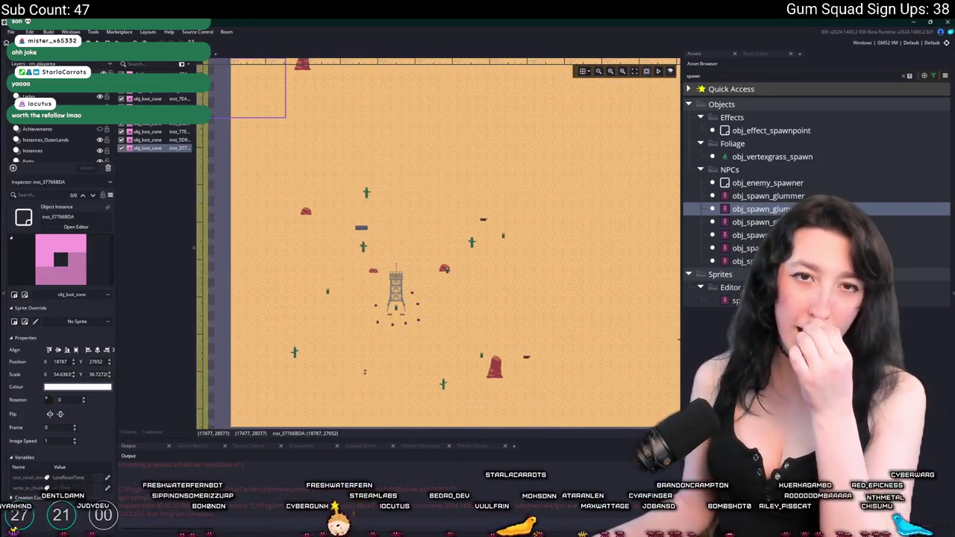
pyautogui.moveTo(228, 103)
pyautogui.mouseDown()
pyautogui.moveTo(368, 263)
pyautogui.moveTo(380, 318)
pyautogui.moveTo(374, 288)
pyautogui.mouseUp()
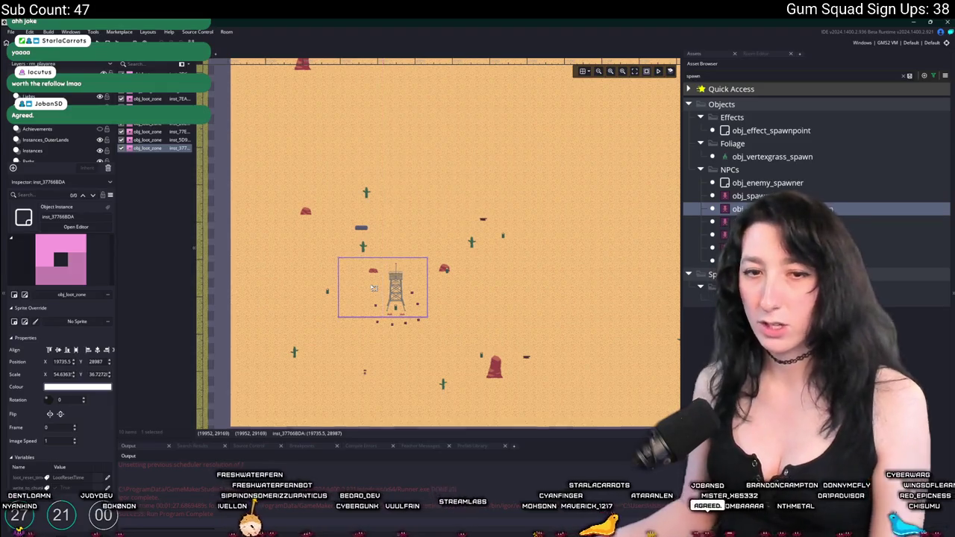
pyautogui.scroll(2, 373, 288)
pyautogui.scroll(-3, 447, 200)
pyautogui.moveTo(446, 200); pyautogui.dragTo(540, 289)
pyautogui.moveTo(462, 276); pyautogui.dragTo(449, 265)
pyautogui.click(423, 296)
pyautogui.scroll(1, 423, 296)
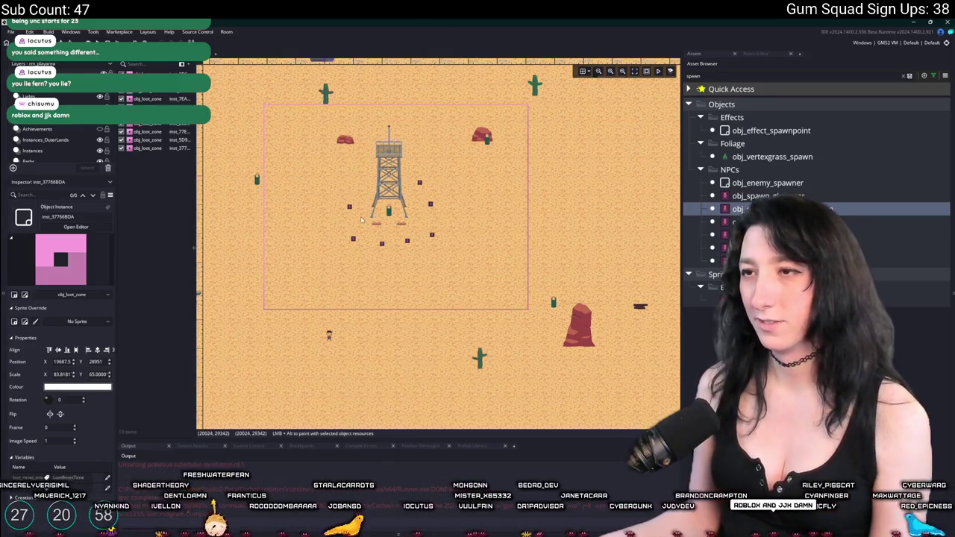
# Step: Pan to the watchtower loot zone, drag its top edge upward, then undo that resize
pyautogui.moveTo(362, 218); pyautogui.dragTo(379, 232)
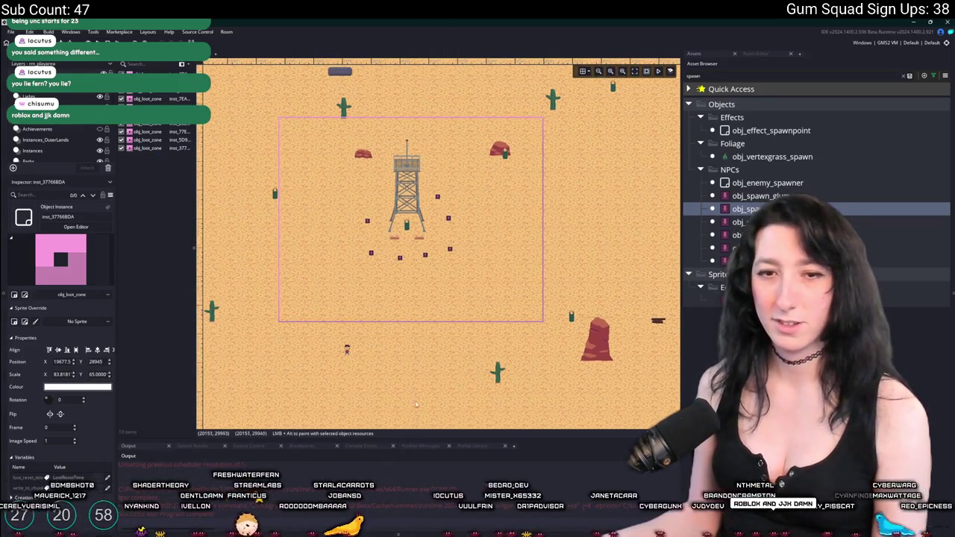
pyautogui.moveTo(416, 405); pyautogui.dragTo(446, 420)
pyautogui.scroll(2, 306, 250)
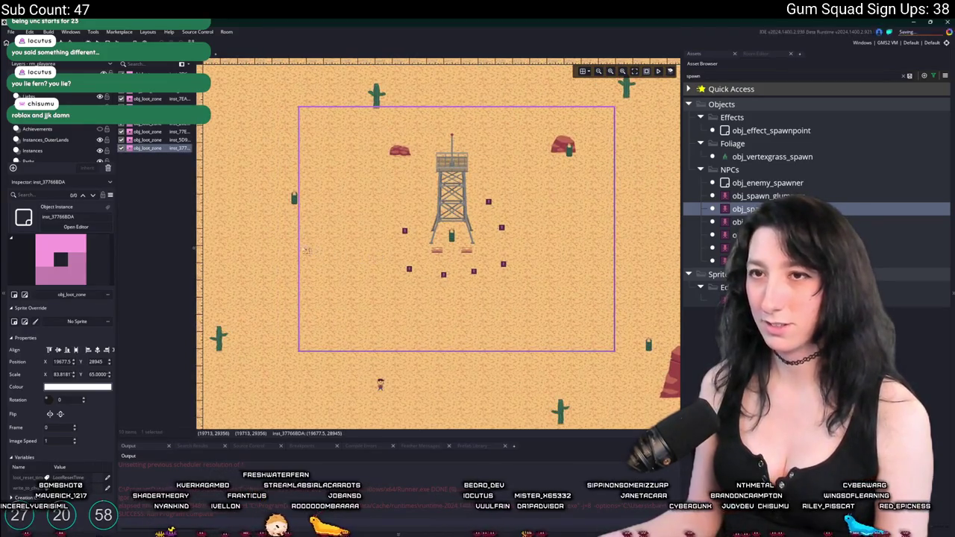
pyautogui.moveTo(306, 250); pyautogui.dragTo(318, 314)
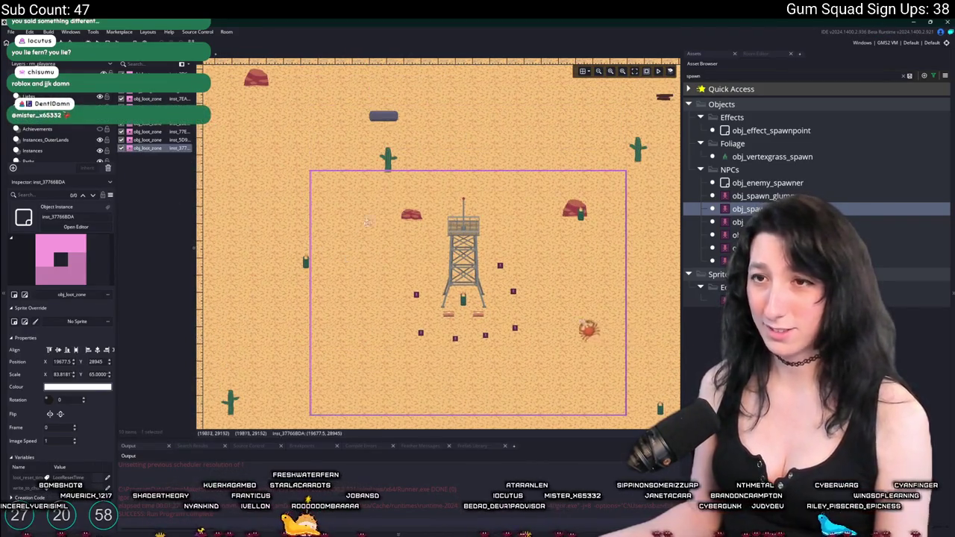
pyautogui.moveTo(392, 171); pyautogui.dragTo(391, 128)
pyautogui.scroll(-1, 392, 182)
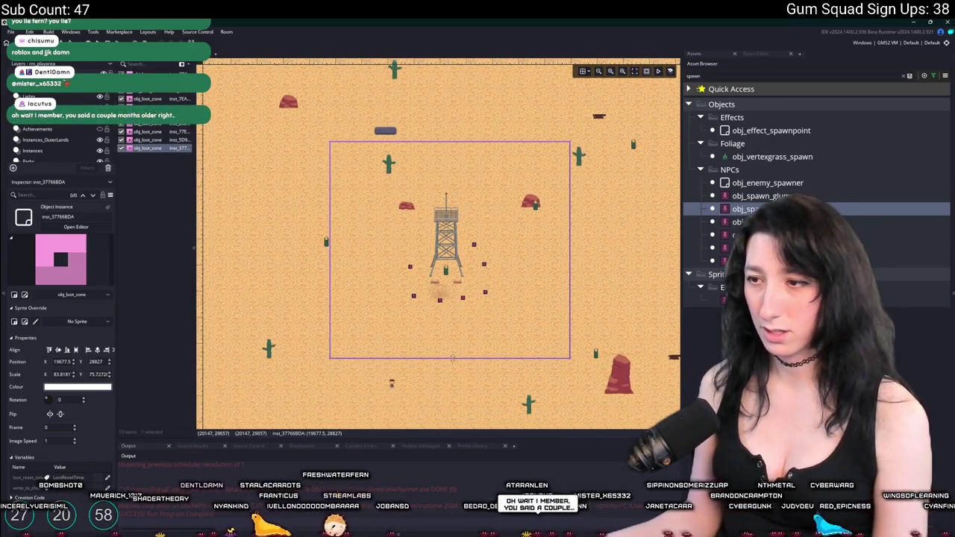
pyautogui.hotkey('ctrl', 'z')
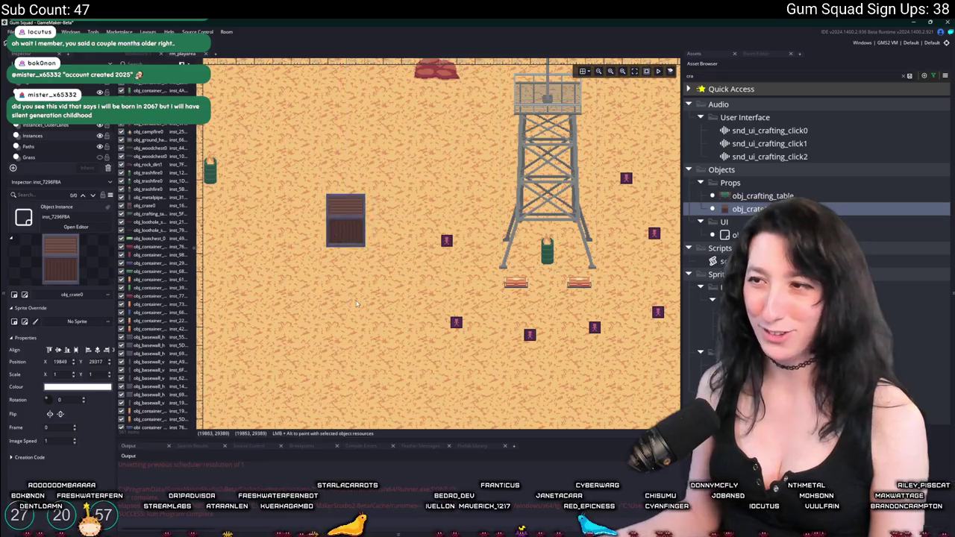
# Step: Place crates left of the watchtower, stacking one below another and aligning them flush
pyautogui.keyDown('alt'); pyautogui.click(347, 317); pyautogui.keyUp('alt')
pyautogui.moveTo(347, 317)
pyautogui.mouseDown()
pyautogui.moveTo(322, 340)
pyautogui.moveTo(337, 341)
pyautogui.mouseUp()
pyautogui.scroll(-4, 411, 372)
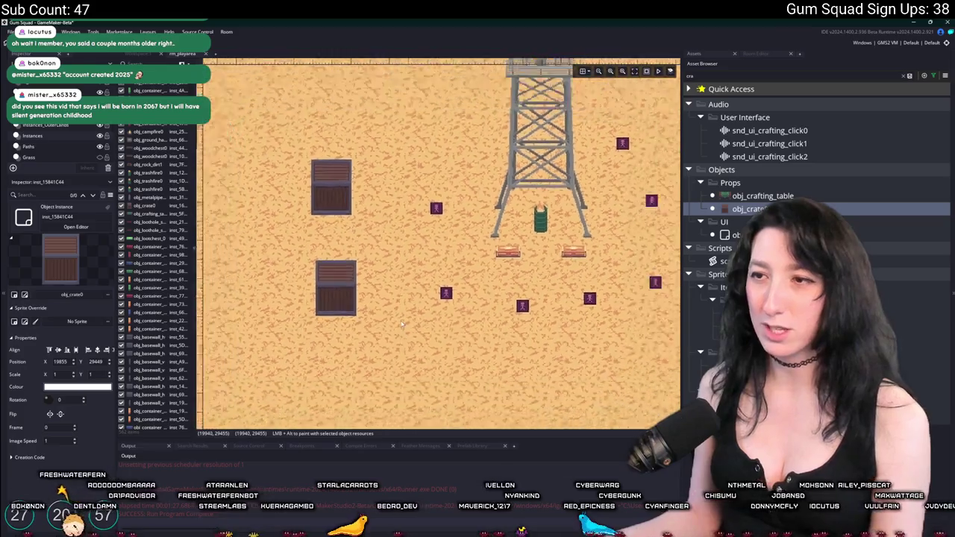
pyautogui.scroll(2, 304, 331)
pyautogui.scroll(5, 304, 331)
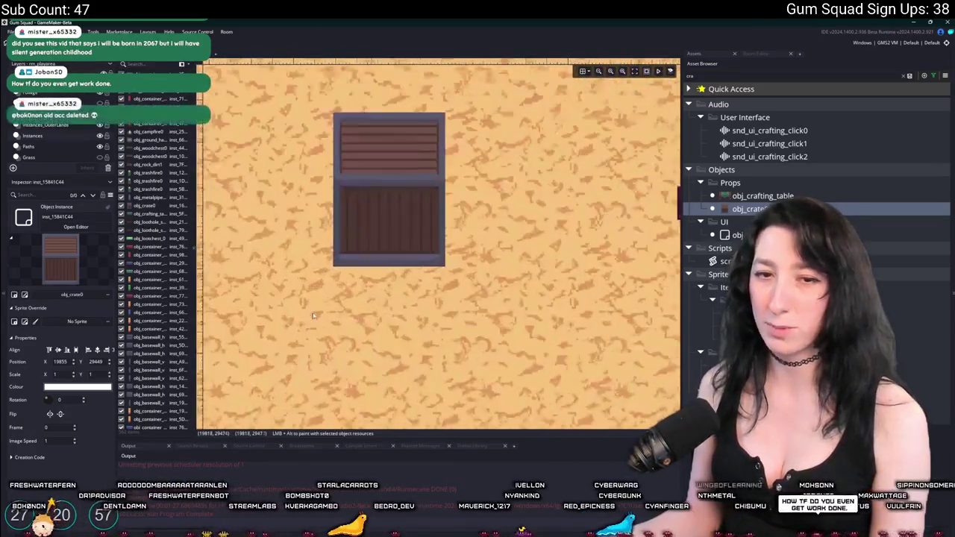
pyautogui.moveTo(385, 301); pyautogui.dragTo(397, 392)
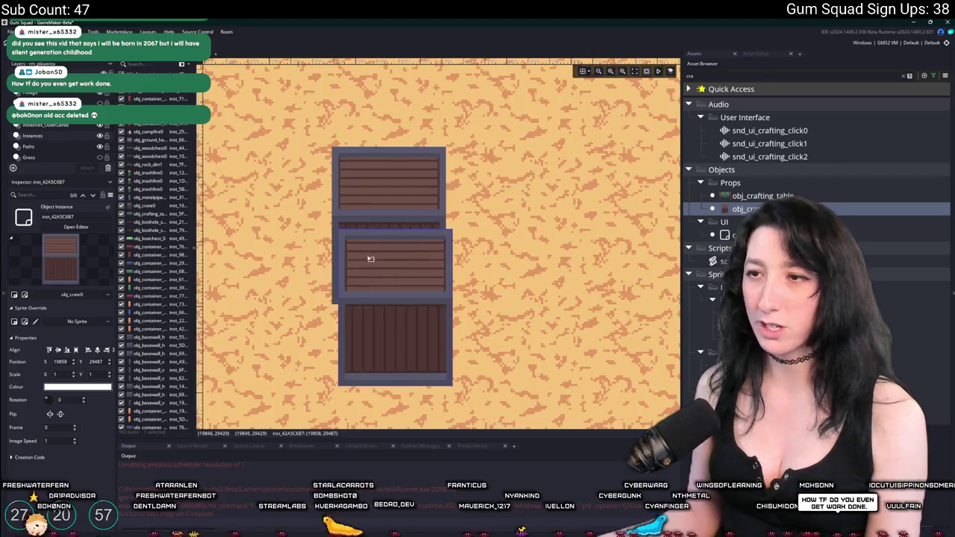
pyautogui.scroll(3, 362, 257)
pyautogui.moveTo(356, 256); pyautogui.dragTo(356, 237)
pyautogui.scroll(-2, 566, 217)
pyautogui.scroll(-4, 567, 217)
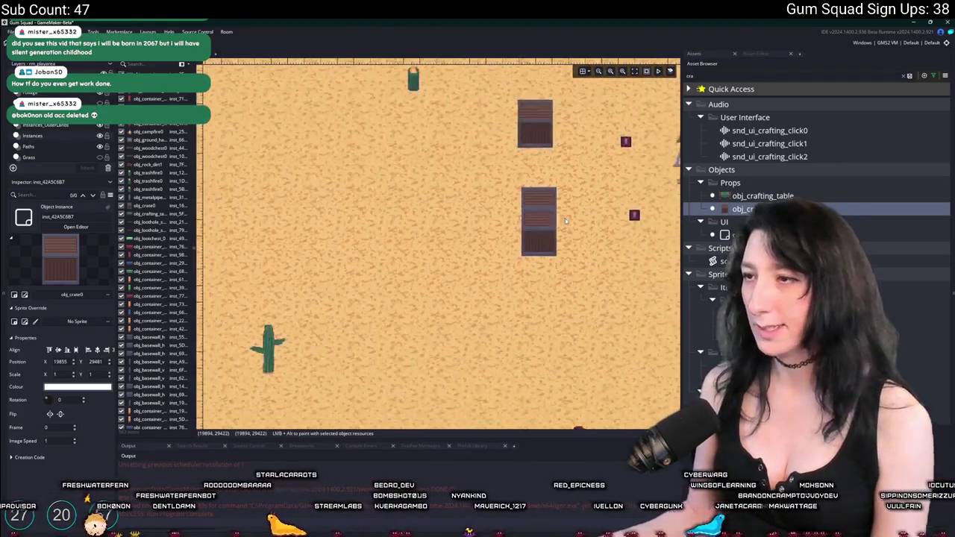
pyautogui.scroll(3, 394, 320)
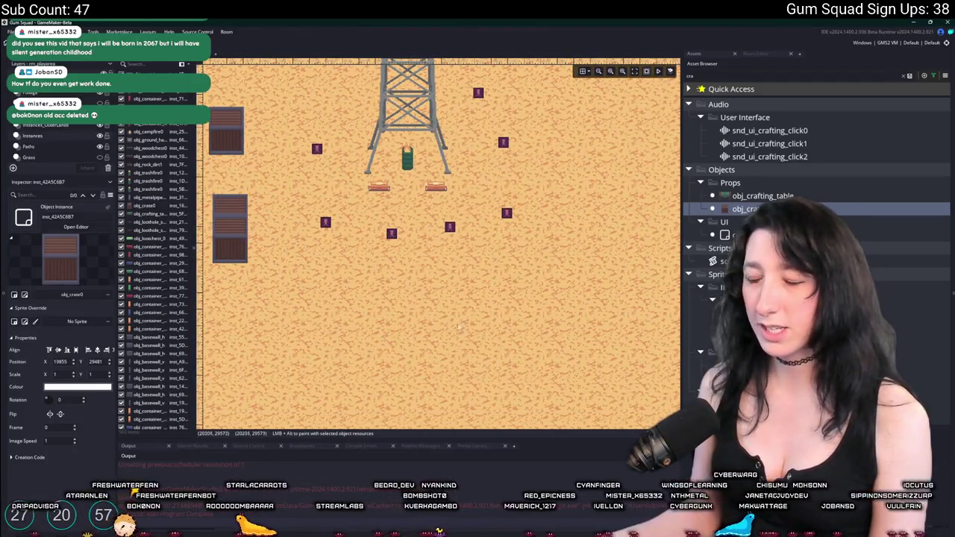
pyautogui.scroll(-3, 461, 326)
# Step: Place a crate below the watchtower and filter the Asset Browser to 'pipe'
pyautogui.moveTo(408, 338)
pyautogui.mouseDown()
pyautogui.moveTo(450, 348)
pyautogui.moveTo(437, 305)
pyautogui.mouseUp()
pyautogui.scroll(3, 445, 319)
pyautogui.scroll(3, 445, 318)
pyautogui.scroll(-3, 449, 216)
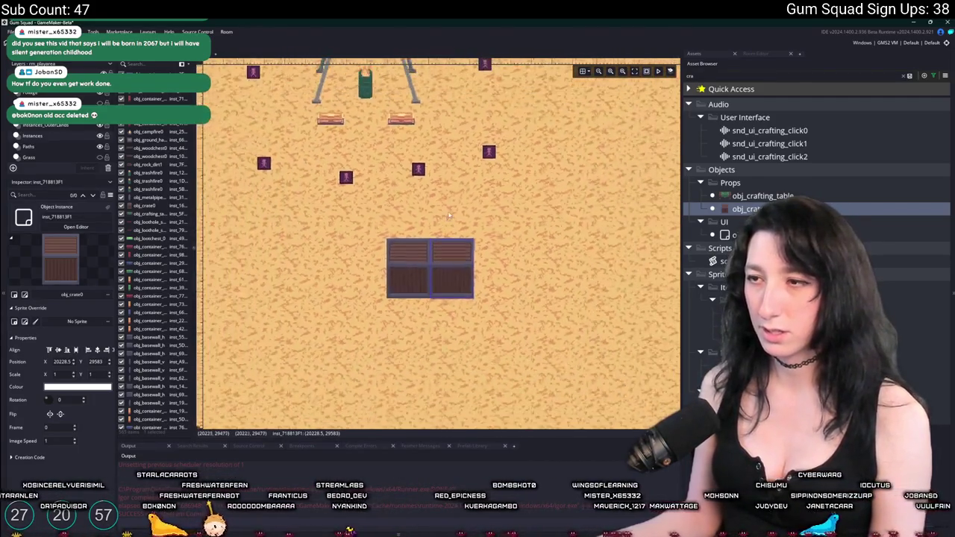
pyautogui.scroll(2, 449, 217)
pyautogui.scroll(-2, 448, 216)
pyautogui.press('BackSpace')
pyautogui.press('BackSpace')
pyautogui.press('BackSpace')
pyautogui.write('pipe')
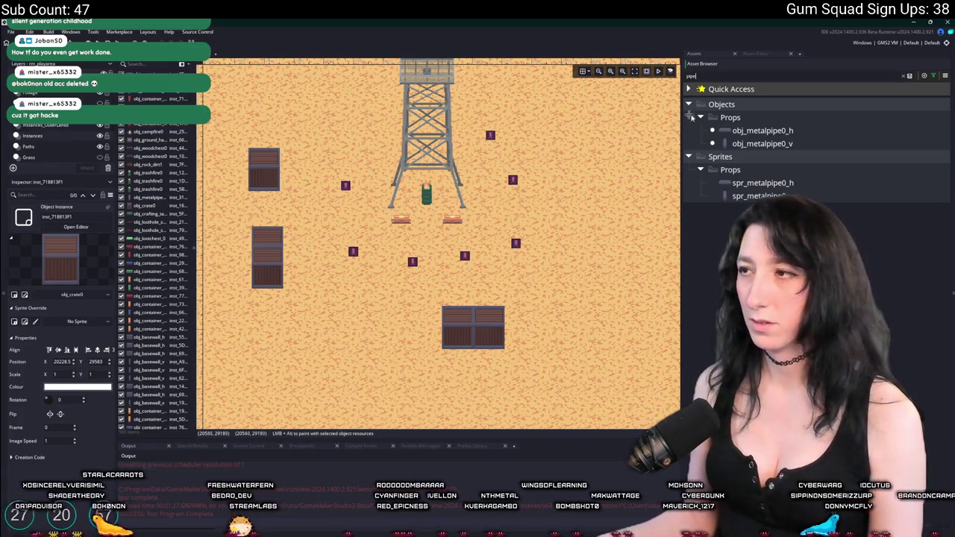
# Step: Place a horizontal pipe beside the crates and two aligned vertical pipes right of the tower
pyautogui.click(747, 131)
pyautogui.keyDown('alt'); pyautogui.click(354, 302); pyautogui.keyUp('alt')
pyautogui.scroll(-1, 401, 306)
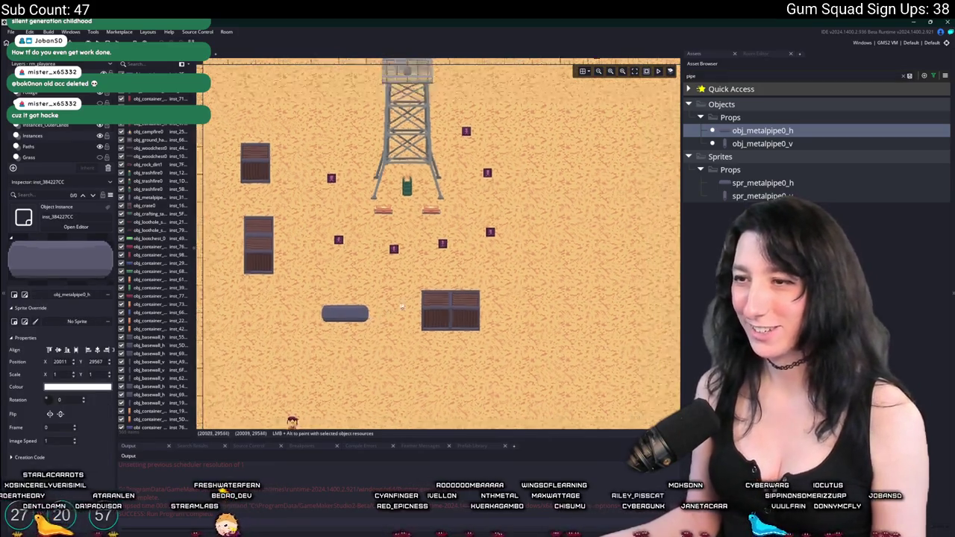
pyautogui.scroll(-1, 401, 306)
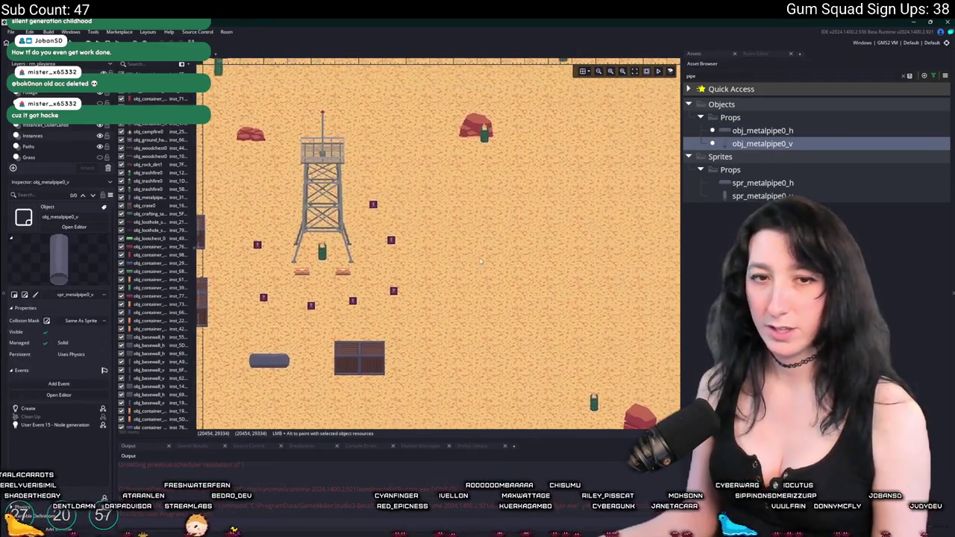
pyautogui.keyDown('alt'); pyautogui.click(461, 246); pyautogui.keyUp('alt')
pyautogui.moveTo(461, 295)
pyautogui.mouseDown()
pyautogui.moveTo(460, 312)
pyautogui.moveTo(446, 306)
pyautogui.mouseUp()
pyautogui.moveTo(460, 238); pyautogui.dragTo(448, 237)
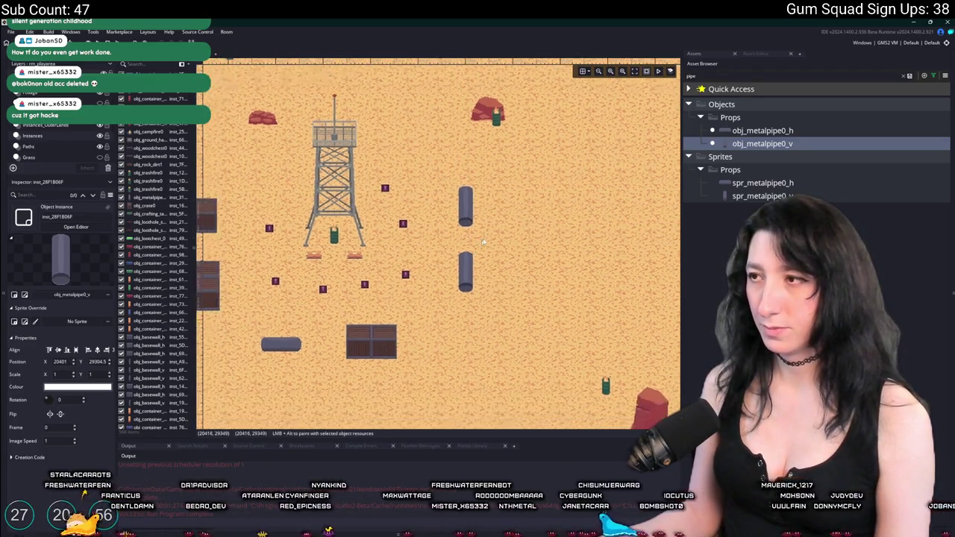
# Step: Add horizontal pipes at the tower's upper right and left, then clear the pipe search
pyautogui.click(762, 130)
pyautogui.scroll(-2, 544, 315)
pyautogui.scroll(3, 544, 315)
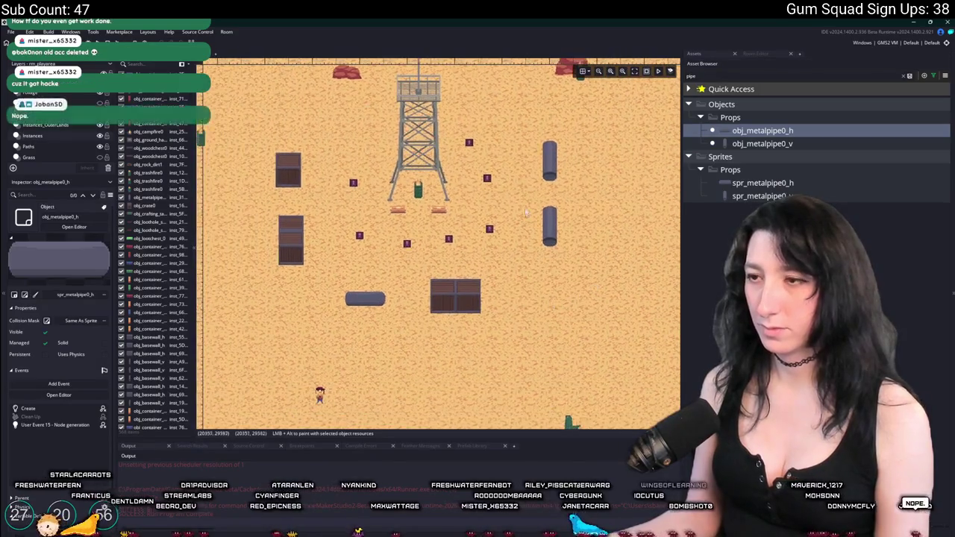
pyautogui.keyDown('alt'); pyautogui.click(470, 187); pyautogui.keyUp('alt')
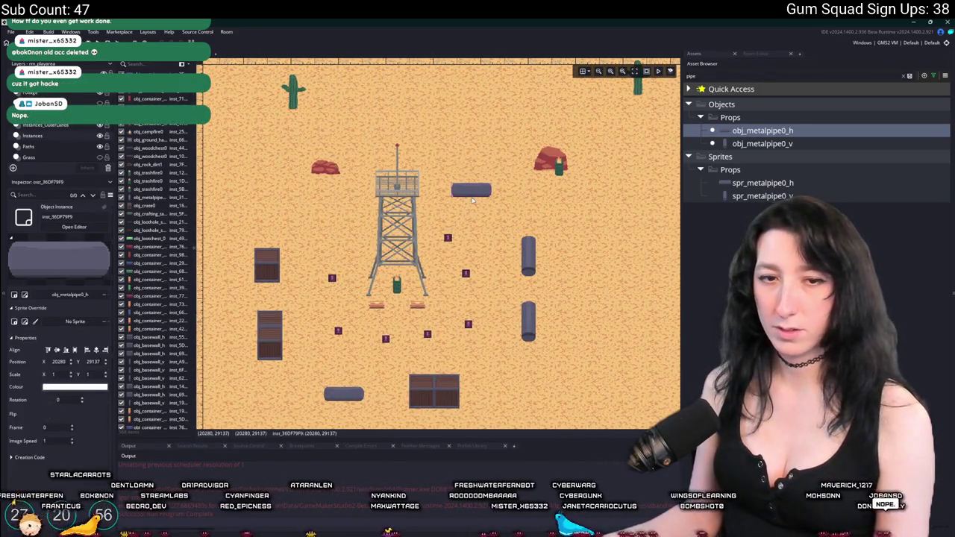
pyautogui.scroll(1, 418, 224)
pyautogui.keyDown('alt'); pyautogui.click(380, 240); pyautogui.keyUp('alt')
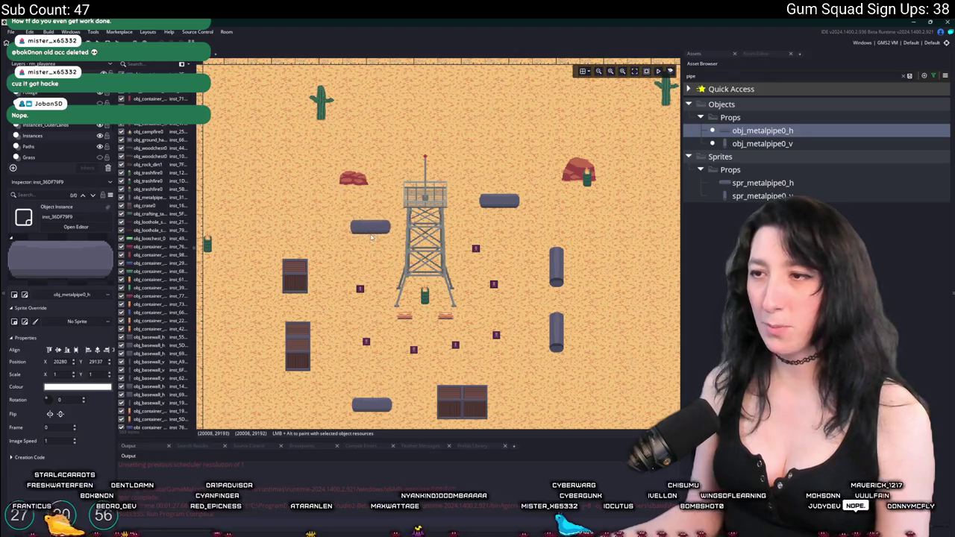
pyautogui.click(371, 236)
pyautogui.scroll(1, 564, 164)
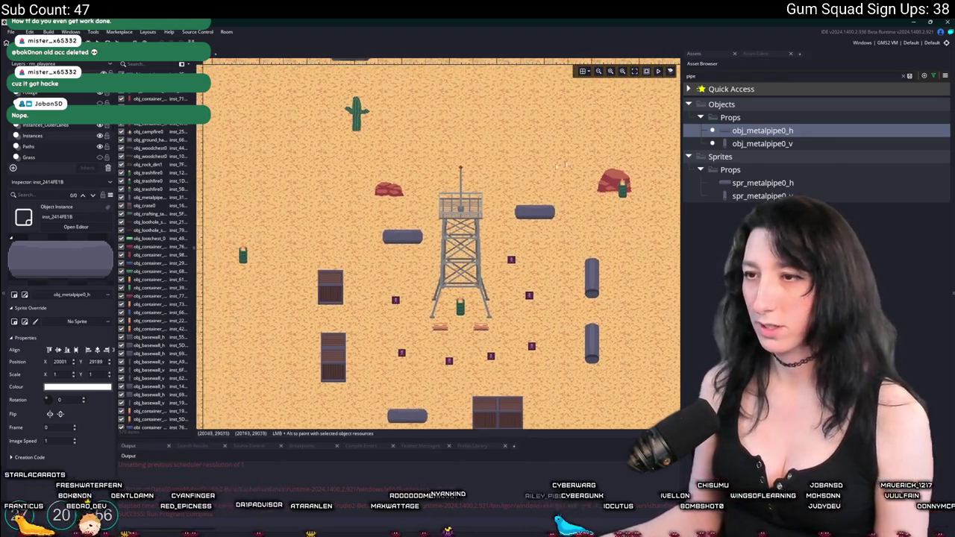
pyautogui.click(904, 77)
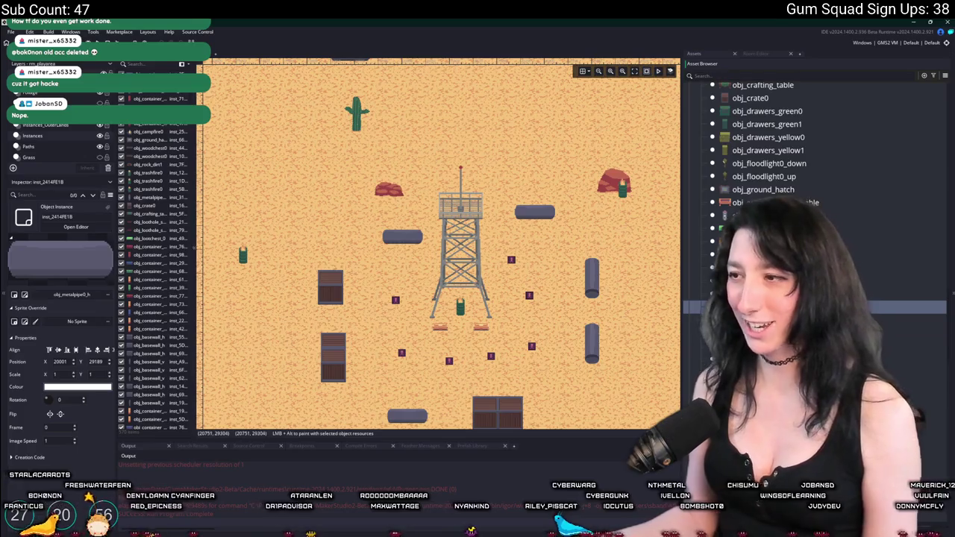
# Step: Drag an obj_container_red_h container into the room above the watchtower
pyautogui.scroll(1, 769, 149)
pyautogui.scroll(2, 769, 149)
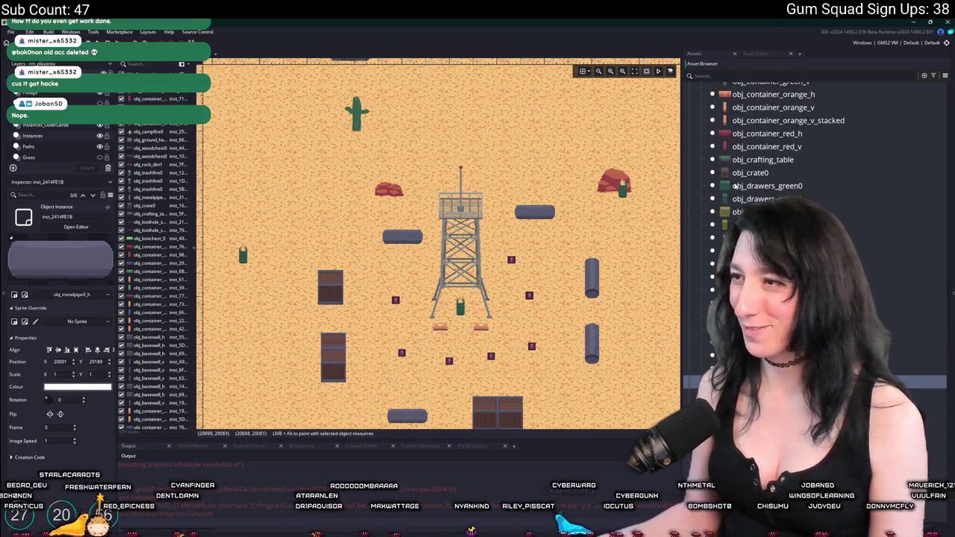
pyautogui.scroll(2, 748, 137)
pyautogui.moveTo(754, 164)
pyautogui.mouseDown()
pyautogui.moveTo(463, 191)
pyautogui.moveTo(498, 171)
pyautogui.moveTo(513, 114)
pyautogui.mouseUp()
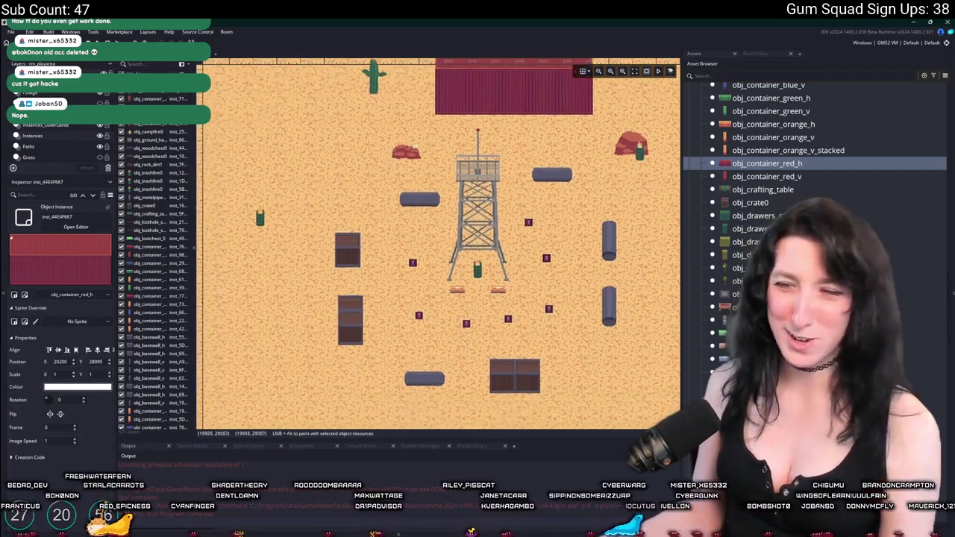
pyautogui.moveTo(477, 151); pyautogui.dragTo(439, 110)
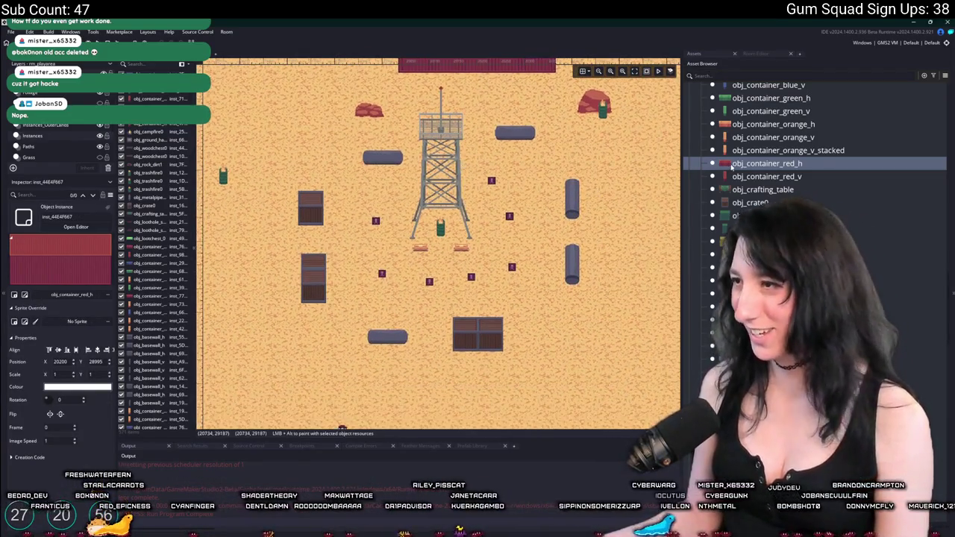
# Step: Place a tall obj_container_green_v container left of the tower and reposition the trash fire
pyautogui.click(739, 177)
pyautogui.click(740, 112)
pyautogui.moveTo(740, 112)
pyautogui.mouseDown()
pyautogui.moveTo(435, 235)
pyautogui.moveTo(320, 303)
pyautogui.moveTo(326, 339)
pyautogui.mouseUp()
pyautogui.moveTo(333, 209)
pyautogui.mouseDown()
pyautogui.moveTo(452, 179)
pyautogui.moveTo(496, 208)
pyautogui.moveTo(425, 206)
pyautogui.moveTo(426, 241)
pyautogui.moveTo(508, 278)
pyautogui.moveTo(287, 270)
pyautogui.moveTo(377, 212)
pyautogui.moveTo(284, 275)
pyautogui.moveTo(256, 324)
pyautogui.mouseUp()
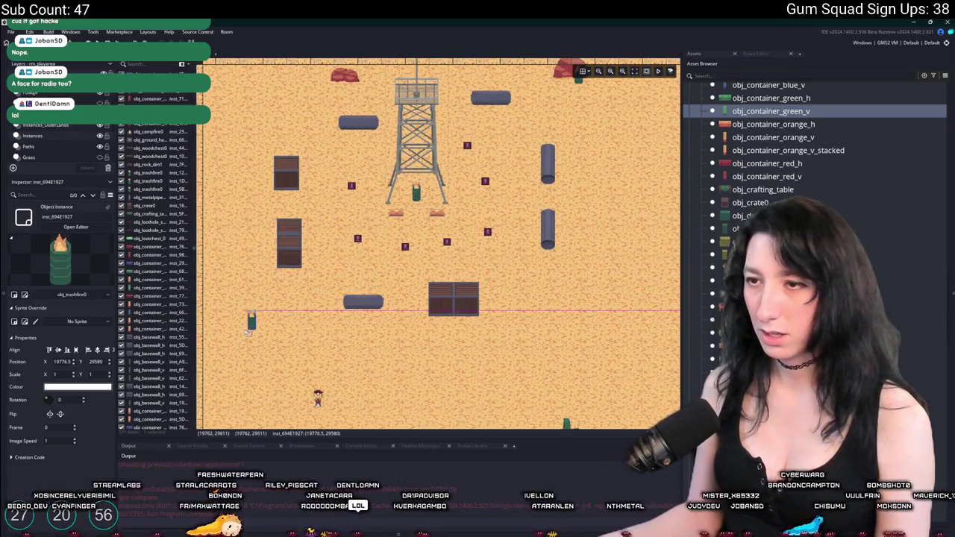
pyautogui.scroll(-2, 313, 310)
pyautogui.moveTo(328, 298); pyautogui.dragTo(390, 335)
pyautogui.moveTo(771, 110)
pyautogui.mouseDown()
pyautogui.moveTo(321, 160)
pyautogui.moveTo(274, 281)
pyautogui.moveTo(273, 260)
pyautogui.moveTo(305, 279)
pyautogui.mouseUp()
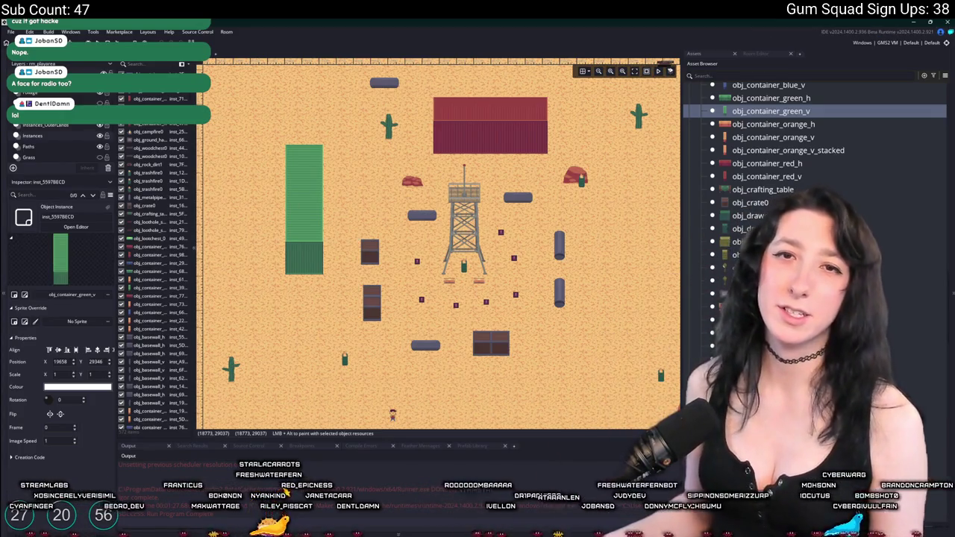
# Step: Place a blue vertical container to the right of the watchtower
pyautogui.scroll(3, 836, 225)
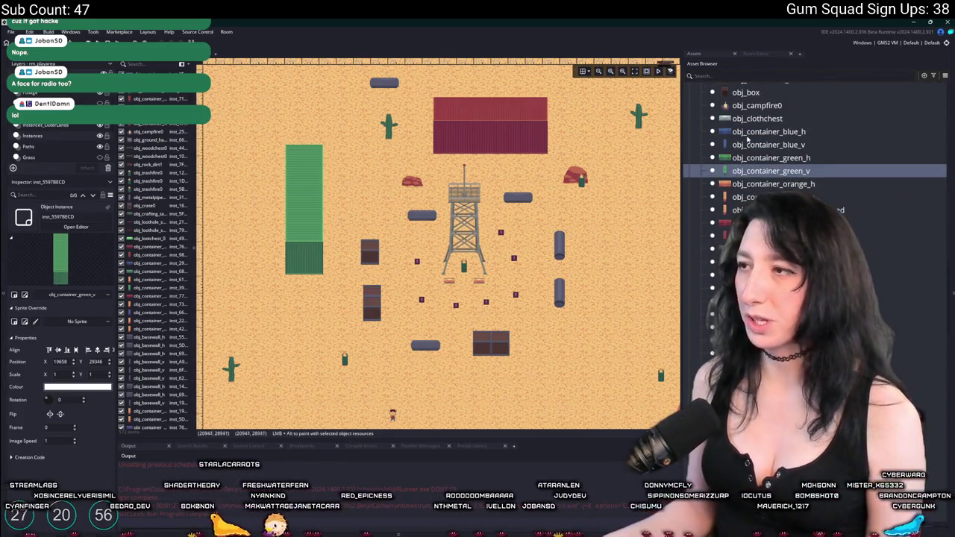
pyautogui.click(769, 132)
pyautogui.click(769, 144)
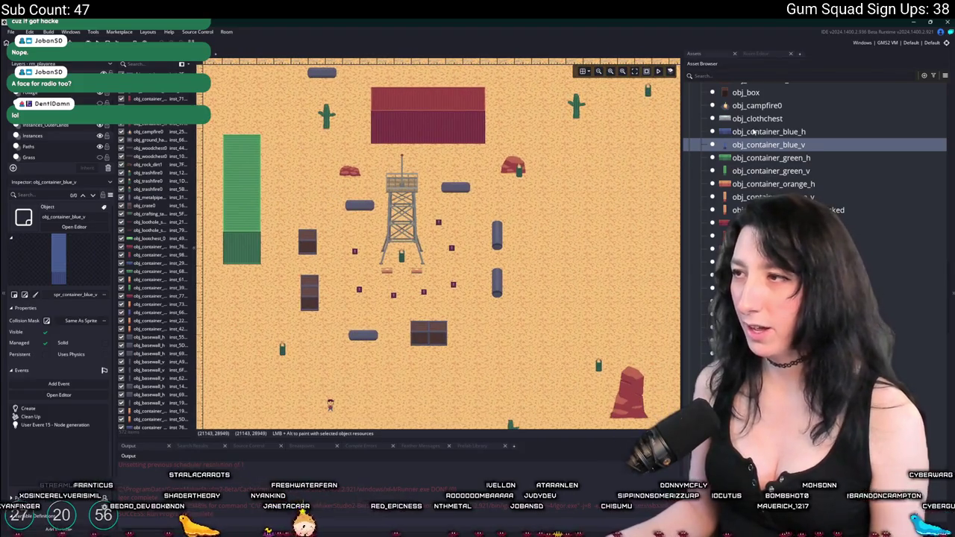
pyautogui.click(754, 131)
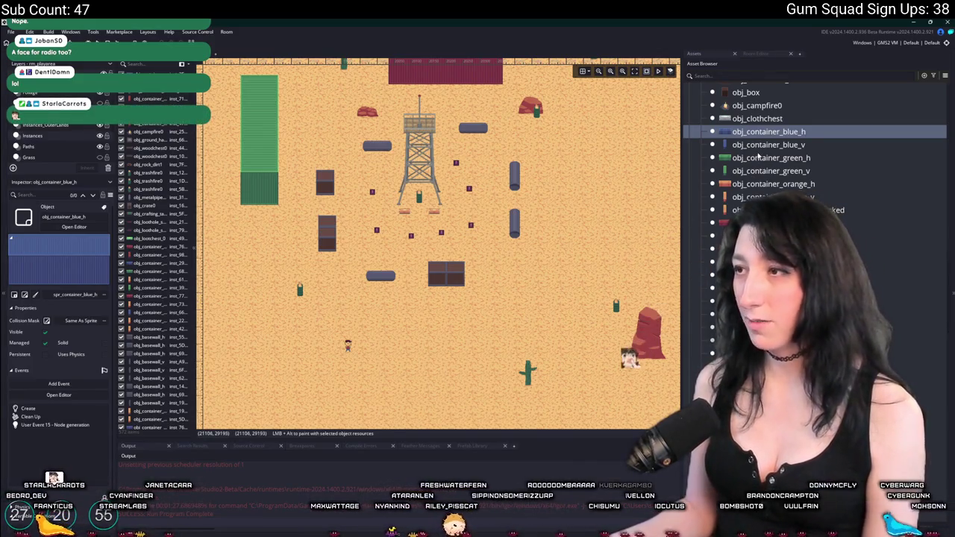
pyautogui.click(769, 144)
pyautogui.click(399, 314)
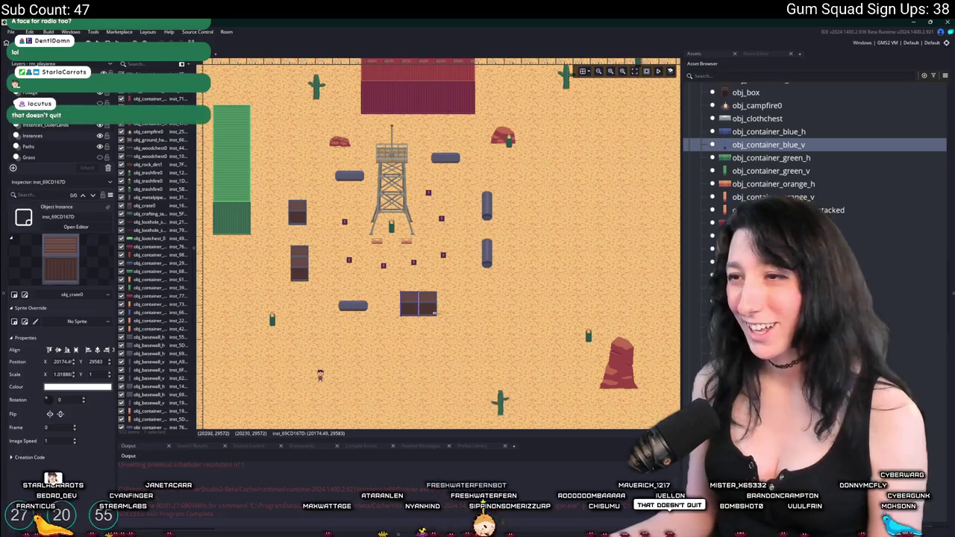
pyautogui.keyDown('alt'); pyautogui.click(582, 302); pyautogui.keyUp('alt')
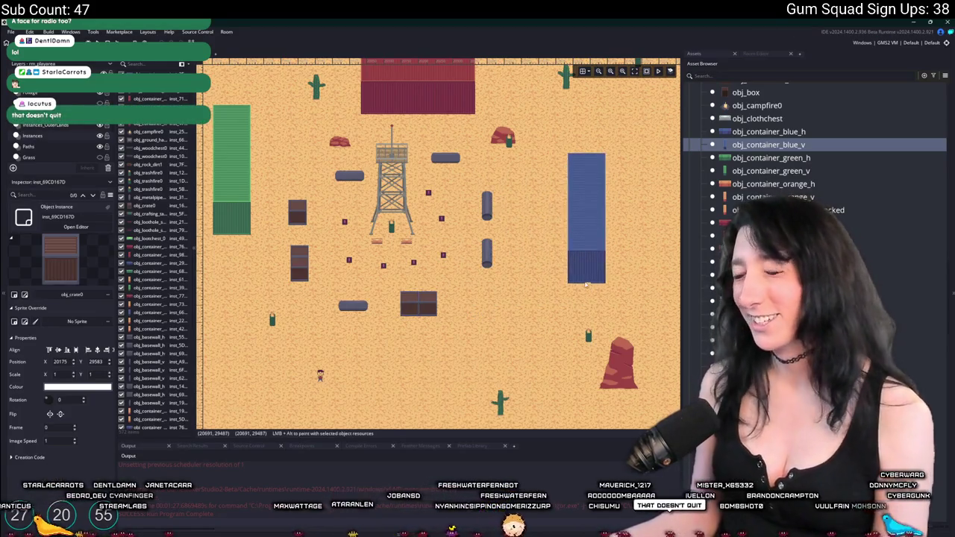
pyautogui.keyDown('alt'); pyautogui.click(565, 295); pyautogui.keyUp('alt')
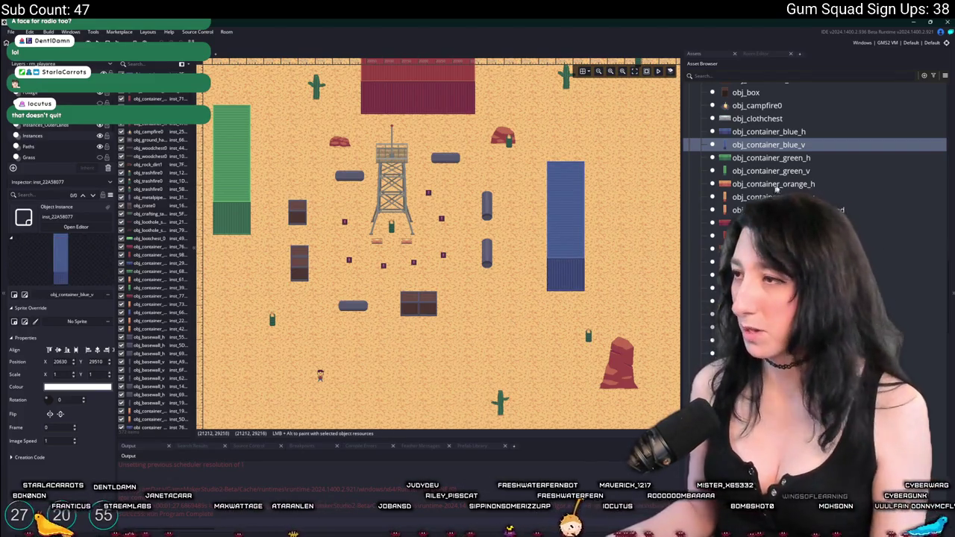
# Step: Place an obj_container_orange_v beside the blue one and obj_container_orange_v_stacked below it
pyautogui.click(694, 184)
pyautogui.click(695, 197)
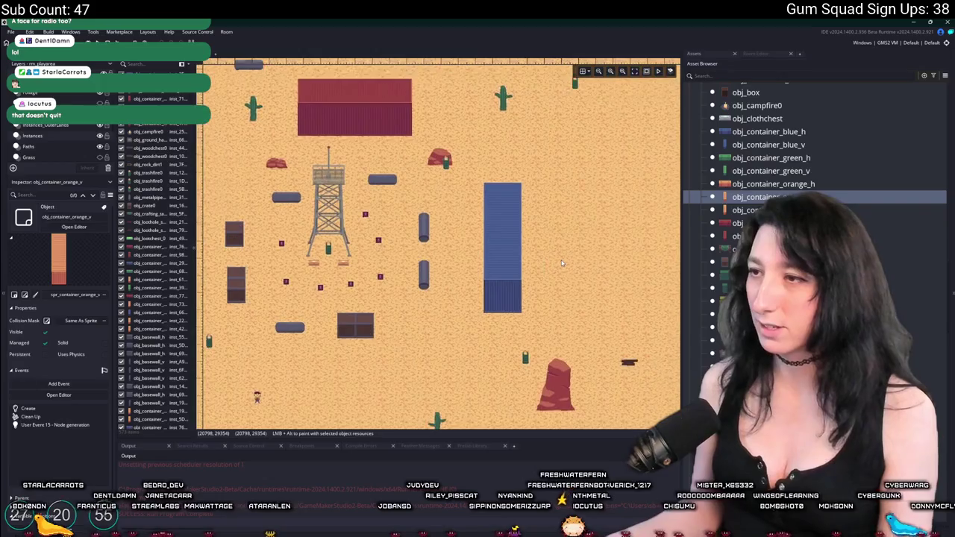
pyautogui.scroll(2, 582, 284)
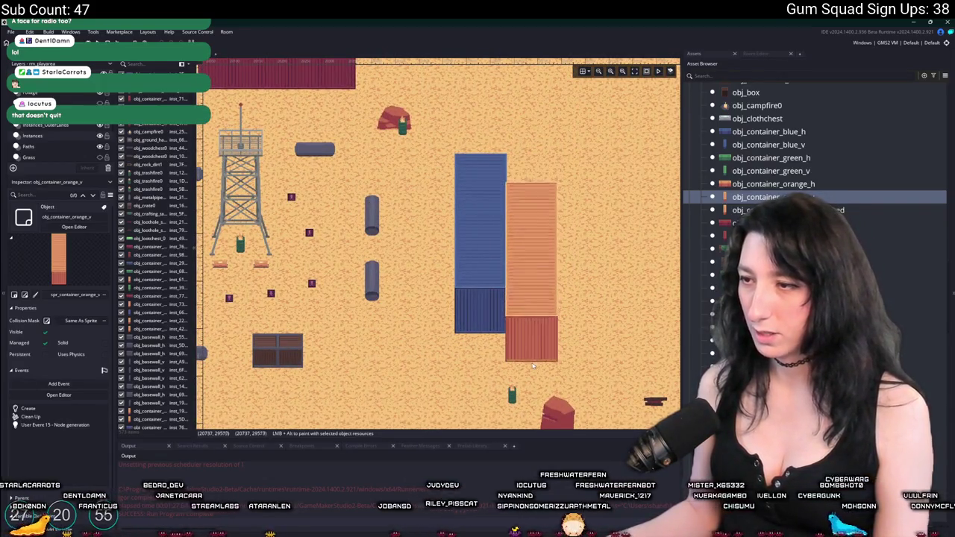
pyautogui.click(535, 367)
pyautogui.scroll(1, 526, 283)
pyautogui.scroll(2, 526, 284)
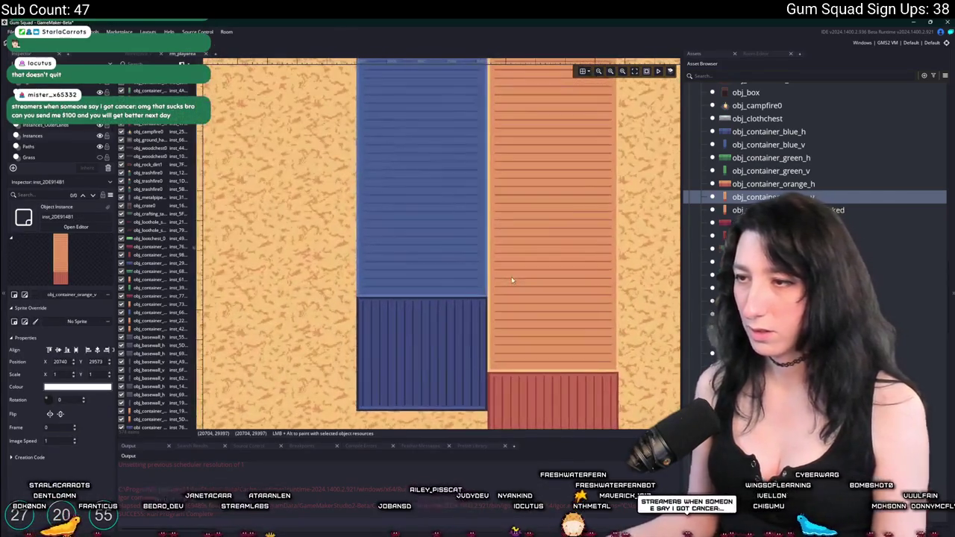
pyautogui.click(753, 210)
pyautogui.scroll(-1, 567, 241)
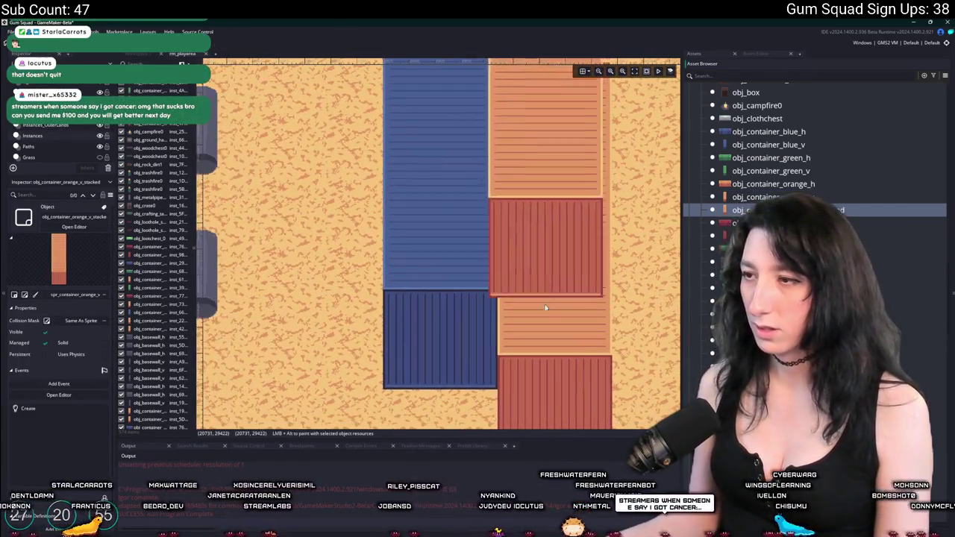
pyautogui.click(549, 356)
pyautogui.scroll(-1, 575, 316)
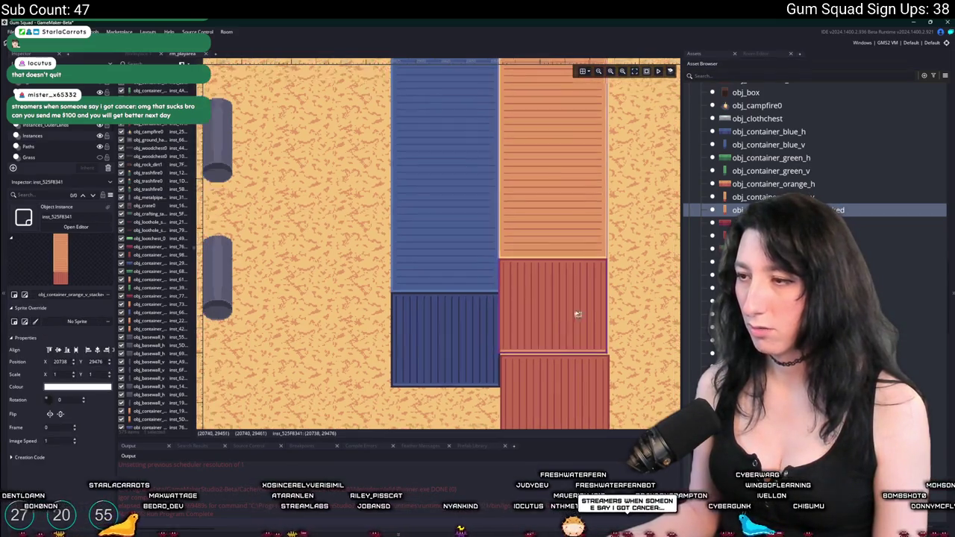
pyautogui.scroll(-1, 654, 265)
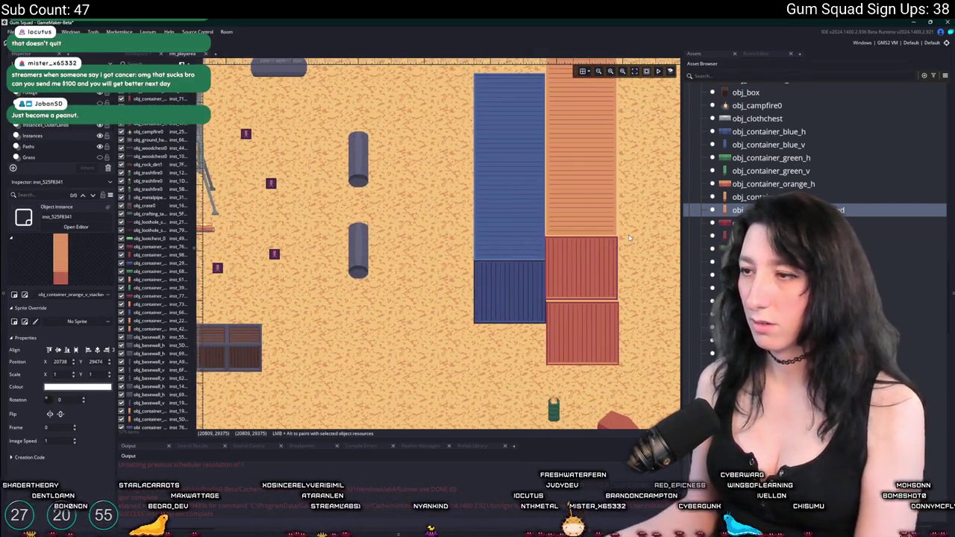
pyautogui.scroll(-2, 629, 238)
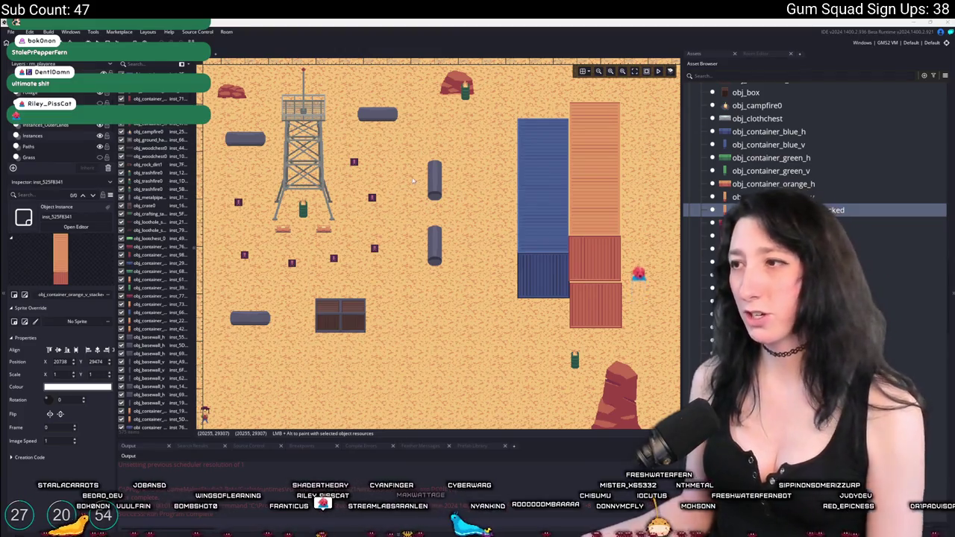
# Step: Zoom in and drag an obj_loothole_sand_0 instance just left of the rock west of the tower
pyautogui.scroll(-1, 427, 199)
pyautogui.scroll(-1, 427, 199)
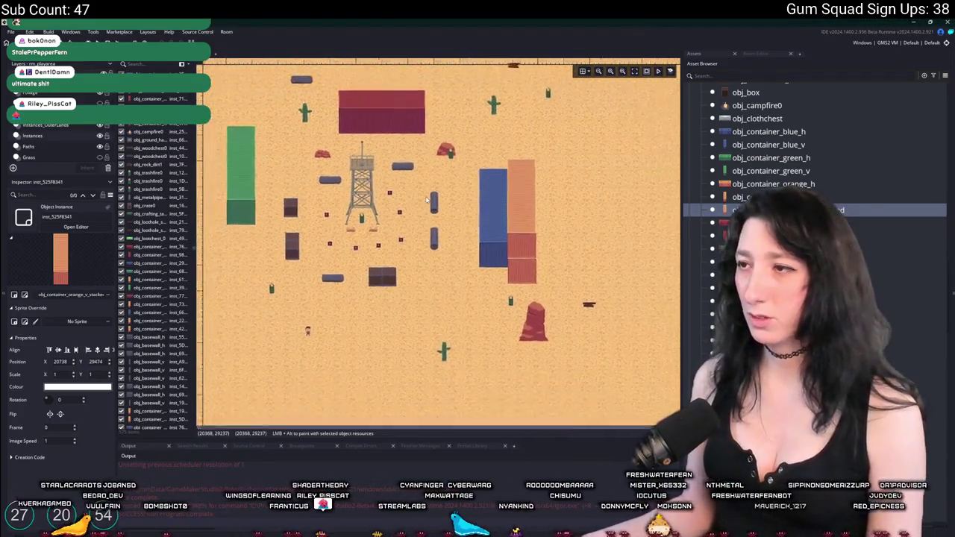
pyautogui.scroll(2, 435, 78)
pyautogui.moveTo(379, 152); pyautogui.dragTo(418, 221)
pyautogui.click(769, 458)
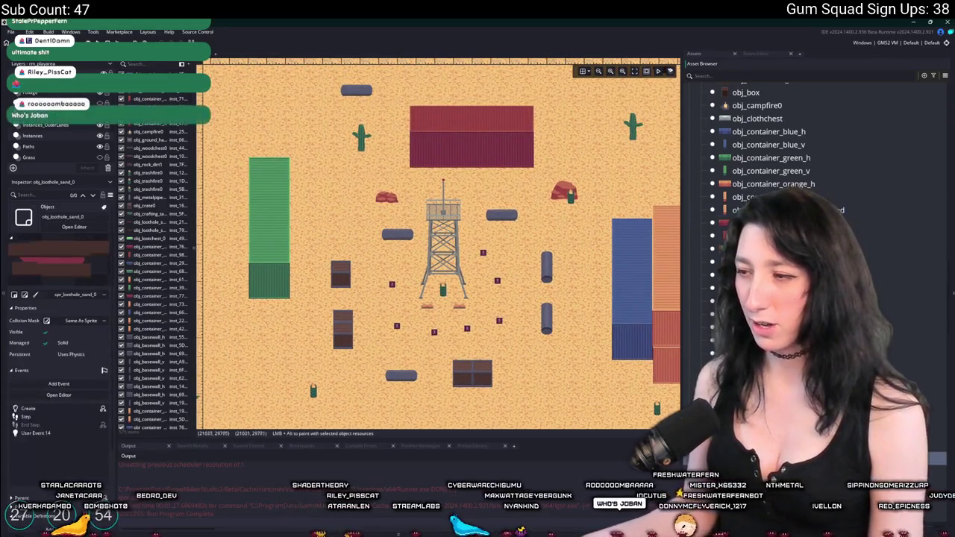
pyautogui.scroll(2, 509, 285)
pyautogui.scroll(3, 448, 209)
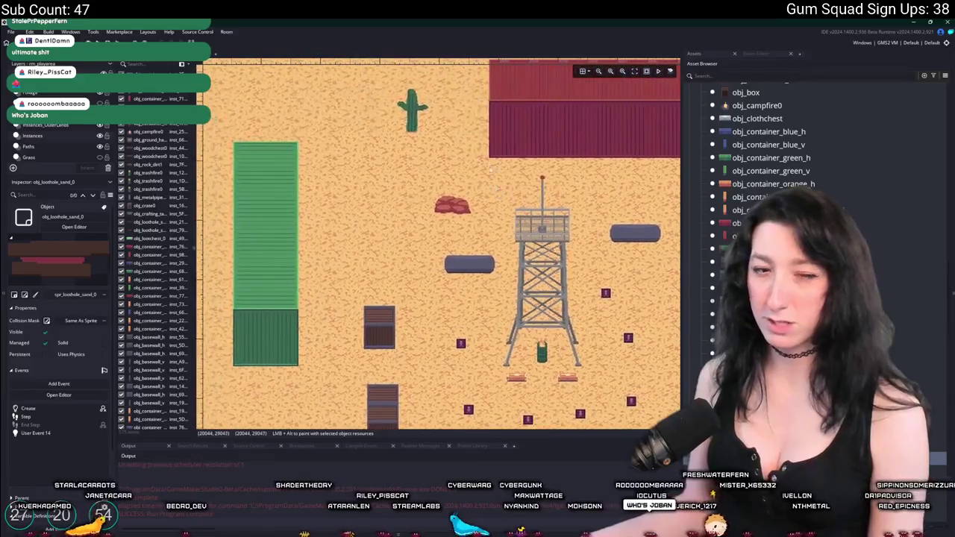
pyautogui.scroll(2, 444, 216)
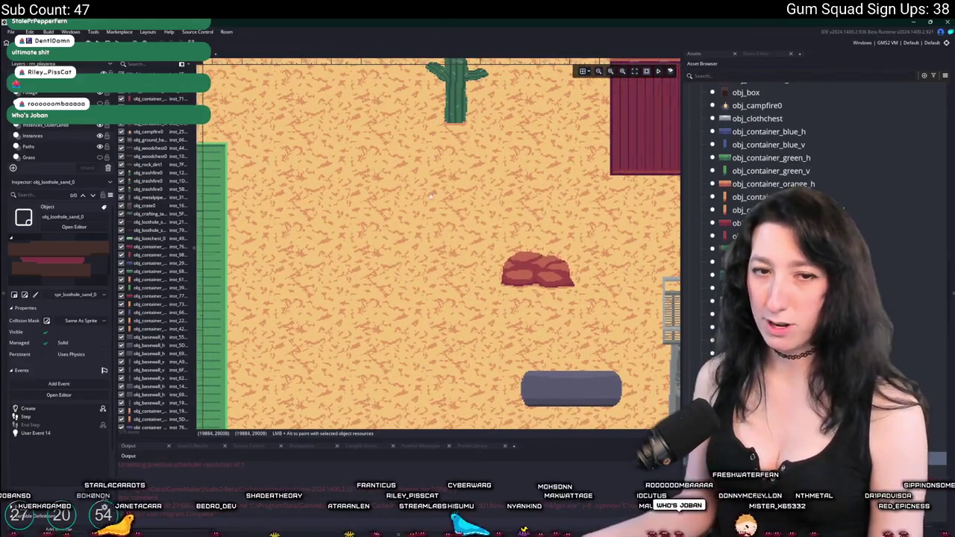
pyautogui.moveTo(431, 197); pyautogui.dragTo(388, 233)
pyautogui.moveTo(302, 255)
pyautogui.mouseDown()
pyautogui.moveTo(288, 273)
pyautogui.moveTo(314, 270)
pyautogui.moveTo(343, 298)
pyautogui.mouseUp()
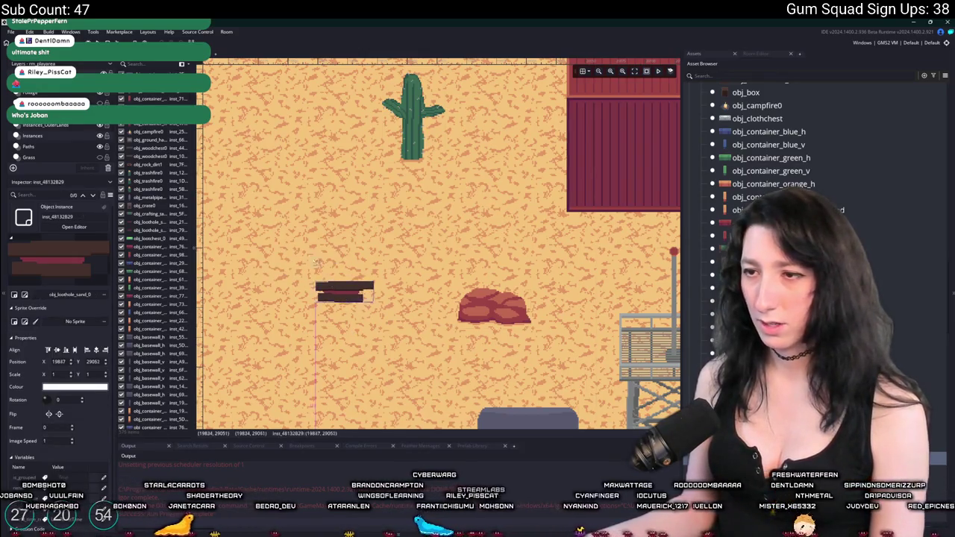
pyautogui.scroll(-3, 309, 248)
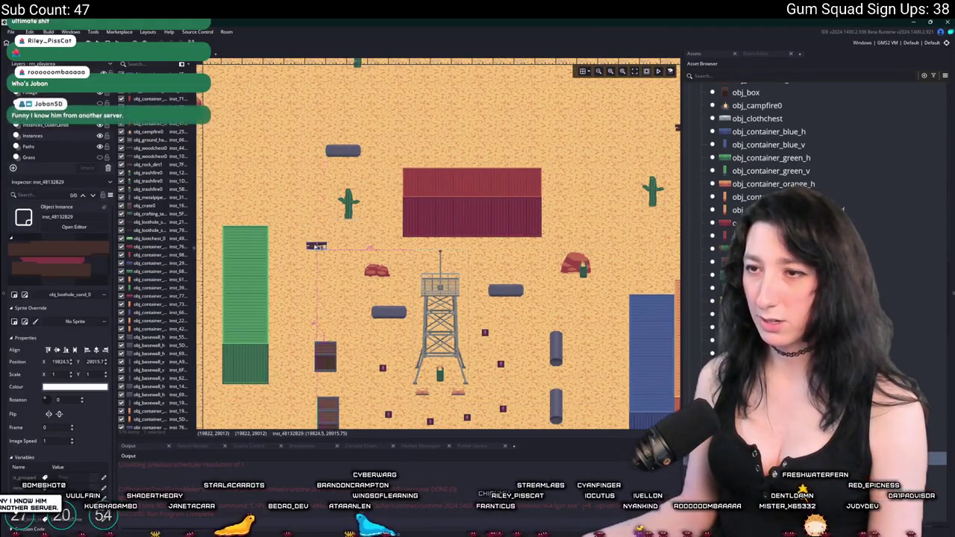
pyautogui.scroll(-2, 316, 249)
pyautogui.scroll(-3, 315, 222)
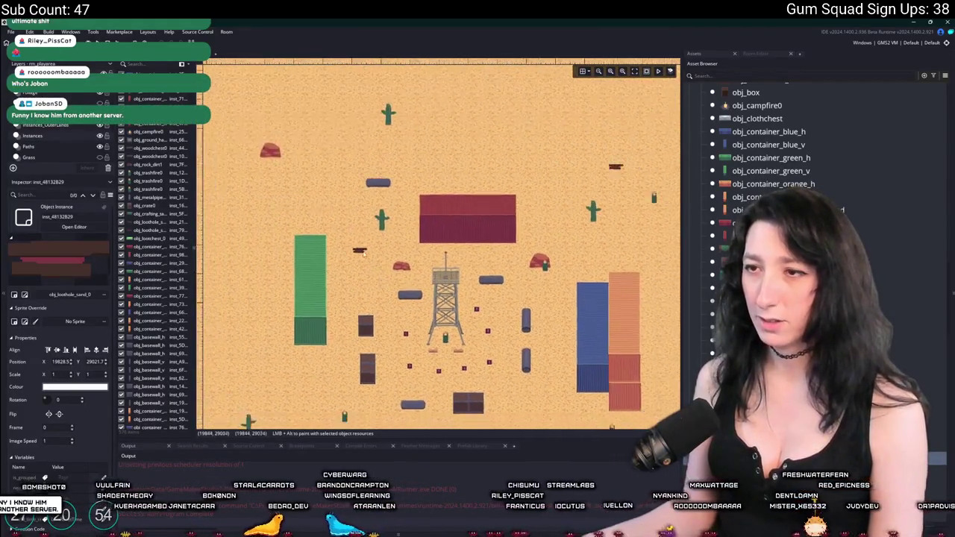
pyautogui.scroll(-3, 392, 209)
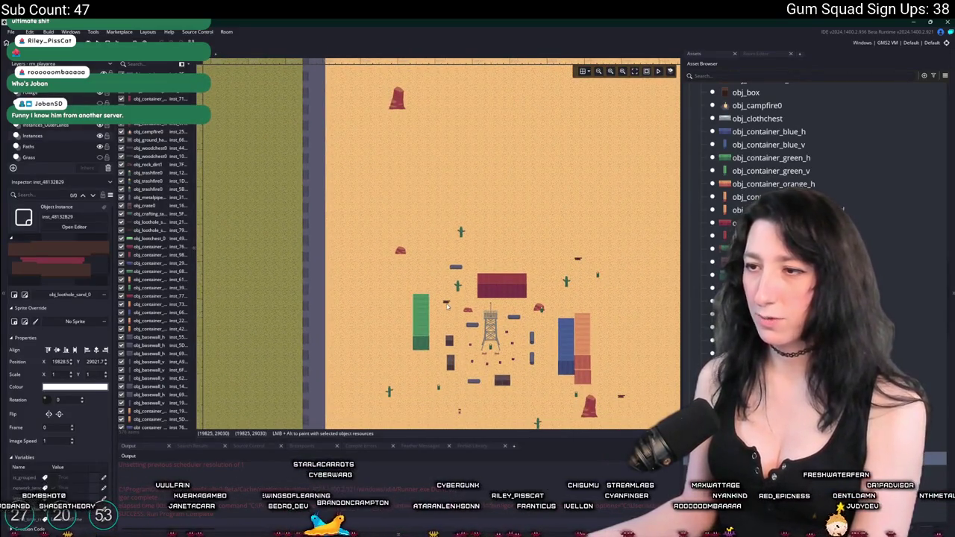
pyautogui.scroll(-2, 448, 307)
# Step: Delete the stray small instance, move another small instance up and left, and select the horizontal red container
pyautogui.press('Delete')
pyautogui.moveTo(474, 216); pyautogui.dragTo(305, 143)
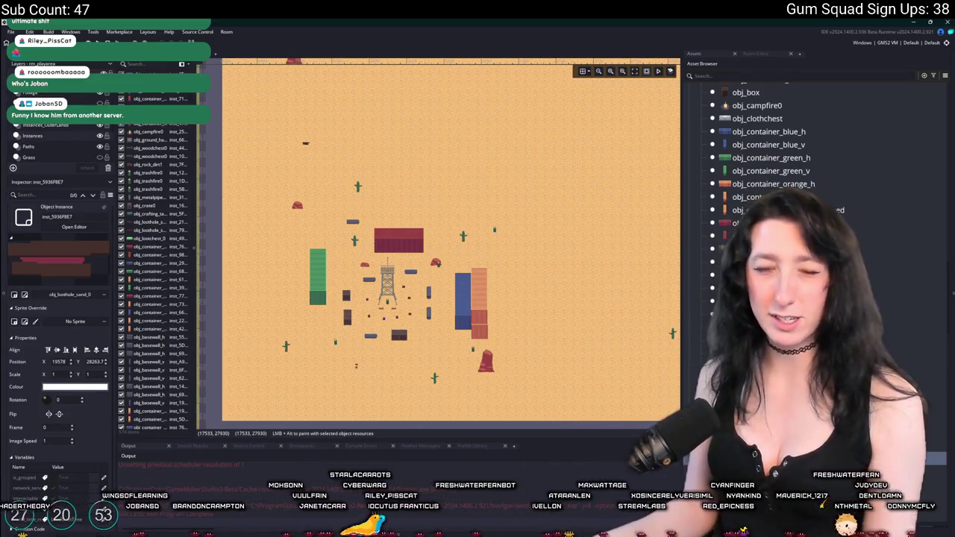
pyautogui.scroll(5, 394, 254)
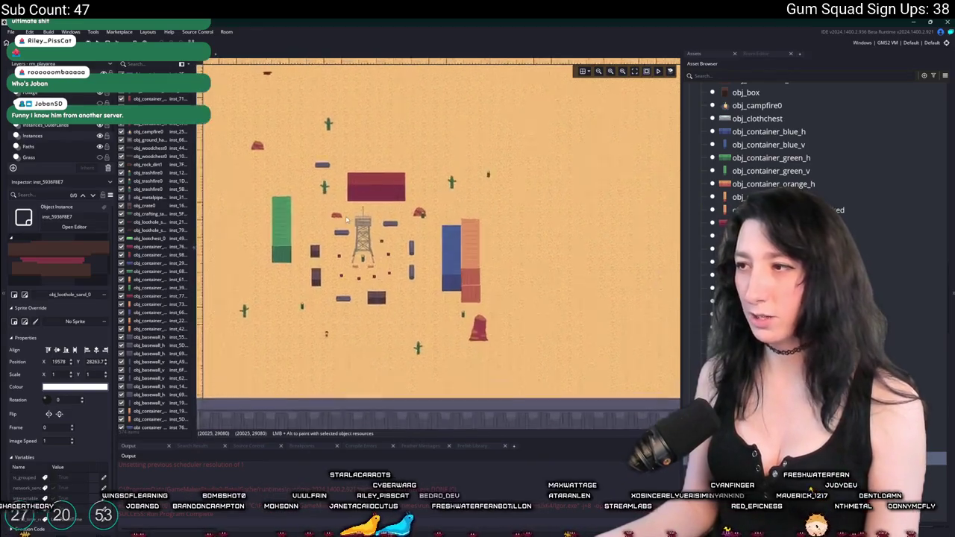
pyautogui.scroll(-5, 359, 239)
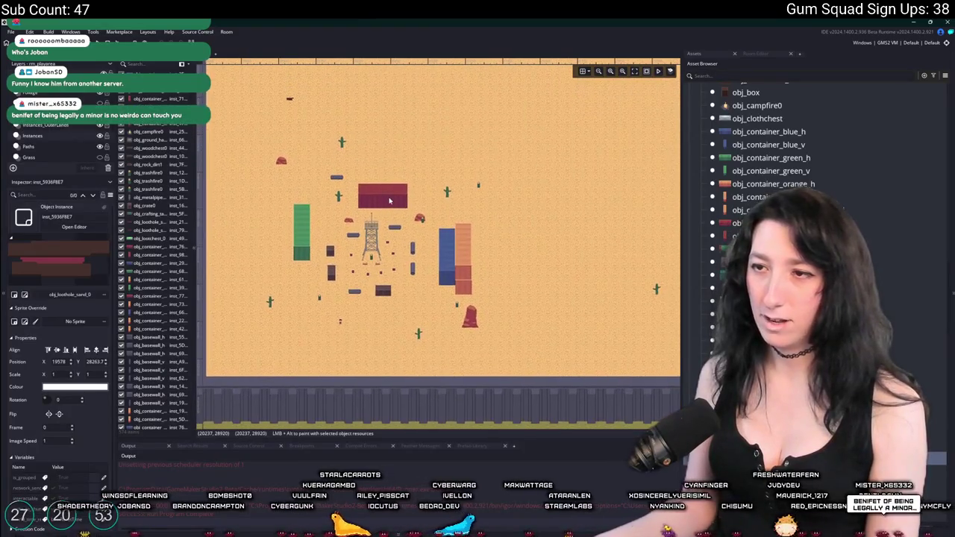
pyautogui.scroll(4, 295, 257)
pyautogui.click(769, 222)
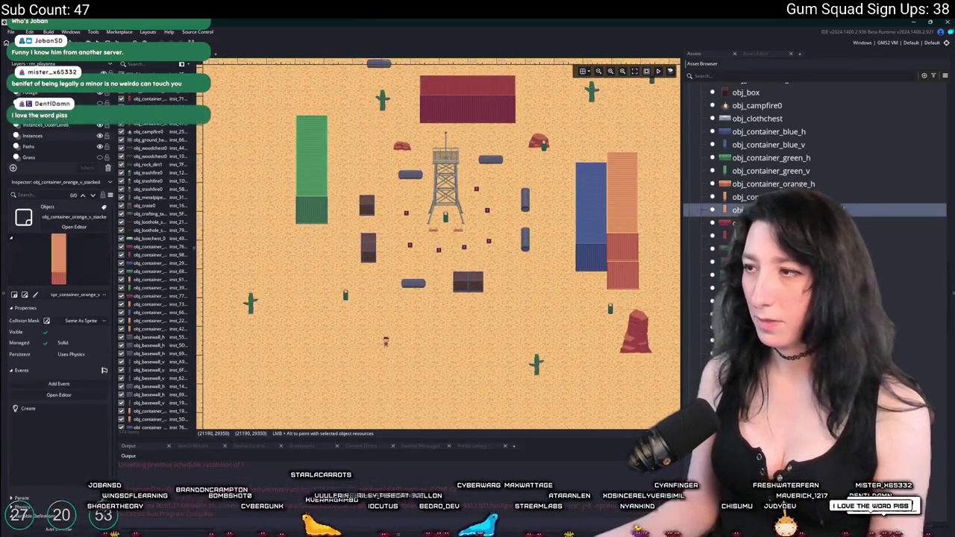
# Step: Place a vertical obj_metalpipe0_v metal pipe in the room
pyautogui.scroll(3, 328, 283)
pyautogui.moveTo(753, 314)
pyautogui.mouseDown()
pyautogui.moveTo(288, 263)
pyautogui.moveTo(294, 293)
pyautogui.mouseUp()
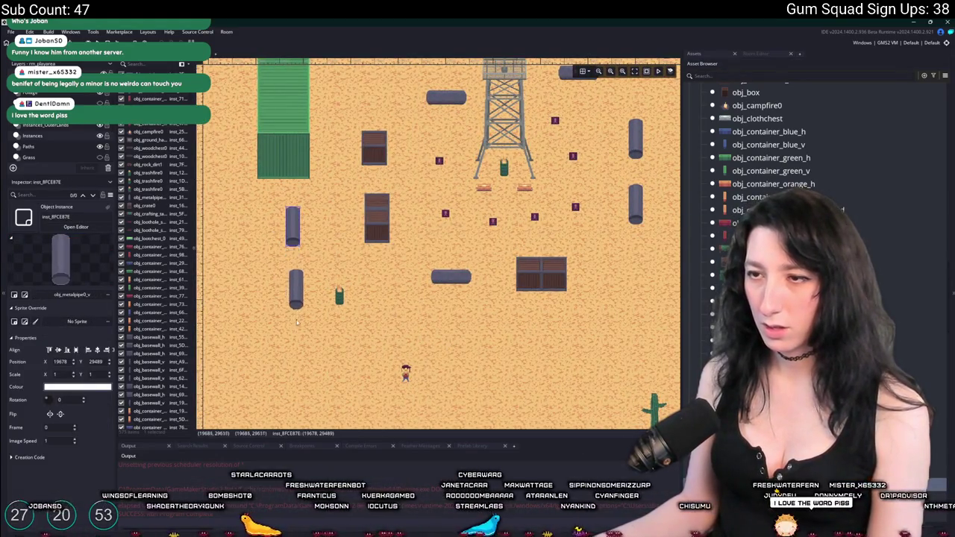
pyautogui.scroll(-5, 299, 357)
# Step: Place an obj_container_green_h container south of the tower, aligned with the crate above
pyautogui.scroll(3, 528, 343)
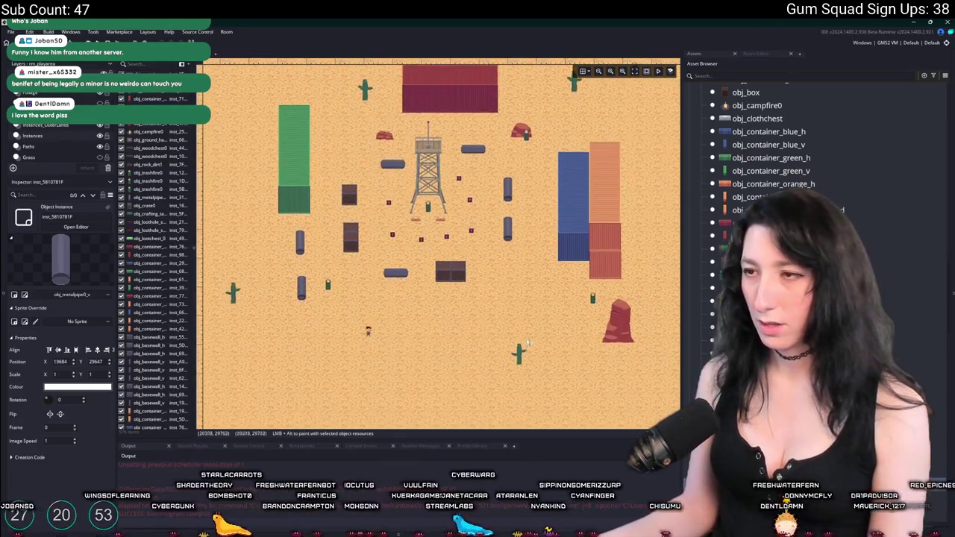
pyautogui.scroll(1, 747, 187)
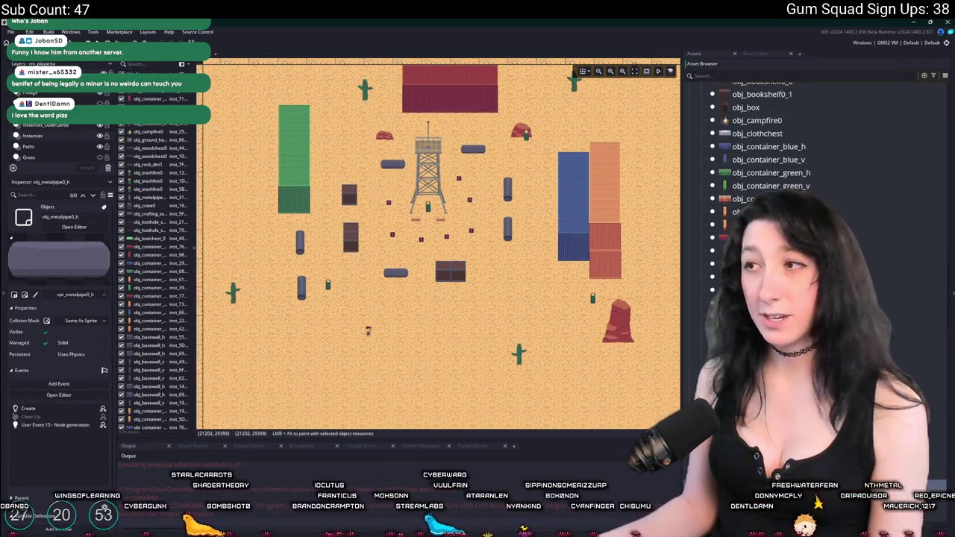
pyautogui.click(694, 214)
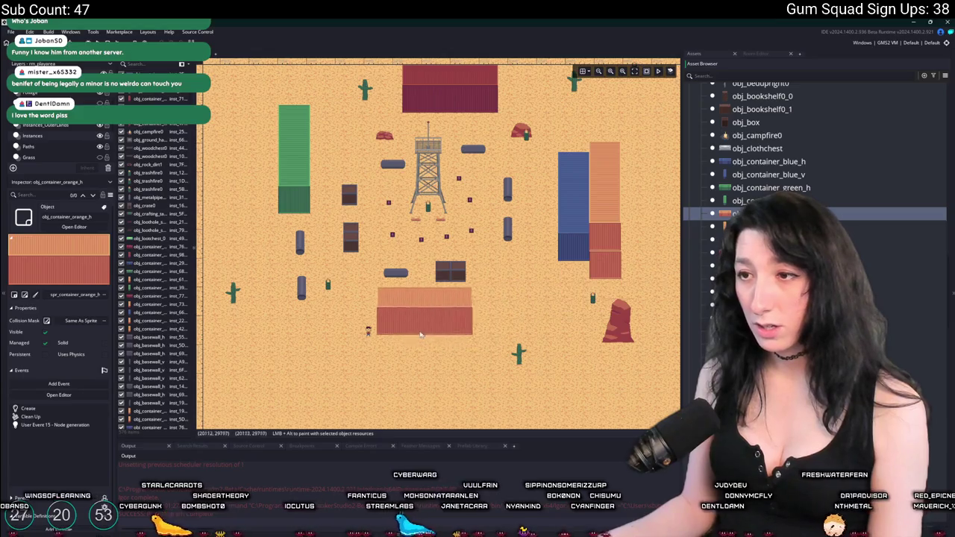
pyautogui.press('Up')
pyautogui.press('Up')
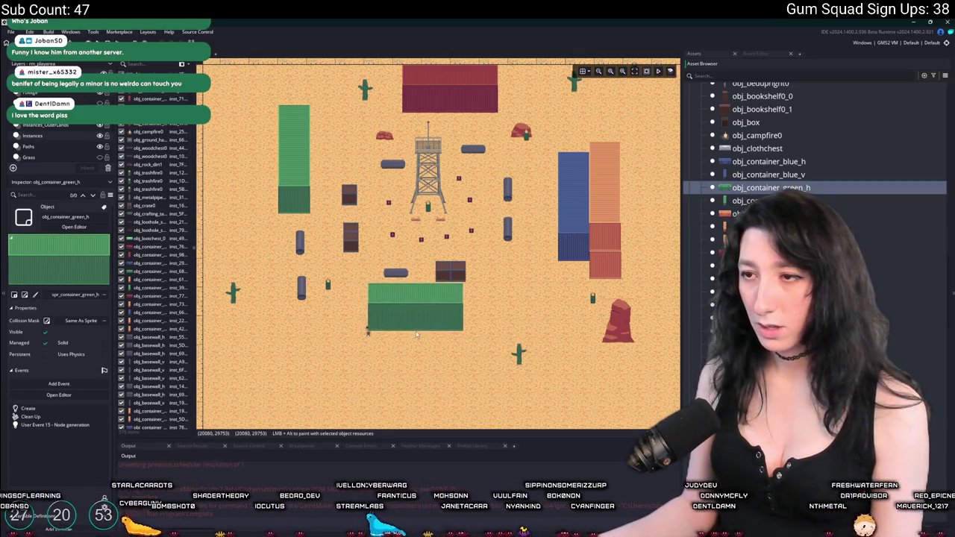
pyautogui.keyDown('alt'); pyautogui.click(393, 357); pyautogui.keyUp('alt')
pyautogui.moveTo(366, 329)
pyautogui.mouseDown()
pyautogui.moveTo(447, 318)
pyautogui.moveTo(385, 336)
pyautogui.mouseUp()
pyautogui.scroll(-2, 515, 333)
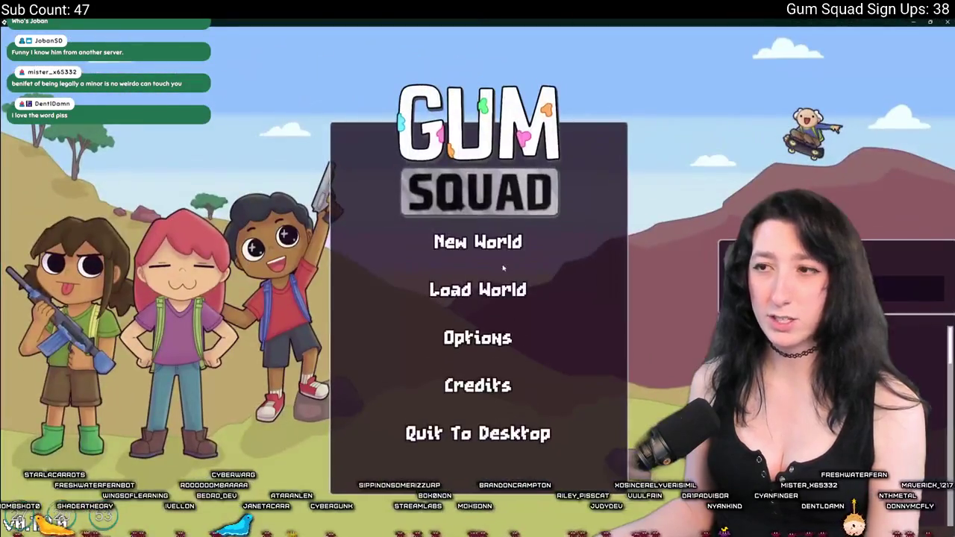
# Step: Create a private world BabyBit with default settings and load into the desert map
pyautogui.click(505, 241)
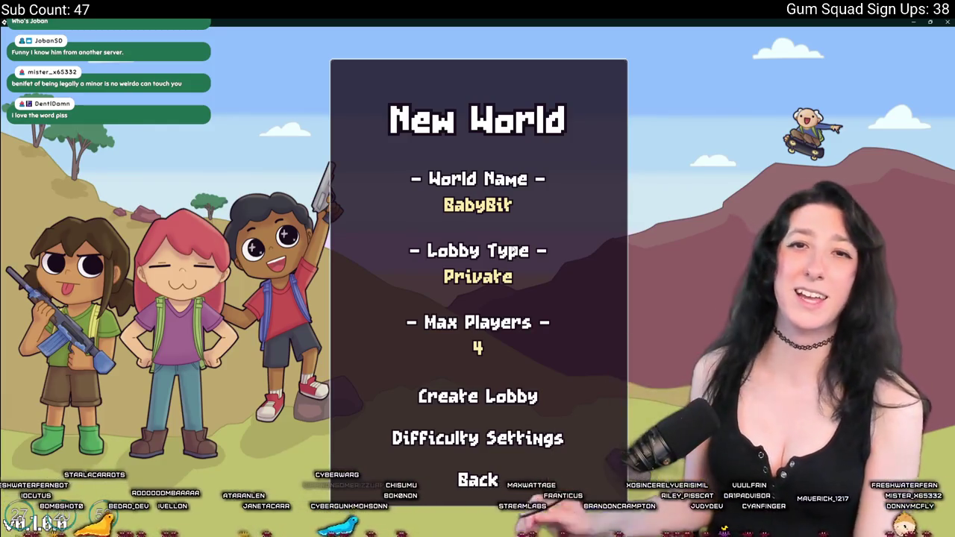
pyautogui.click(480, 397)
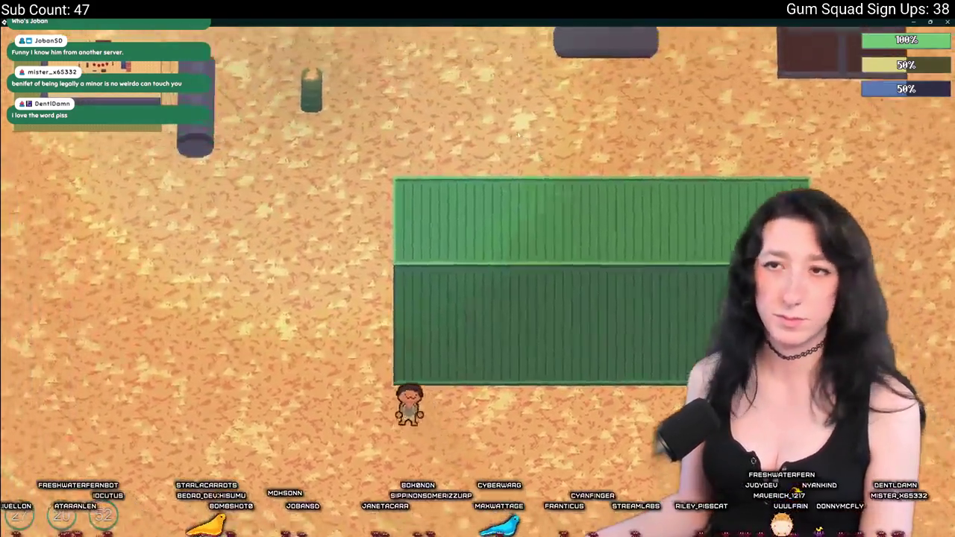
# Step: Equip the Makeshift DMR rifle from the inventory
pyautogui.press('Tab')
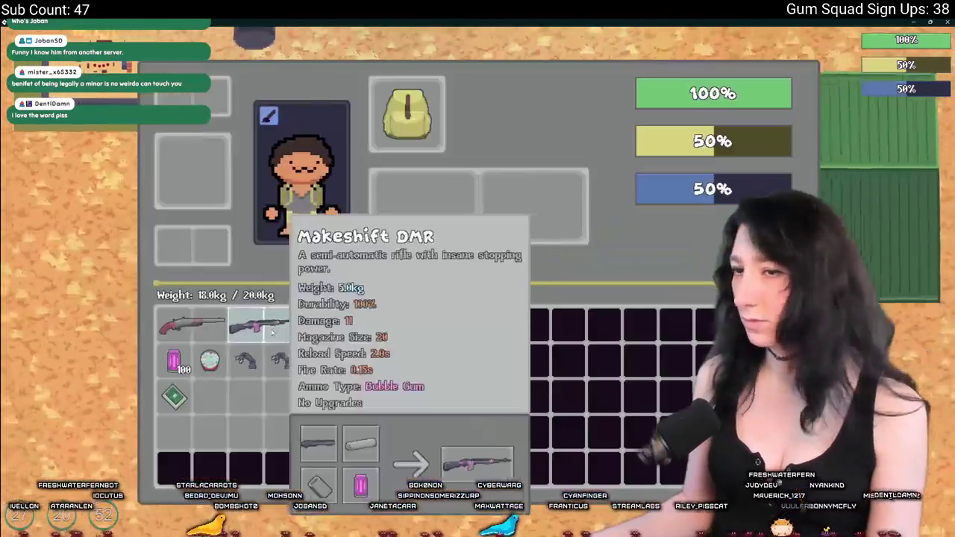
pyautogui.press('Tab')
pyautogui.press('d')
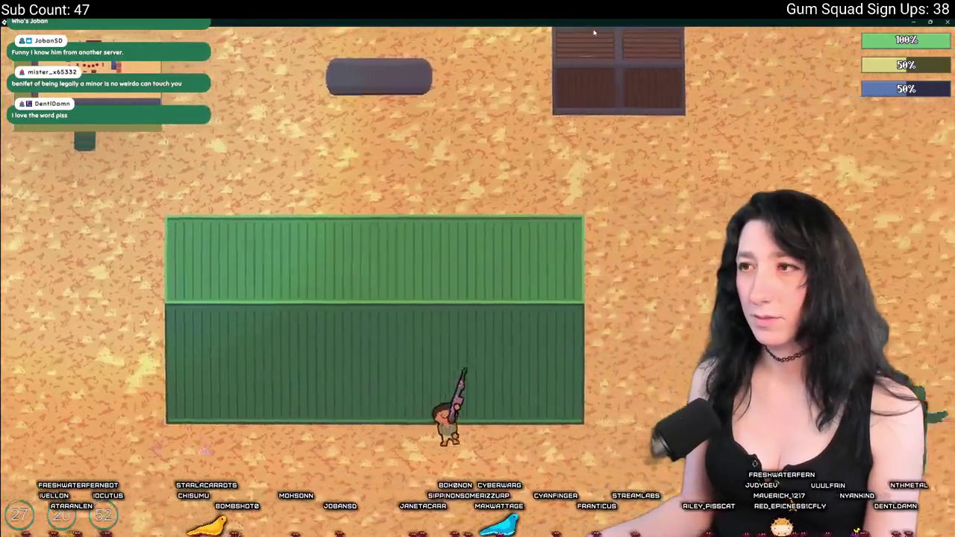
# Step: Walk the character around the crate and along the green container
pyautogui.press('w')
pyautogui.press('w')
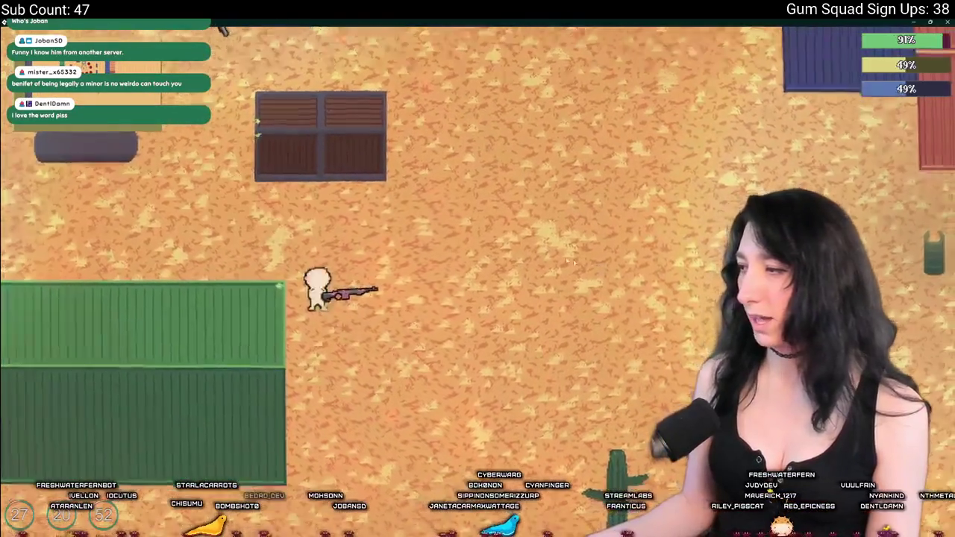
pyautogui.press('d')
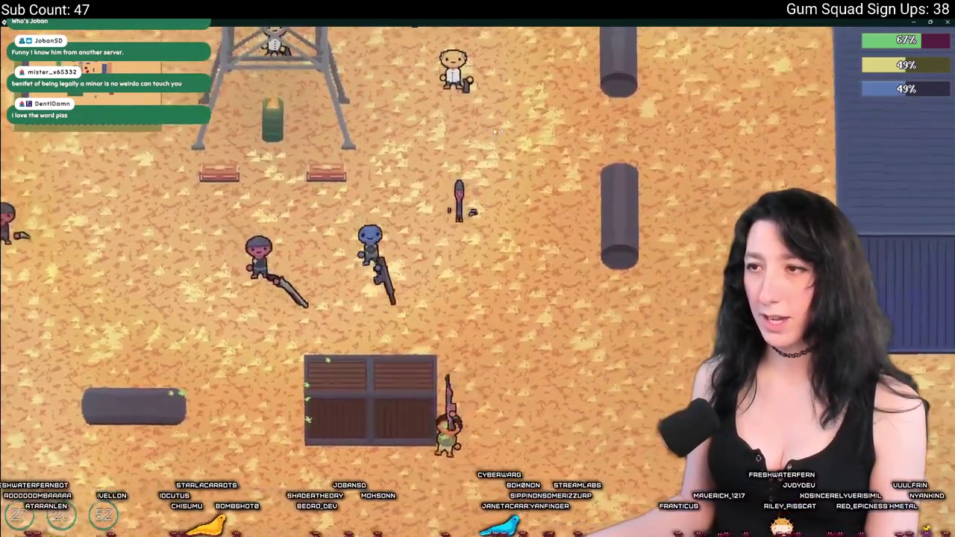
pyautogui.press('a')
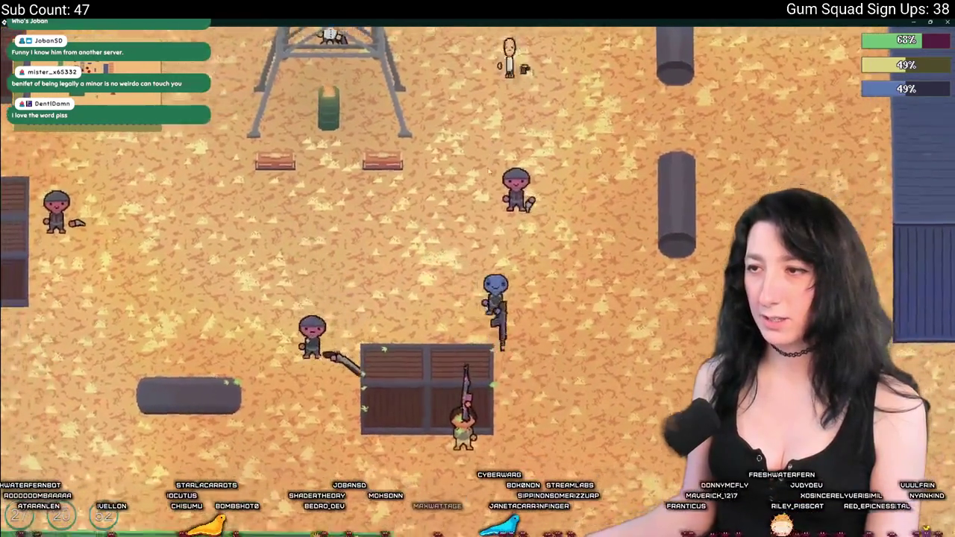
pyautogui.press('s')
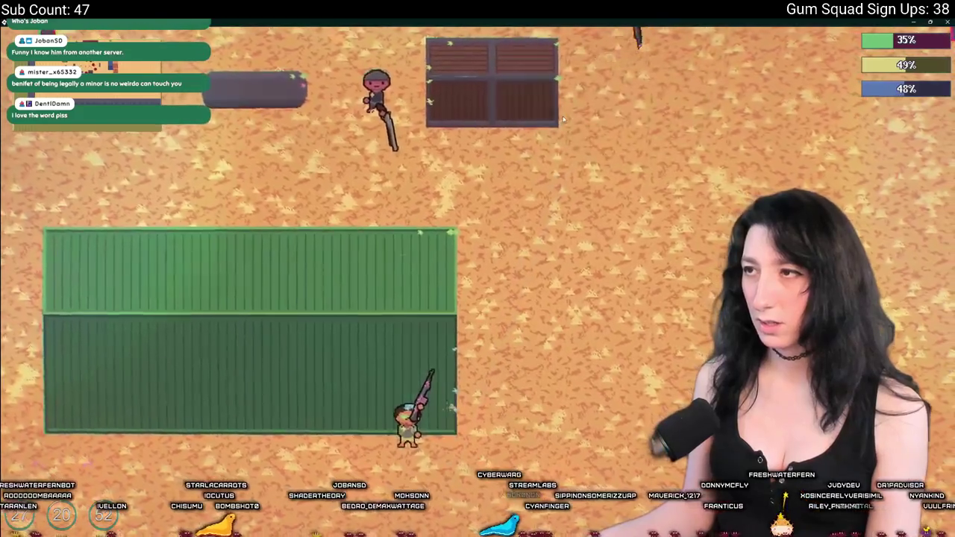
pyautogui.press('a')
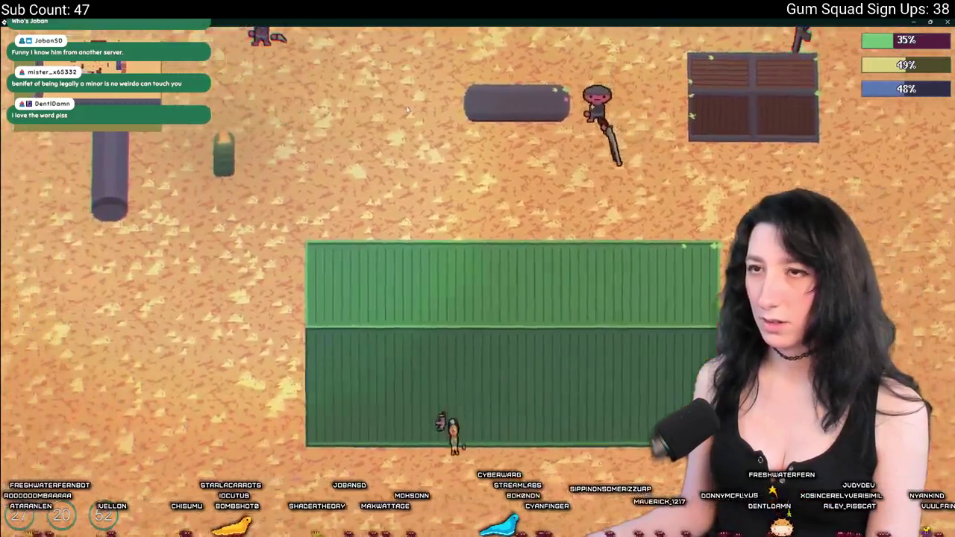
pyautogui.press('a')
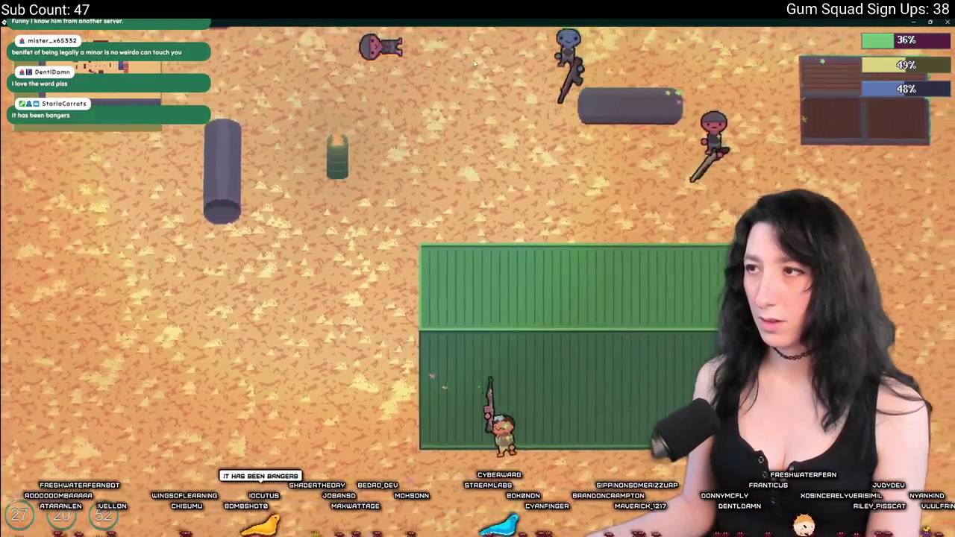
pyautogui.press('d')
pyautogui.press('w')
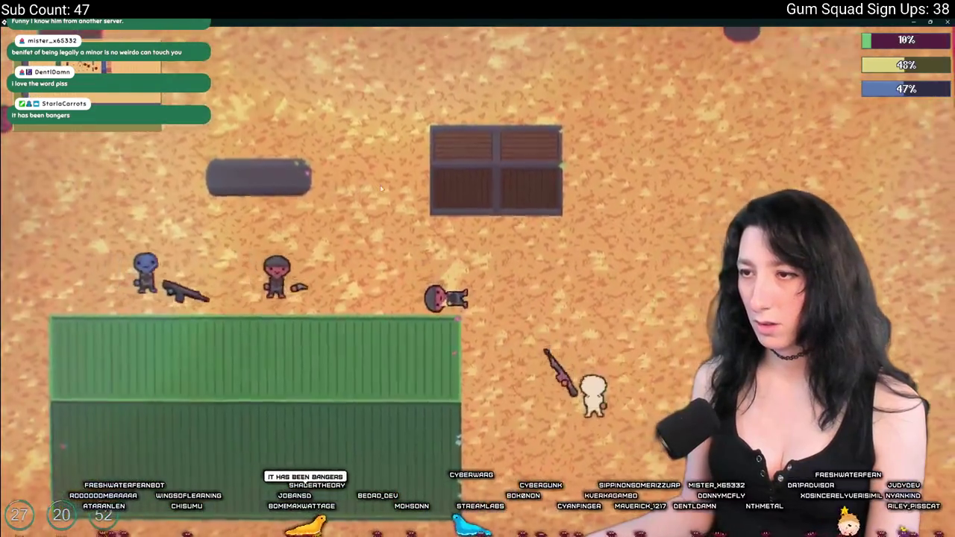
# Step: Keep moving past the crates toward the tower until gummed up, then quit the game
pyautogui.press('a')
pyautogui.press('s')
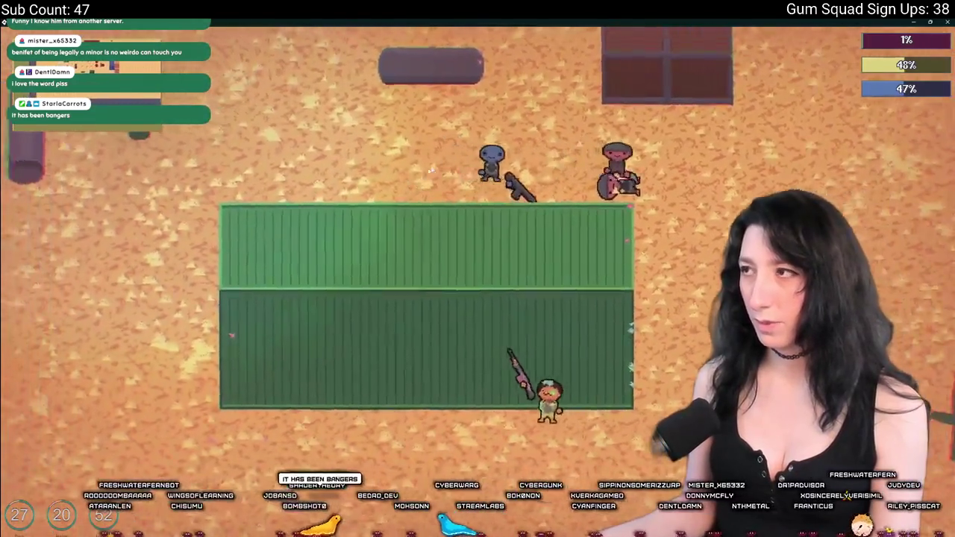
pyautogui.press('a')
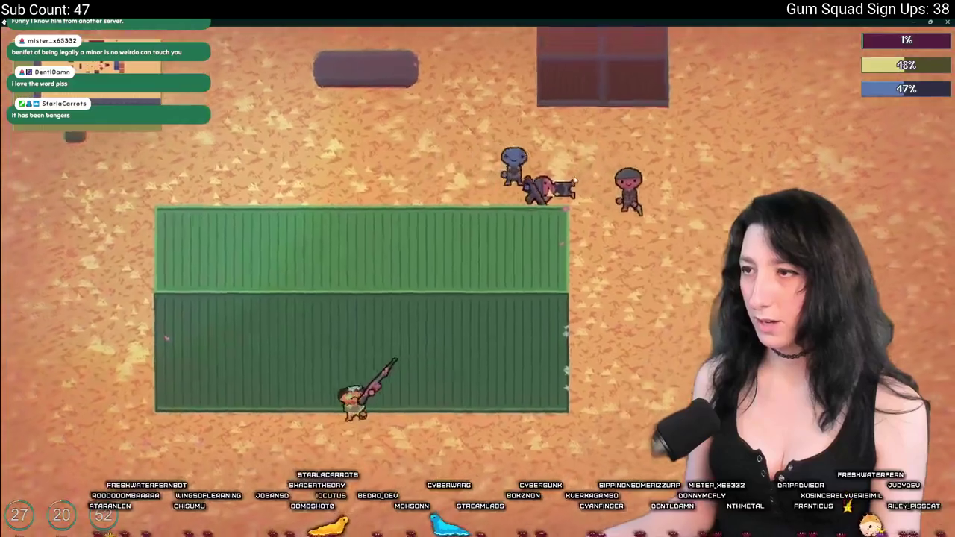
pyautogui.press('w')
pyautogui.press('a')
pyautogui.press('w')
pyautogui.press('w')
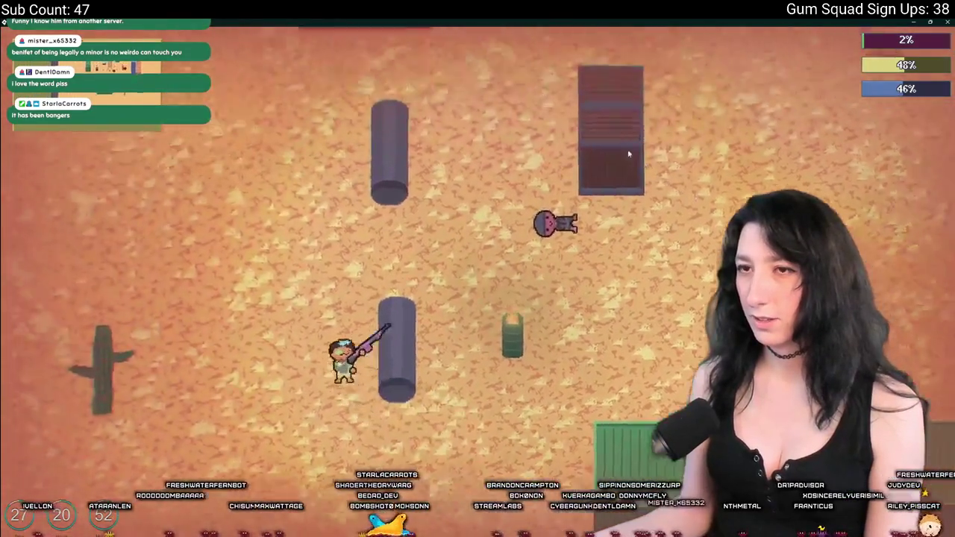
pyautogui.press('d')
pyautogui.press('w')
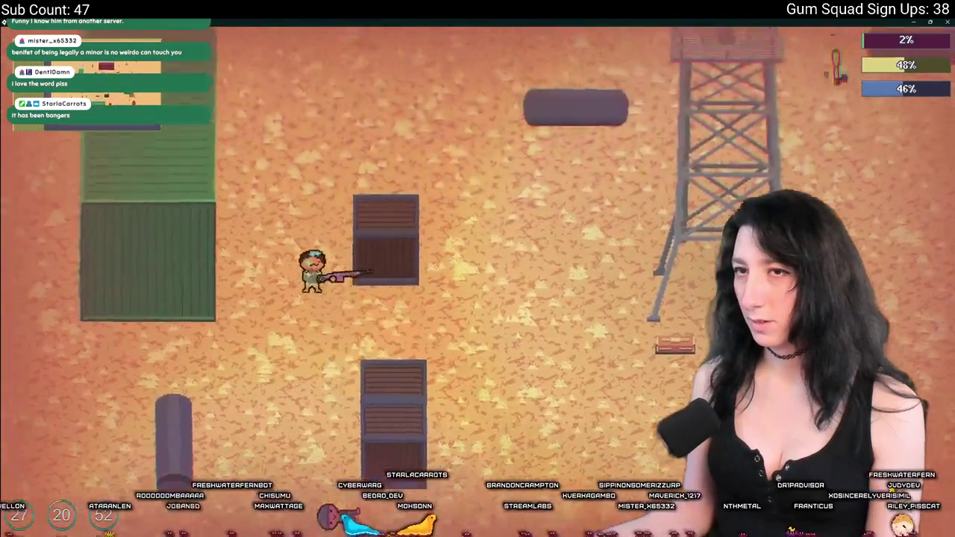
pyautogui.press('d')
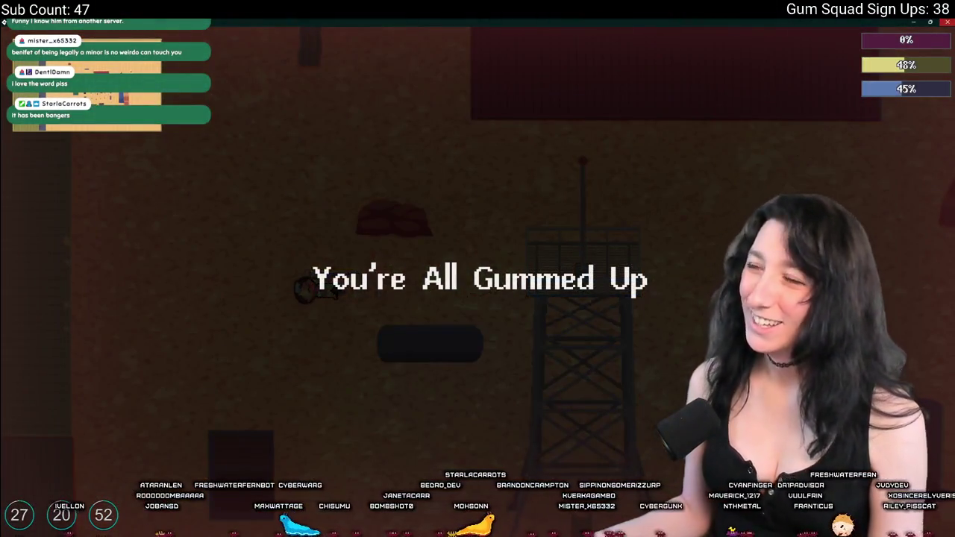
pyautogui.press('Escape')
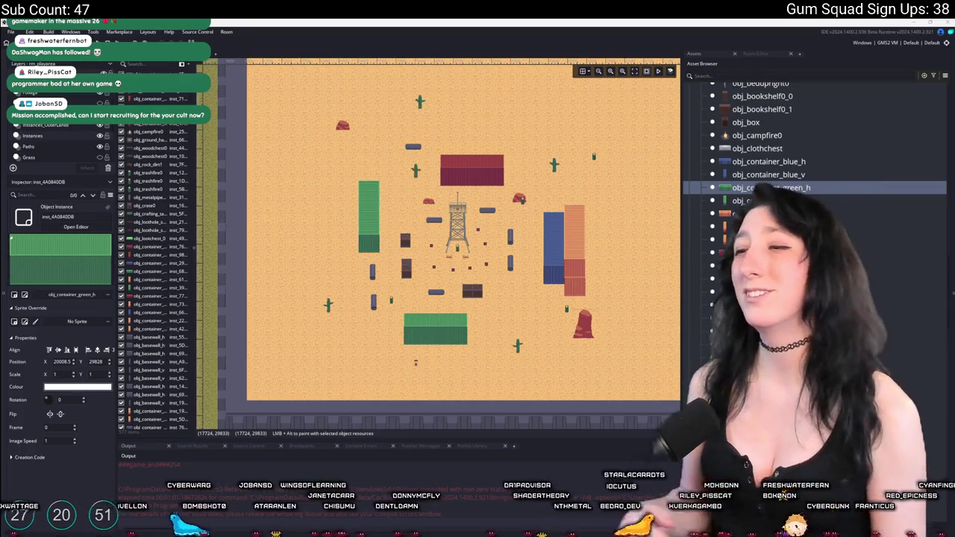
# Step: Search assets for 'merc' with Ctrl+T and open obj_enemy_glummer_merc
pyautogui.scroll(-1, 436, 134)
pyautogui.hotkey('ctrl', 't')
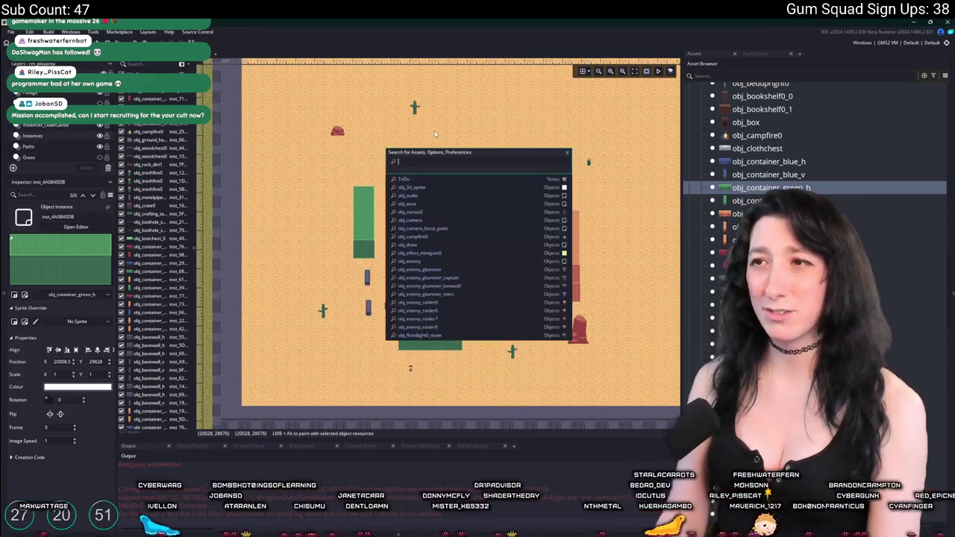
pyautogui.write('merc')
pyautogui.press('Return')
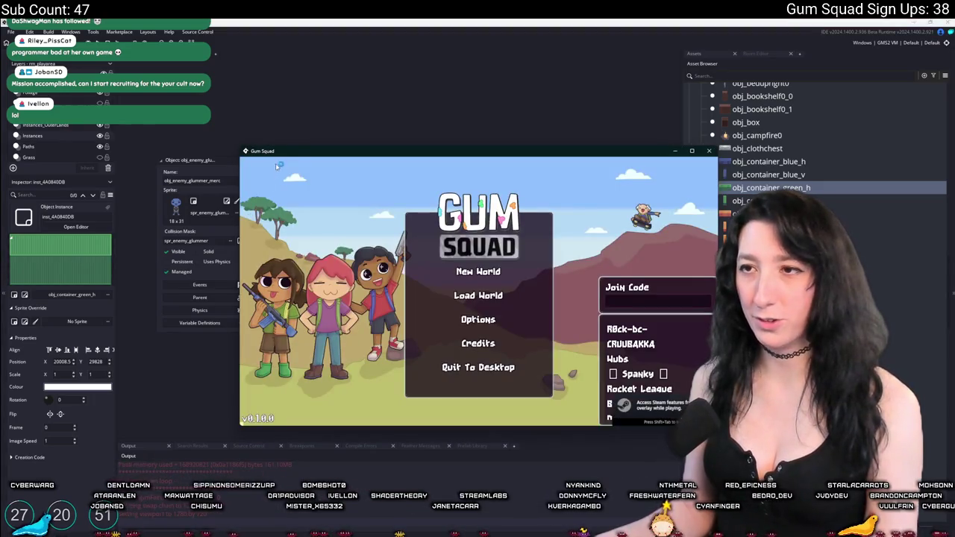
# Step: Maximise the game window and focus the Email field of the Get Gummed Up form
pyautogui.doubleClick(280, 155)
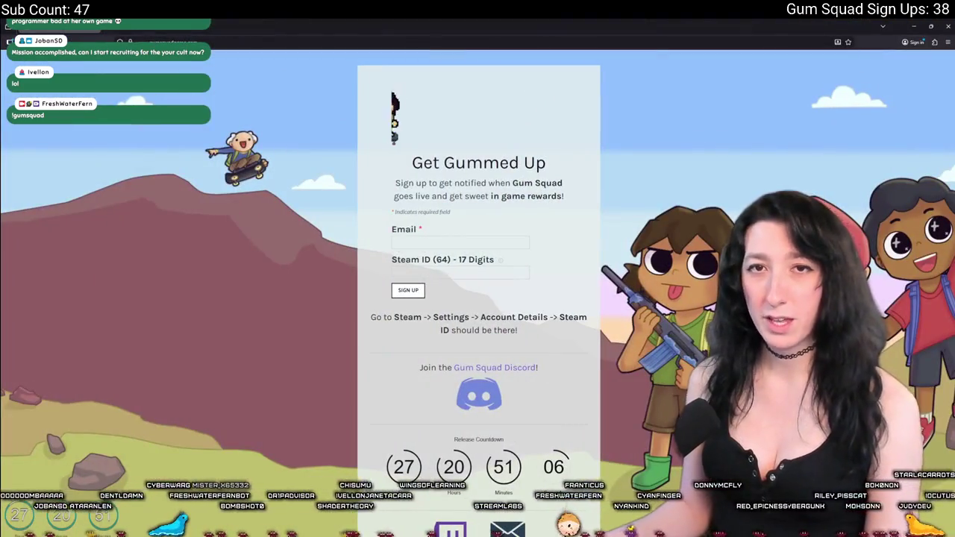
pyautogui.keyDown('ctrl'); pyautogui.scroll(6, 444, 245); pyautogui.keyUp('ctrl')
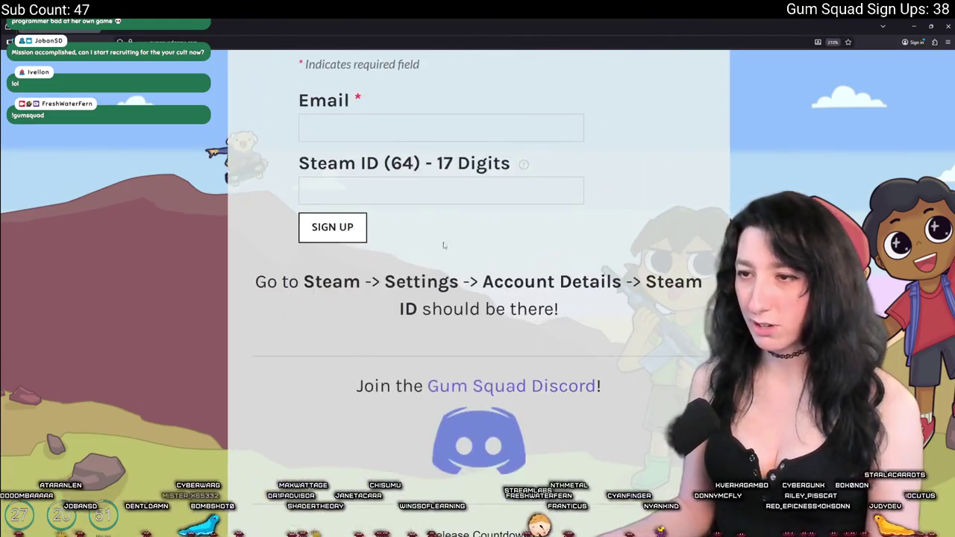
pyautogui.scroll(3, 443, 245)
pyautogui.click(440, 370)
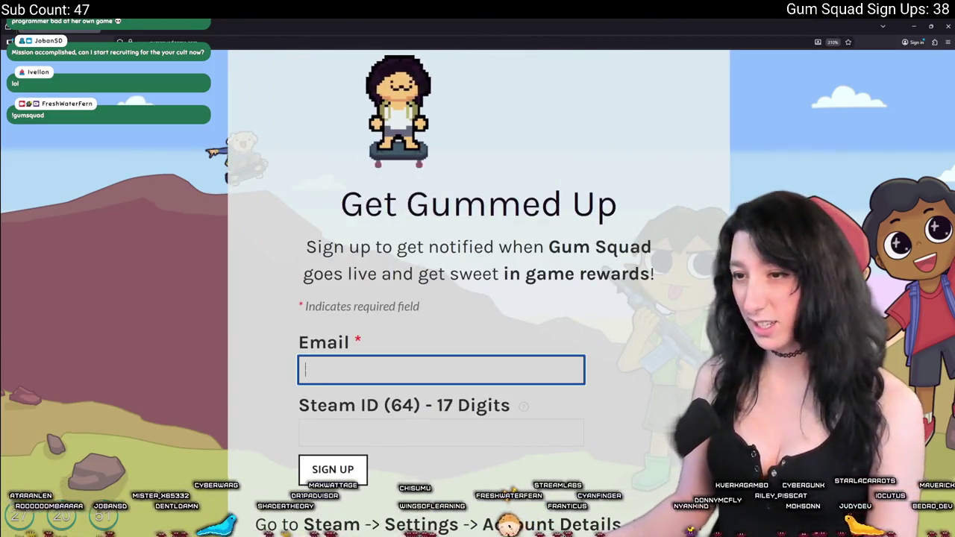
pyautogui.scroll(-2, 527, 247)
# Step: Read the Steam ID help note and the field's instructions text
pyautogui.moveTo(526, 247)
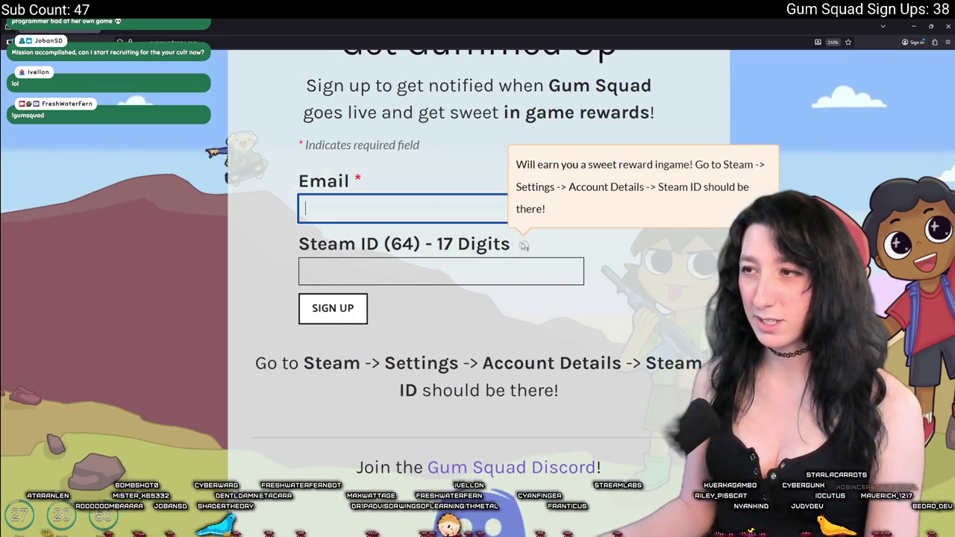
pyautogui.click(515, 271)
pyautogui.moveTo(560, 390)
pyautogui.mouseDown()
pyautogui.moveTo(409, 364)
pyautogui.moveTo(375, 338)
pyautogui.mouseUp()
pyautogui.click(375, 337)
# Step: Submit the empty sign-up form, scroll the page, and begin a new world
pyautogui.click(333, 309)
pyautogui.scroll(-3, 453, 349)
pyautogui.keyDown('ctrl'); pyautogui.scroll(-1, 480, 296); pyautogui.keyUp('ctrl')
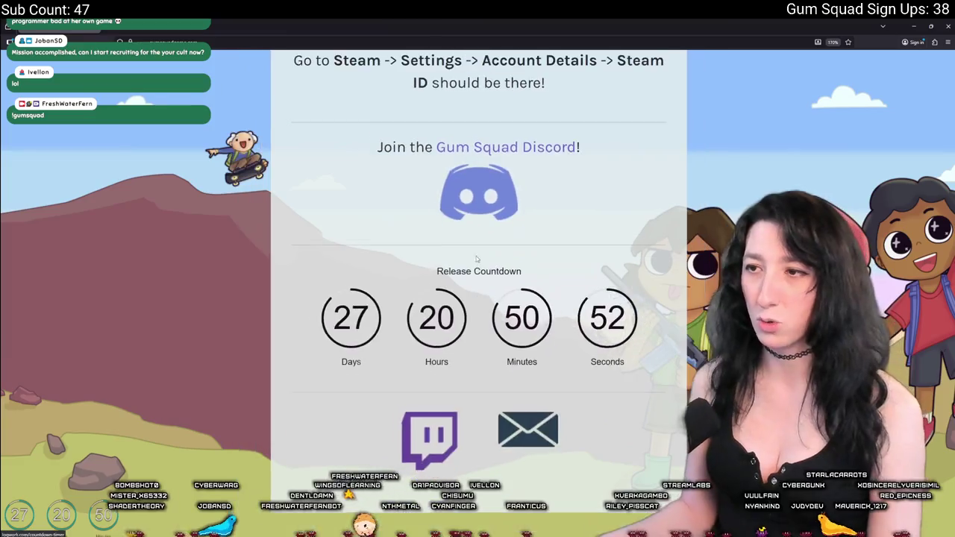
pyautogui.scroll(5, 477, 256)
pyautogui.keyDown('ctrl'); pyautogui.scroll(-2, 461, 283); pyautogui.keyUp('ctrl')
pyautogui.keyDown('ctrl'); pyautogui.scroll(-1, 461, 284); pyautogui.keyUp('ctrl')
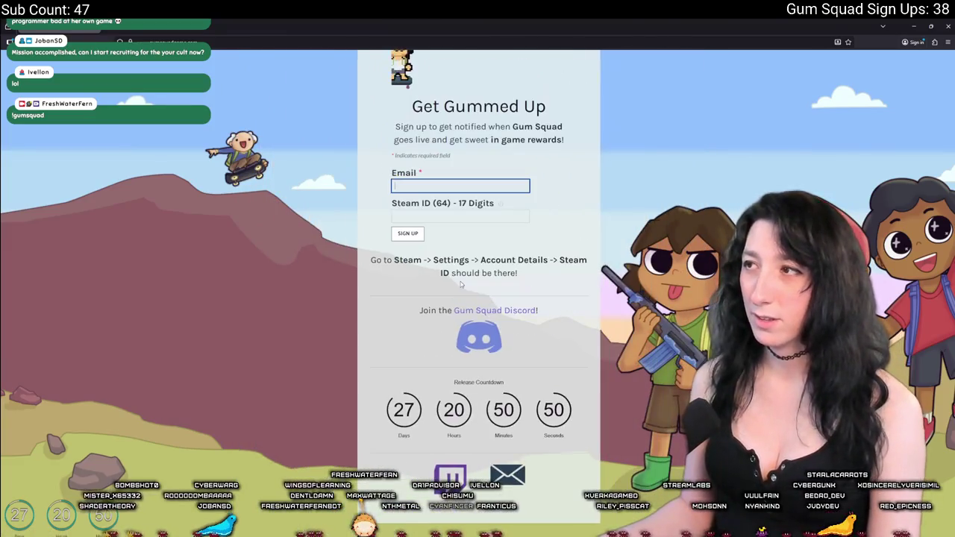
pyautogui.scroll(1, 471, 377)
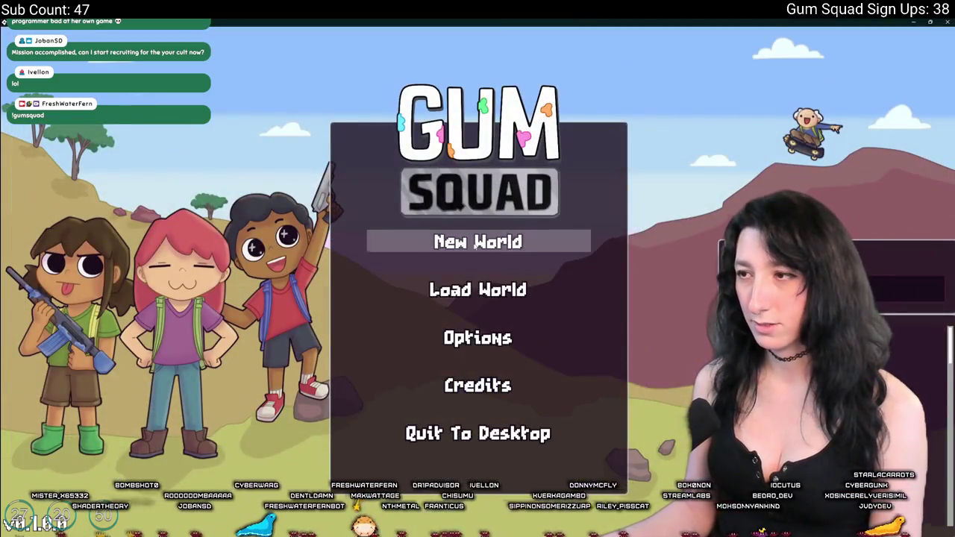
pyautogui.click(478, 243)
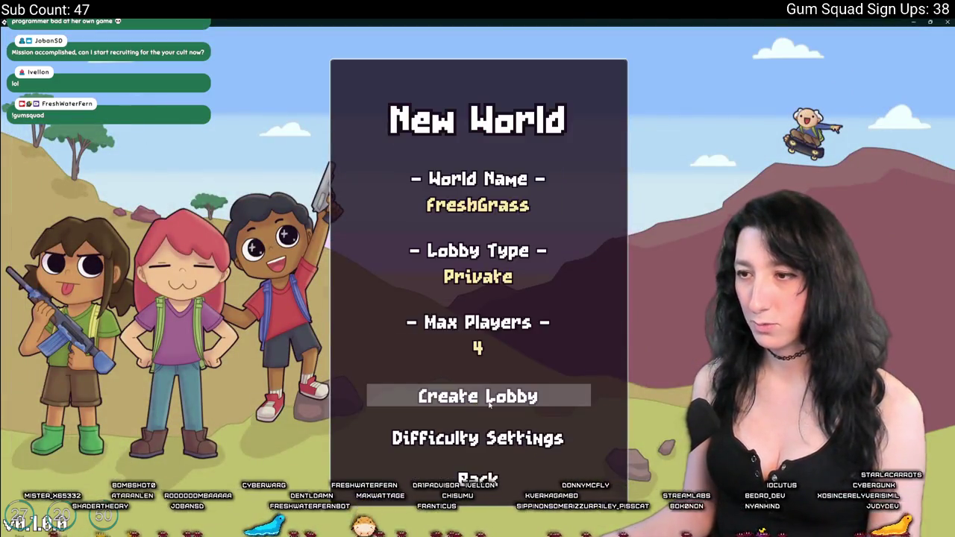
# Step: Create the private FreshGrass lobby and equip a gun from the inventory
pyautogui.click(480, 395)
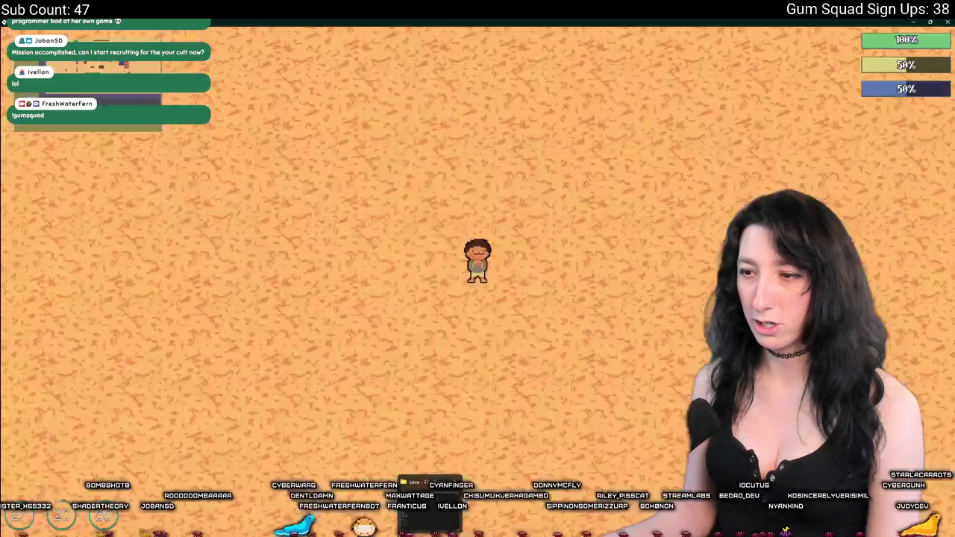
pyautogui.press('Tab')
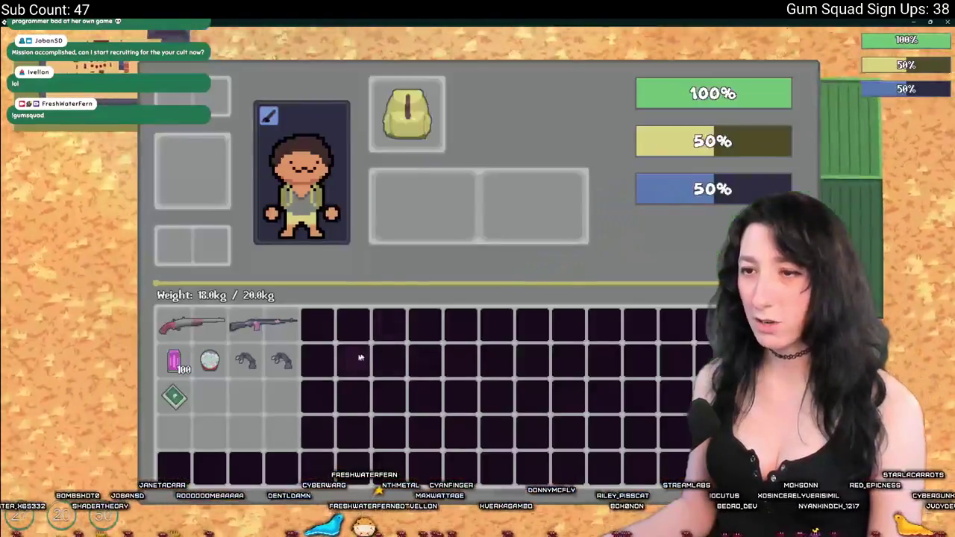
pyautogui.press('Tab')
pyautogui.press('w')
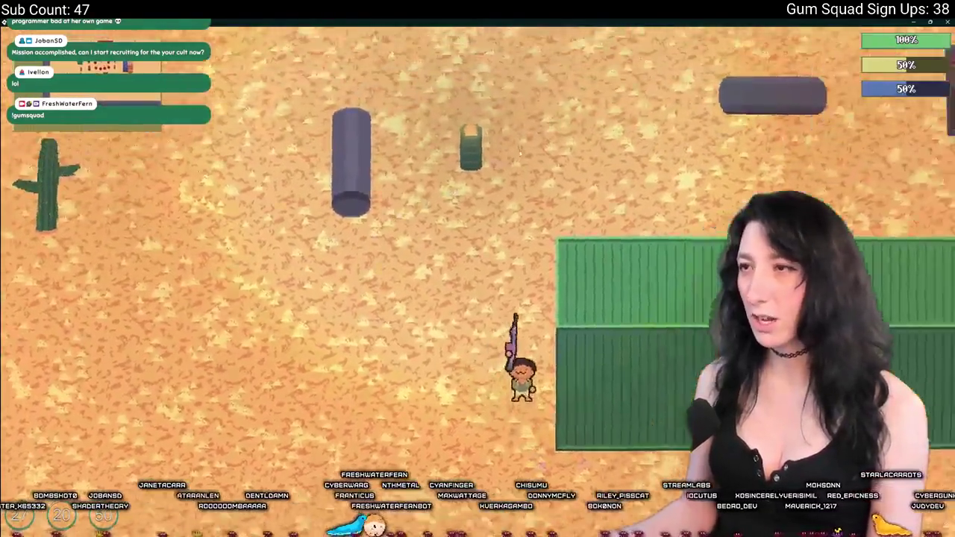
# Step: Walk north and east past the crates and tower toward the glummers
pyautogui.press('w')
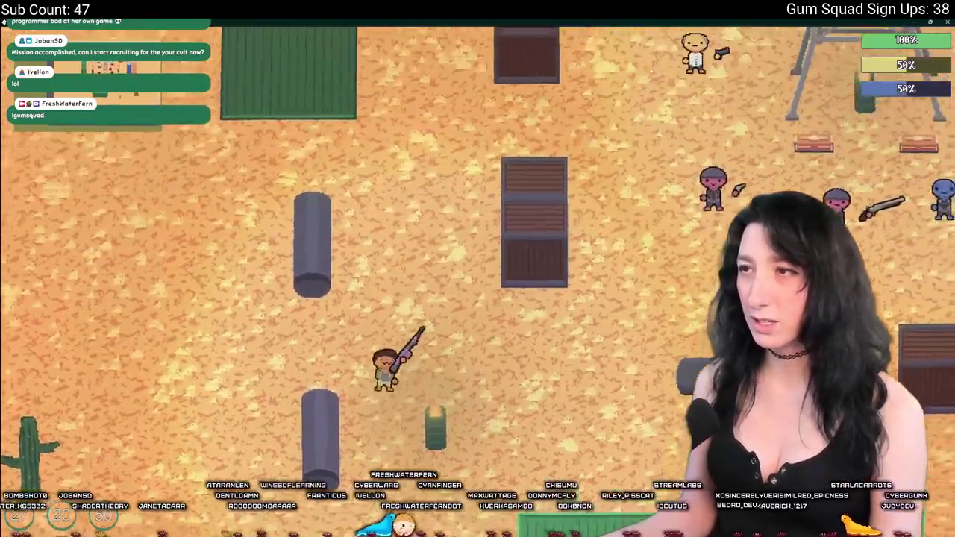
pyautogui.press('w')
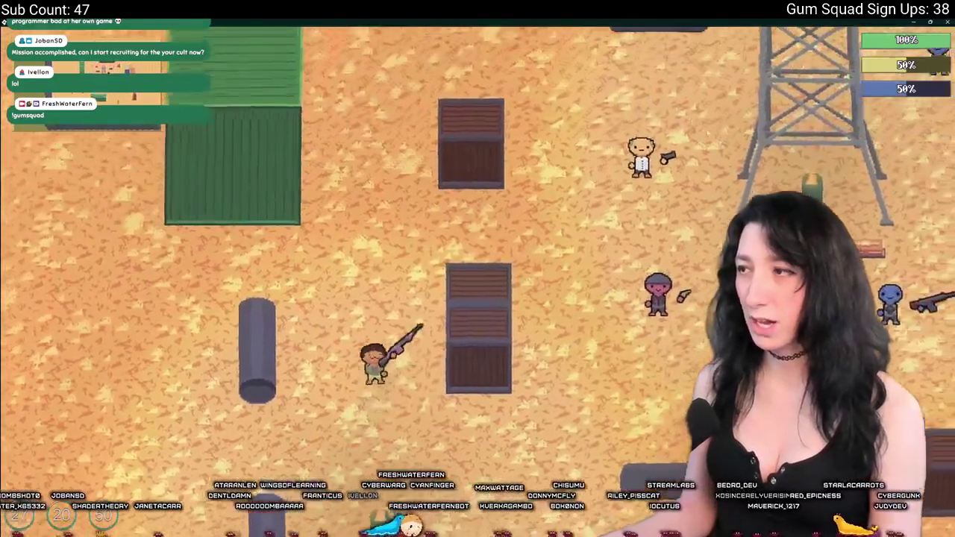
pyautogui.press('d')
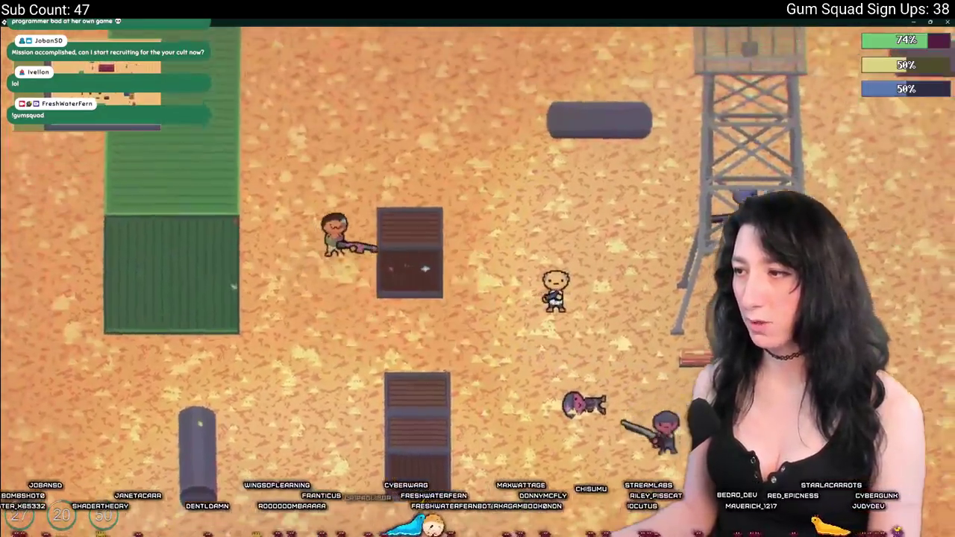
pyautogui.press('w')
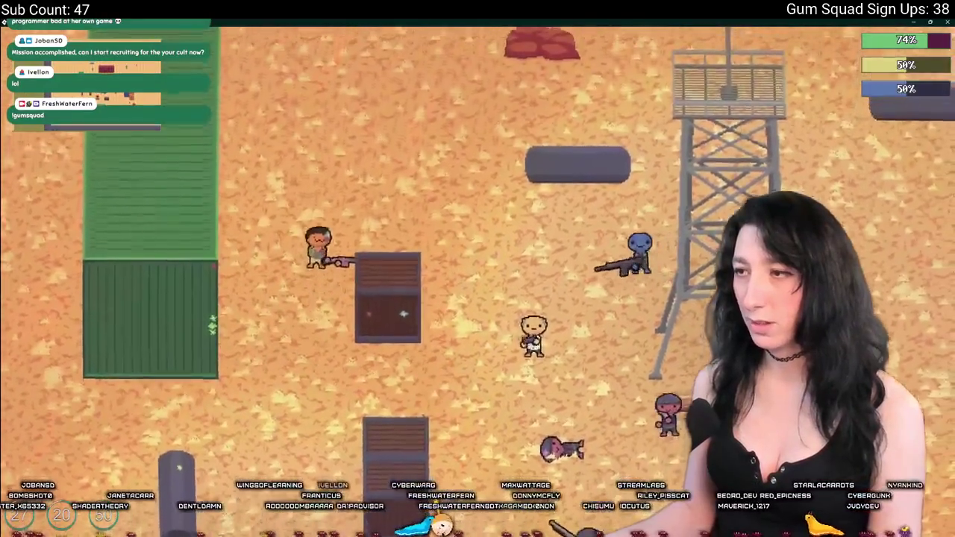
pyautogui.press('d')
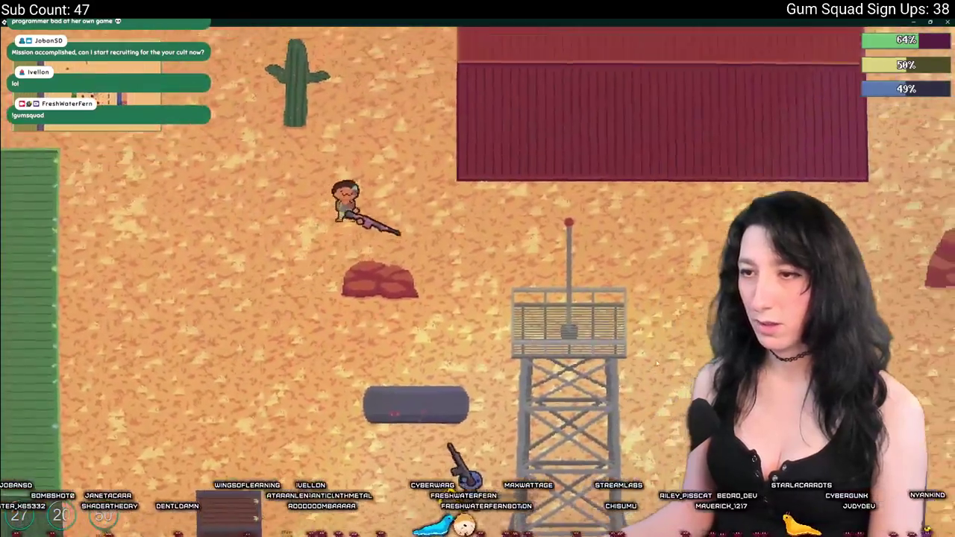
pyautogui.press('d')
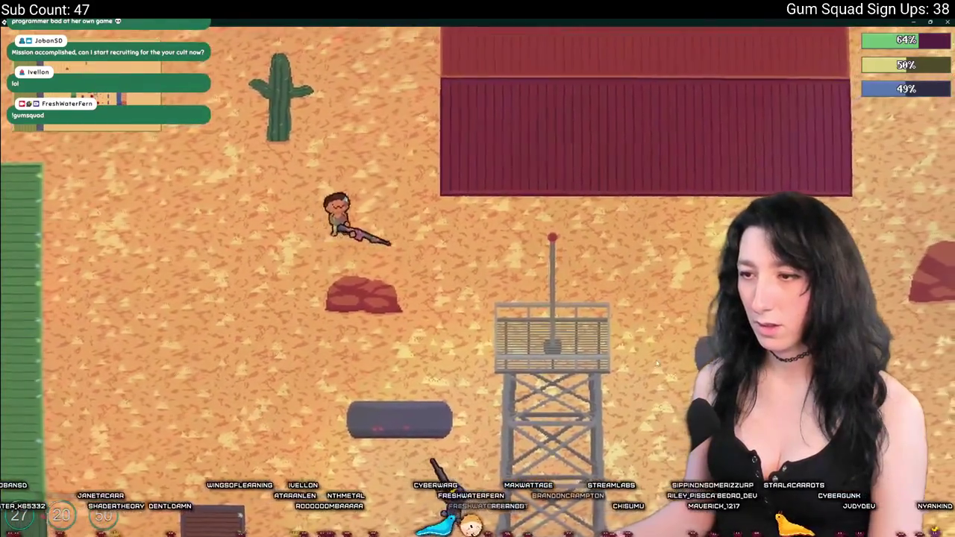
pyautogui.press('s')
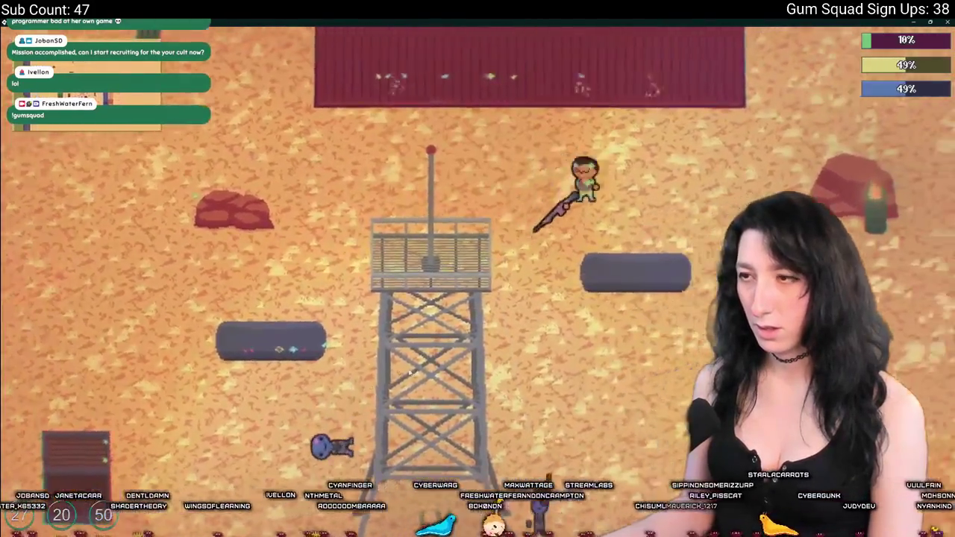
# Step: Move around the red rock fighting glummers until gummed up
pyautogui.press('d')
pyautogui.press('s')
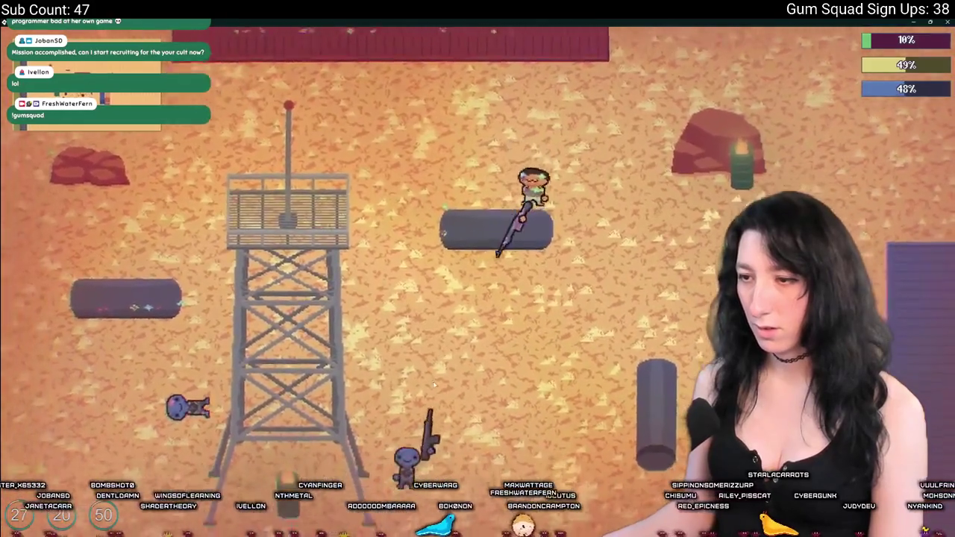
pyautogui.press('w')
pyautogui.press('d')
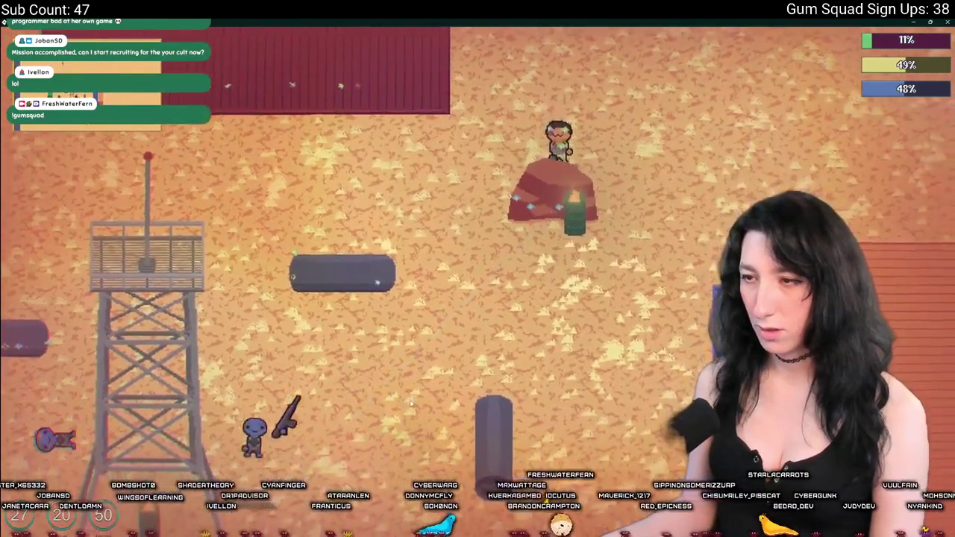
pyautogui.press('s')
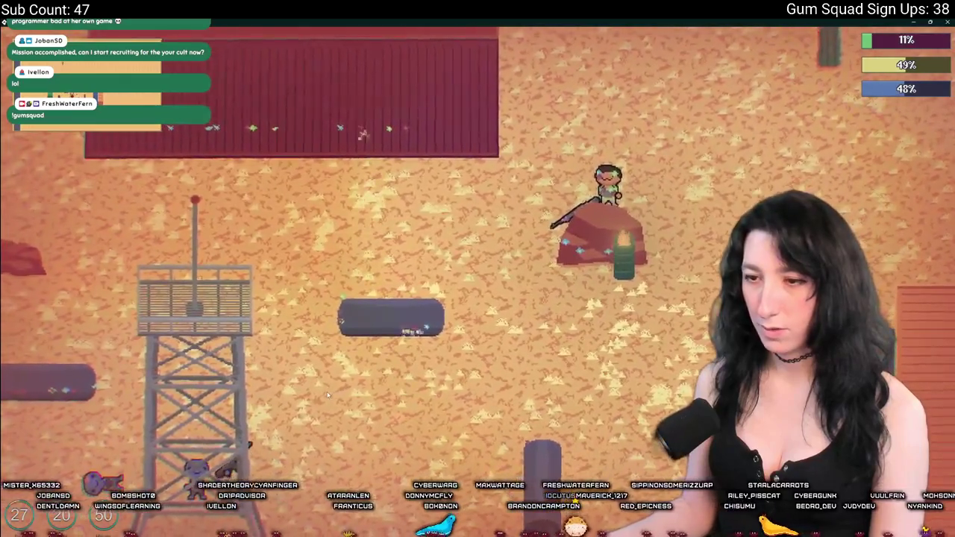
pyautogui.press('s')
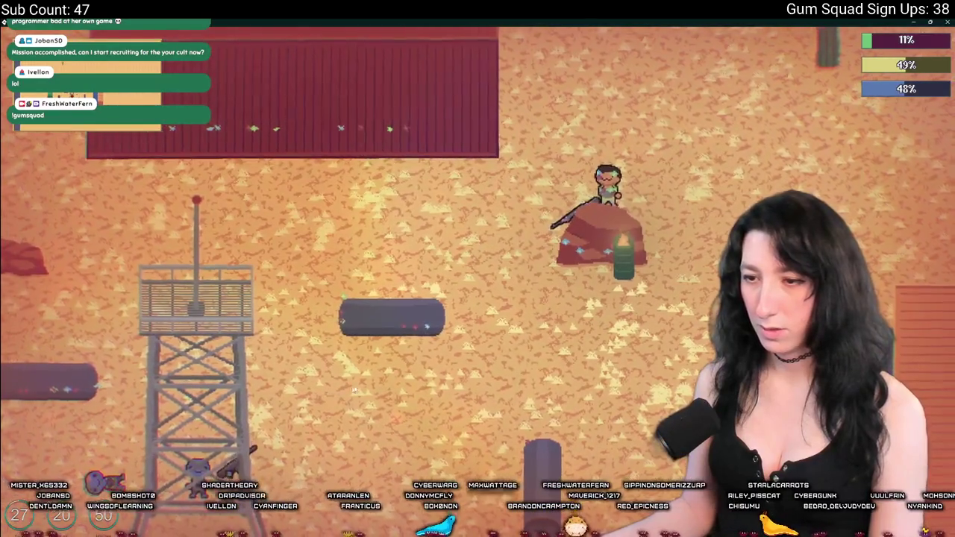
pyautogui.press('w')
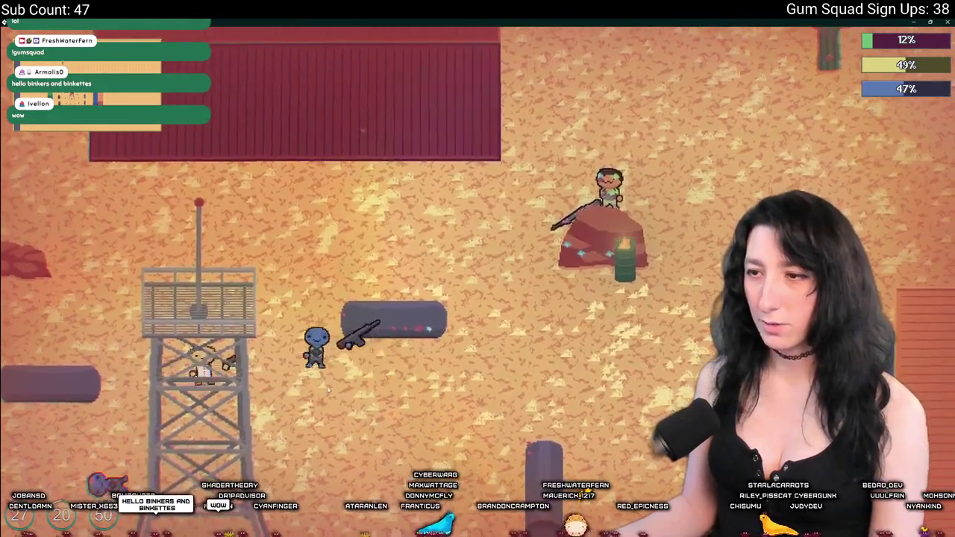
pyautogui.press('w')
pyautogui.press('s')
pyautogui.press('d')
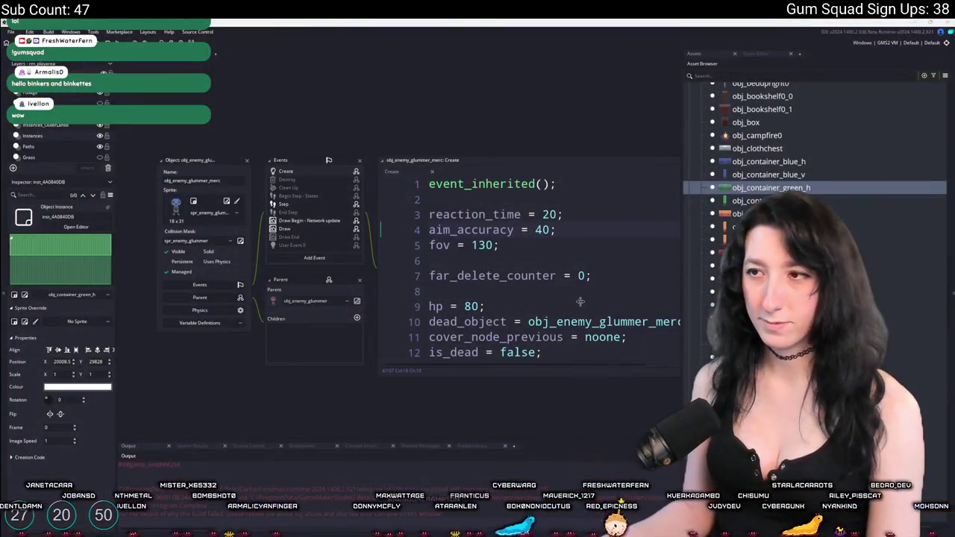
# Step: Change the glummer merc's aim_accuracy from 16 to 20
pyautogui.write('16')
pyautogui.press('BackSpace')
pyautogui.press('BackSpace')
pyautogui.write('20')
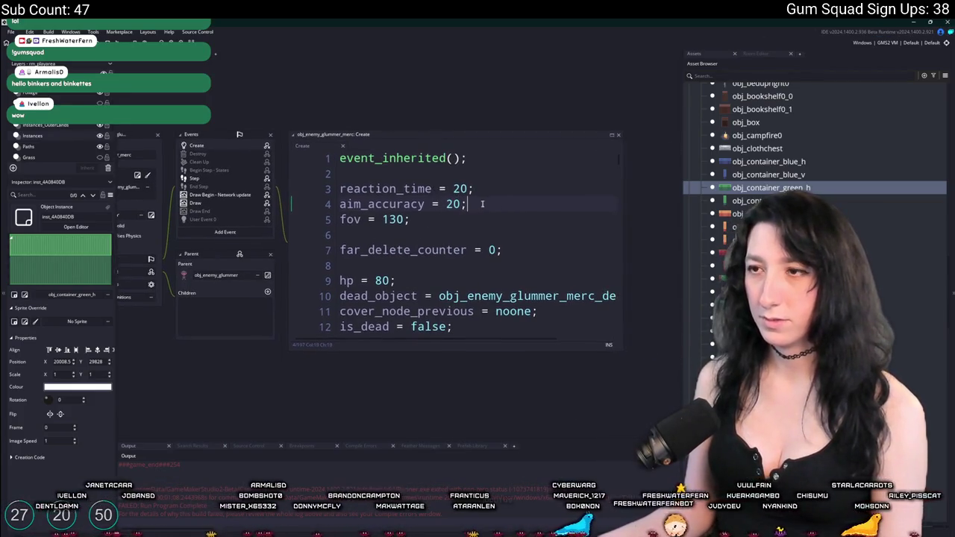
pyautogui.scroll(-1, 494, 191)
pyautogui.scroll(1, 483, 176)
# Step: Replace the aim_accuracy value with 25 in the Create event
pyautogui.click(465, 182)
pyautogui.write('3')
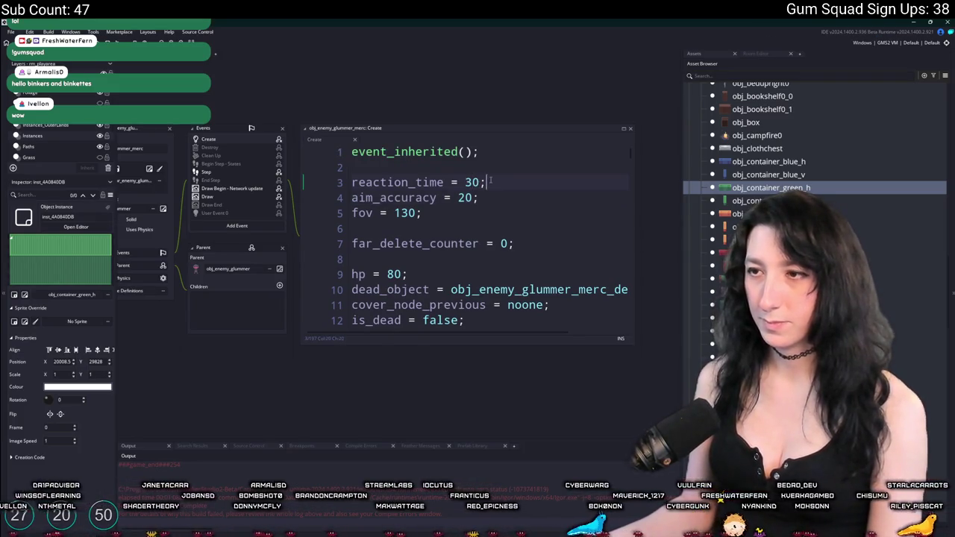
pyautogui.scroll(-2, 495, 183)
pyautogui.scroll(2, 495, 187)
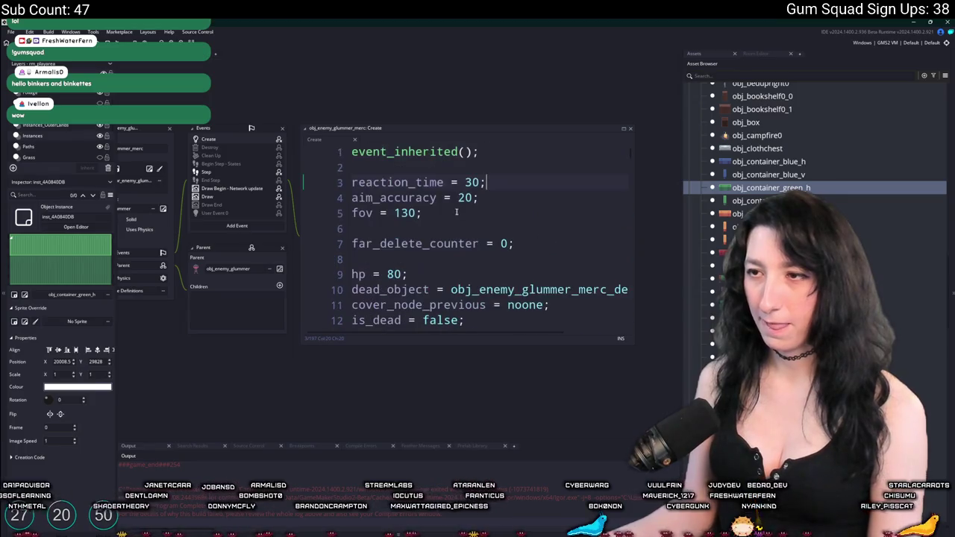
pyautogui.moveTo(497, 192); pyautogui.dragTo(559, 221)
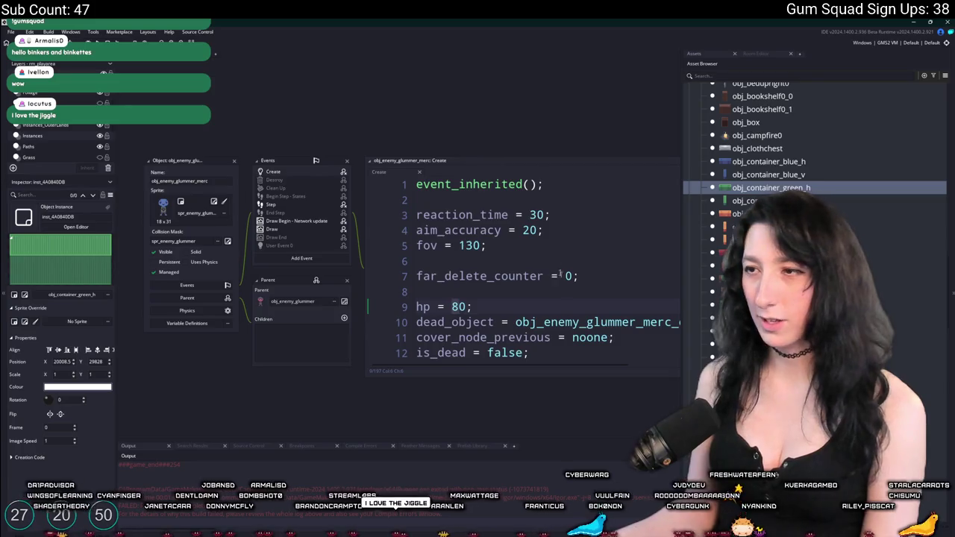
pyautogui.doubleClick(533, 230)
pyautogui.write('25')
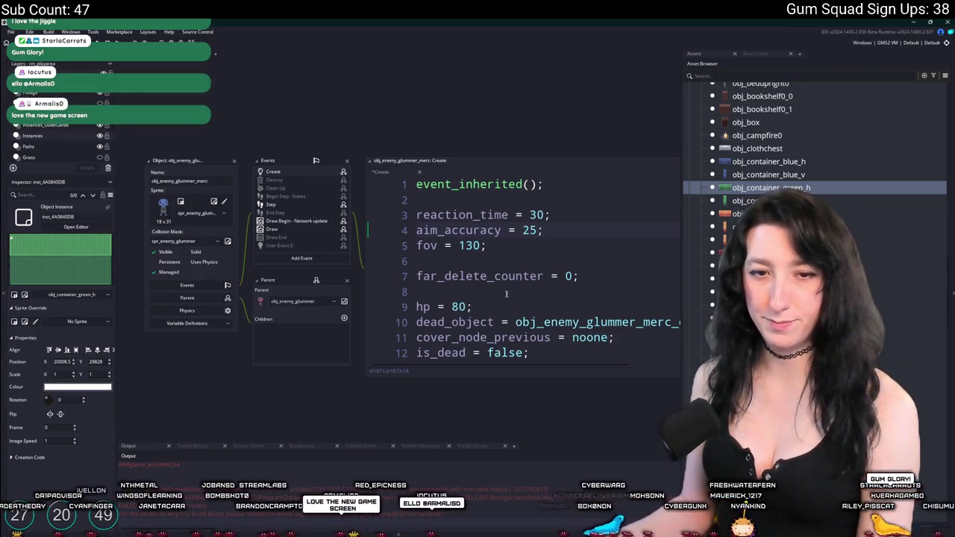
# Step: Return to the code window and open the rm_playarea room editor
pyautogui.click(530, 273)
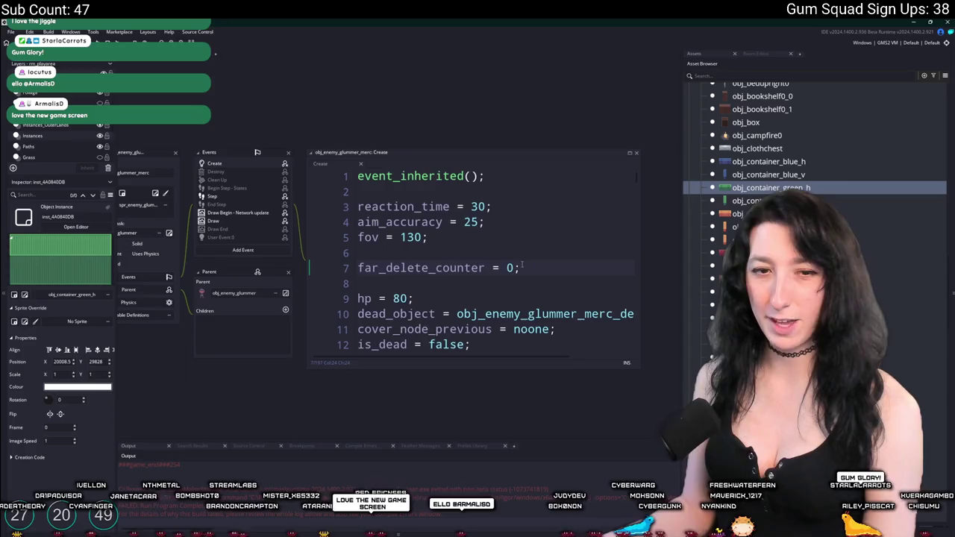
pyautogui.scroll(5, 273, 128)
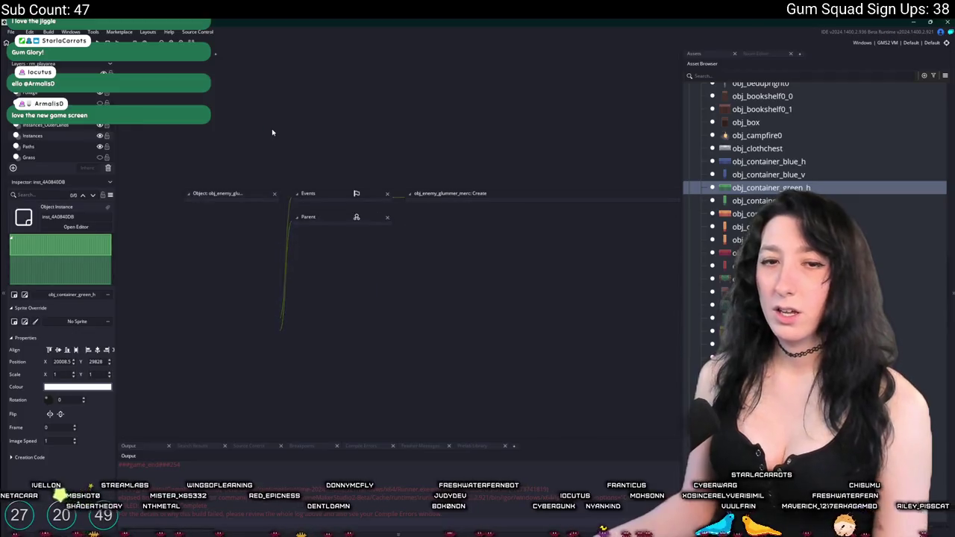
pyautogui.click(761, 55)
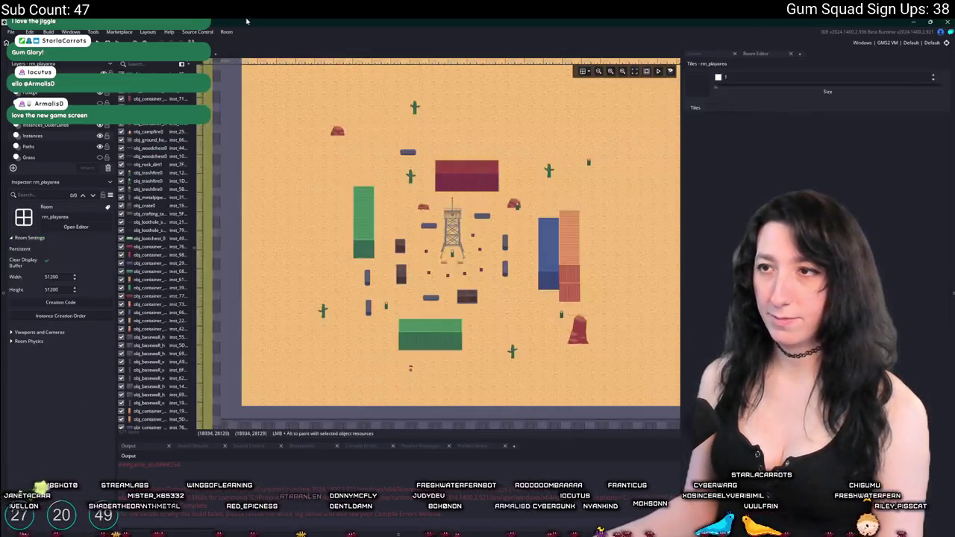
# Step: Switch to the Asset Browser, collapse the NPCs folder, and open Windows search
pyautogui.click(694, 54)
pyautogui.scroll(-5, 747, 223)
pyautogui.scroll(2, 713, 276)
pyautogui.scroll(5, 711, 265)
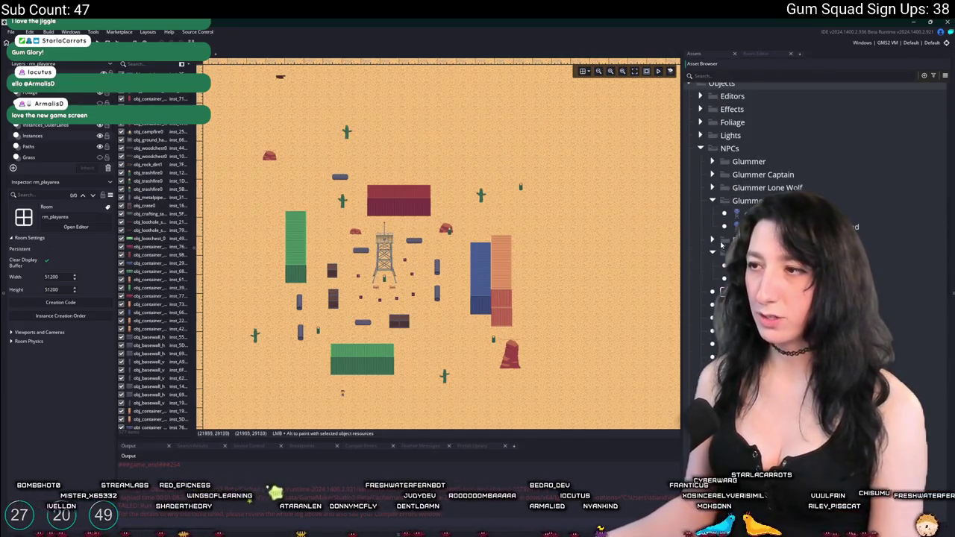
pyautogui.click(712, 201)
pyautogui.click(700, 148)
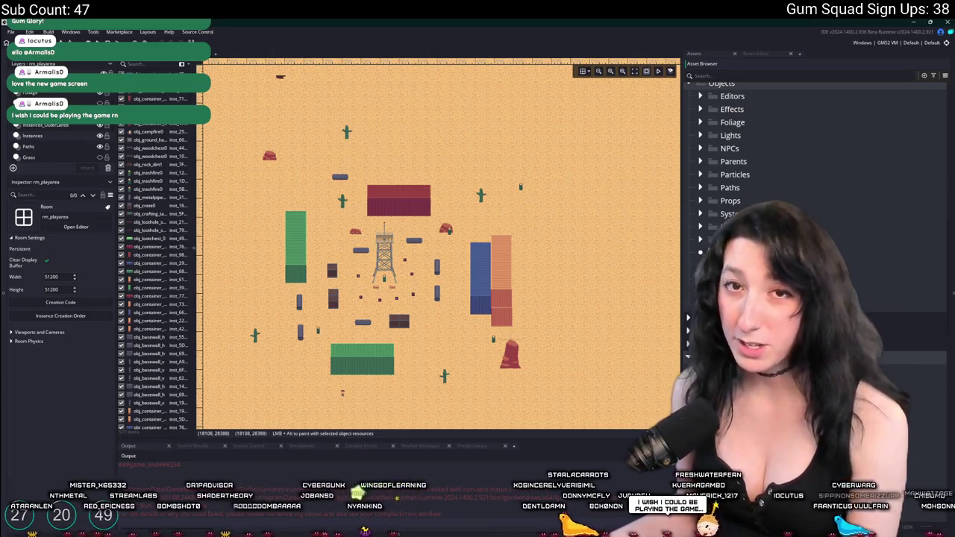
pyautogui.press('super')
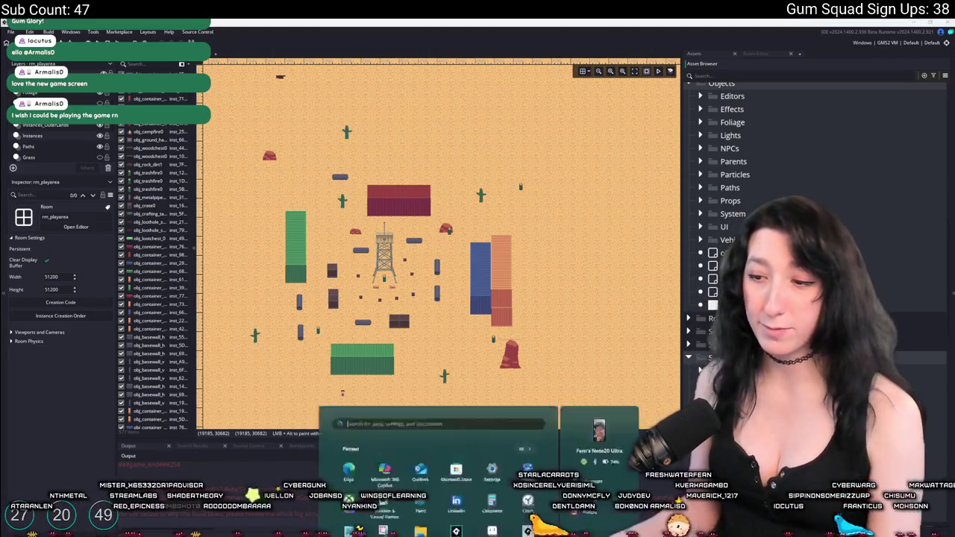
# Step: Launch Steam by searching 'ste', check its notifications, then minimise it
pyautogui.write('ste')
pyautogui.click(403, 348)
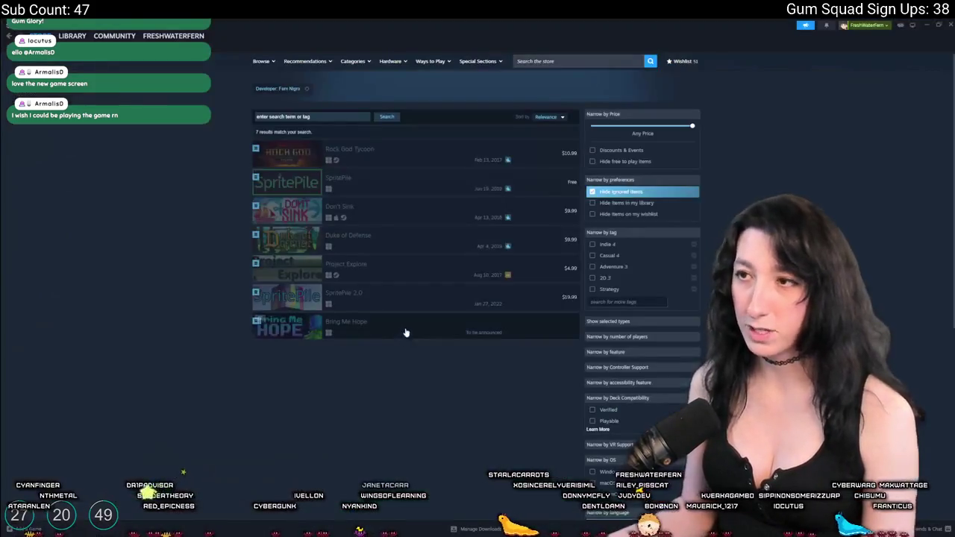
pyautogui.click(806, 24)
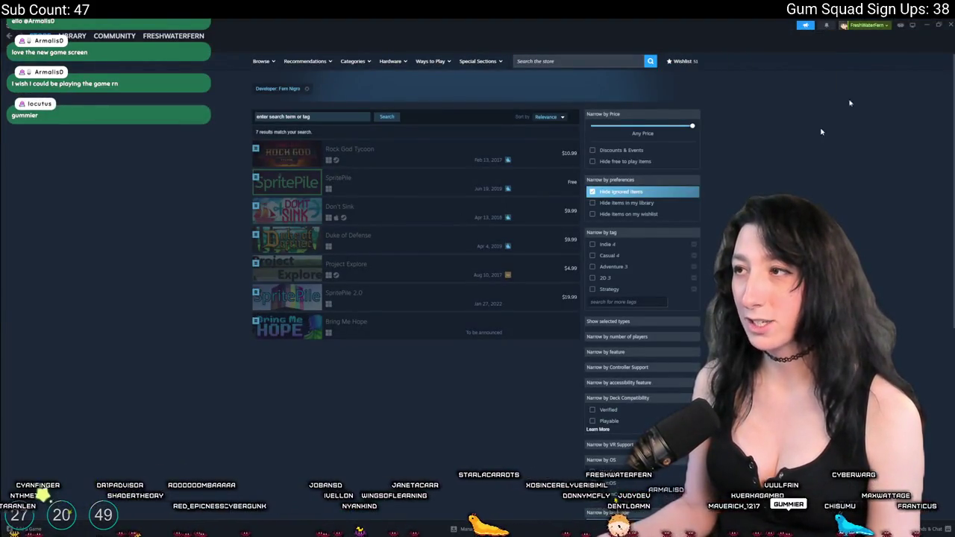
pyautogui.click(951, 25)
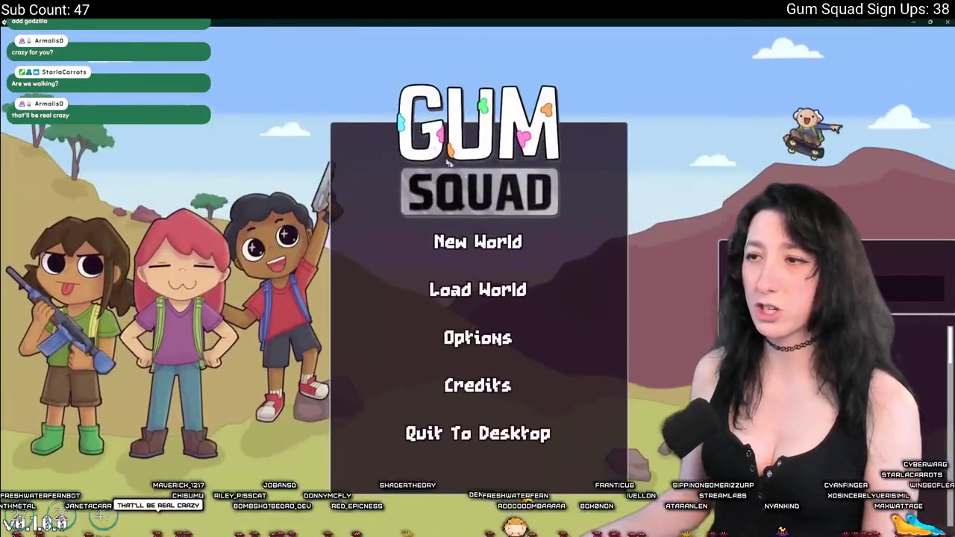
# Step: Load the freshGrass world from the saved worlds list and check the character's inventory
pyautogui.click(503, 287)
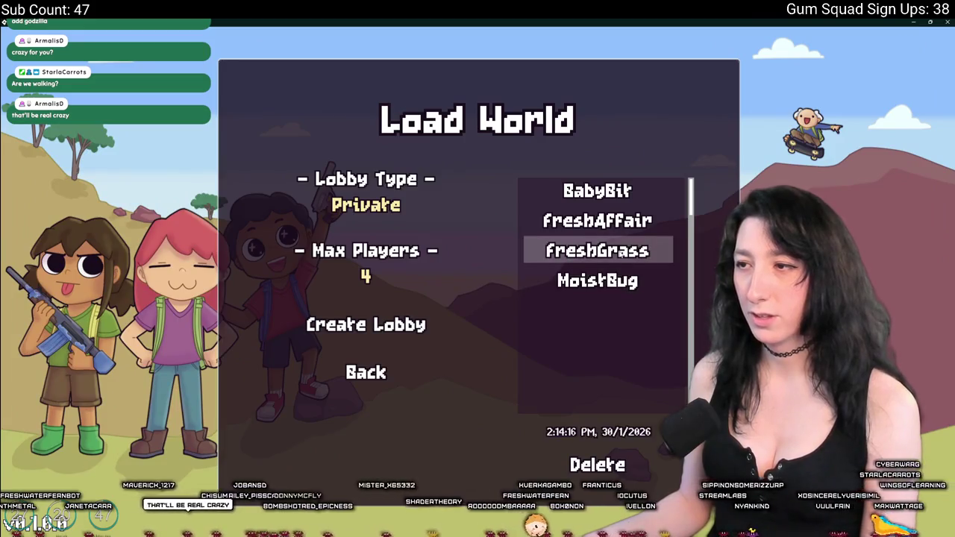
pyautogui.click(601, 252)
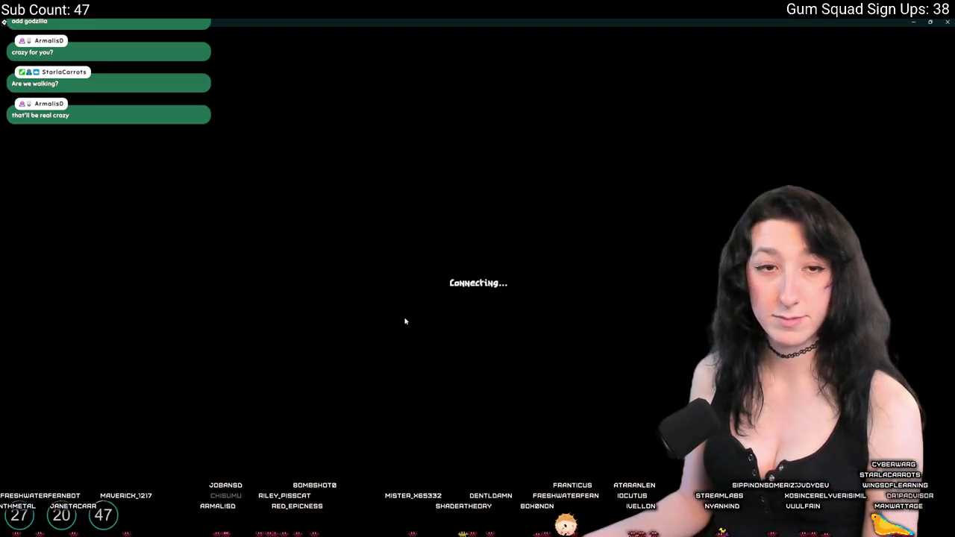
pyautogui.press('e')
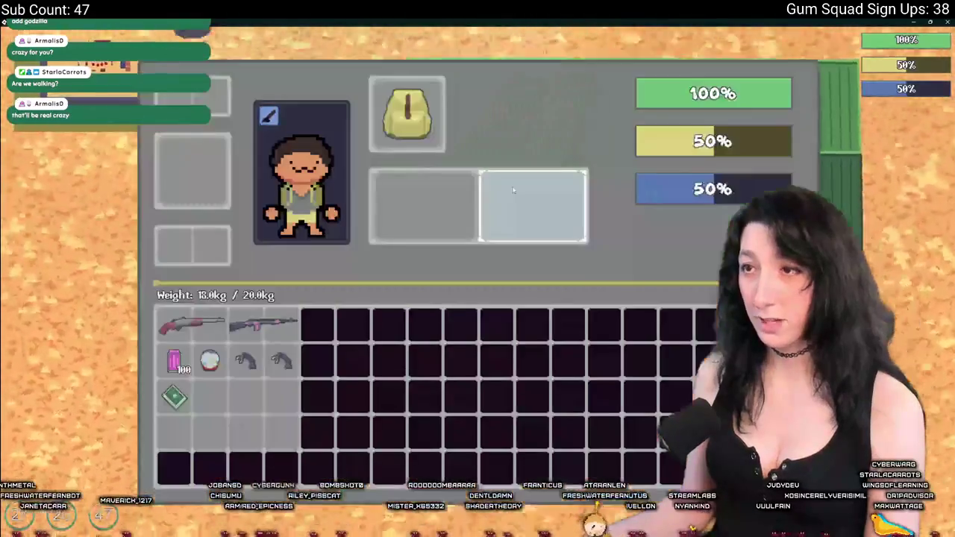
pyautogui.press('e')
# Step: Walk the character toward the enemies and snip a screenshot of them together
pyautogui.press('w')
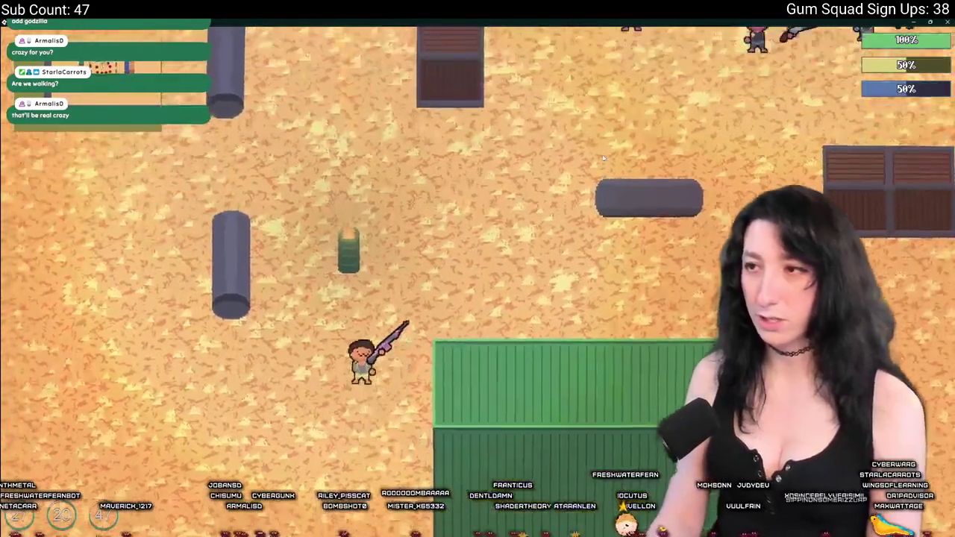
pyautogui.press('s')
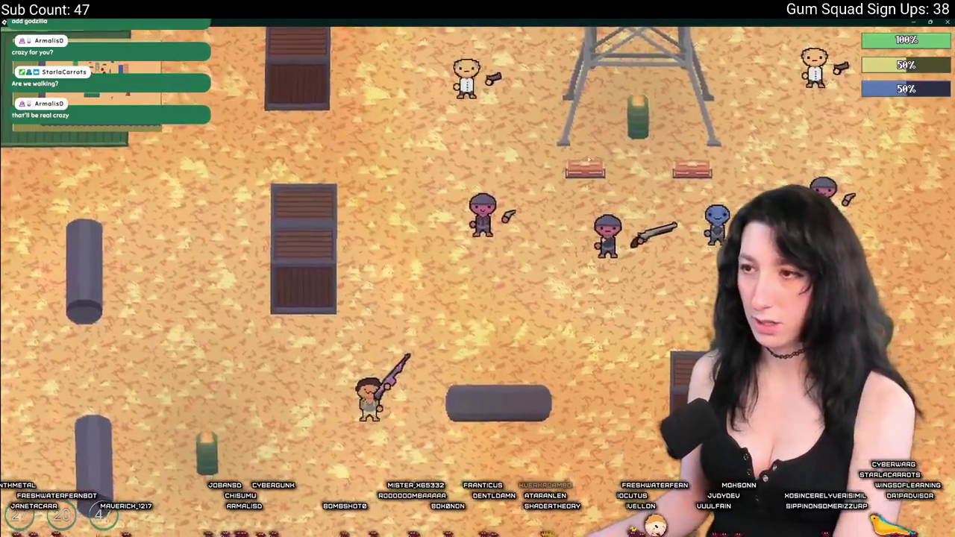
pyautogui.press('a')
pyautogui.press('super+shift+s')
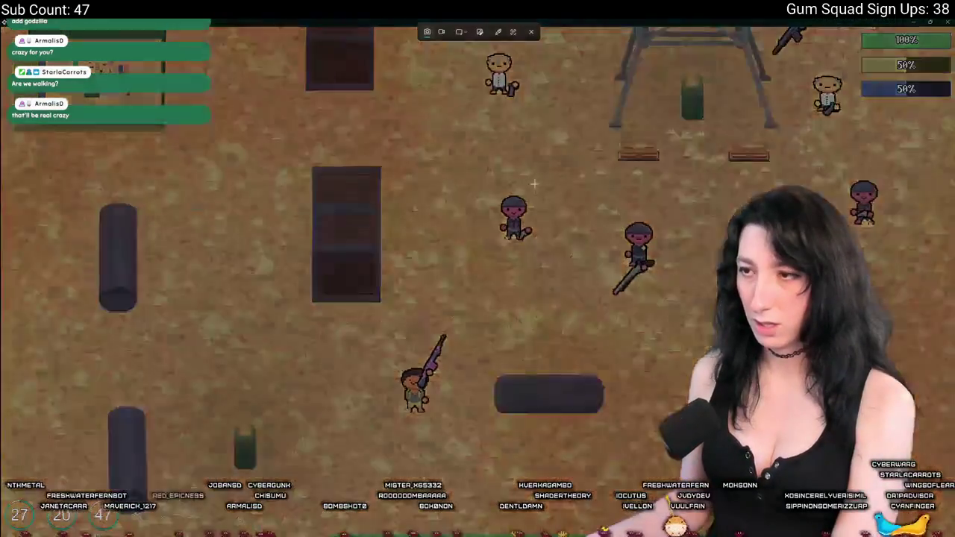
pyautogui.moveTo(578, 144); pyautogui.dragTo(454, 294)
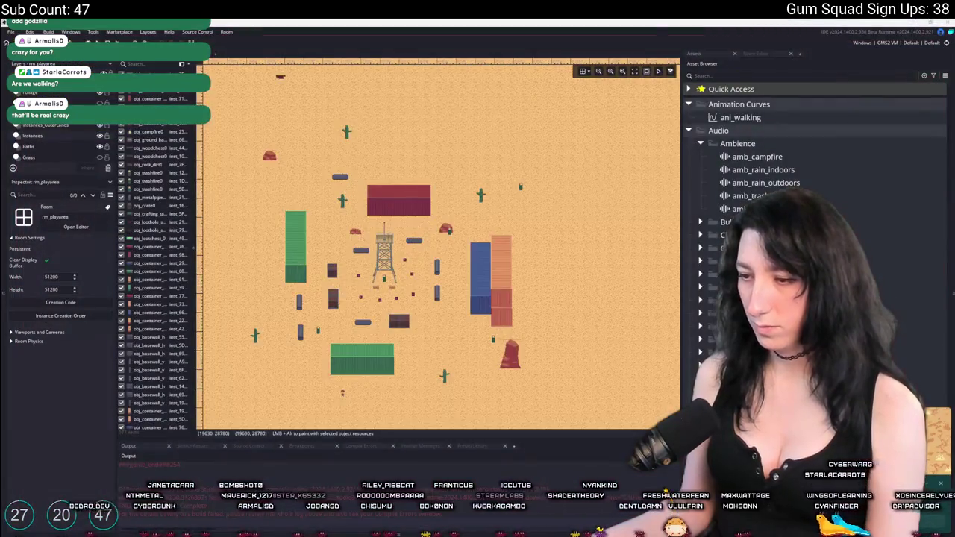
# Step: In Aseprite, paste the game screenshot into a new 491×521 sprite
pyautogui.hotkey('alt', 'Tab')
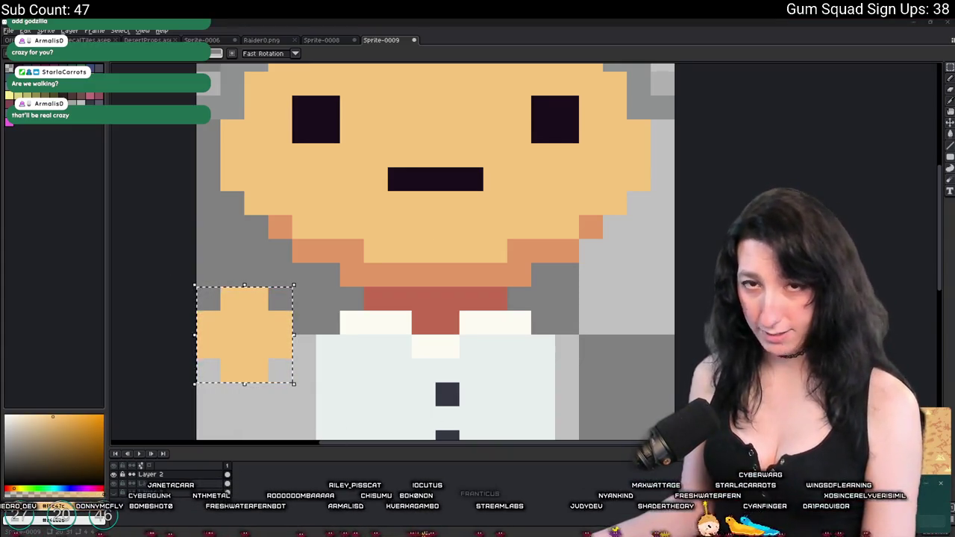
pyautogui.hotkey('ctrl', 'd')
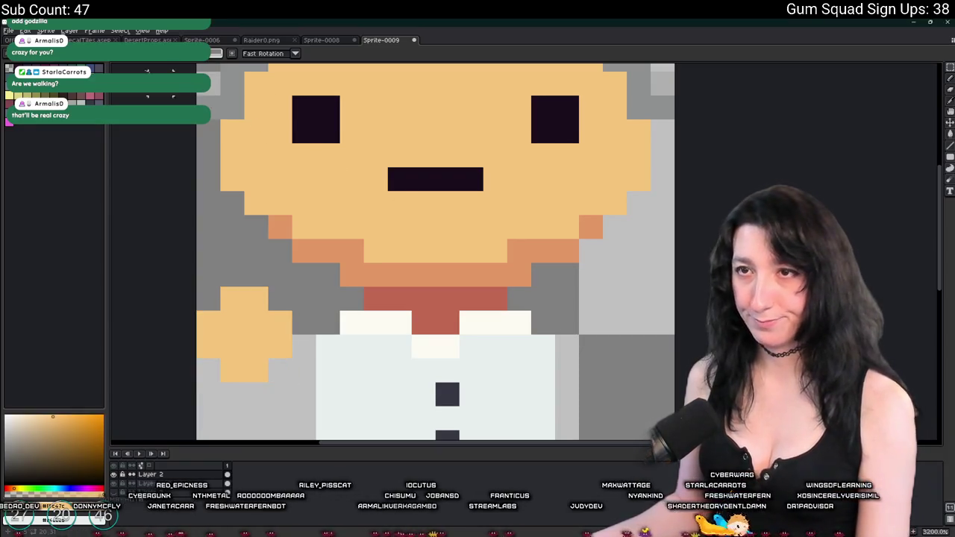
pyautogui.hotkey('ctrl', 'n')
pyautogui.press('Return')
pyautogui.hotkey('ctrl', 'v')
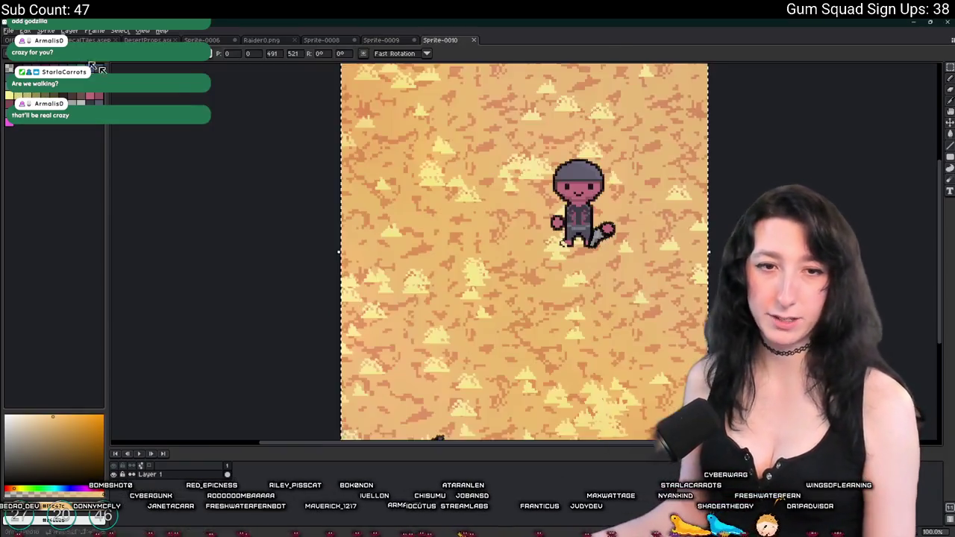
pyautogui.scroll(-1, 338, 210)
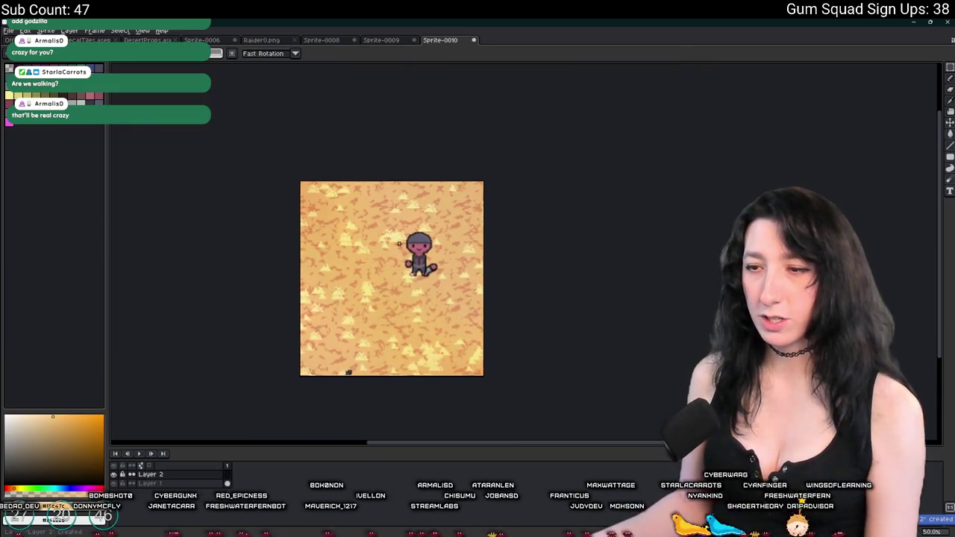
pyautogui.scroll(1, 399, 243)
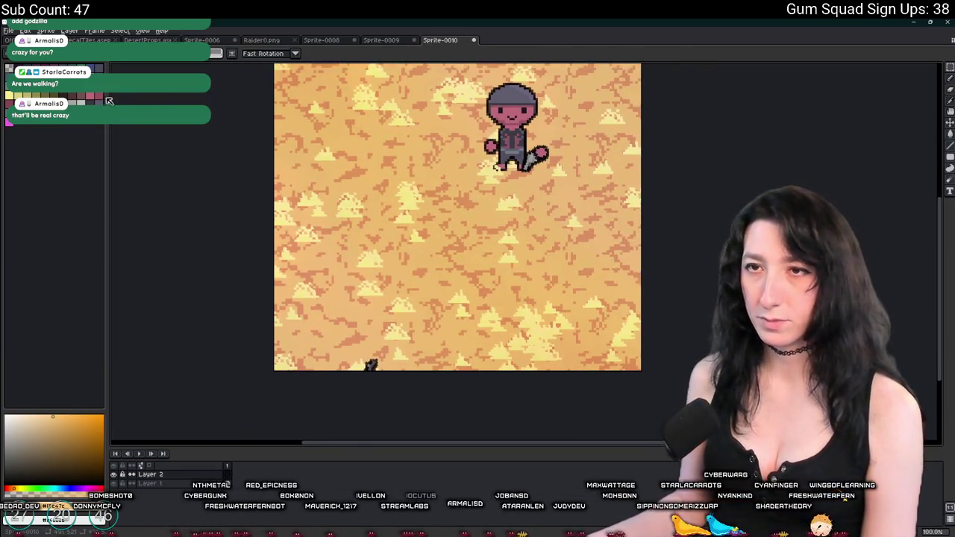
# Step: Draw a thin white straight line from the sprite's bottom edge to the enemy
pyautogui.press('i')
pyautogui.click(389, 354)
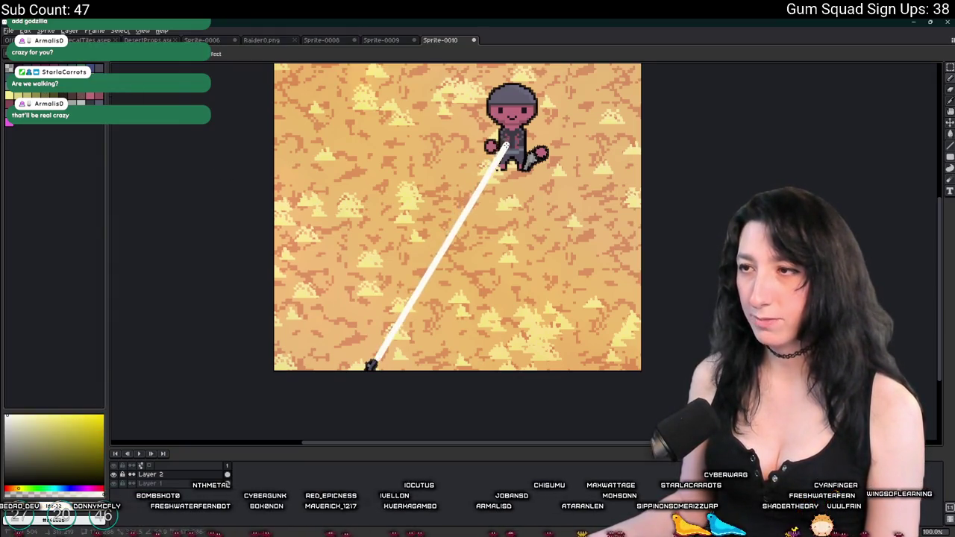
pyautogui.moveTo(371, 367); pyautogui.dragTo(207, 366)
pyautogui.press('shift')
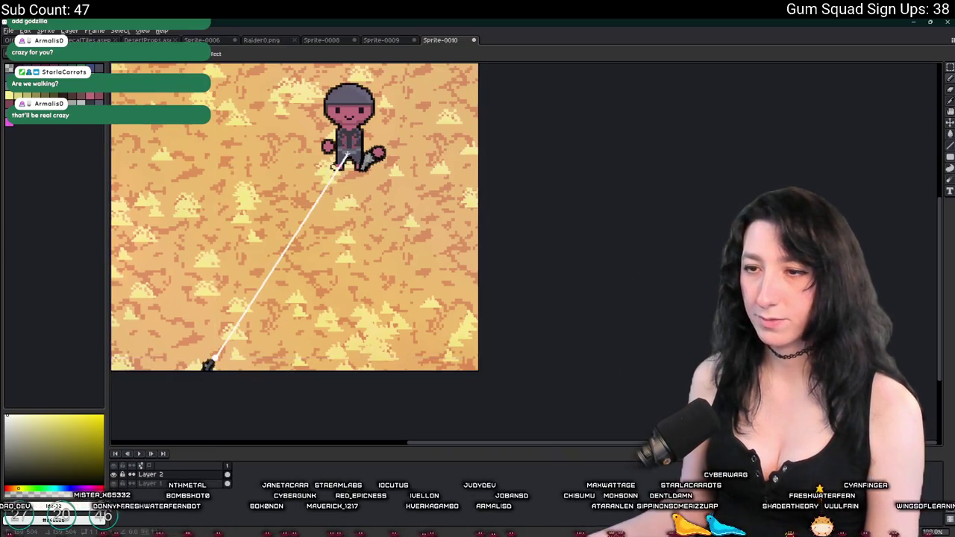
pyautogui.moveTo(207, 365); pyautogui.dragTo(209, 415)
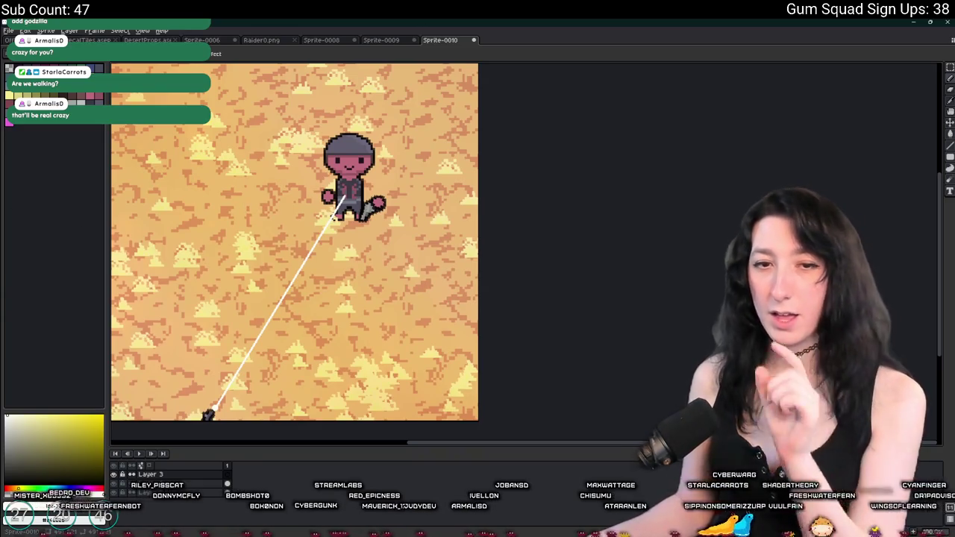
pyautogui.moveTo(209, 415); pyautogui.dragTo(209, 468)
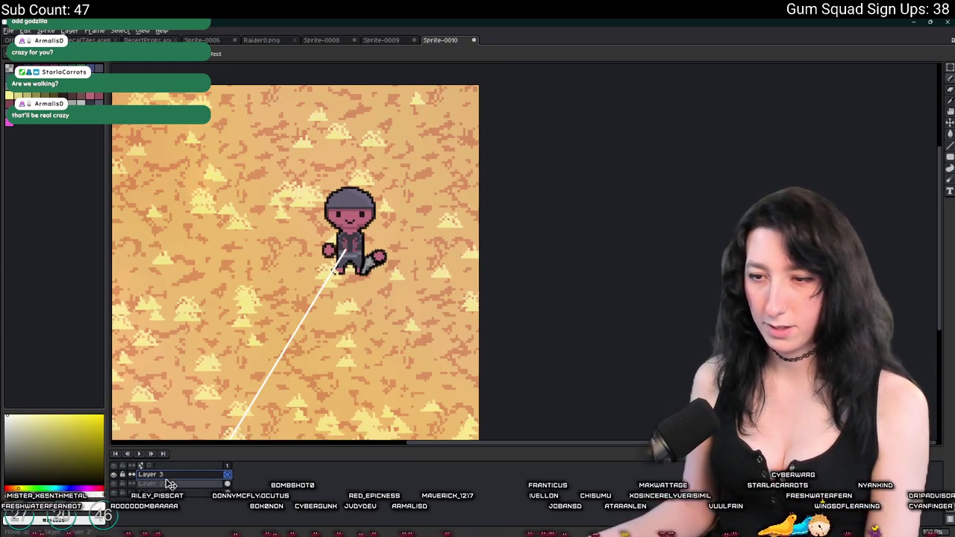
# Step: Paint a red smear between the legs and parallel red streaks spraying up from the chainsaw
pyautogui.scroll(4, 332, 224)
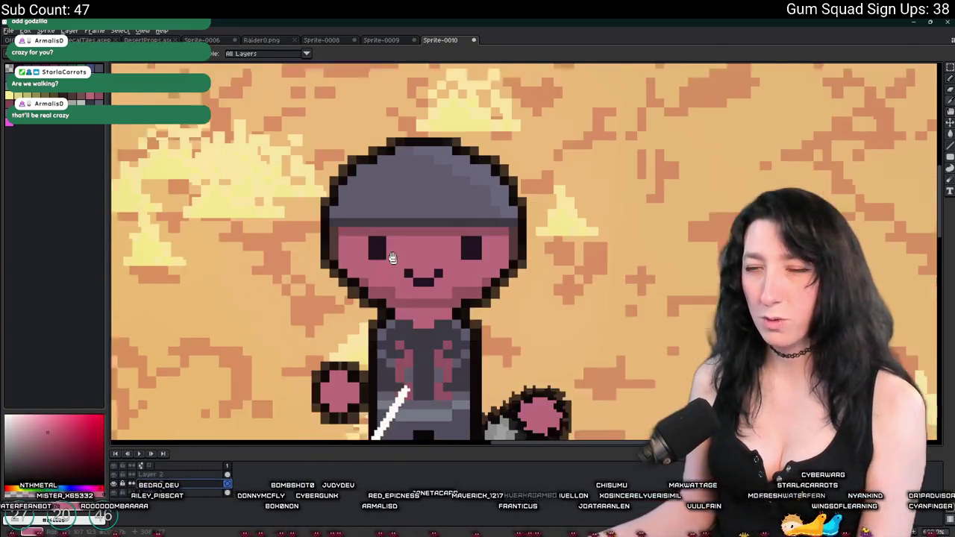
pyautogui.moveTo(538, 357); pyautogui.dragTo(523, 304)
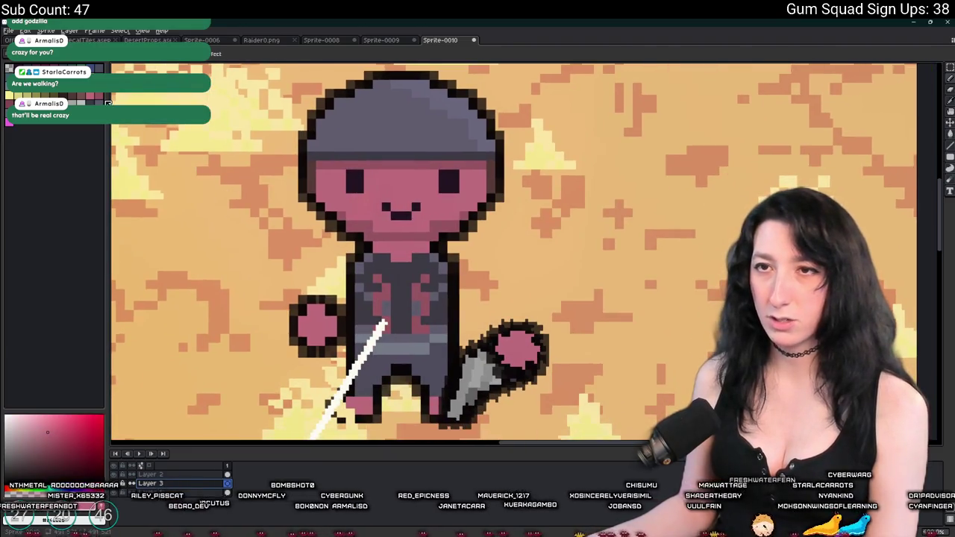
pyautogui.scroll(-1, 463, 301)
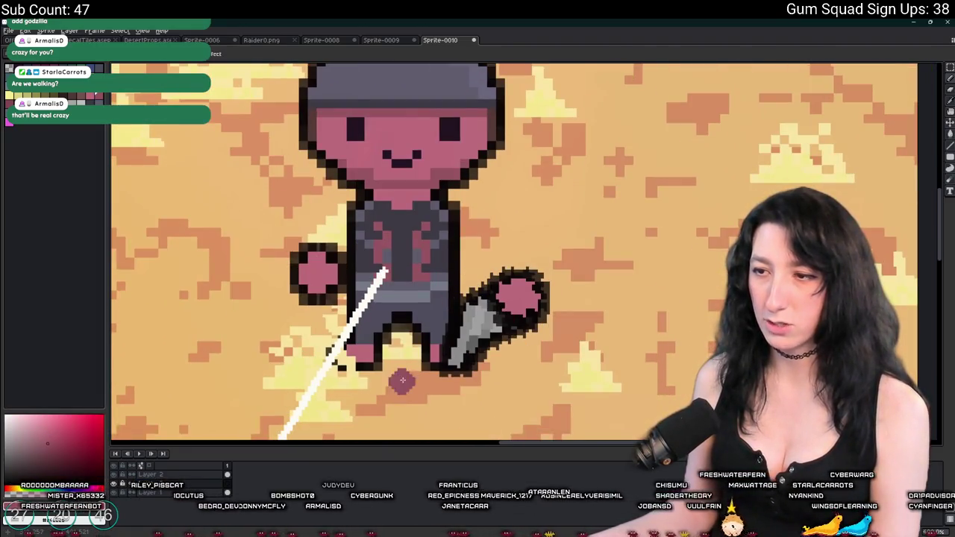
pyautogui.scroll(1, 429, 344)
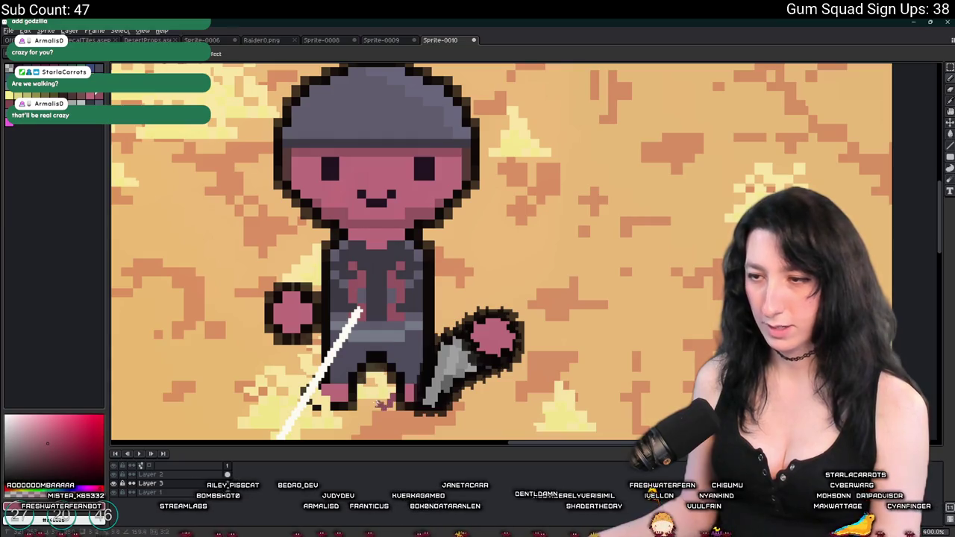
pyautogui.moveTo(383, 404); pyautogui.dragTo(357, 393)
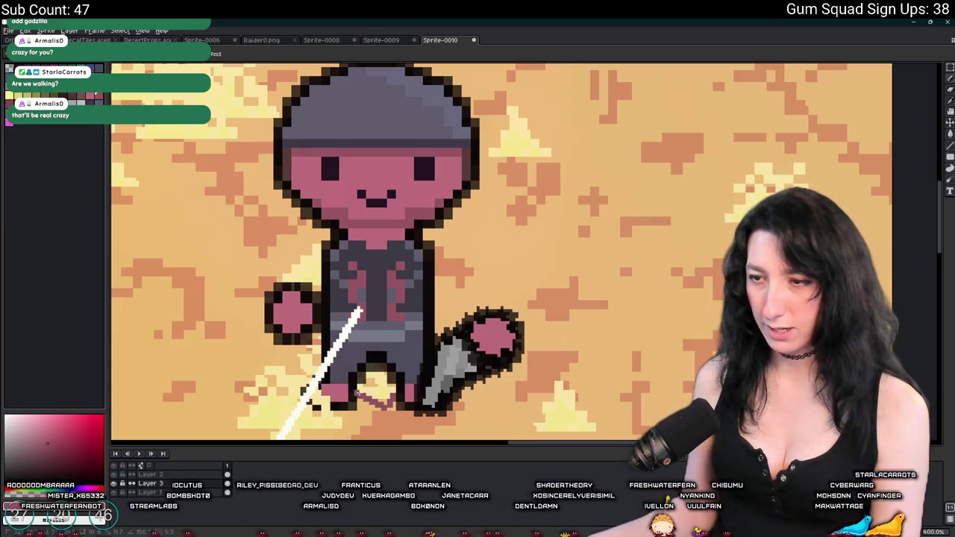
pyautogui.moveTo(468, 312)
pyautogui.mouseDown()
pyautogui.moveTo(512, 238)
pyautogui.moveTo(489, 295)
pyautogui.moveTo(469, 313)
pyautogui.mouseUp()
pyautogui.hotkey('ctrl', 'z')
pyautogui.moveTo(512, 240); pyautogui.dragTo(455, 302)
pyautogui.moveTo(493, 266)
pyautogui.mouseDown()
pyautogui.moveTo(513, 239)
pyautogui.moveTo(435, 328)
pyautogui.mouseUp()
# Step: Erase to thin the splatter streaks, then add a dark red streak above the shoulder
pyautogui.press('e')
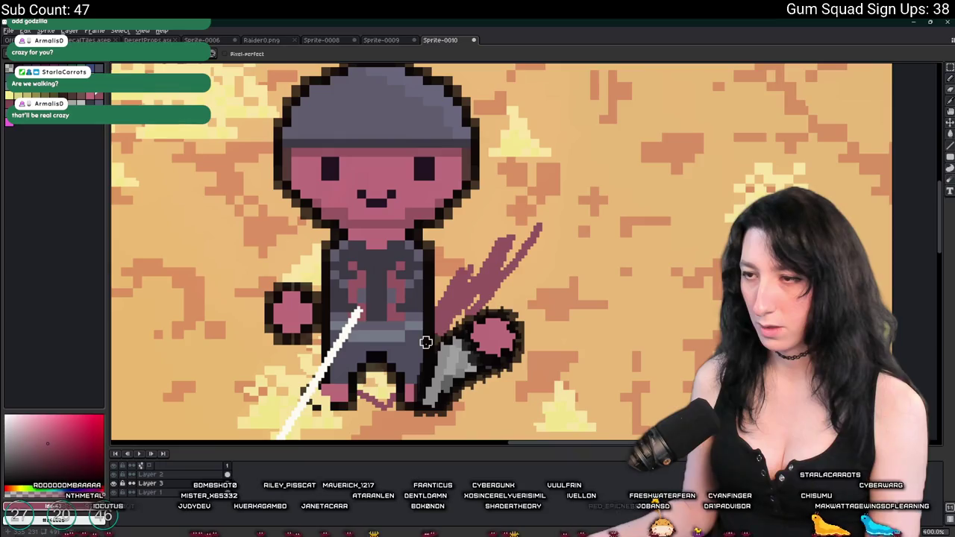
pyautogui.moveTo(449, 328)
pyautogui.mouseDown()
pyautogui.moveTo(447, 269)
pyautogui.moveTo(440, 288)
pyautogui.moveTo(470, 224)
pyautogui.moveTo(481, 228)
pyautogui.moveTo(510, 192)
pyautogui.mouseUp()
pyautogui.press('e')
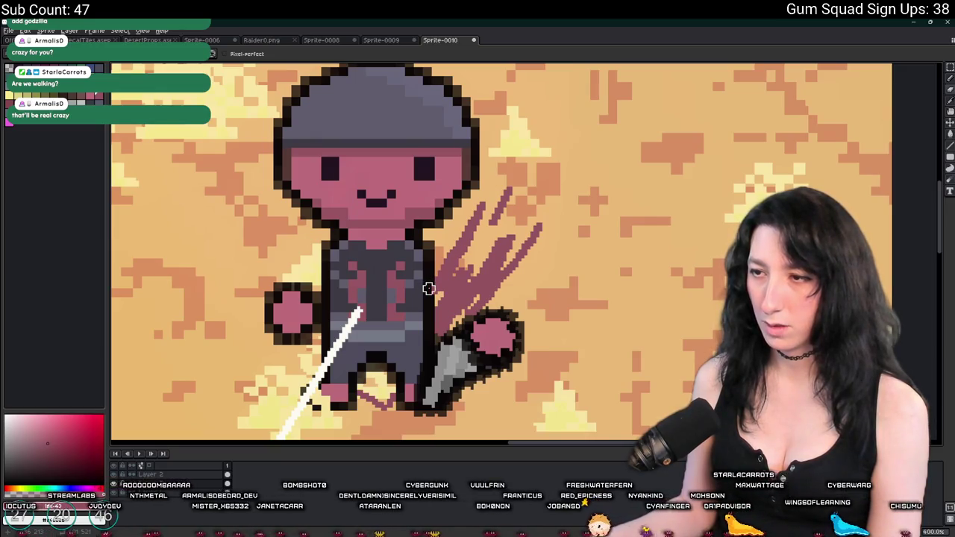
pyautogui.scroll(-3, 472, 288)
pyautogui.scroll(2, 472, 285)
pyautogui.moveTo(522, 170); pyautogui.dragTo(510, 193)
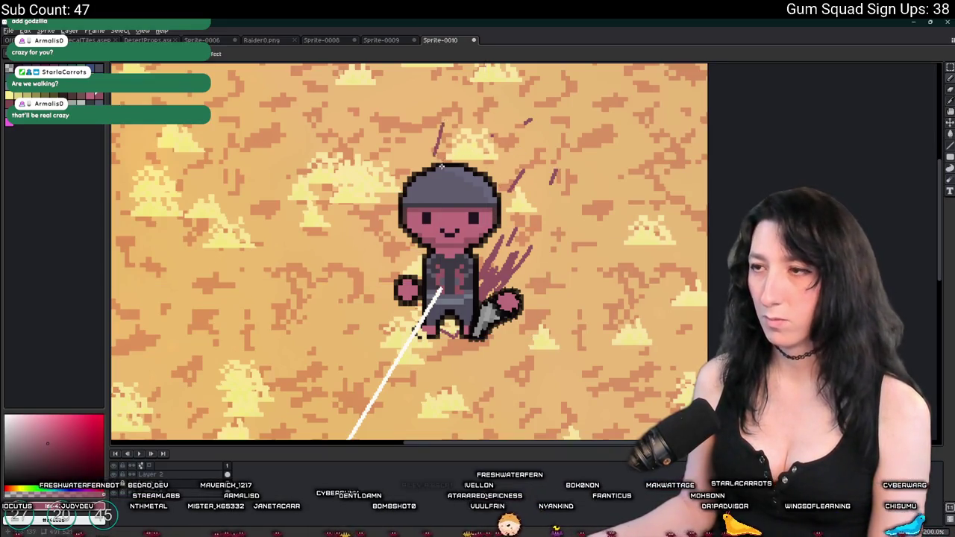
pyautogui.scroll(-3, 447, 153)
pyautogui.scroll(2, 459, 183)
pyautogui.scroll(1, 466, 185)
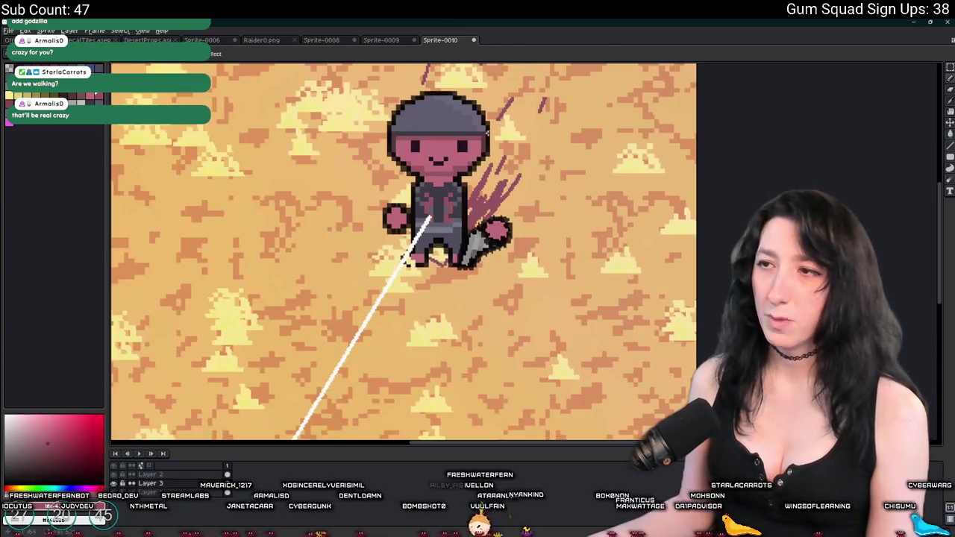
pyautogui.scroll(-3, 328, 403)
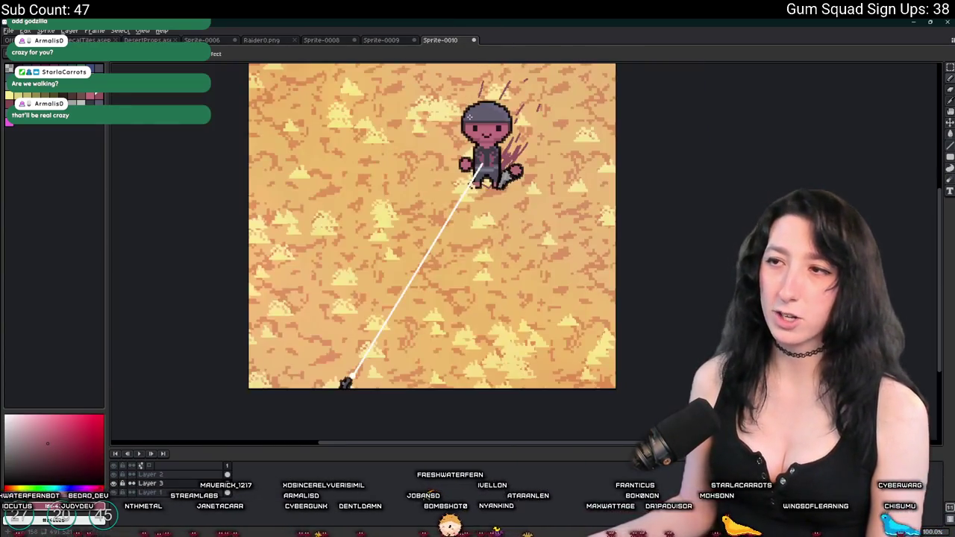
pyautogui.moveTo(454, 144); pyautogui.dragTo(448, 152)
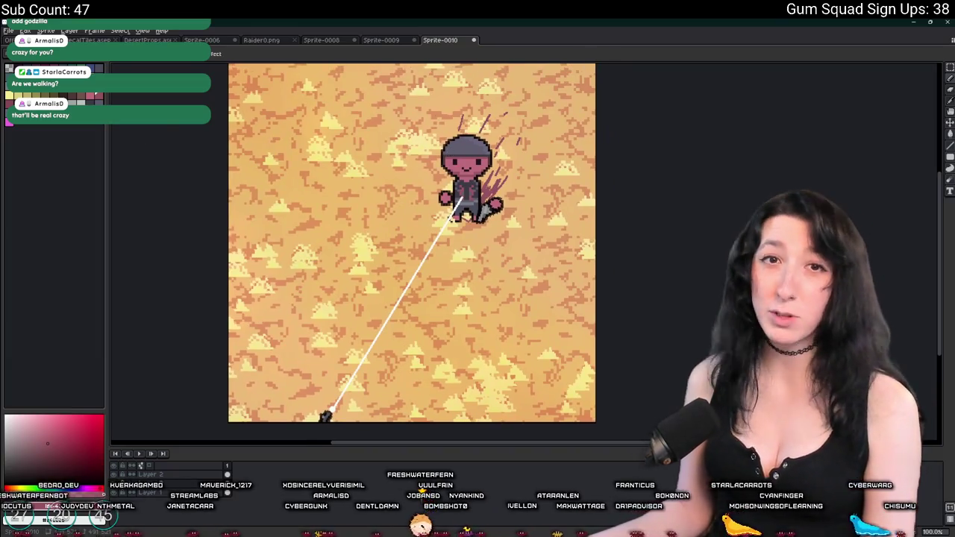
pyautogui.scroll(-1, 321, 217)
pyautogui.scroll(1, 331, 221)
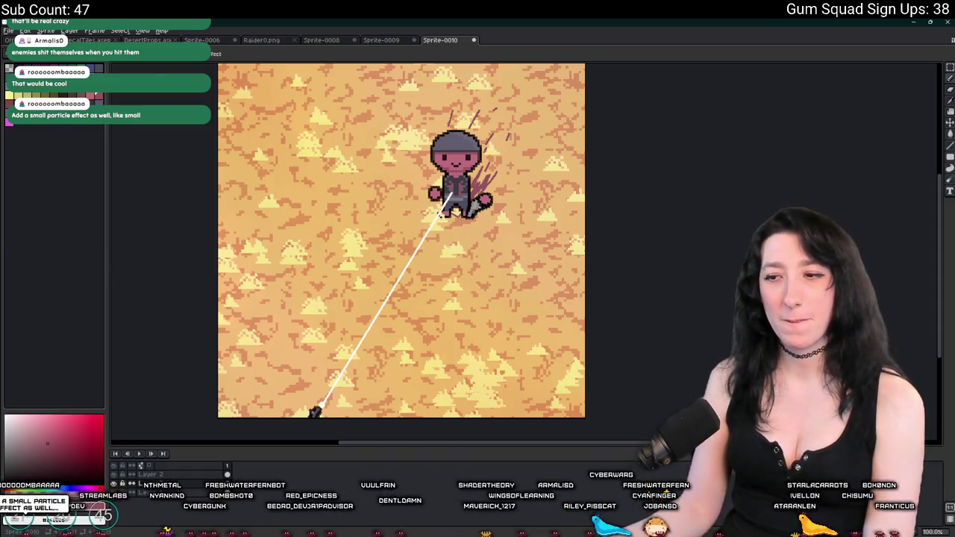
# Step: In the rm_playarea room, select the player and a loot zone, moving a loot zone copy up-right
pyautogui.hotkey('alt', 'Tab')
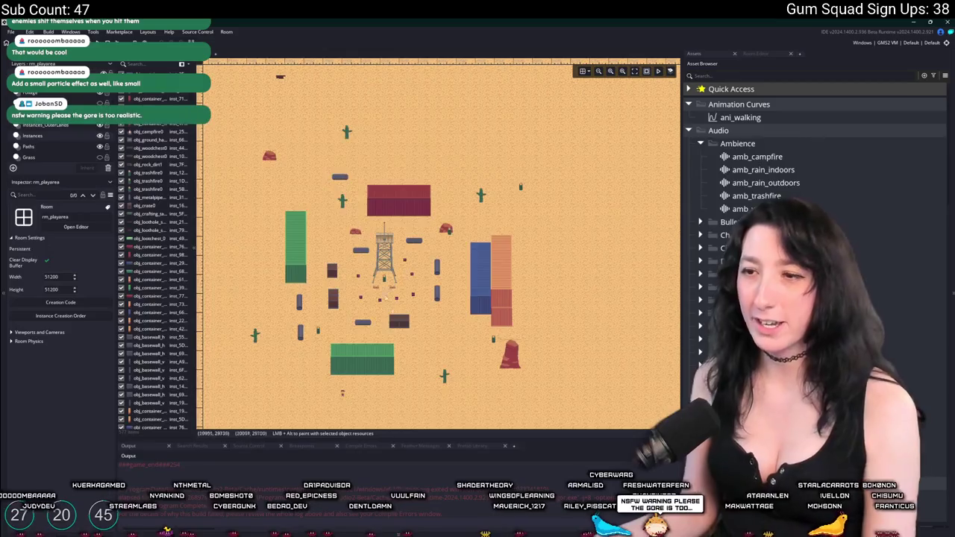
pyautogui.scroll(-5, 334, 366)
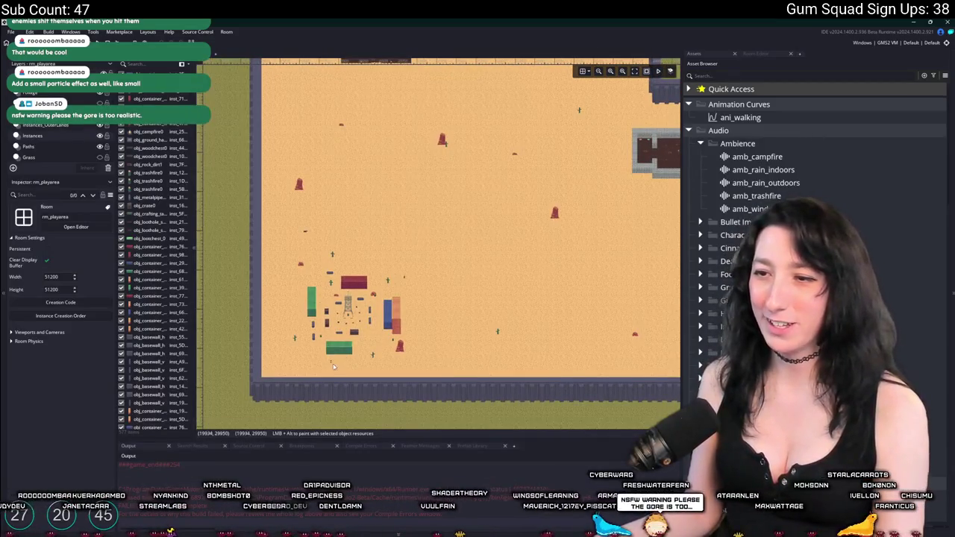
pyautogui.click(333, 367)
pyautogui.scroll(5, 395, 302)
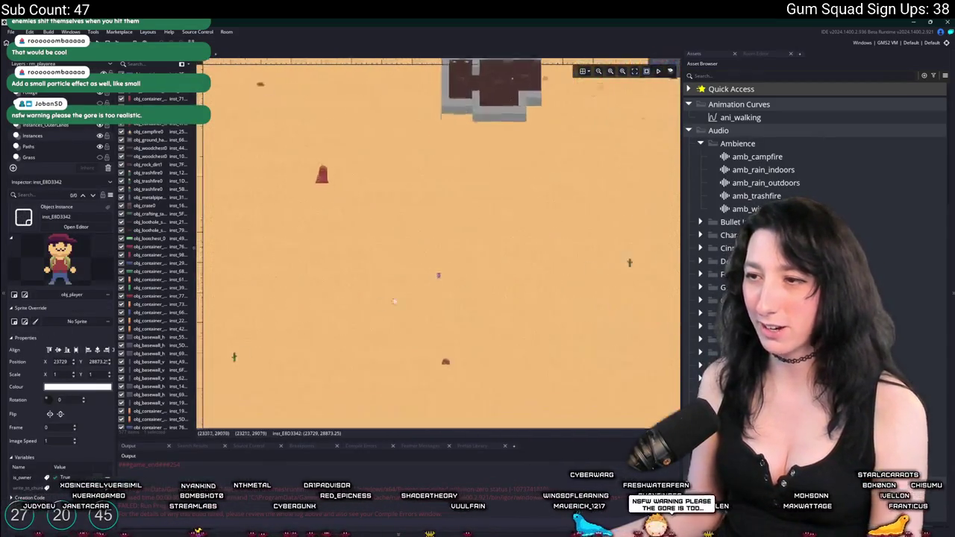
pyautogui.scroll(-3, 567, 221)
pyautogui.click(292, 224)
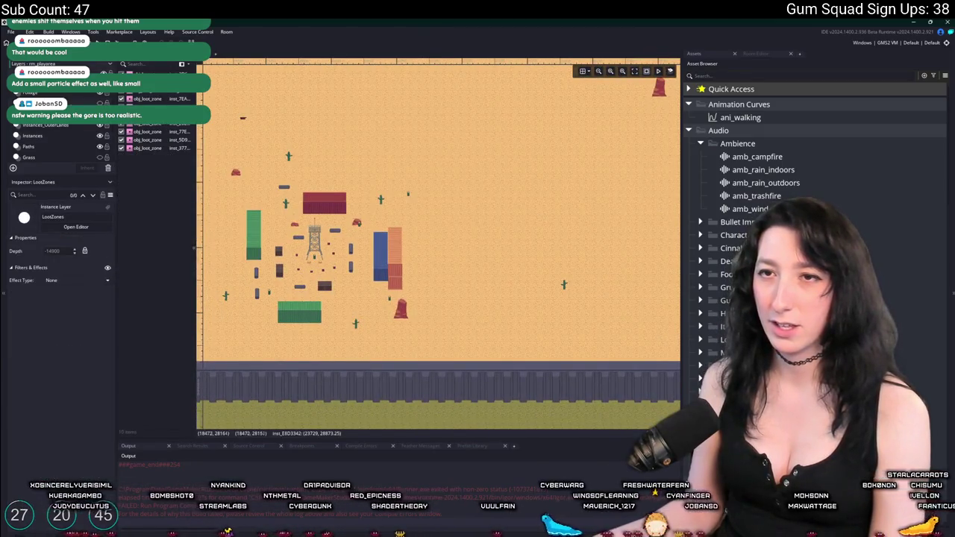
pyautogui.hscroll(3, 260, 241)
pyautogui.moveTo(260, 242); pyautogui.dragTo(556, 187)
pyautogui.hscroll(1, 400, 290)
pyautogui.scroll(1, 399, 289)
pyautogui.hscroll(2, 399, 290)
pyautogui.scroll(1, 399, 290)
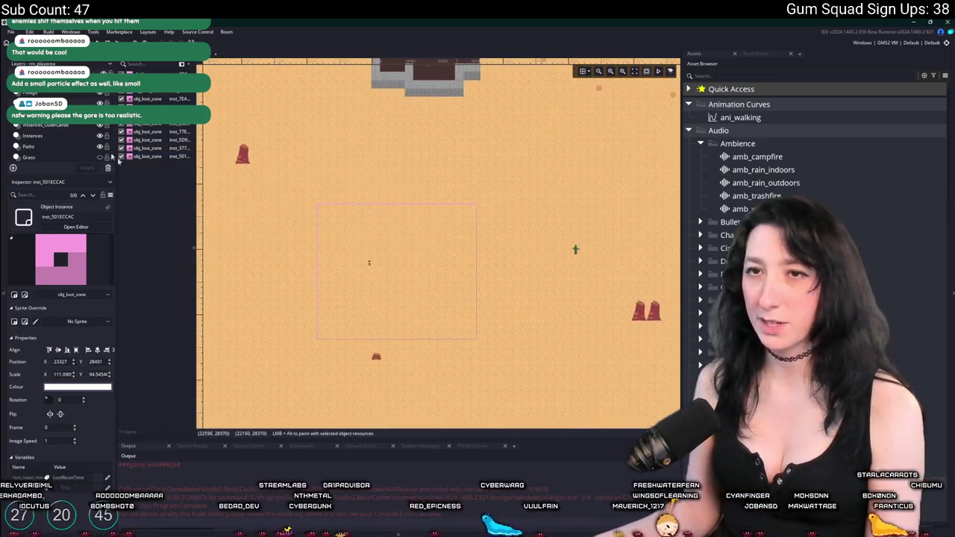
# Step: On the Instances layer, search the assets for 'spawnu' and select obj_enemy_glummer
pyautogui.click(40, 136)
pyautogui.click(715, 77)
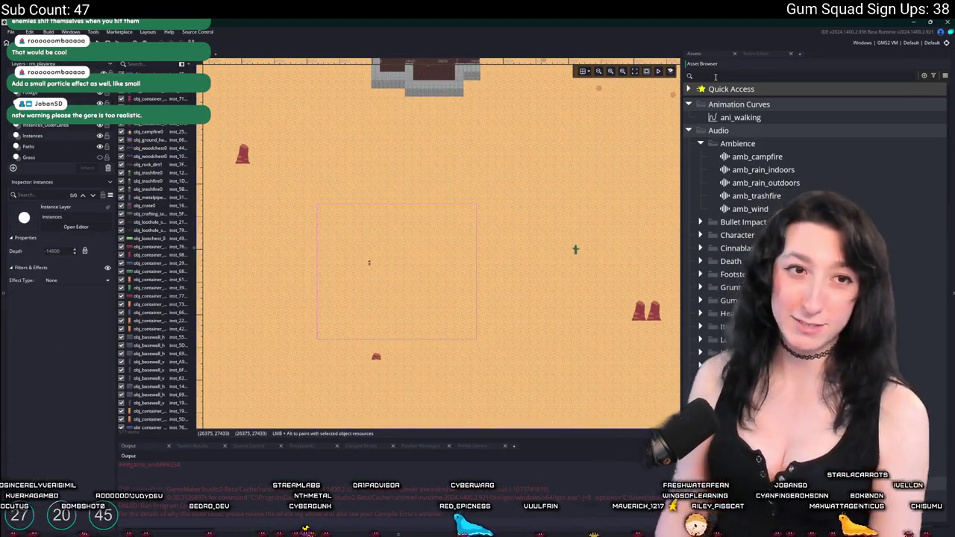
pyautogui.write('spawn')
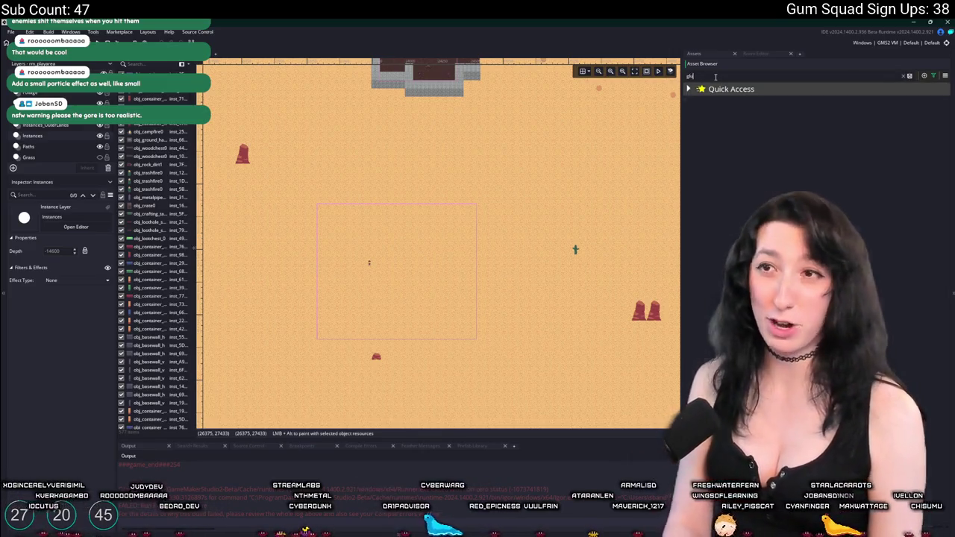
pyautogui.write('u')
pyautogui.click(831, 143)
pyautogui.scroll(5, 382, 230)
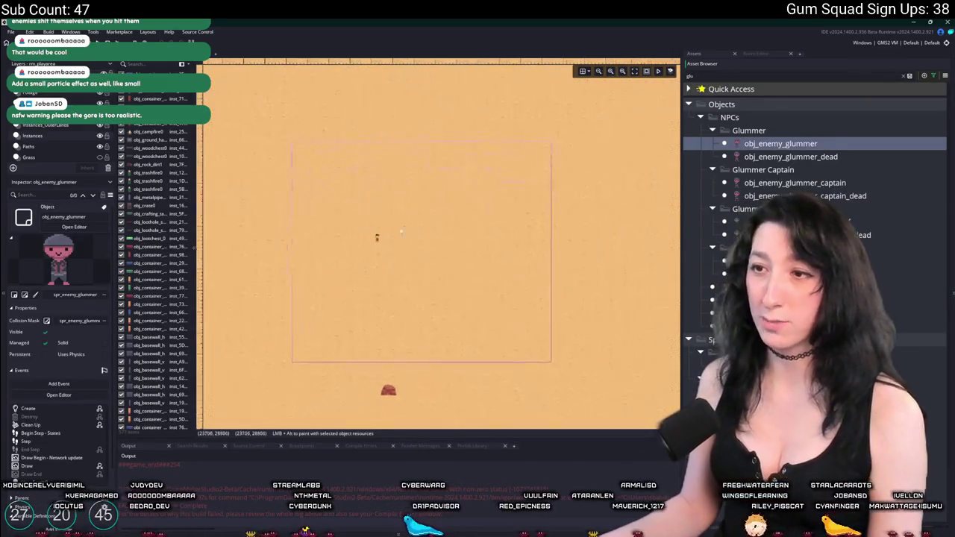
# Step: Select the obj_enemy_glummer instance right of the player and zoom in on it
pyautogui.click(379, 216)
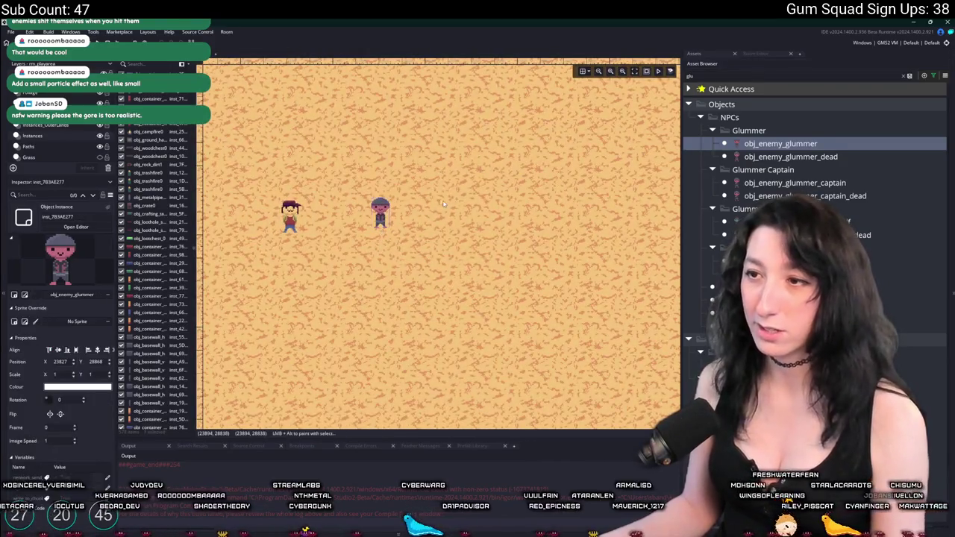
pyautogui.scroll(3, 388, 224)
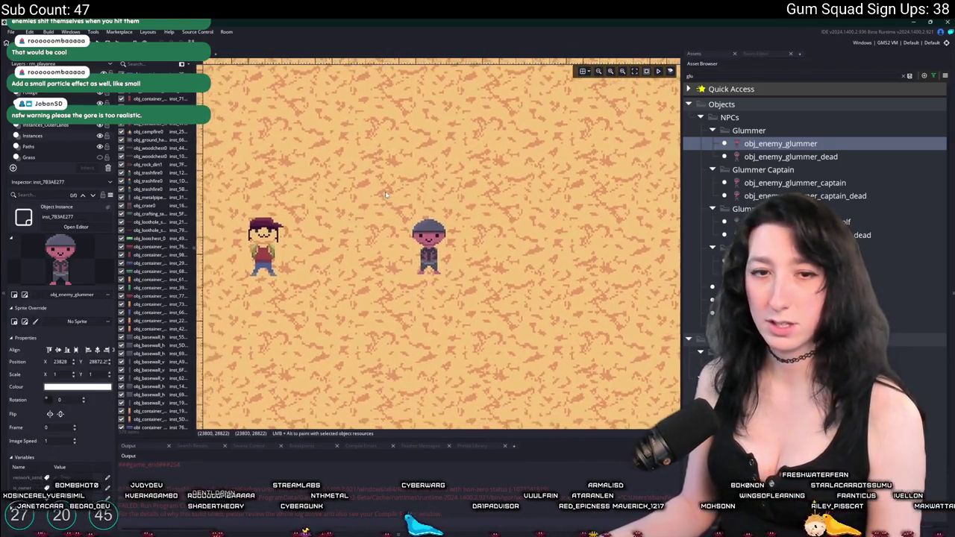
pyautogui.scroll(-1, 457, 134)
pyautogui.scroll(-1, 450, 166)
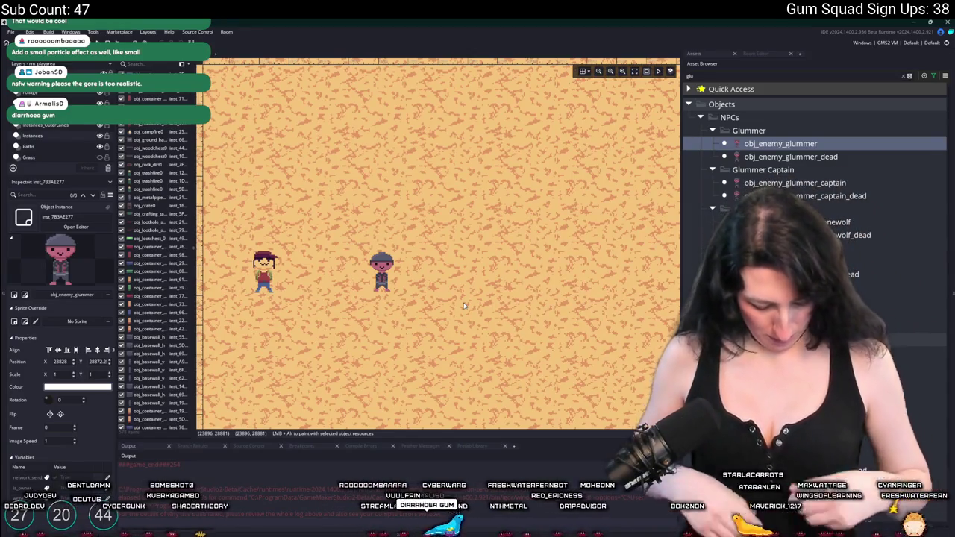
pyautogui.scroll(1, 464, 306)
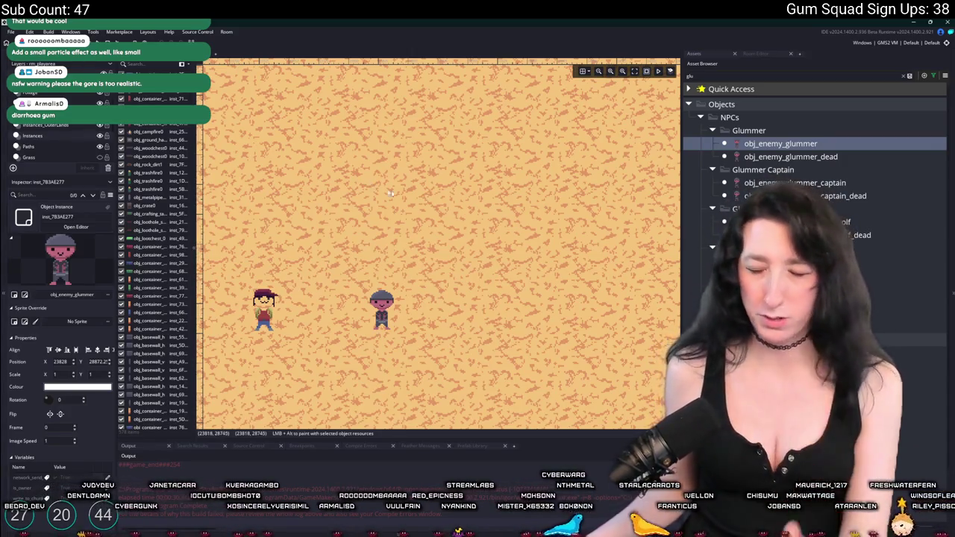
# Step: Open obj_enemy_glummer's Create code, then clear the asset search and select obj_particles_rain
pyautogui.doubleClick(757, 147)
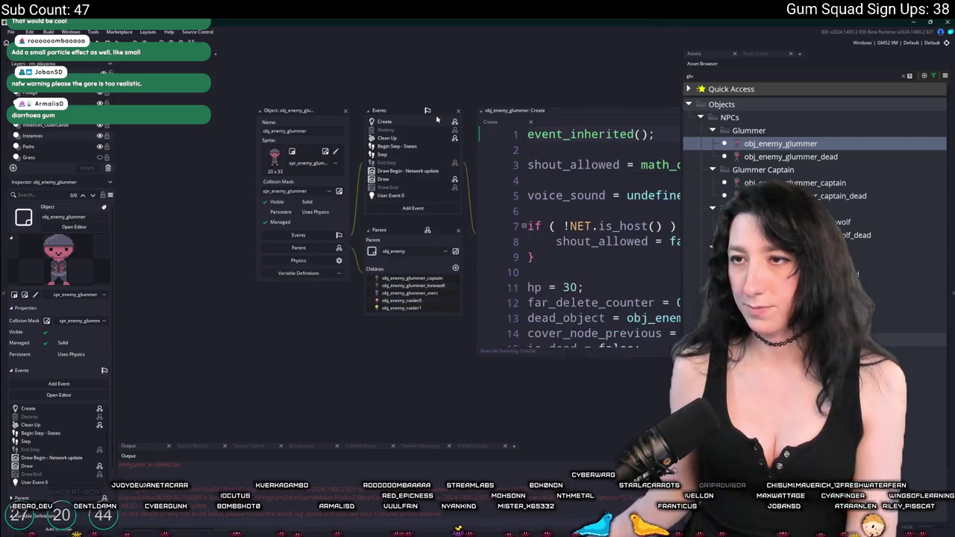
pyautogui.click(528, 140)
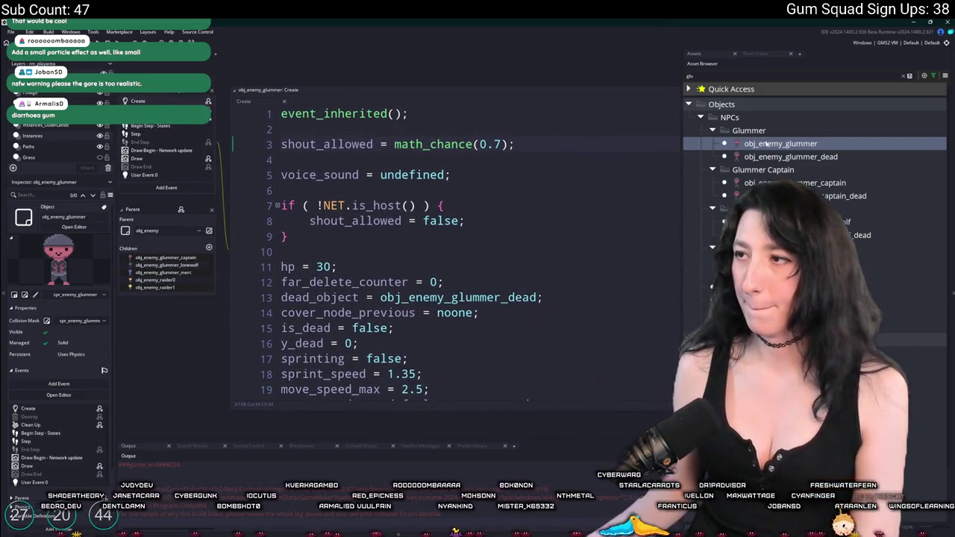
pyautogui.click(903, 77)
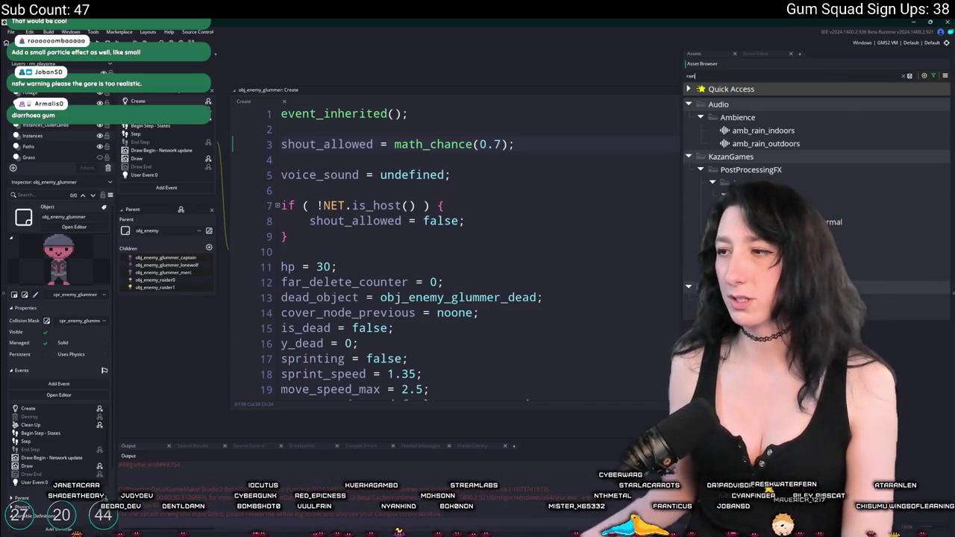
pyautogui.click(929, 314)
pyautogui.click(904, 76)
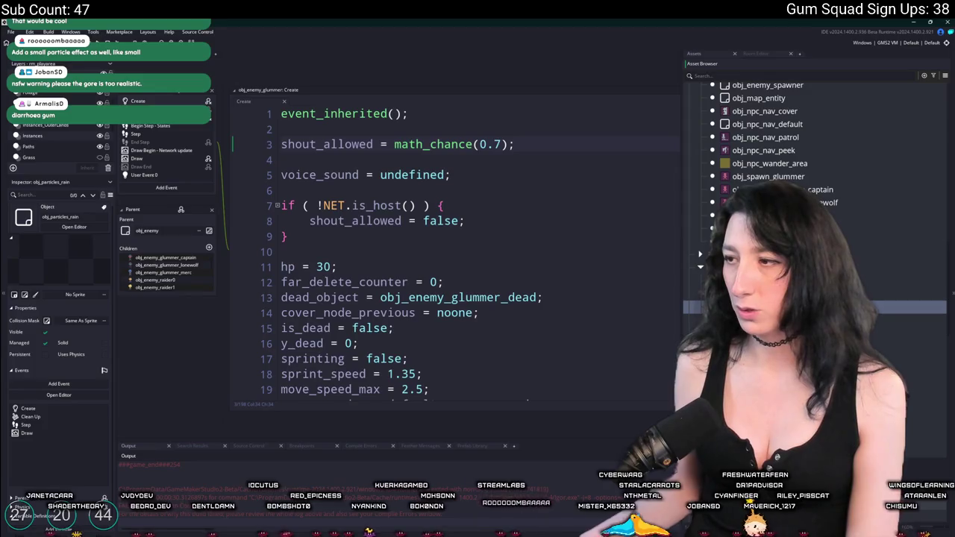
# Step: Duplicate a particle object as obj_particles_glummer_hit and delete its depth = -16000 Create line
pyautogui.rightClick(747, 268)
pyautogui.hotkey('ctrl', 'd')
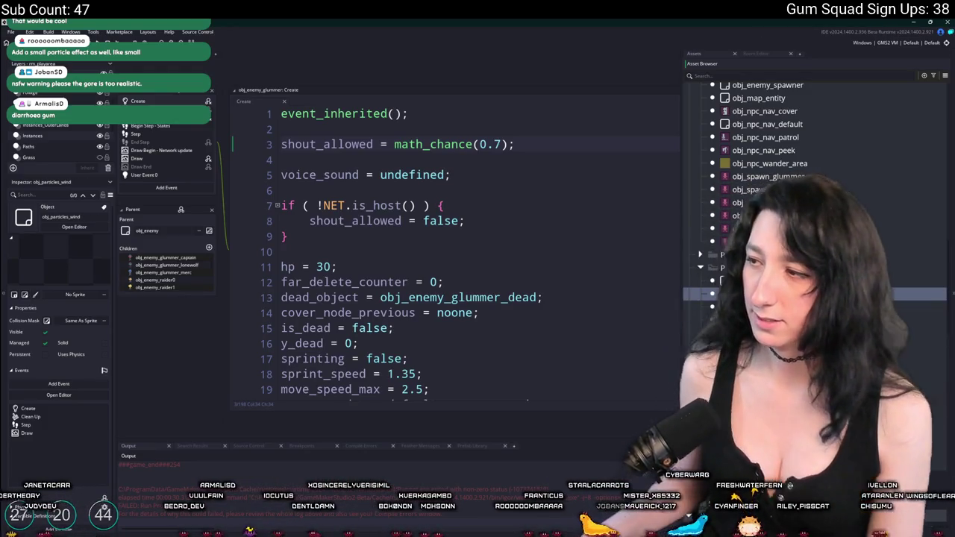
pyautogui.press('Return')
pyautogui.doubleClick(746, 320)
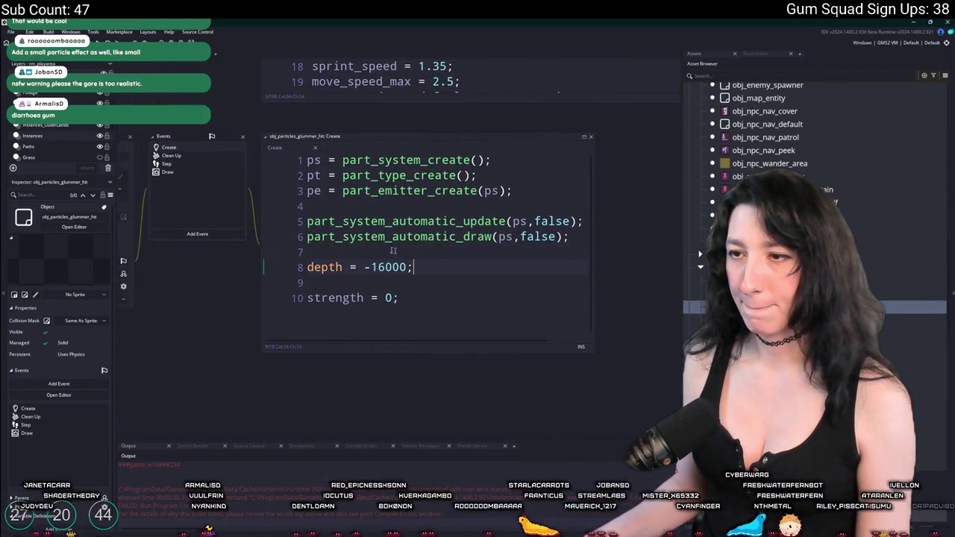
pyautogui.click(449, 258)
pyautogui.moveTo(450, 271)
pyautogui.mouseDown()
pyautogui.moveTo(351, 270)
pyautogui.moveTo(345, 254)
pyautogui.mouseUp()
pyautogui.press('BackSpace')
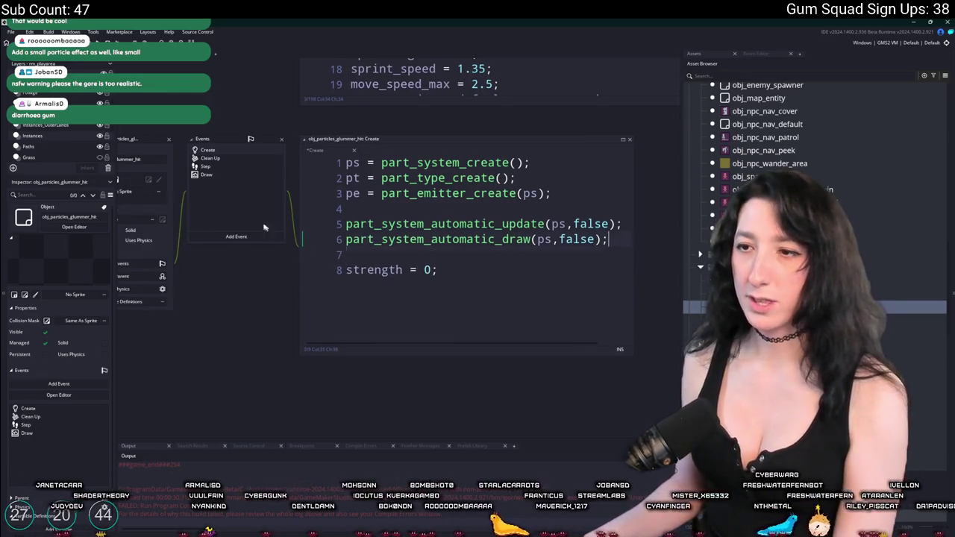
pyautogui.hotkey('ctrl', 't')
# Step: Open obj_enemy_glummer via the 'omer' asset search and scroll through its Create code
pyautogui.write('o')
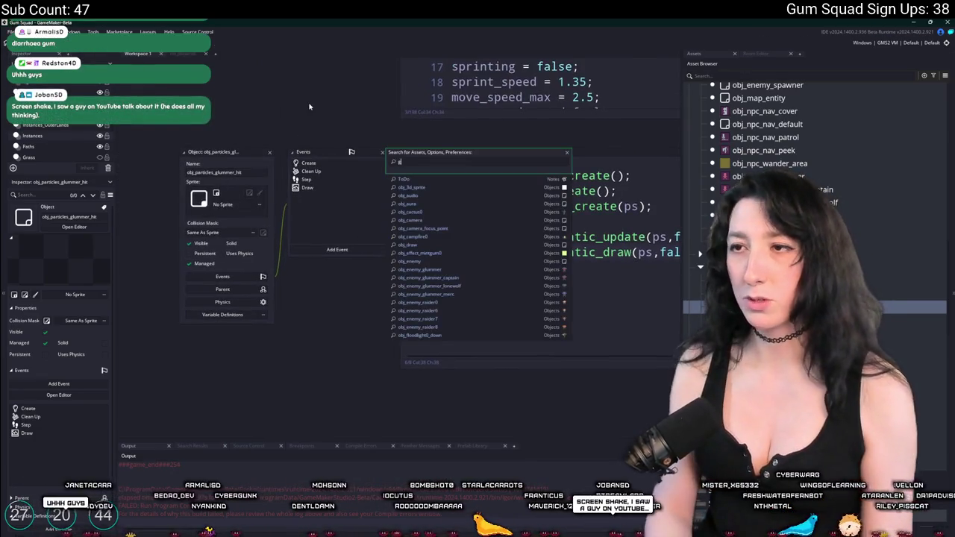
pyautogui.write('mer')
pyautogui.press('Return')
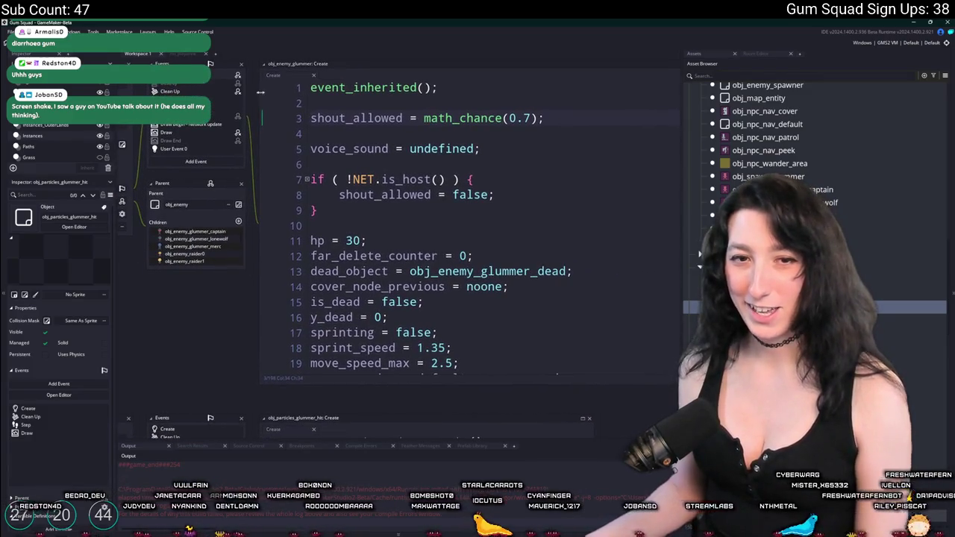
pyautogui.scroll(-4, 430, 337)
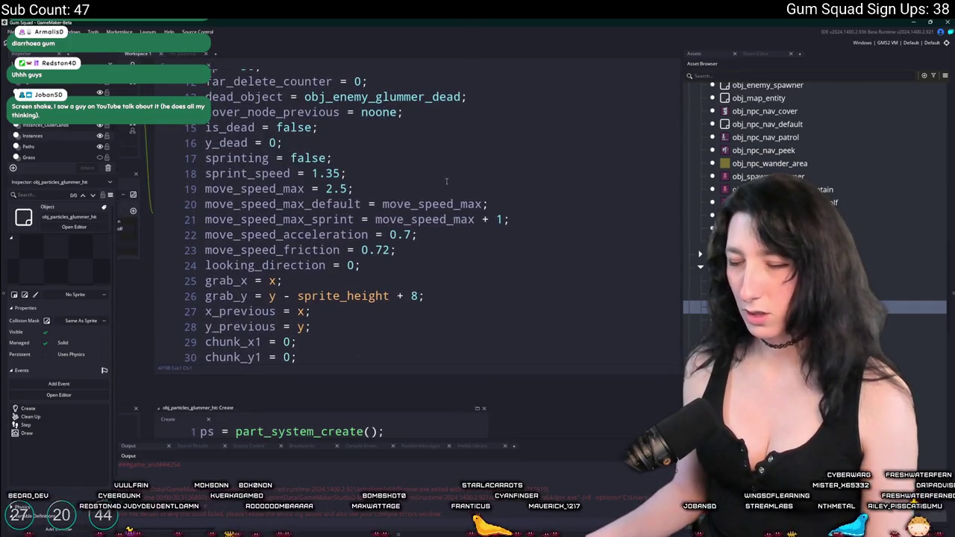
pyautogui.scroll(-6, 446, 181)
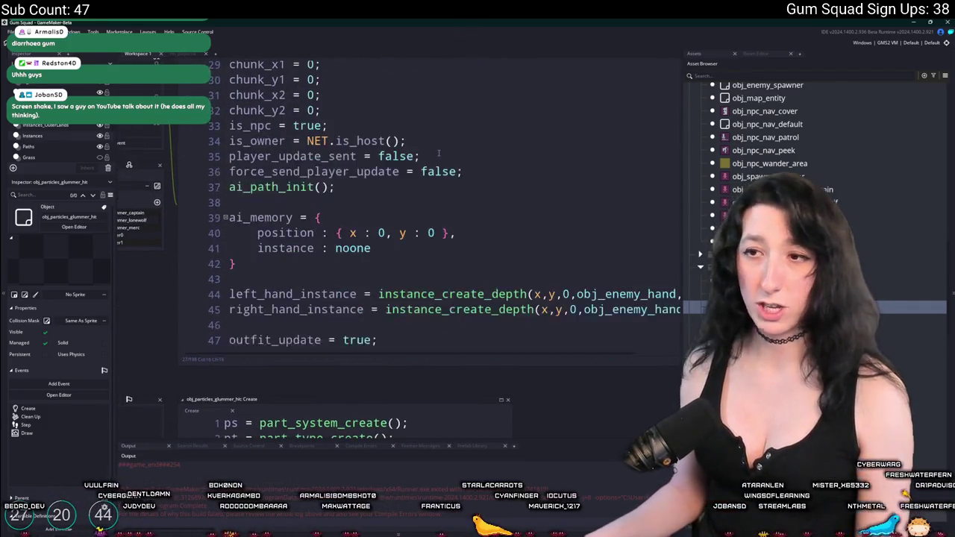
pyautogui.scroll(-3, 439, 153)
pyautogui.click(388, 237)
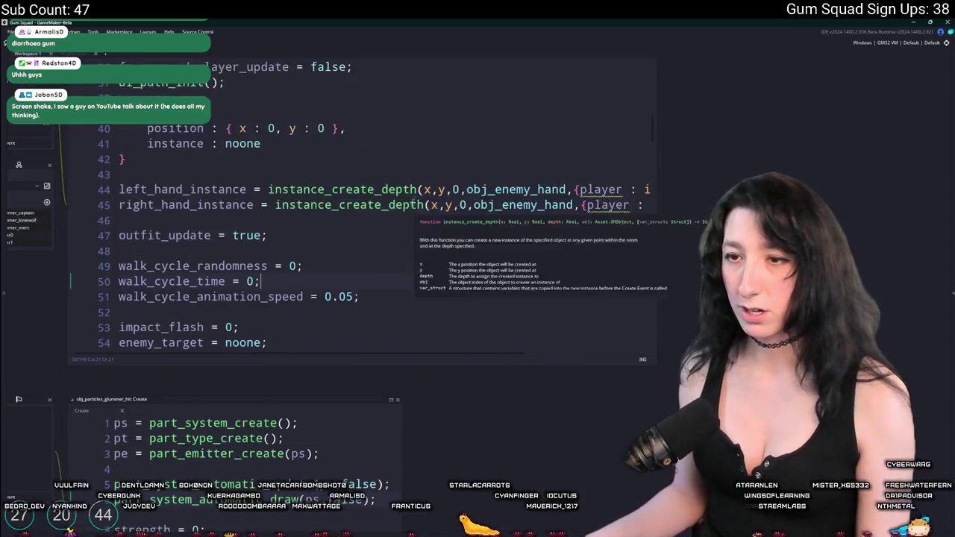
pyautogui.scroll(-5, 358, 224)
pyautogui.click(409, 233)
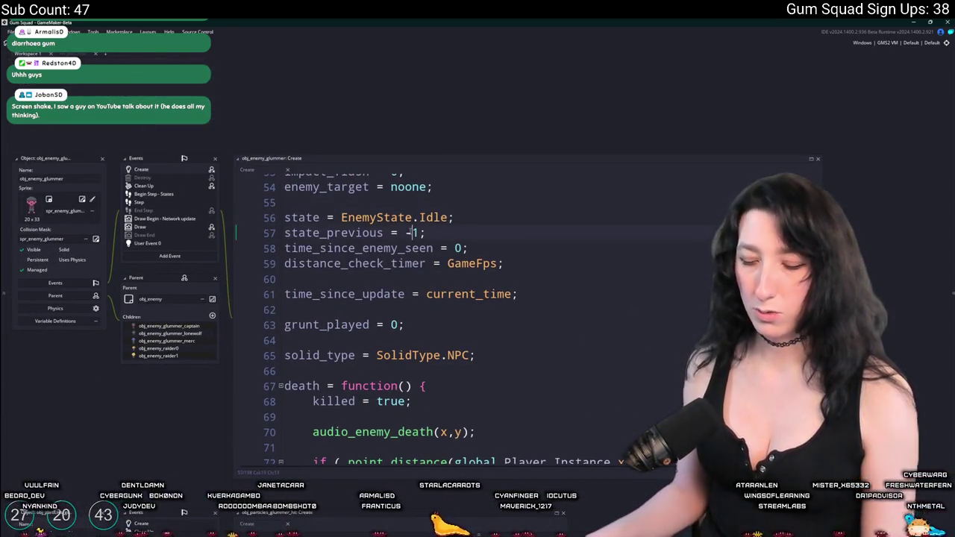
# Step: Find the impact function with a code search for 'imp' and expand the code editor
pyautogui.hotkey('ctrl', 'f')
pyautogui.write('imp')
pyautogui.scroll(-2, 441, 290)
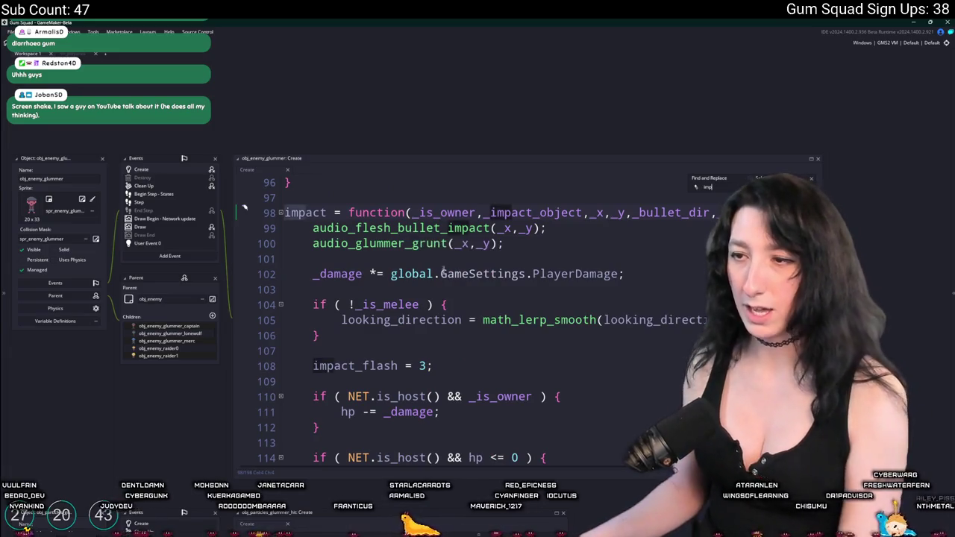
pyautogui.click(440, 291)
pyautogui.click(811, 158)
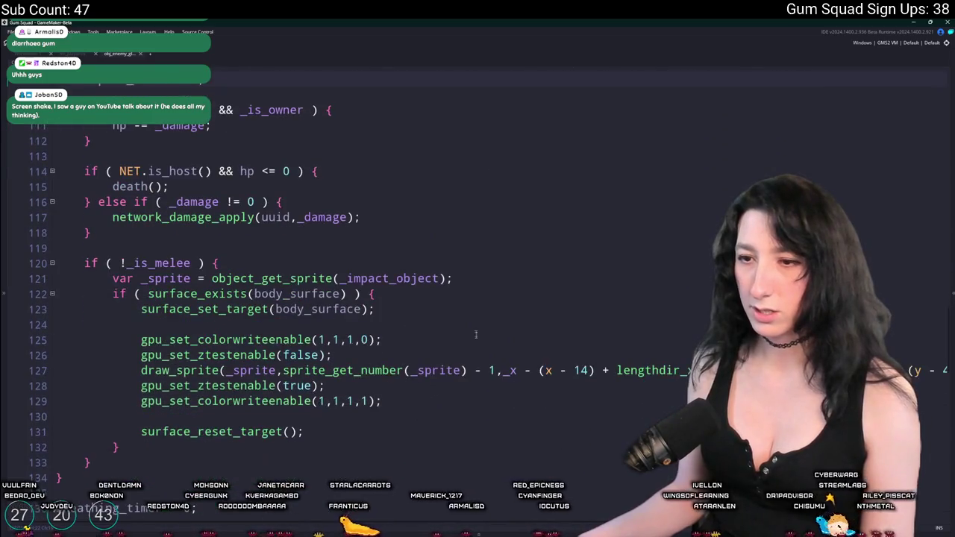
pyautogui.scroll(-2, 475, 335)
pyautogui.scroll(7, 348, 265)
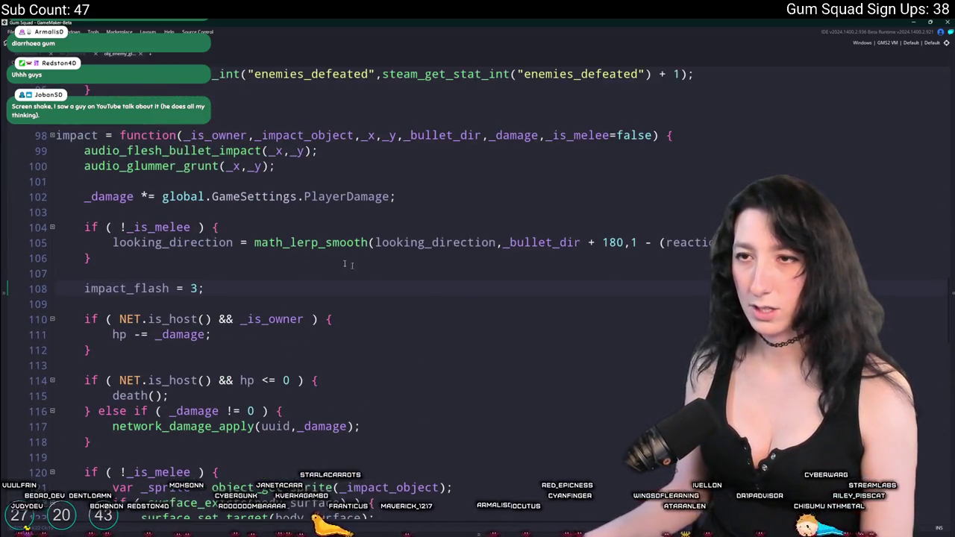
# Step: Look up project-wide uses of impact, then add blank lines after the melee check block
pyautogui.click(93, 137)
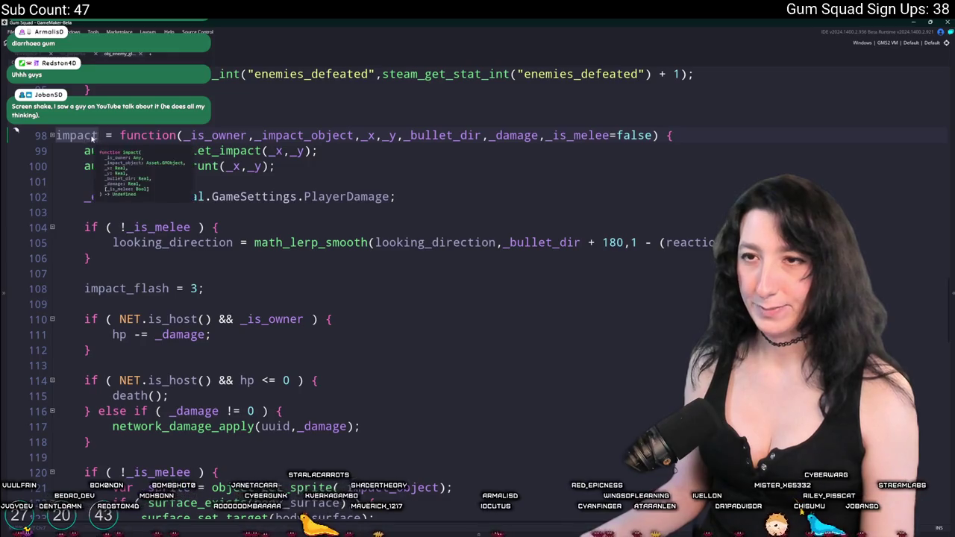
pyautogui.hotkey('ctrl', 'shift', 'f')
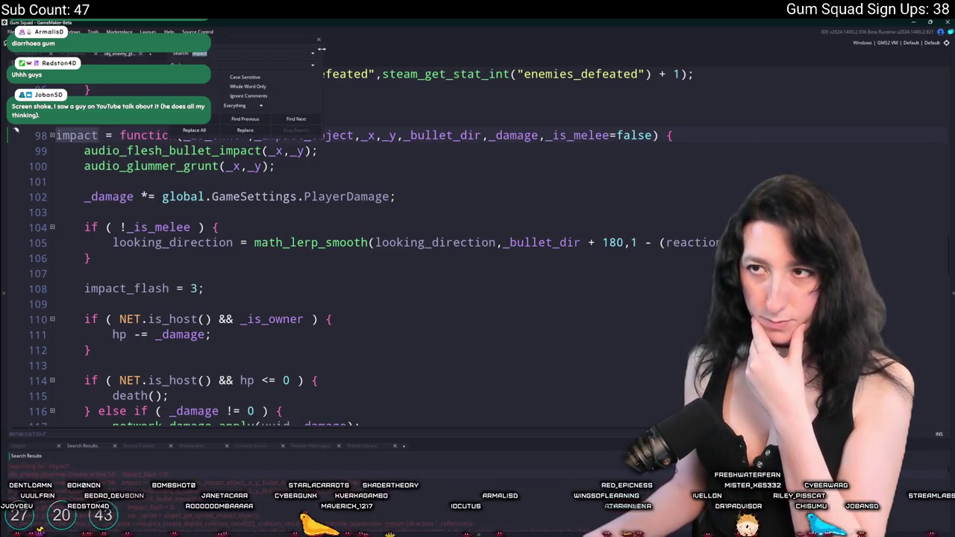
pyautogui.click(319, 39)
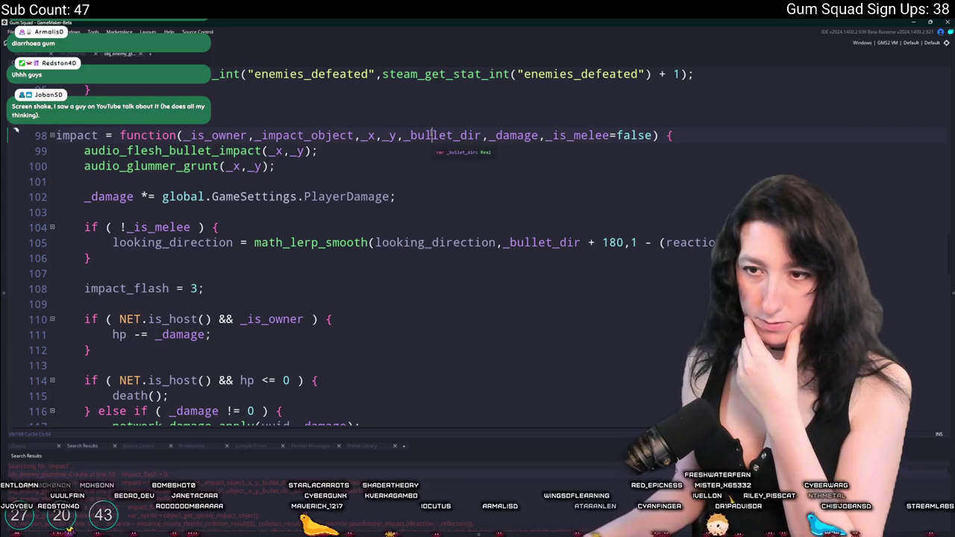
pyautogui.scroll(-2, 431, 135)
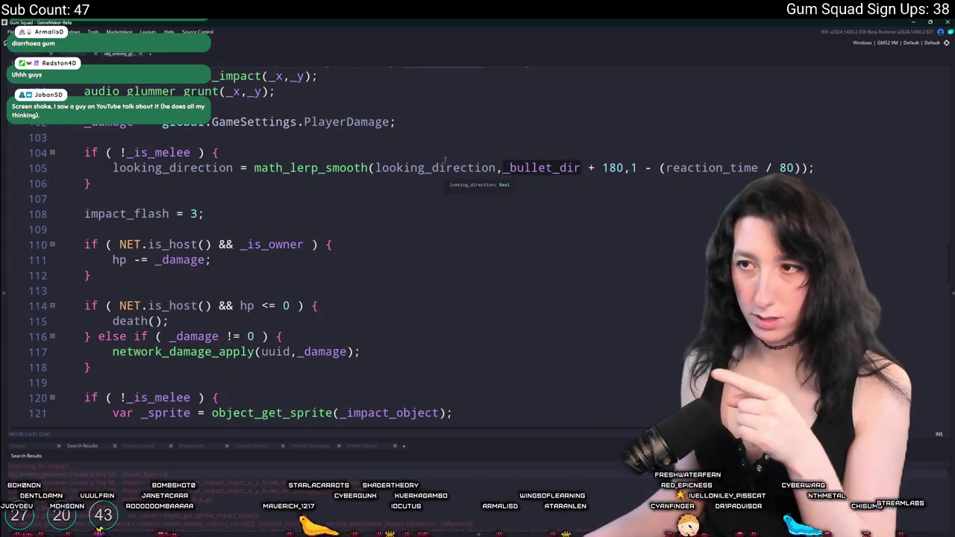
pyautogui.click(399, 187)
pyautogui.press('Return')
pyautogui.press('Return')
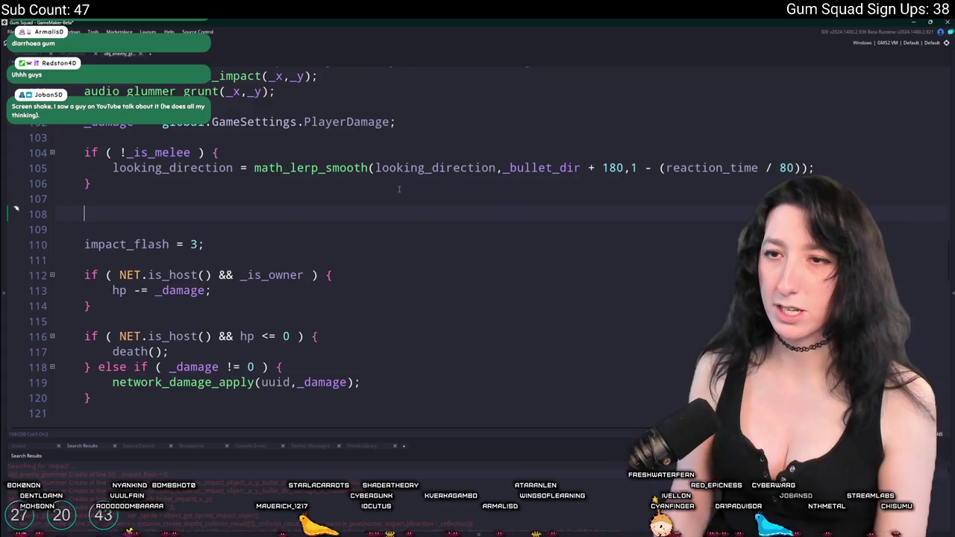
# Step: Write instance_create_depth(x,y,depth - 1,obj_particles_glummer_hit,{direction : _bullet_dir}); on line 108
pyautogui.write('instance_create_de')
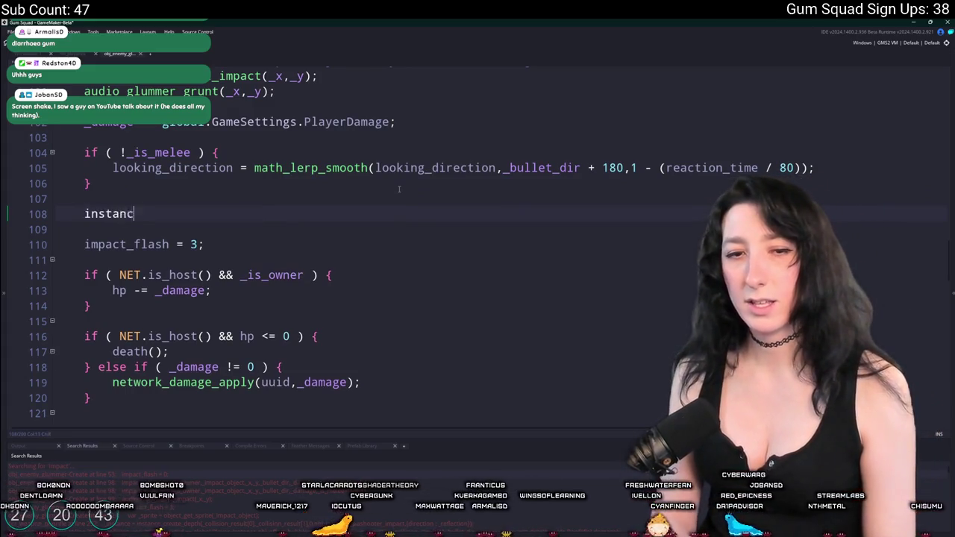
pyautogui.press('Tab')
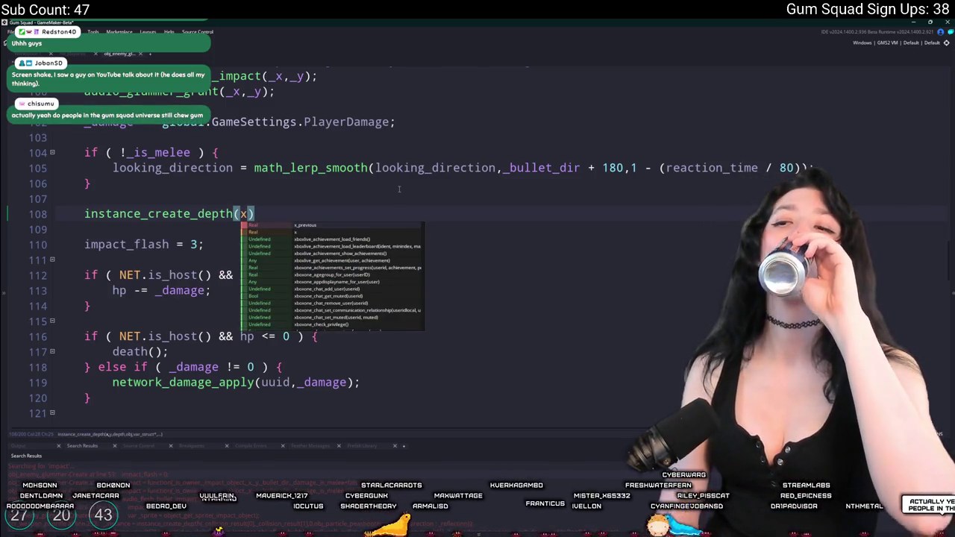
pyautogui.write(',y,0')
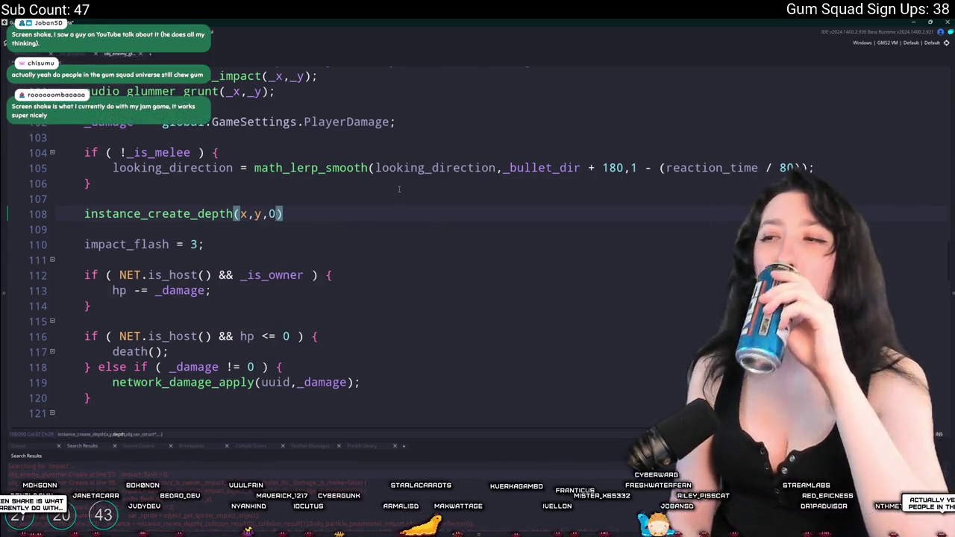
pyautogui.press('BackSpace')
pyautogui.write('depth -')
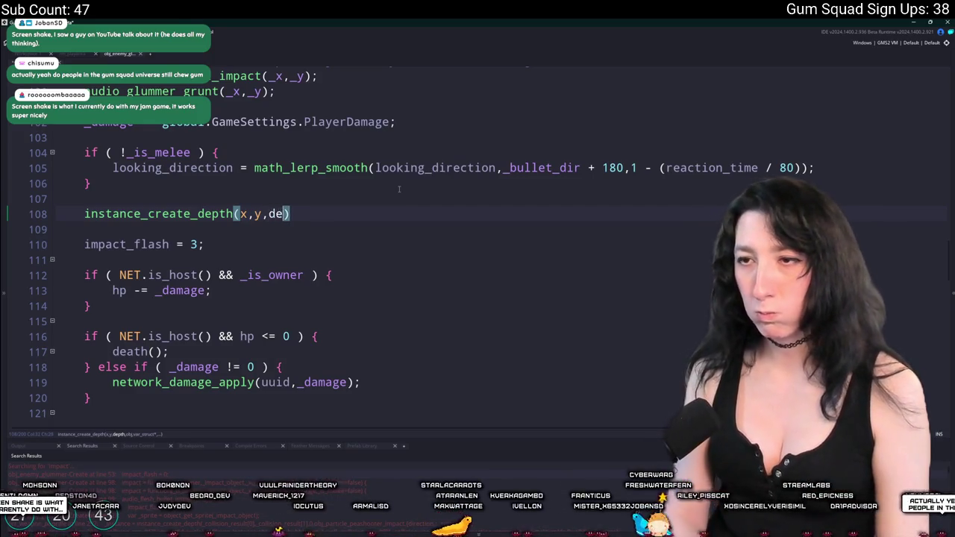
pyautogui.write(' 1,')
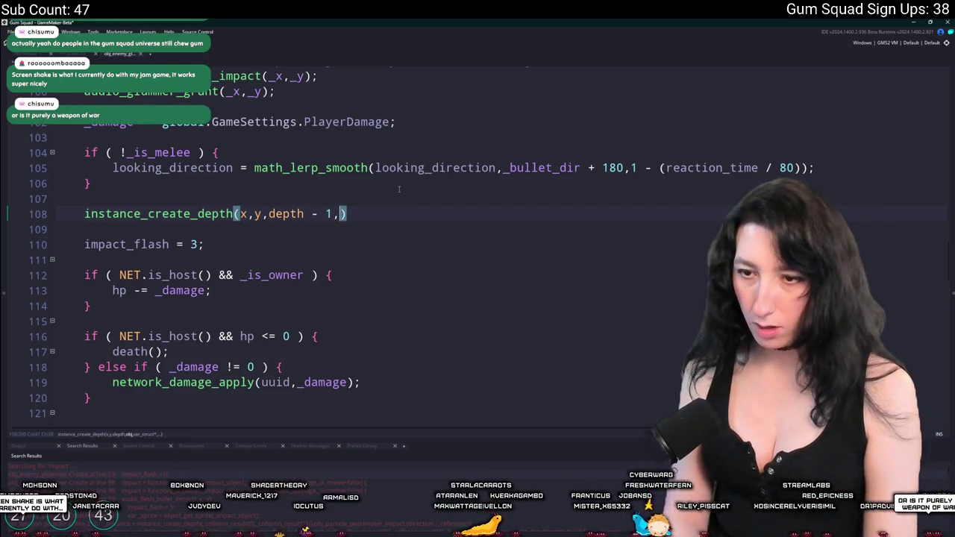
pyautogui.write('obj_particles_glummer_hit')
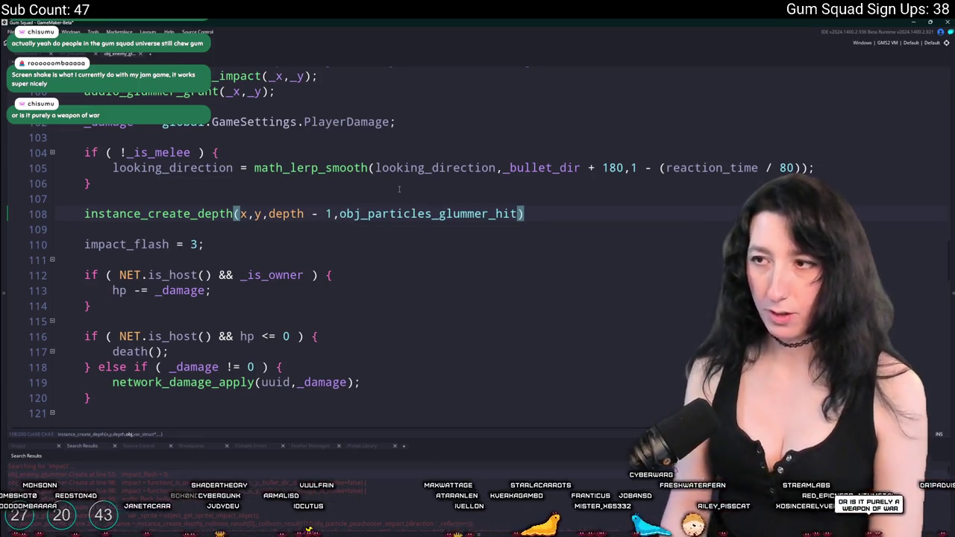
pyautogui.write(');')
pyautogui.press('Left')
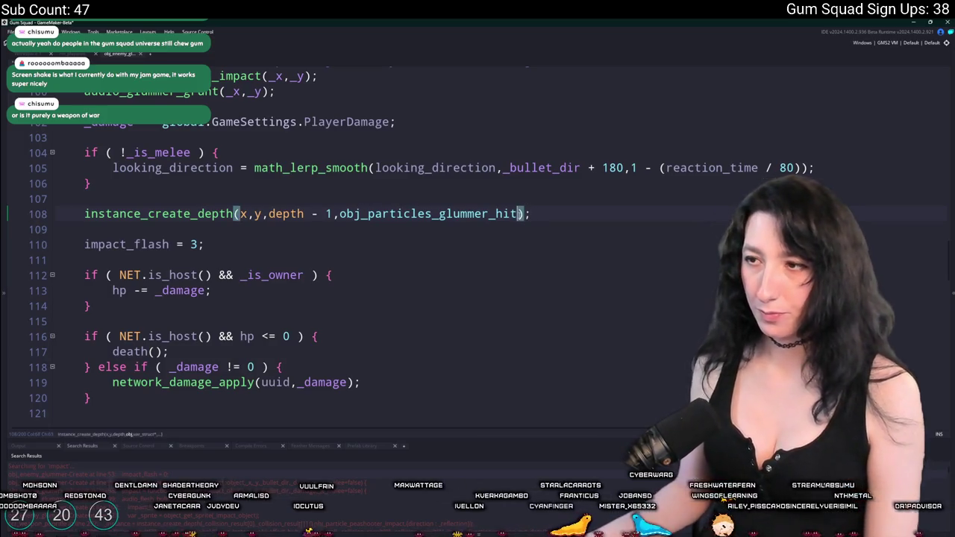
pyautogui.write(',{direction : ')
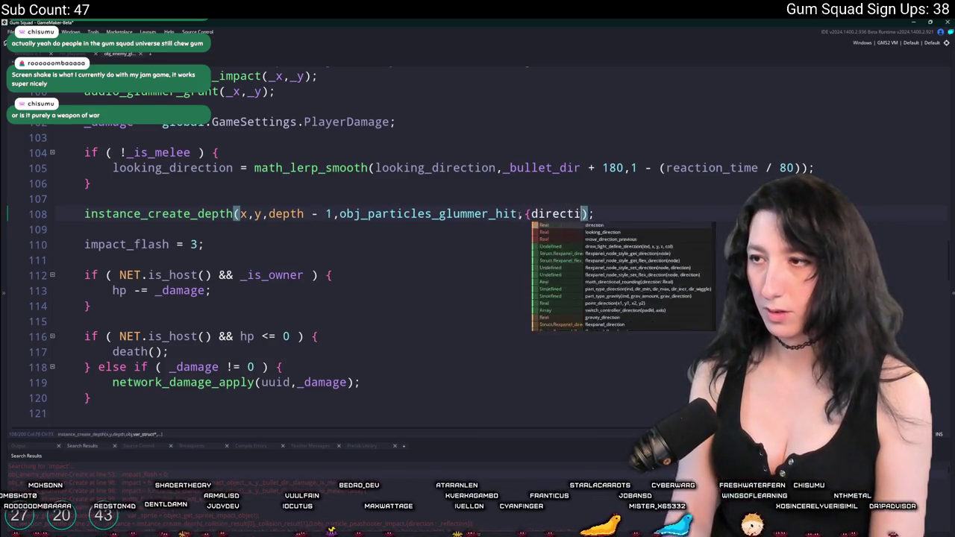
pyautogui.write('_bullet')
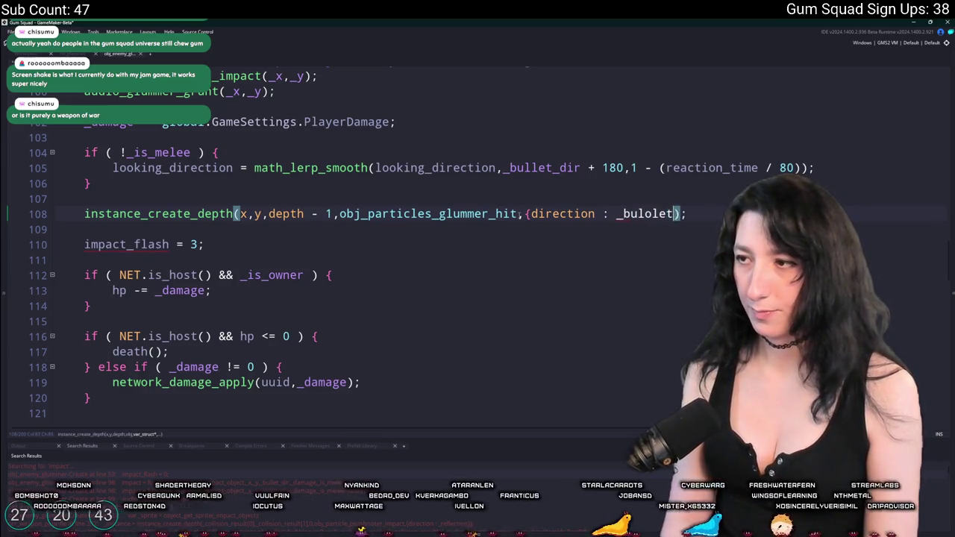
pyautogui.write('_dir')
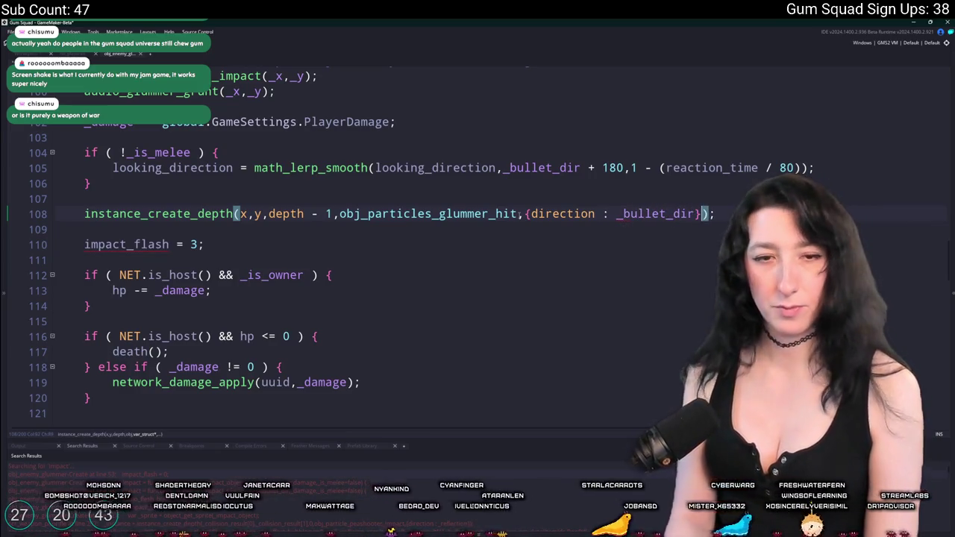
pyautogui.write('}')
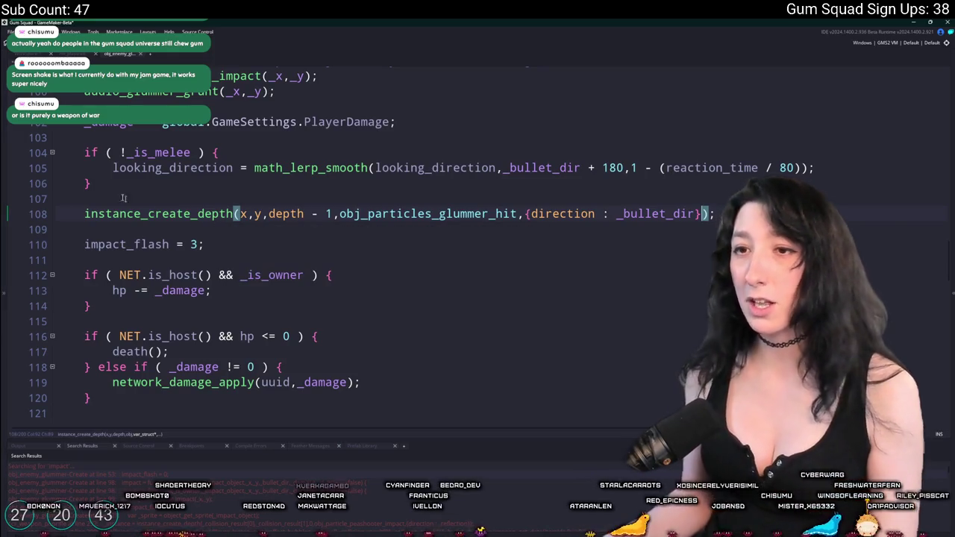
pyautogui.click(88, 214)
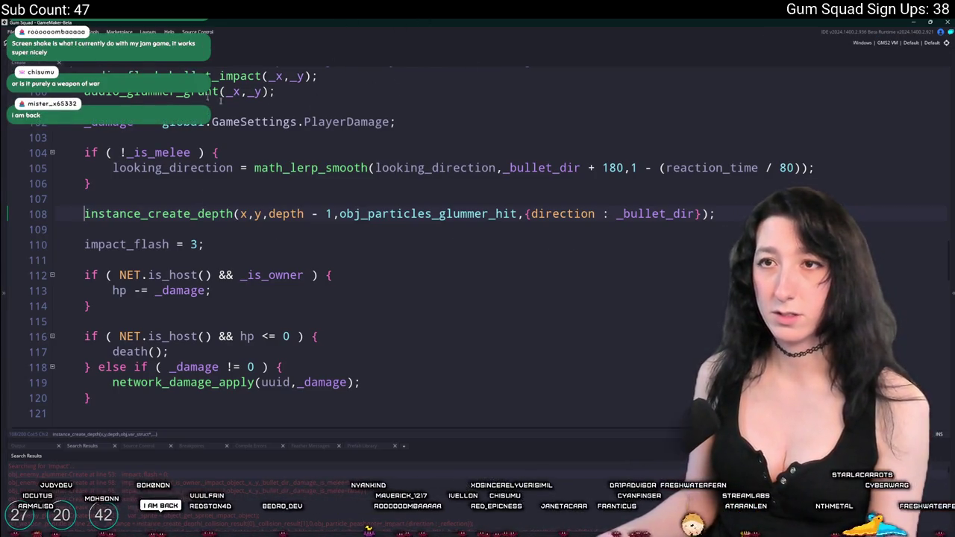
# Step: Open and widen obj_particles_glummer_hit's code, deleting the strength = 0 line
pyautogui.middleClick(403, 216)
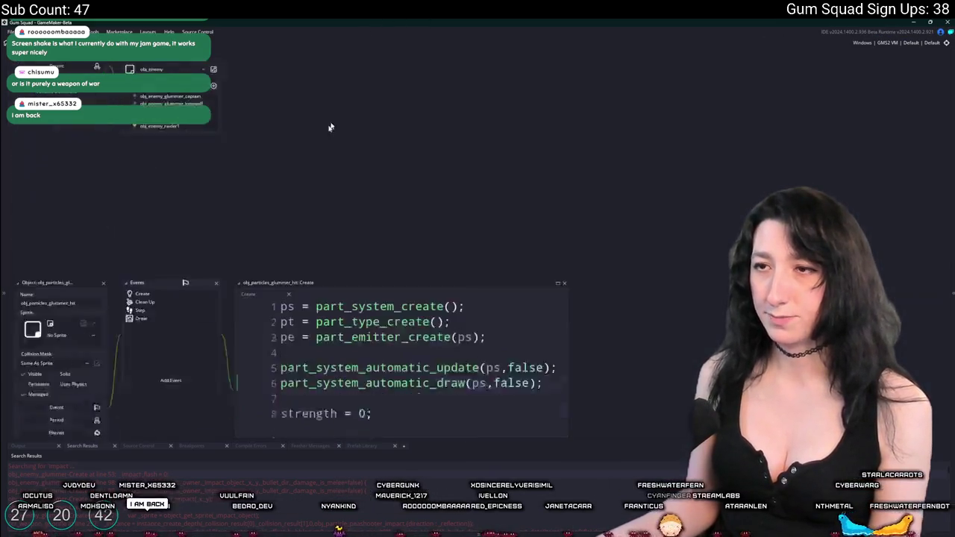
pyautogui.moveTo(569, 216); pyautogui.dragTo(722, 216)
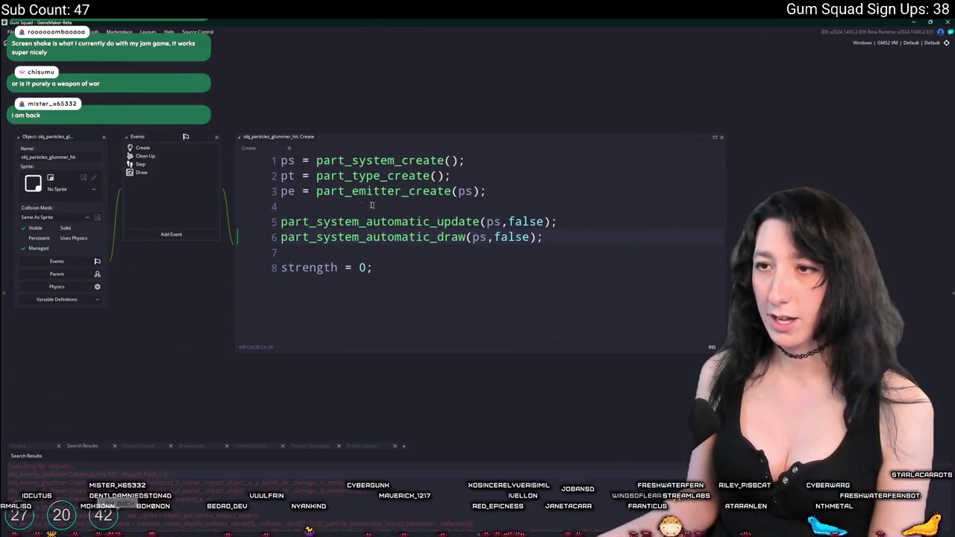
pyautogui.hotkey('shift', 'Up')
pyautogui.press('BackSpace')
pyautogui.press('BackSpace')
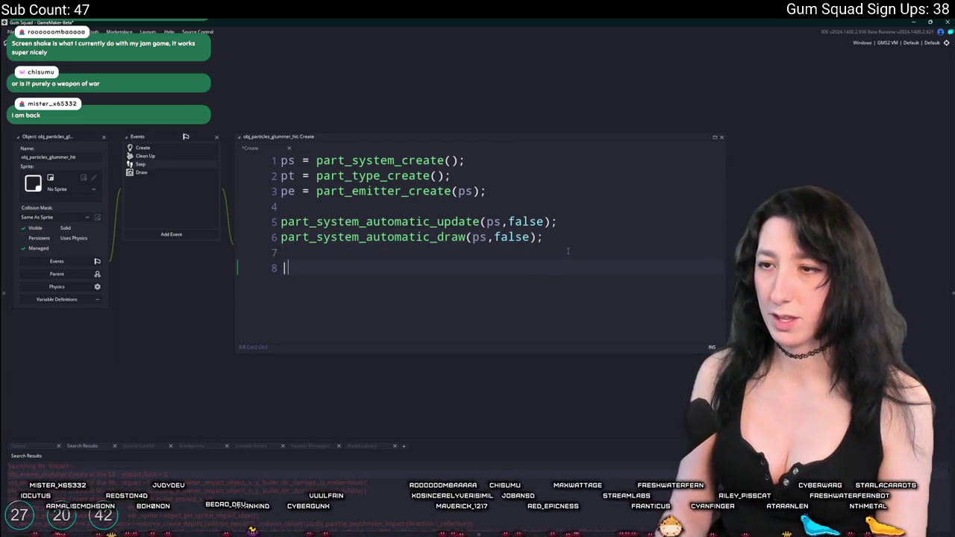
pyautogui.write('impact_')
pyautogui.press('BackSpace')
pyautogui.press('BackSpace')
pyautogui.press('BackSpace')
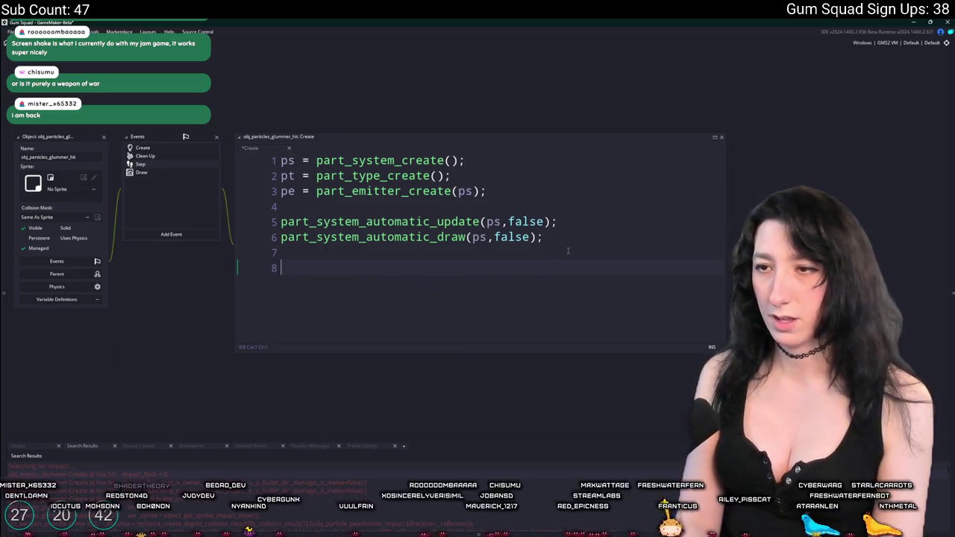
pyautogui.write('strengt')
pyautogui.press('BackSpace')
pyautogui.press('BackSpace')
pyautogui.press('BackSpace')
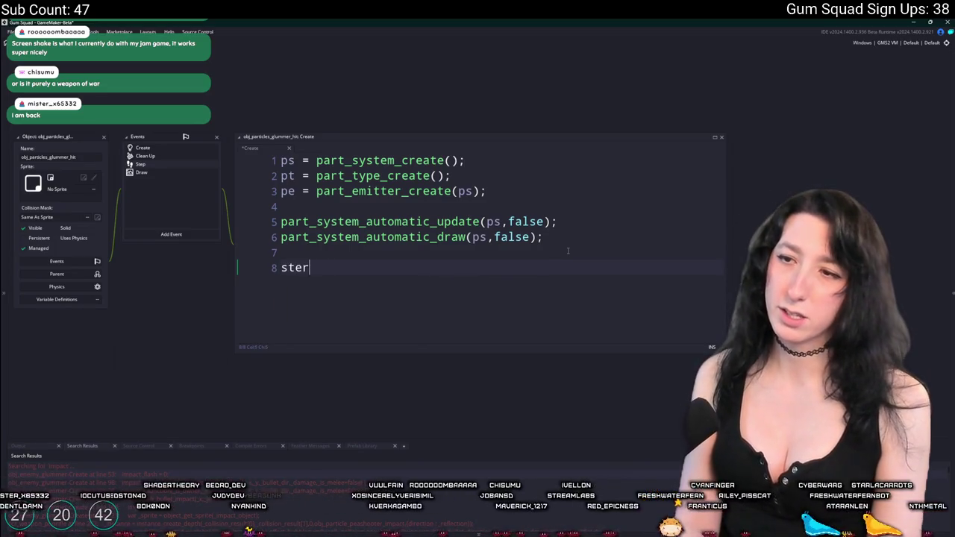
pyautogui.write('ength=')
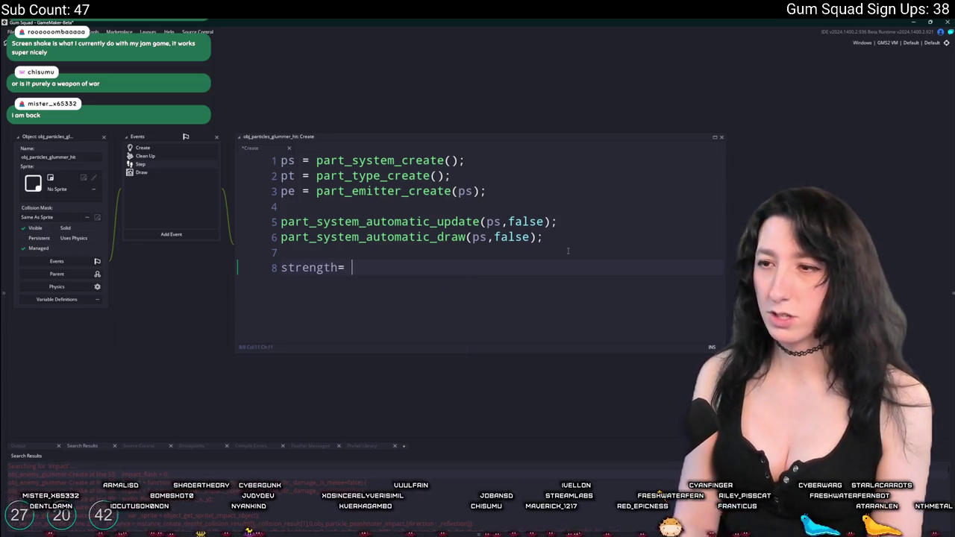
pyautogui.press('BackSpace')
pyautogui.press('BackSpace')
pyautogui.press('BackSpace')
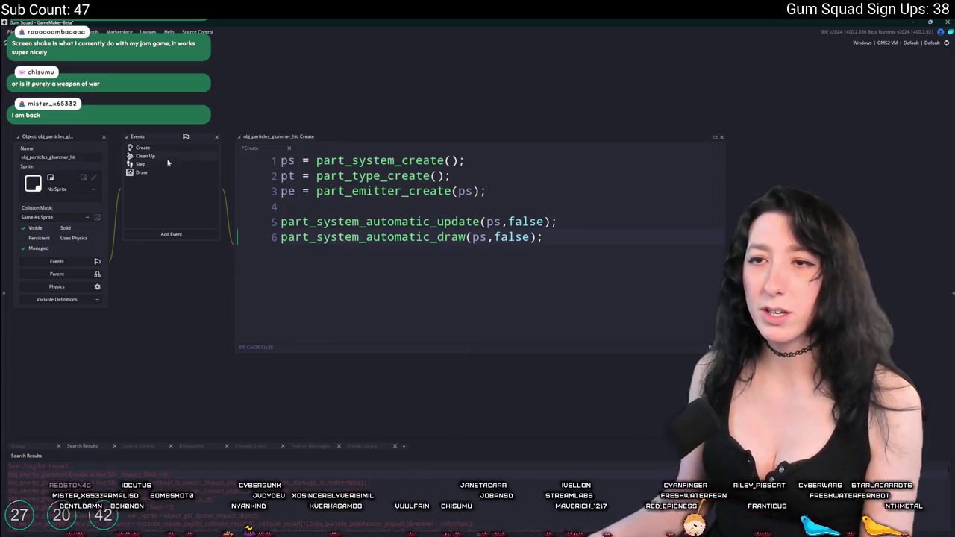
# Step: Check the Step event's code, then return to the end of the Create event's first line
pyautogui.click(173, 164)
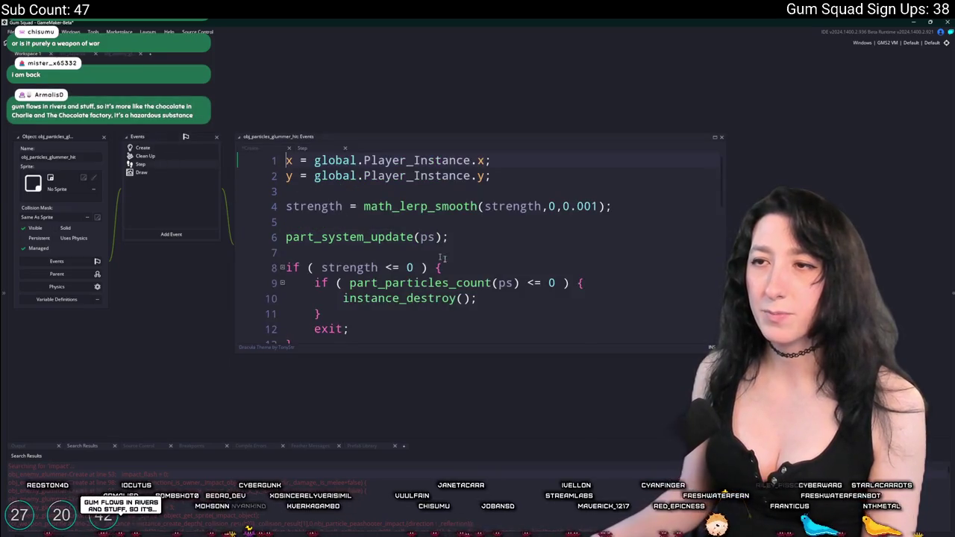
pyautogui.click(187, 151)
pyautogui.click(634, 163)
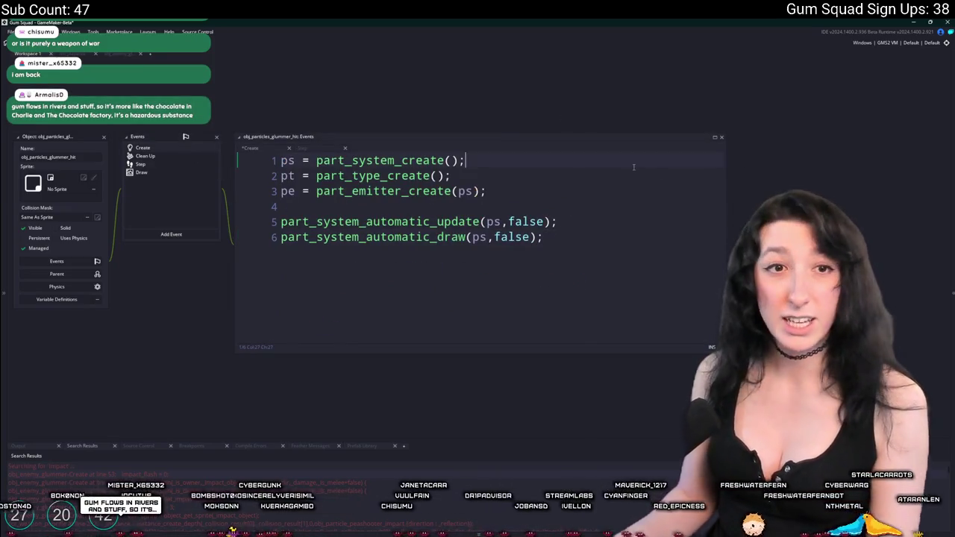
pyautogui.hotkey('ctrl', 't')
# Step: Open obj_gmlive through the 'gmli' search and set the live_enabled macro to 1
pyautogui.write('obj_gmli')
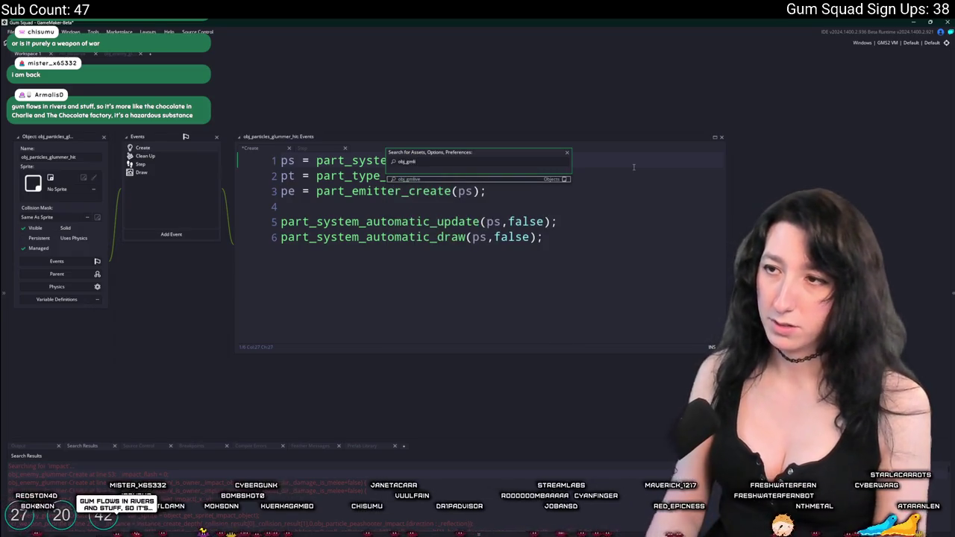
pyautogui.press('Return')
pyautogui.doubleClick(430, 283)
pyautogui.write('1')
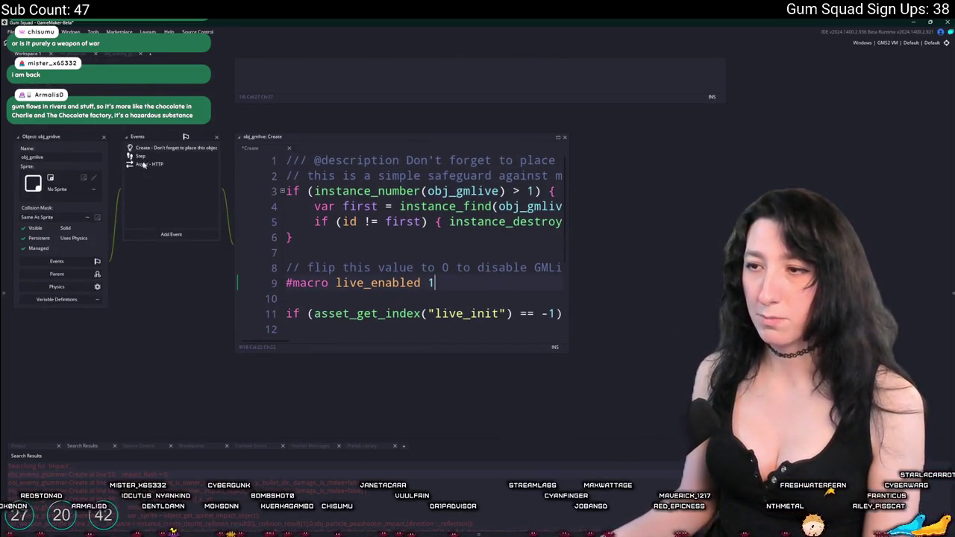
pyautogui.click(104, 139)
# Step: Show the project's Included Files and inspect the GMLive datafiles folder on disk
pyautogui.click(952, 177)
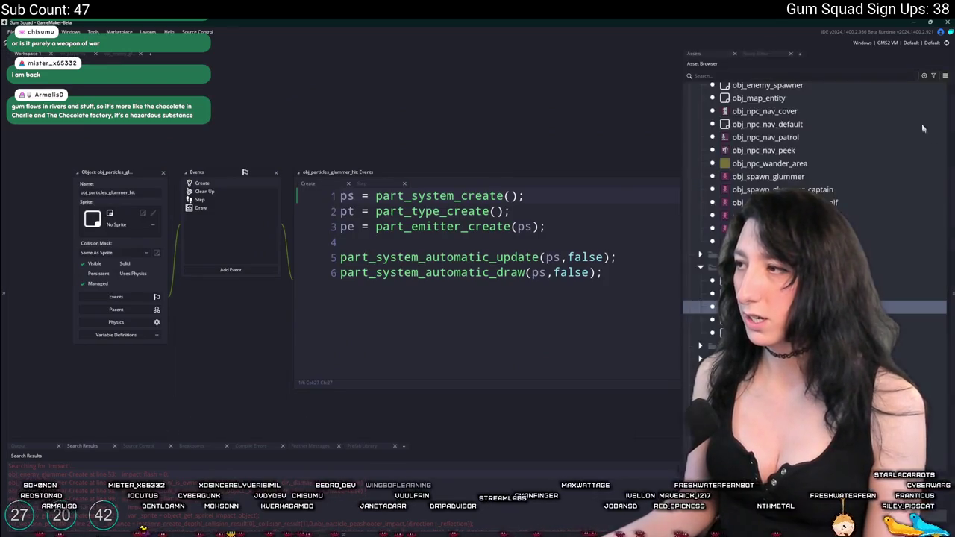
pyautogui.click(946, 78)
pyautogui.click(921, 100)
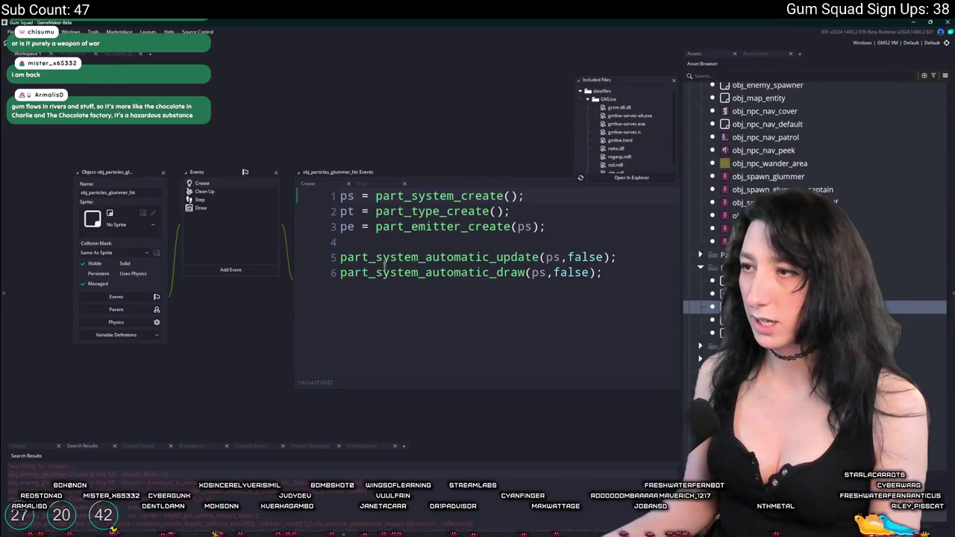
pyautogui.click(631, 178)
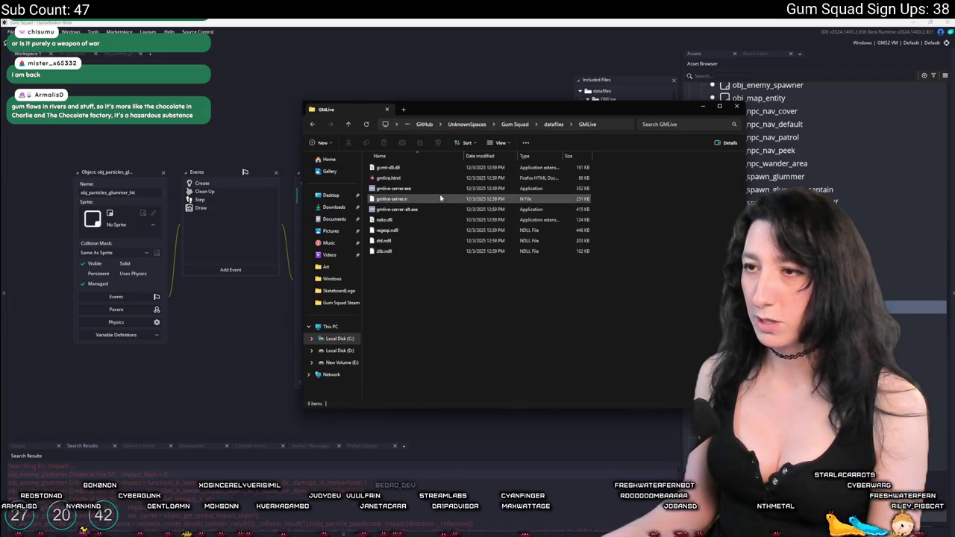
pyautogui.hotkey('alt', 'F4')
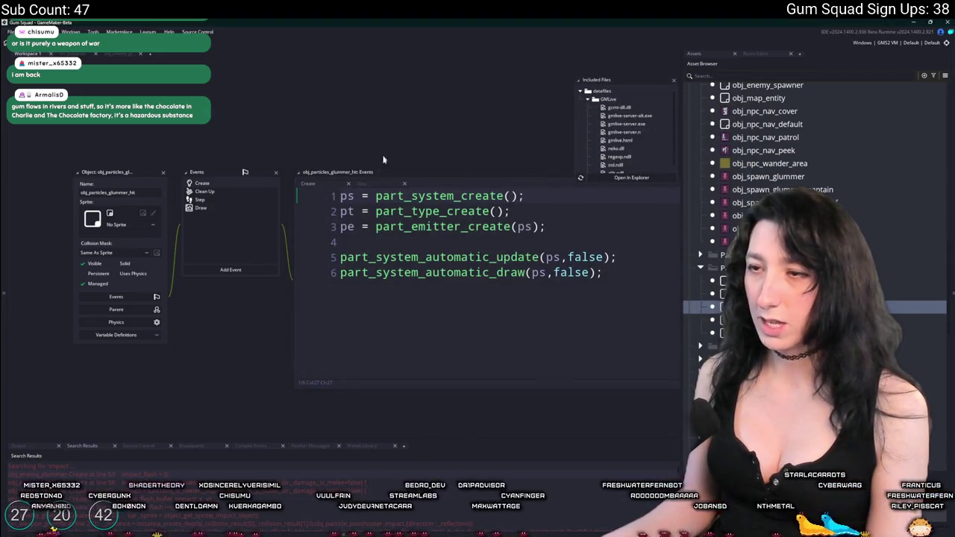
# Step: Add 'if ( live_call() ) { return live_result; }' at the top of the Create code
pyautogui.click(341, 196)
pyautogui.press('Return')
pyautogui.press('Return')
pyautogui.write('live_call() ) { Return')
pyautogui.press('Return')
pyautogui.write('live_result;')
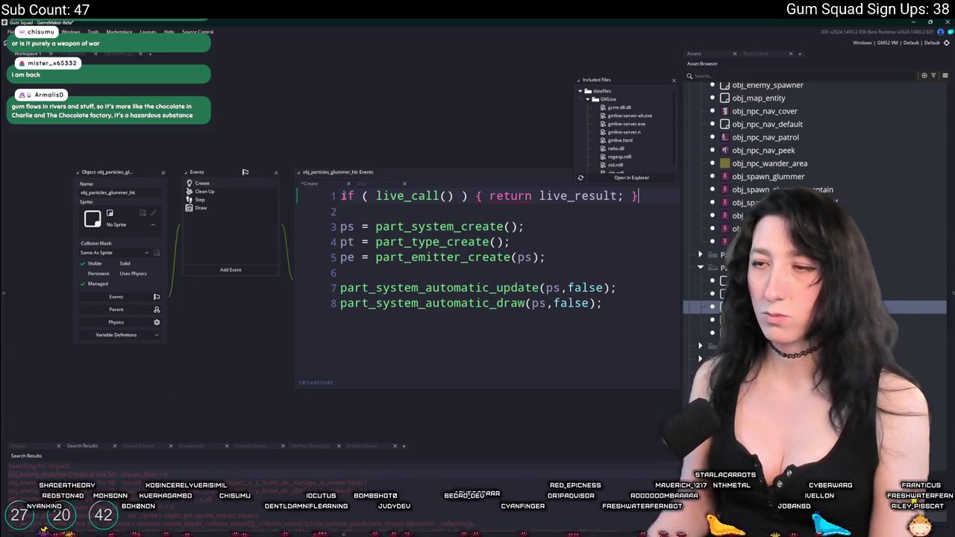
pyautogui.click(256, 196)
# Step: Remove the camera variable and draw_set/draw_rectangle lines from the Draw event, leaving part_system_drawit(ps)
pyautogui.click(225, 209)
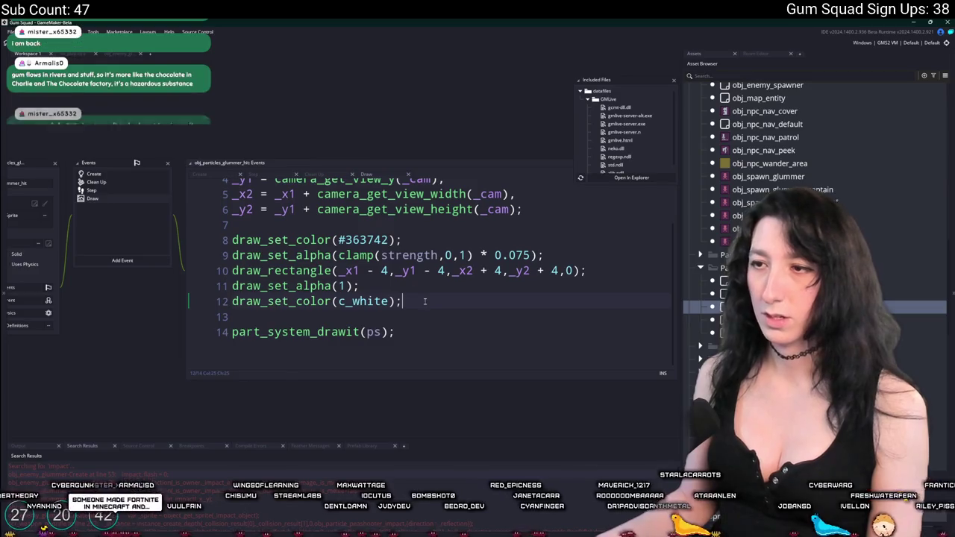
pyautogui.moveTo(418, 298); pyautogui.dragTo(524, 210)
pyautogui.press('BackSpace')
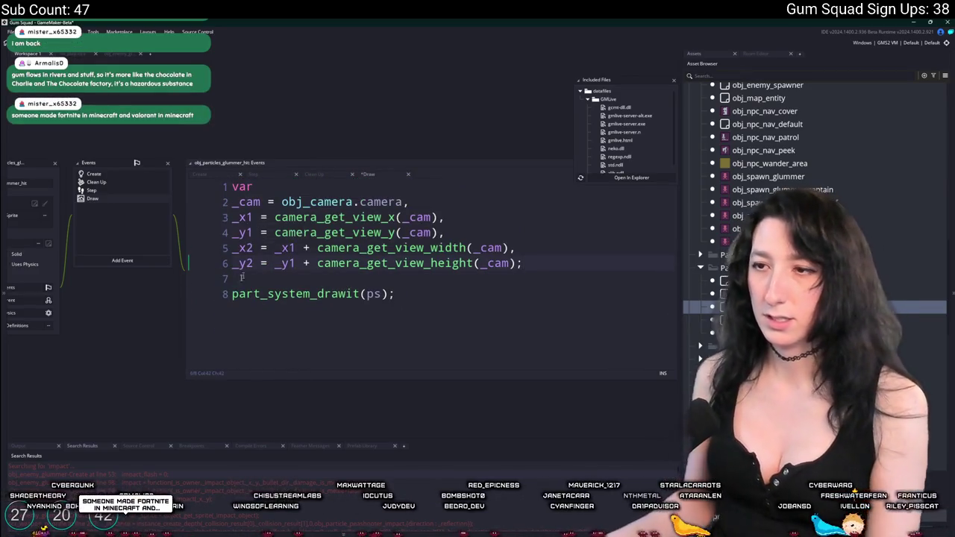
pyautogui.moveTo(228, 293); pyautogui.dragTo(231, 186)
pyautogui.press('BackSpace')
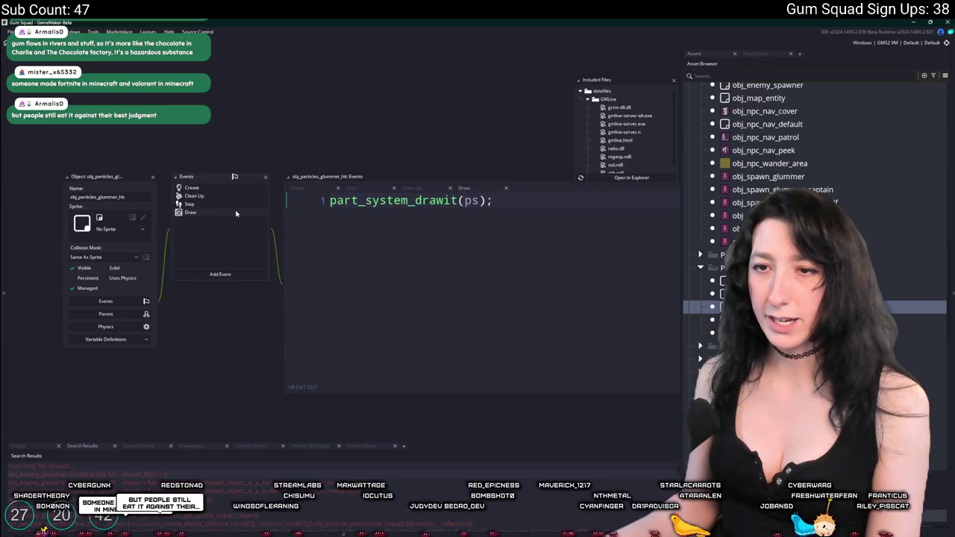
# Step: Switch to the Step event's code and close the Included Files list
pyautogui.click(236, 208)
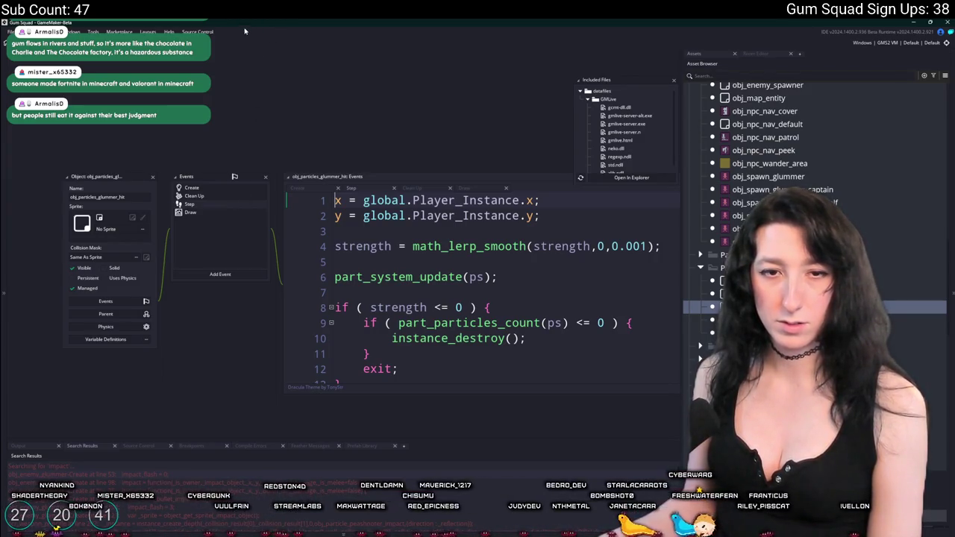
pyautogui.moveTo(358, 134); pyautogui.dragTo(253, 114)
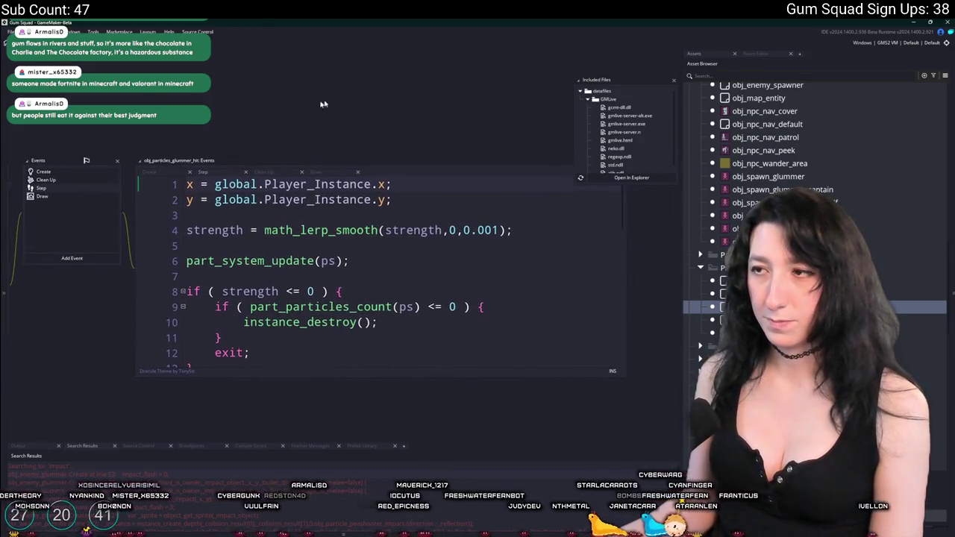
pyautogui.click(674, 80)
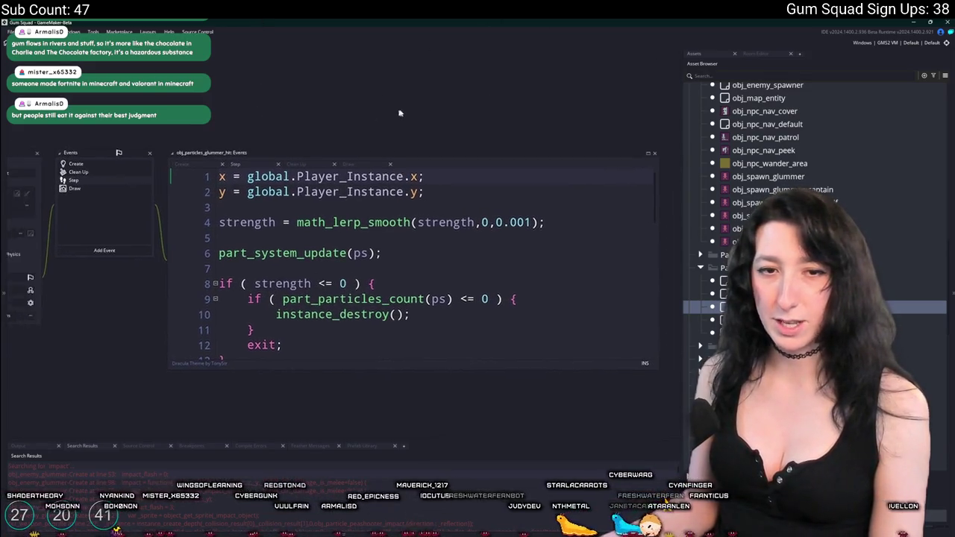
pyautogui.click(593, 218)
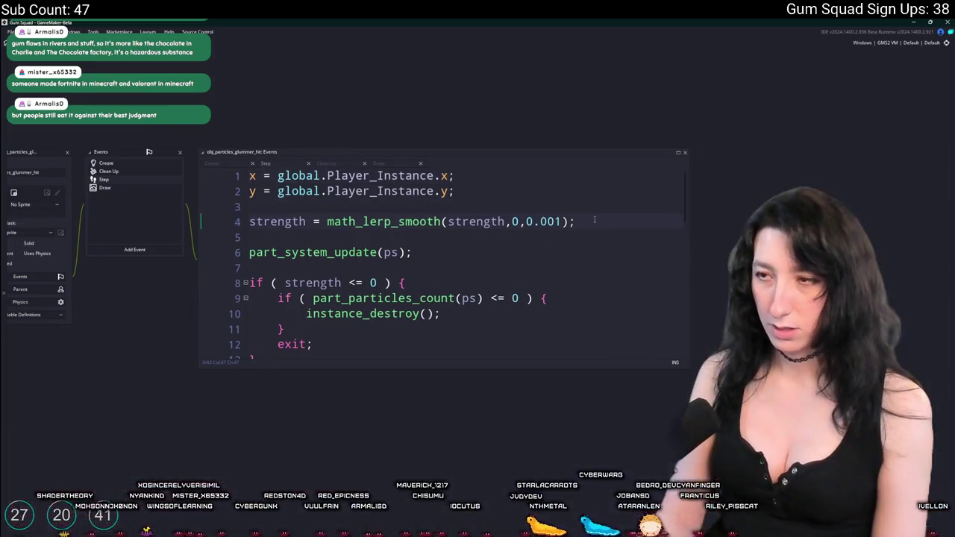
pyautogui.scroll(-1, 595, 219)
pyautogui.scroll(1, 510, 163)
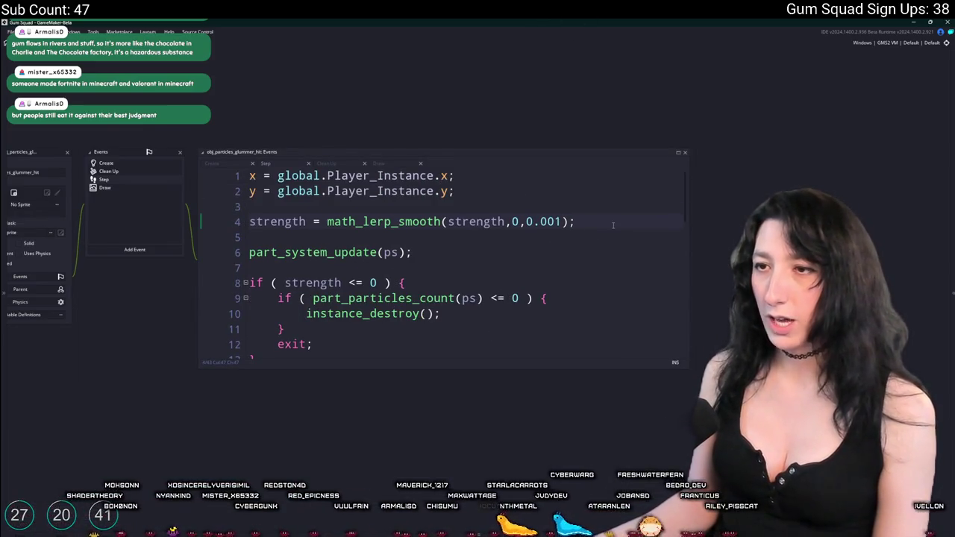
pyautogui.scroll(-1, 614, 225)
pyautogui.scroll(1, 582, 235)
pyautogui.click(556, 245)
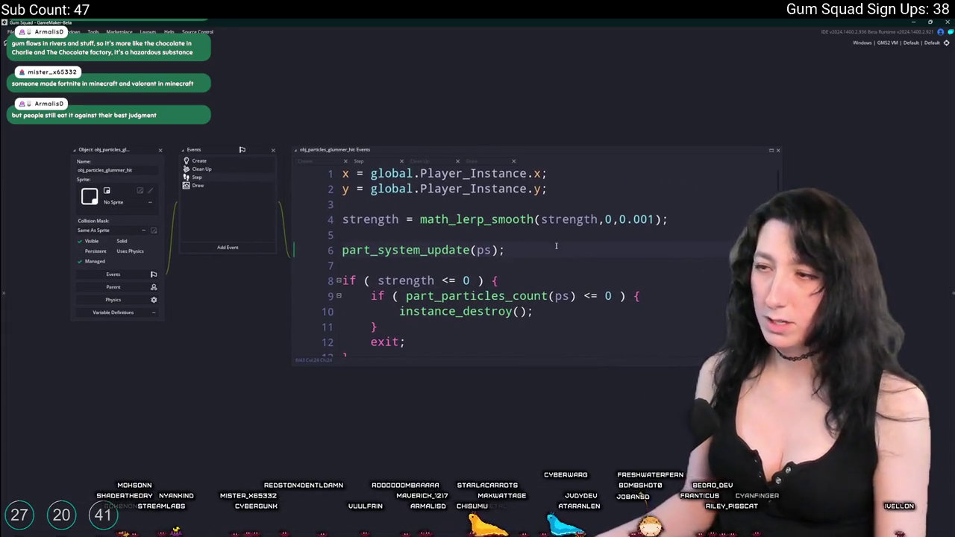
# Step: Run the project with F5, move the run console aside, and select the strength line
pyautogui.press('F5')
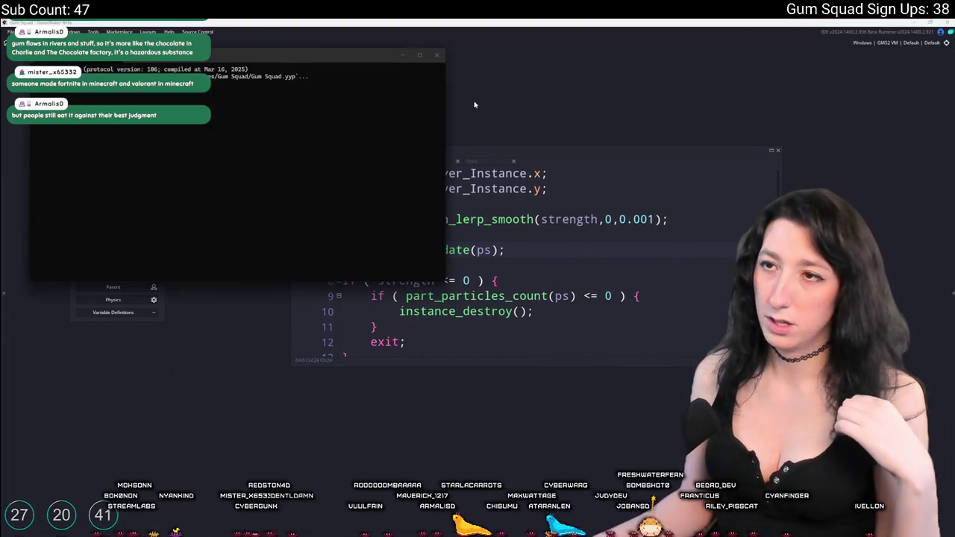
pyautogui.moveTo(351, 56); pyautogui.dragTo(952, 188)
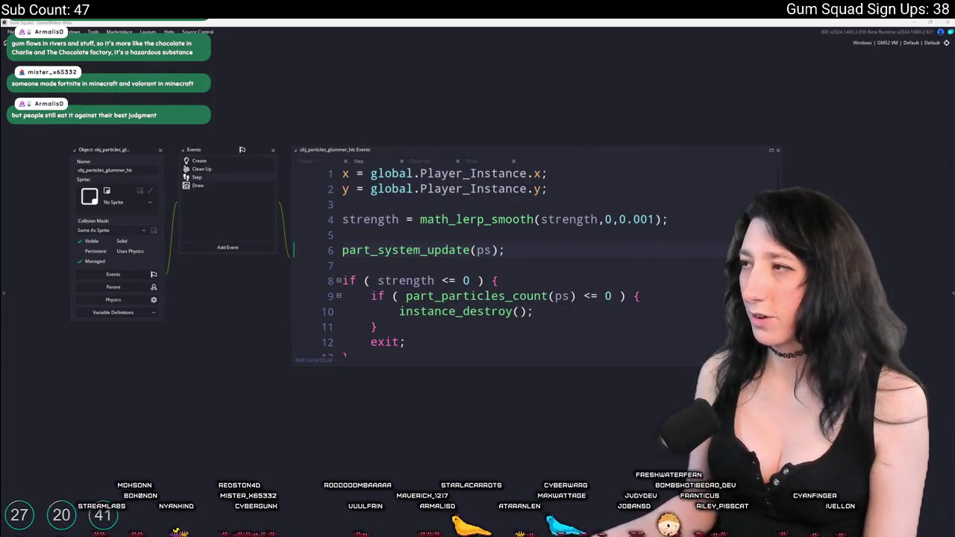
pyautogui.scroll(-2, 465, 223)
pyautogui.scroll(1, 418, 224)
pyautogui.click(349, 220)
pyautogui.scroll(2, 485, 254)
pyautogui.moveTo(317, 234); pyautogui.dragTo(317, 204)
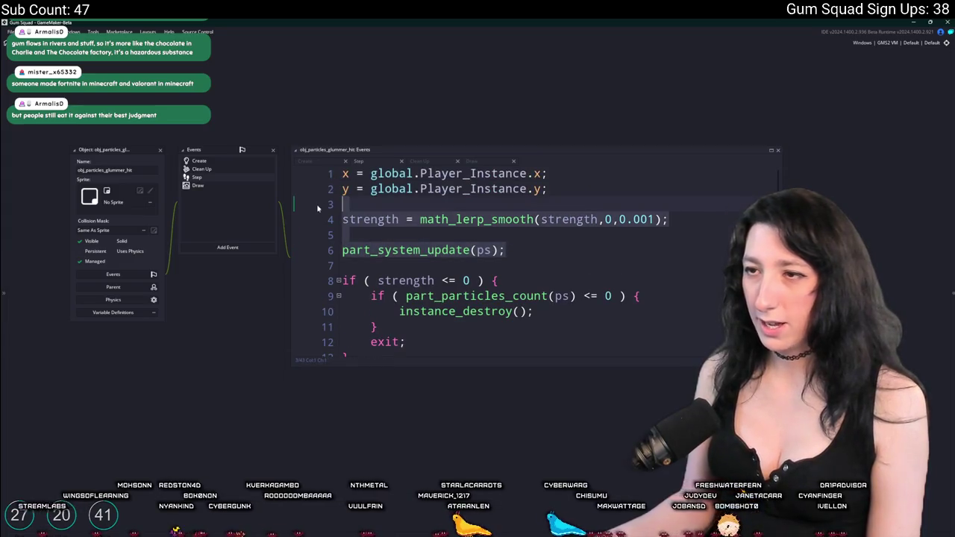
# Step: Delete the strength smoothing line from the Step event and glance at the Create event
pyautogui.press('BackSpace')
pyautogui.scroll(-3, 430, 202)
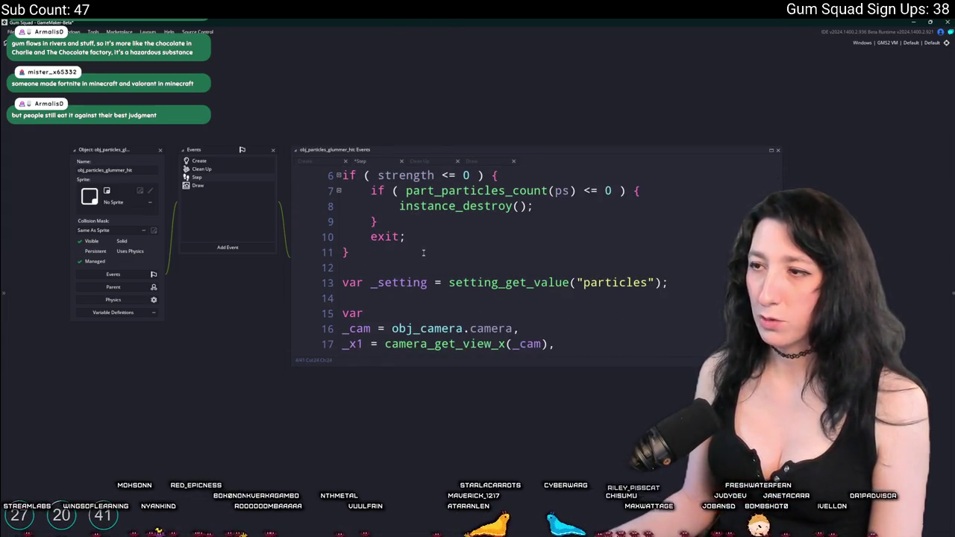
pyautogui.moveTo(662, 298)
pyautogui.mouseDown()
pyautogui.moveTo(342, 273)
pyautogui.moveTo(448, 365)
pyautogui.moveTo(511, 378)
pyautogui.mouseUp()
pyautogui.click(523, 236)
pyautogui.click(198, 161)
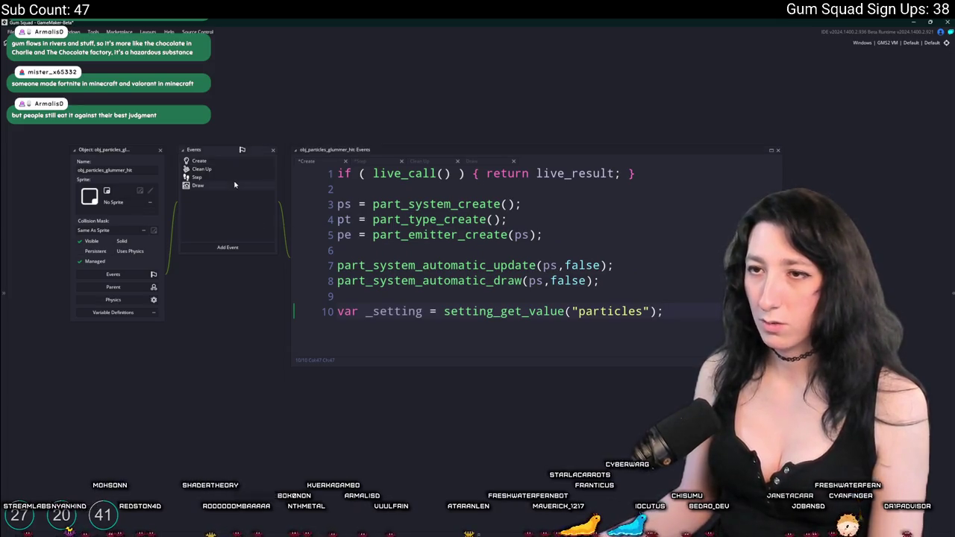
pyautogui.click(224, 178)
# Step: Delete all Step event code after the destroy check on line 11
pyautogui.moveTo(553, 288)
pyautogui.mouseDown()
pyautogui.moveTo(335, 168)
pyautogui.moveTo(335, 351)
pyautogui.moveTo(336, 168)
pyautogui.moveTo(330, 257)
pyautogui.moveTo(337, 211)
pyautogui.mouseUp()
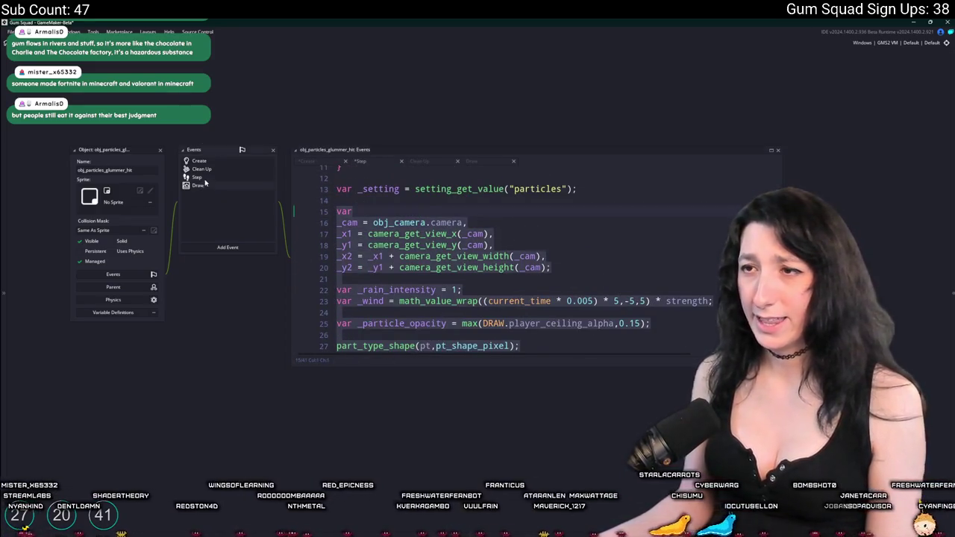
pyautogui.click(384, 258)
pyautogui.scroll(4, 384, 257)
pyautogui.click(384, 260)
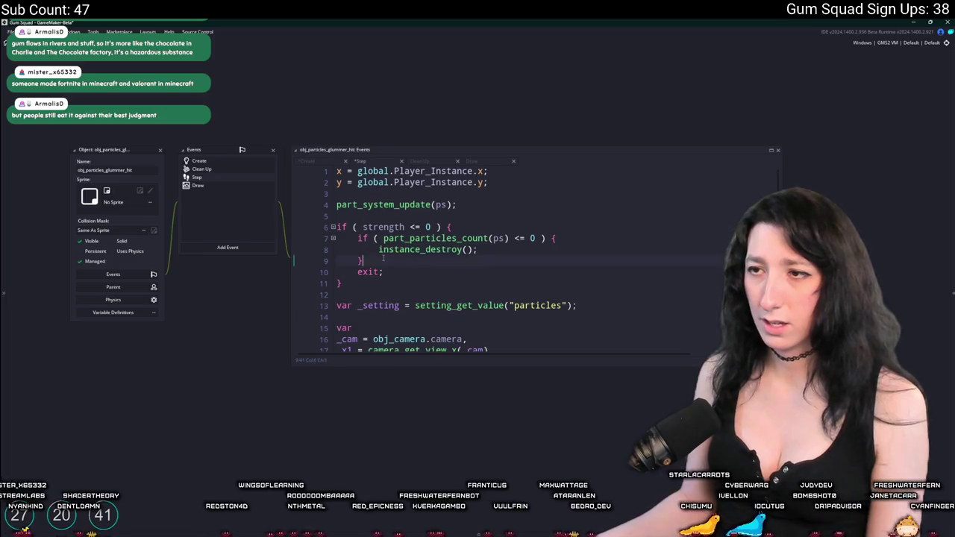
pyautogui.scroll(-8, 383, 257)
pyautogui.scroll(9, 383, 258)
pyautogui.click(425, 239)
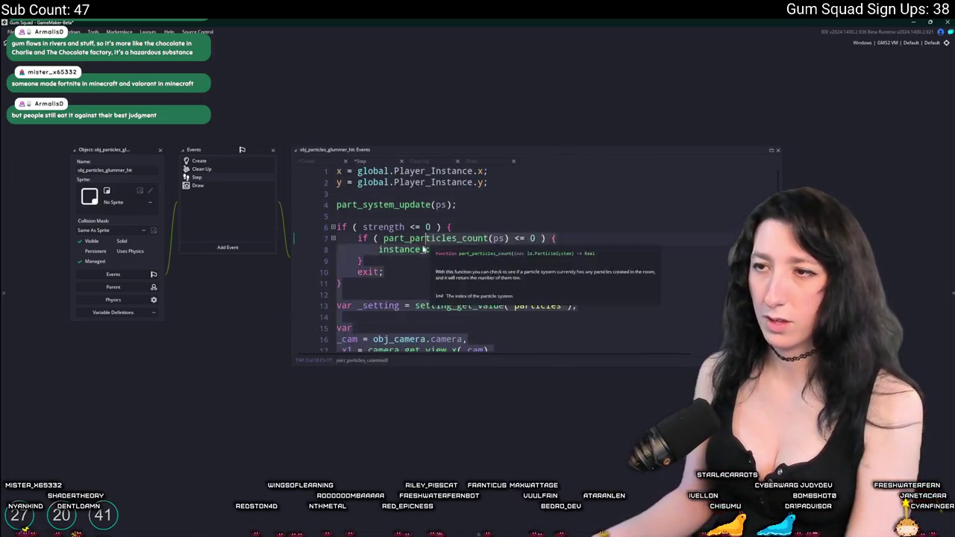
pyautogui.click(365, 299)
pyautogui.hotkey('ctrl', 'shift', 'End')
pyautogui.press('BackSpace')
pyautogui.press('BackSpace')
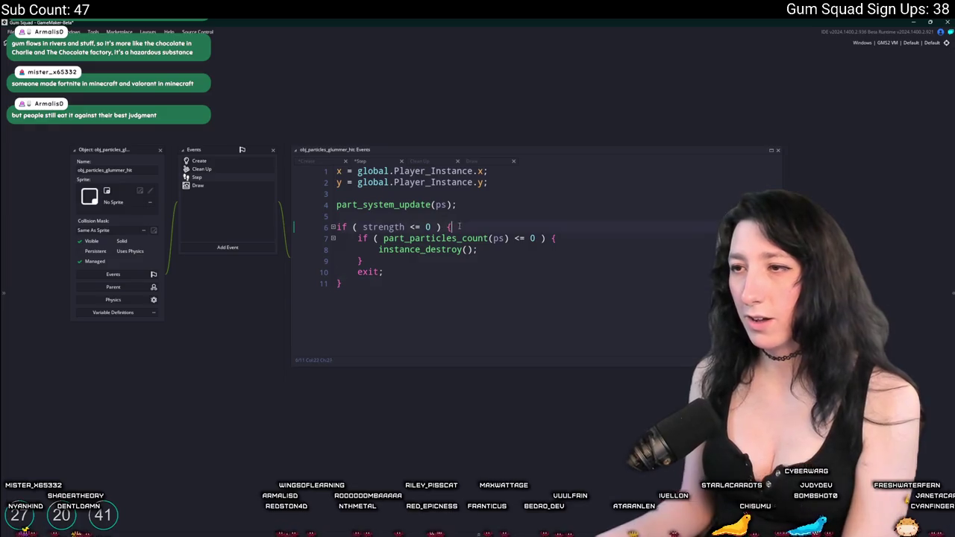
# Step: Remove the if ( strength <= 0 ) wrapper and unindent the inner particle-count check
pyautogui.hotkey('shift', 'Home')
pyautogui.press('BackSpace')
pyautogui.press('BackSpace')
pyautogui.moveTo(343, 272)
pyautogui.mouseDown()
pyautogui.moveTo(384, 260)
pyautogui.moveTo(336, 227)
pyautogui.mouseUp()
pyautogui.press('BackSpace')
pyautogui.hotkey('shift', 'Tab')
pyautogui.click(382, 215)
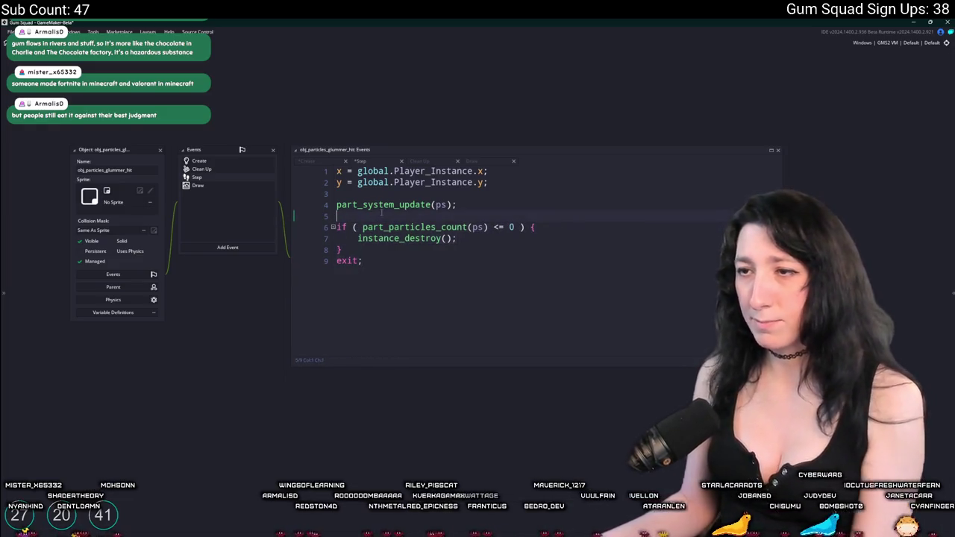
pyautogui.click(221, 162)
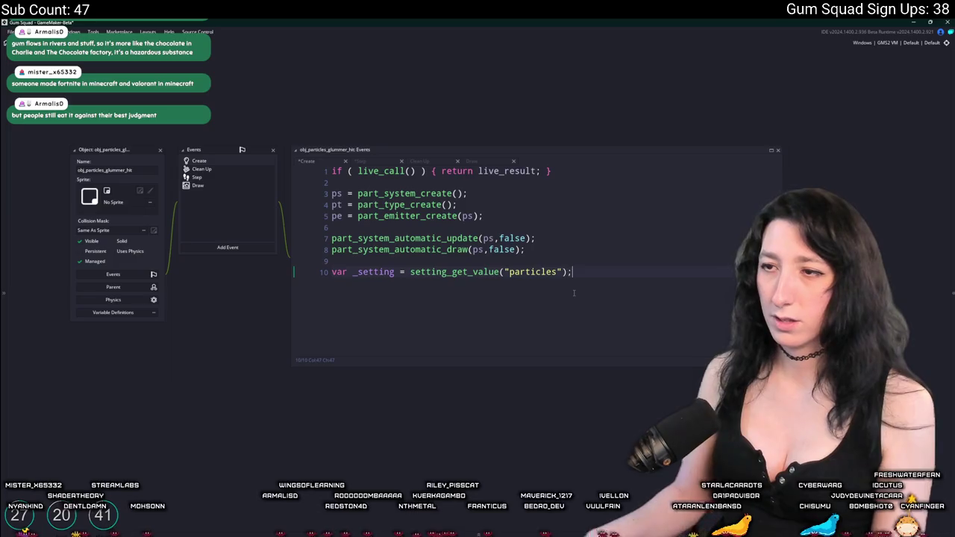
# Step: Delete the _cam = obj_camera.camera line on line 13 of the particle script
pyautogui.scroll(-7, 574, 292)
pyautogui.click(772, 150)
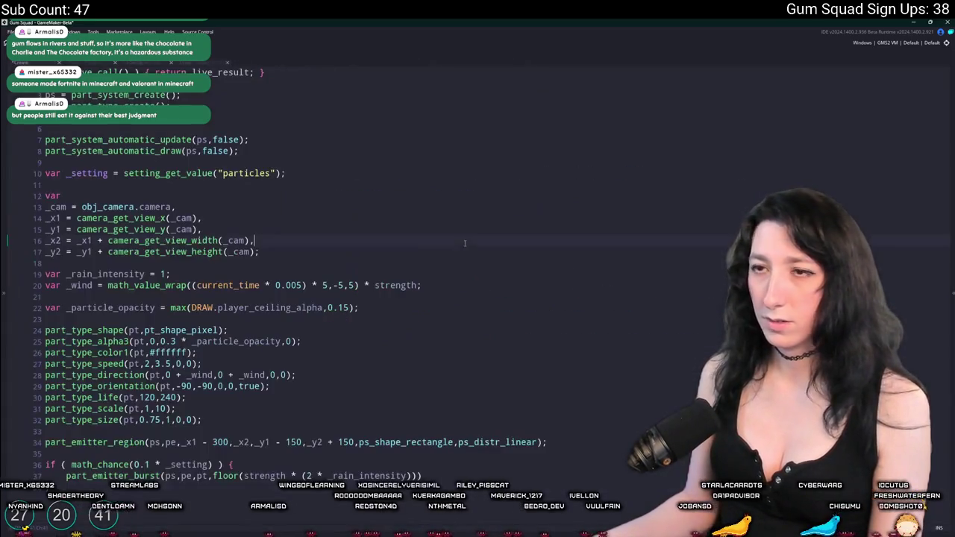
pyautogui.press('F12')
pyautogui.press('F12')
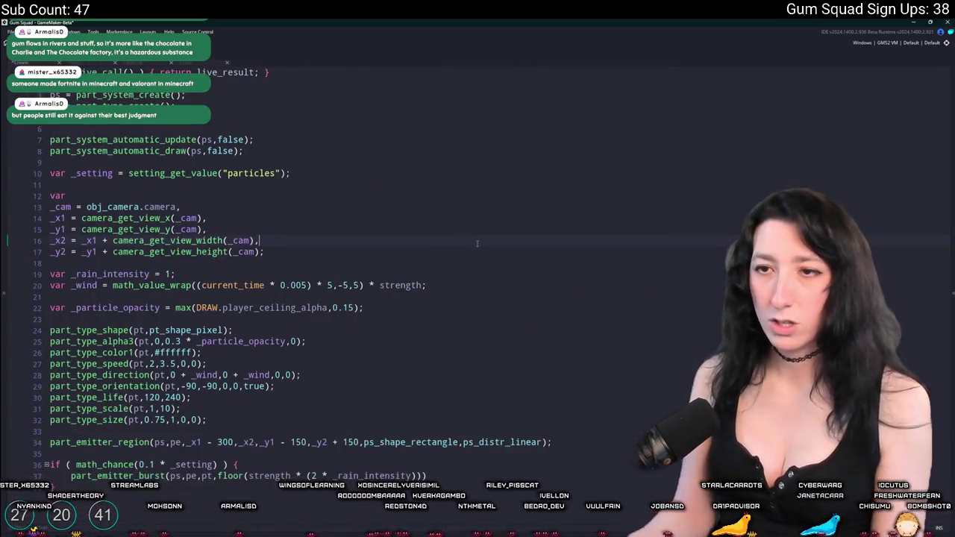
pyautogui.doubleClick(56, 207)
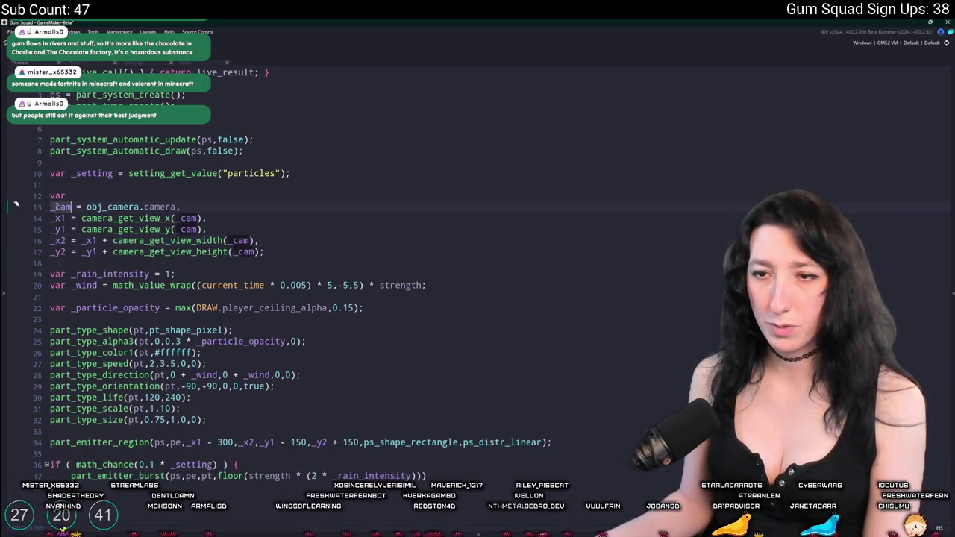
pyautogui.hotkey('shift', 'End')
pyautogui.press('Delete')
pyautogui.press('Delete')
pyautogui.moveTo(266, 240); pyautogui.dragTo(254, 185)
pyautogui.click(201, 196)
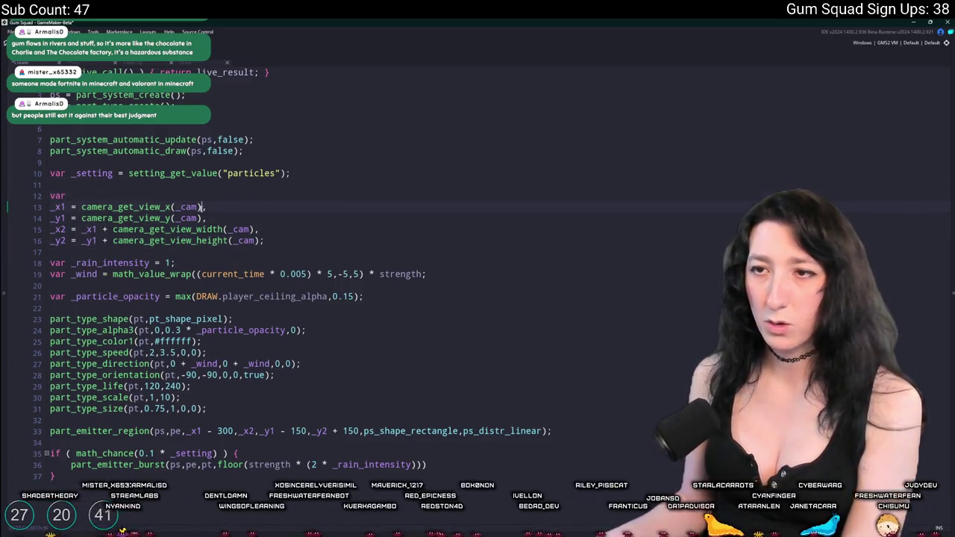
pyautogui.click(138, 207)
pyautogui.scroll(-15, 317, 307)
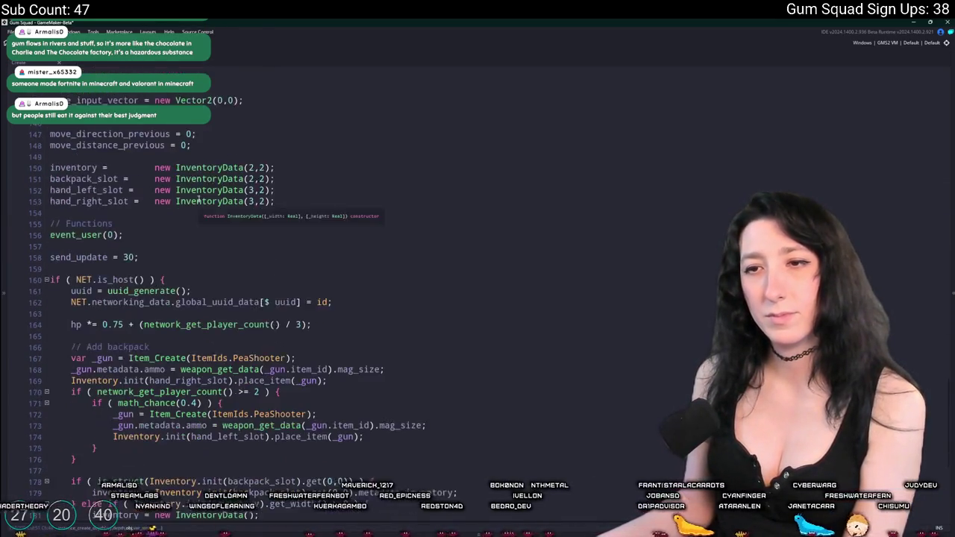
# Step: Append ', creator : id' to the obj_particles_glummer_hit spawn struct on line 109
pyautogui.scroll(5, 317, 308)
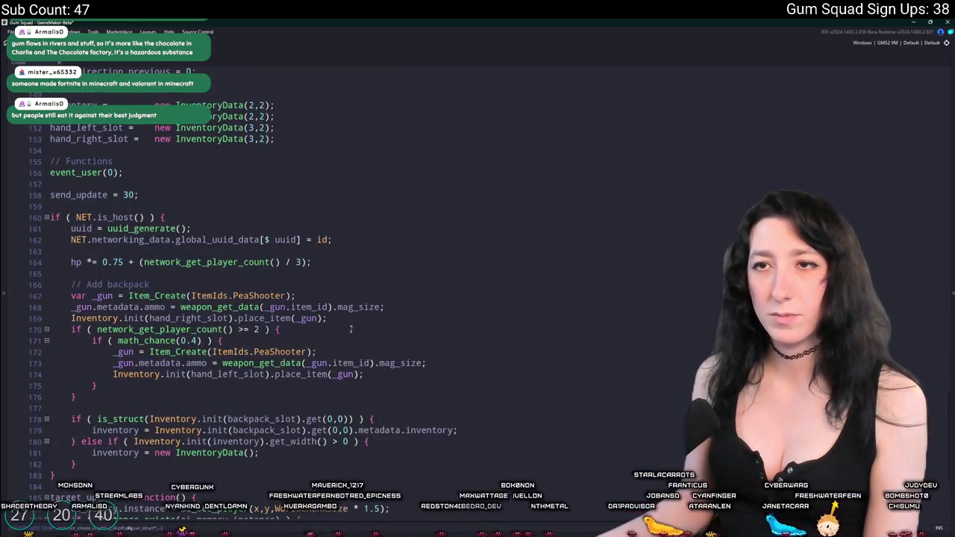
pyautogui.scroll(14, 351, 329)
pyautogui.click(525, 113)
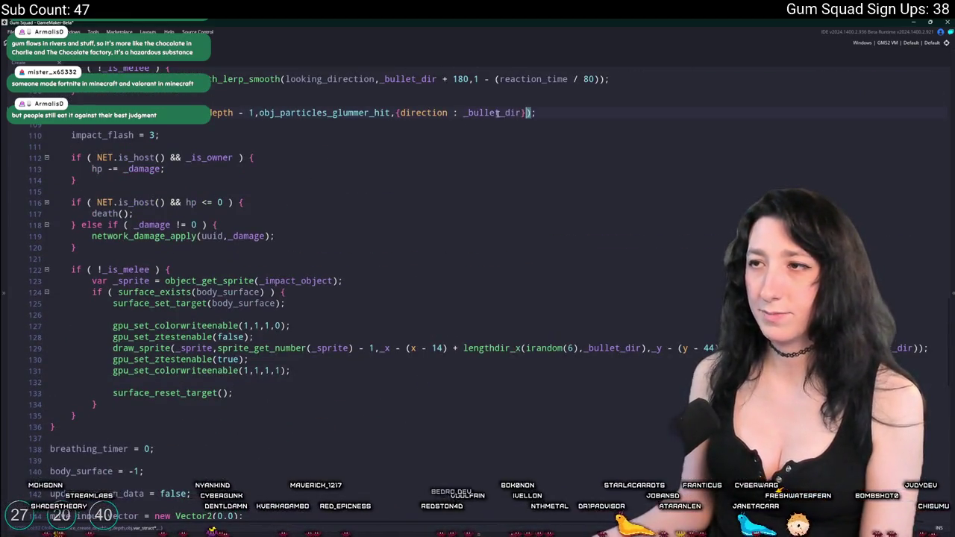
pyautogui.click(522, 113)
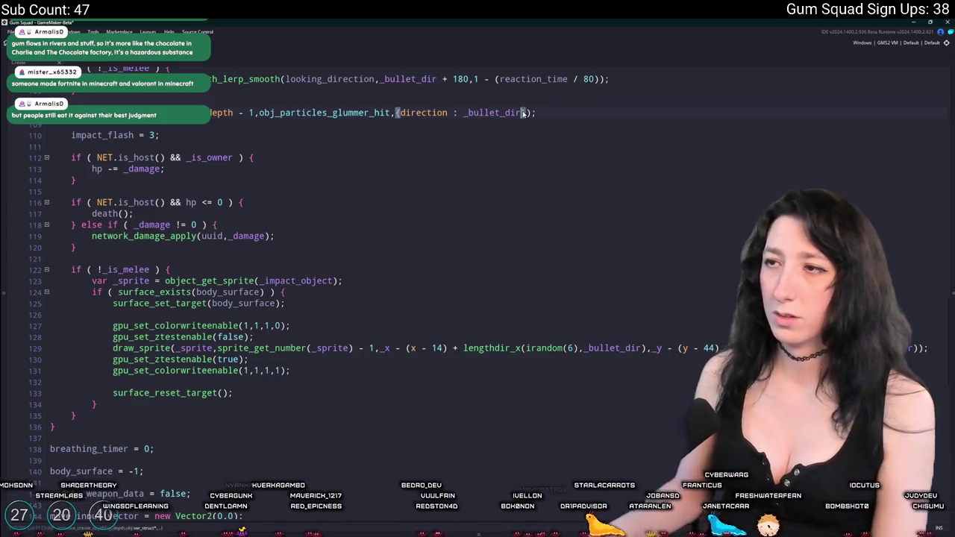
pyautogui.write(', creator : id')
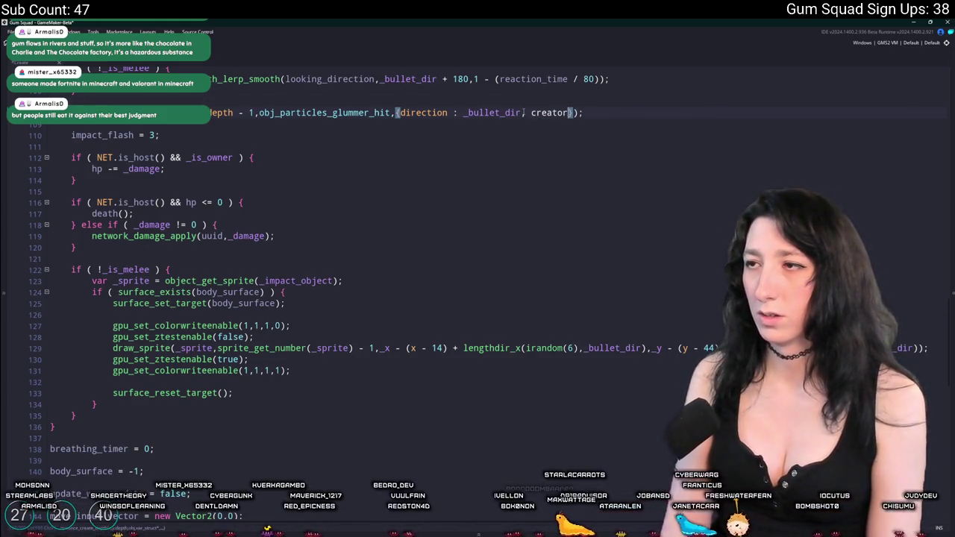
pyautogui.doubleClick(537, 114)
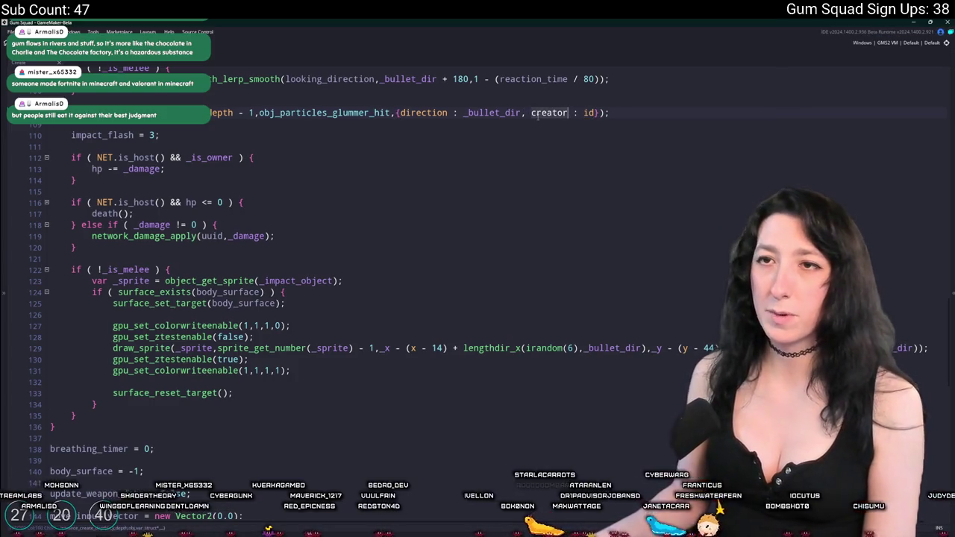
pyautogui.hotkey('ctrl', 'Tab')
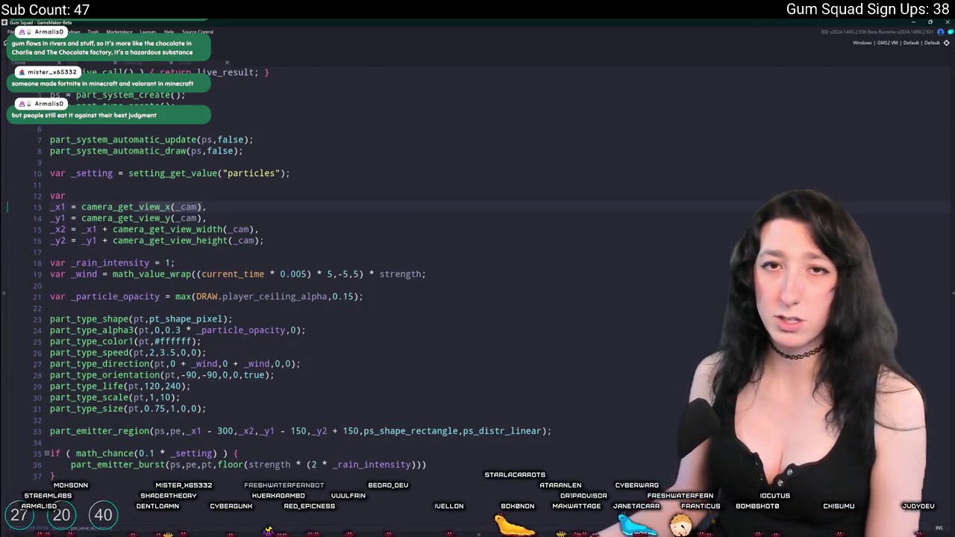
# Step: Replace camera_get_view_x(_cam) with creator.bbox_left for _x1, then copy it
pyautogui.click(316, 157)
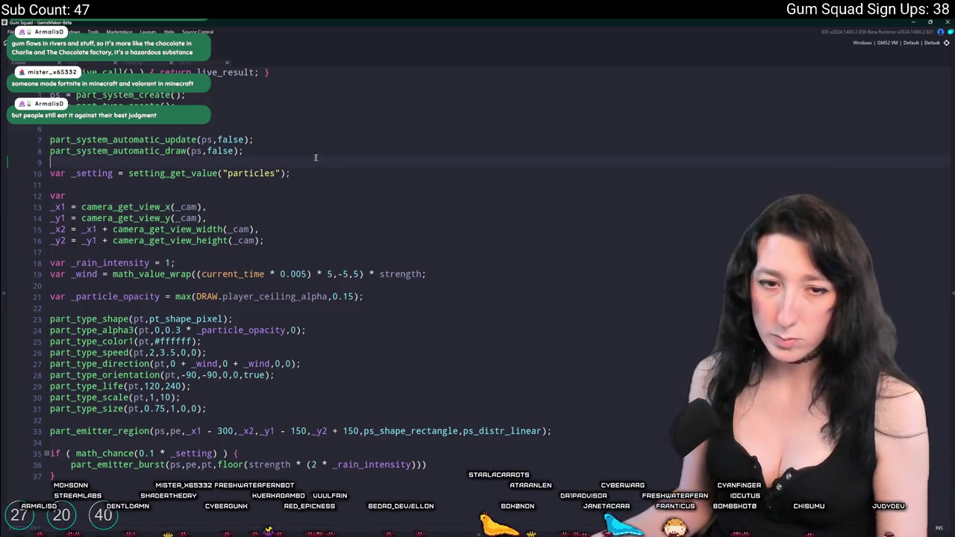
pyautogui.click(329, 173)
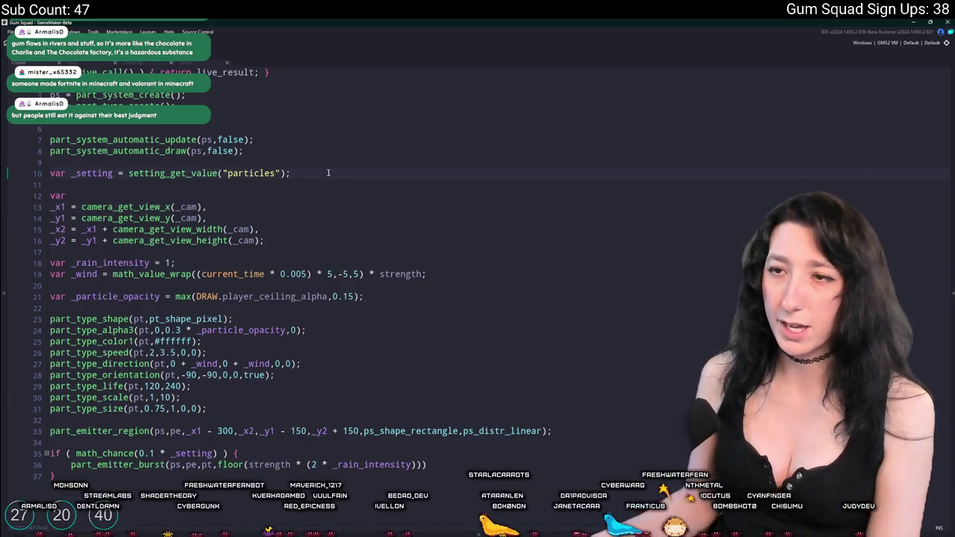
pyautogui.moveTo(203, 207); pyautogui.dragTo(82, 206)
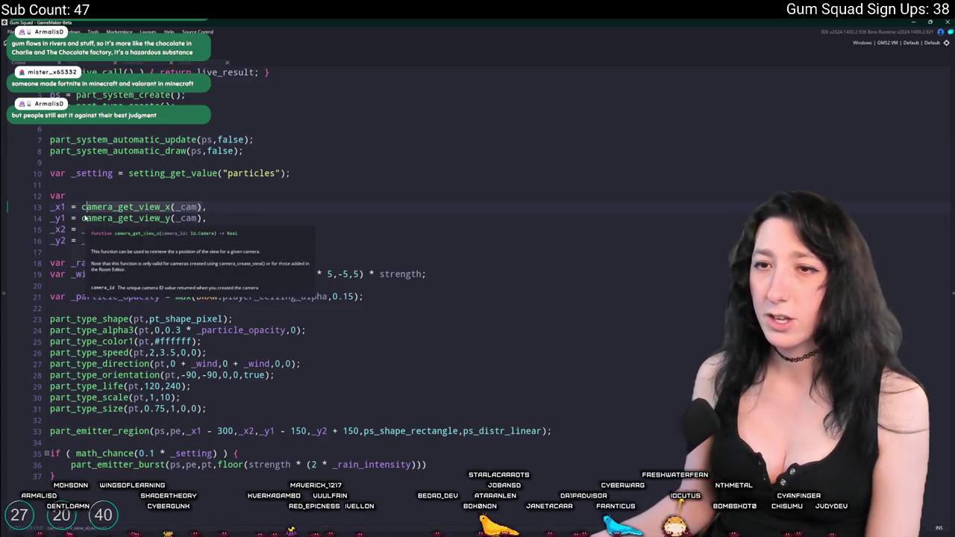
pyautogui.write('creator.bboxk,')
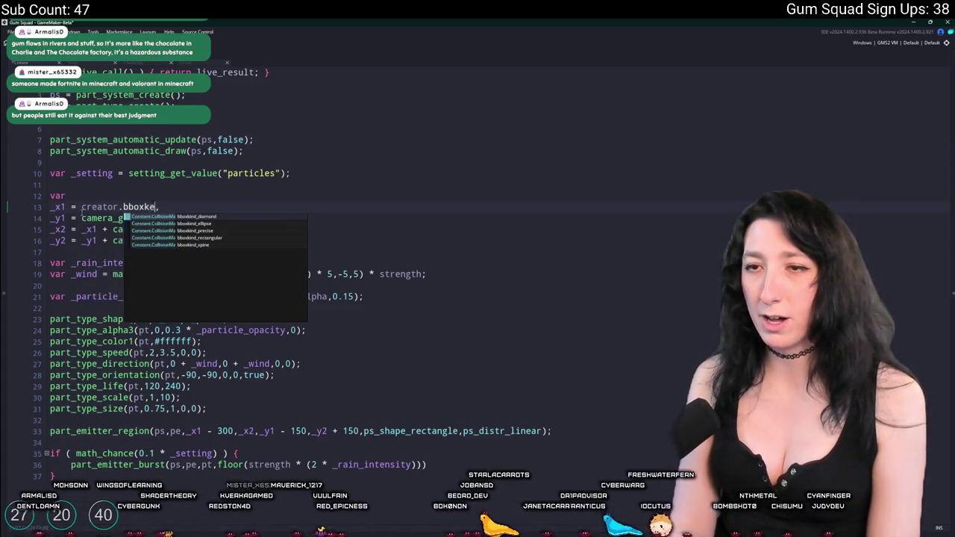
pyautogui.press('BackSpace')
pyautogui.press('BackSpace')
pyautogui.press('BackSpace')
pyautogui.write('srite')
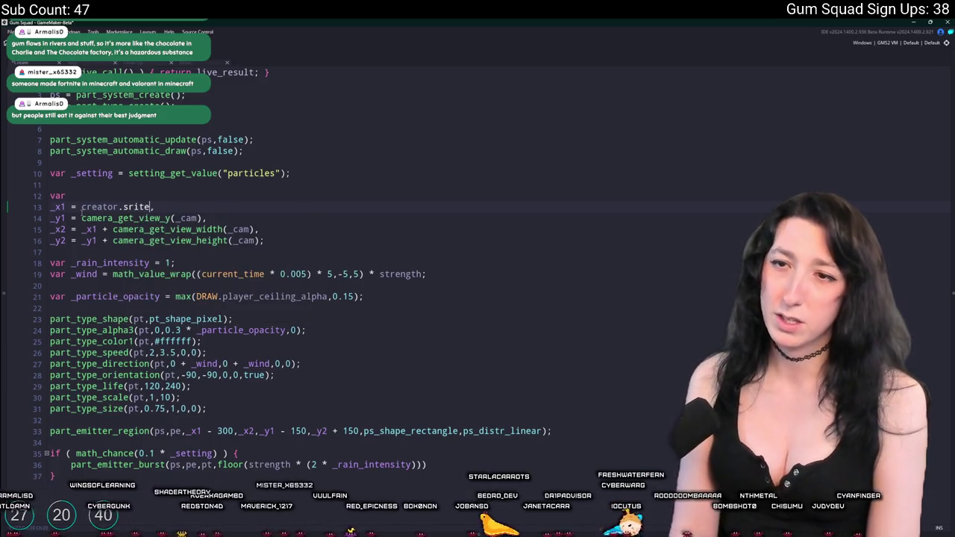
pyautogui.write('prite_width')
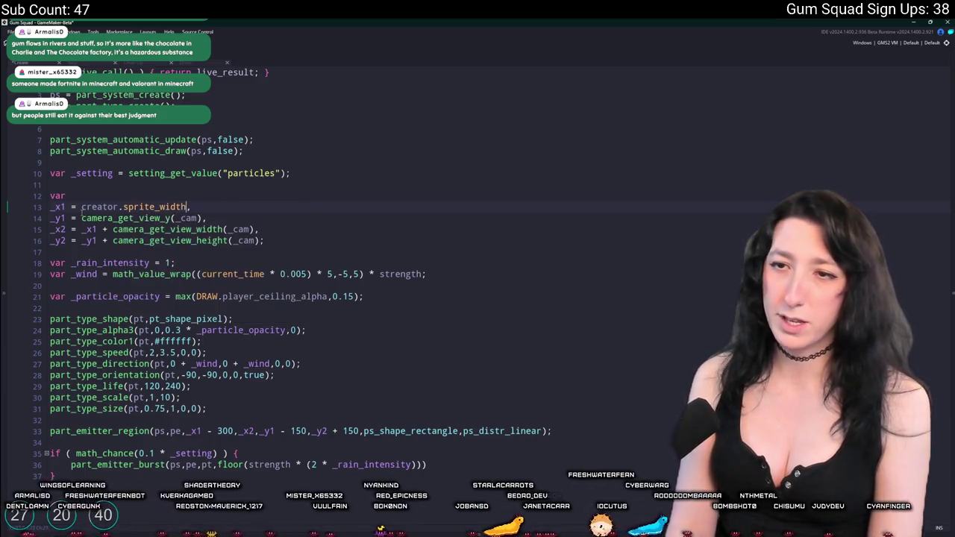
pyautogui.write(',')
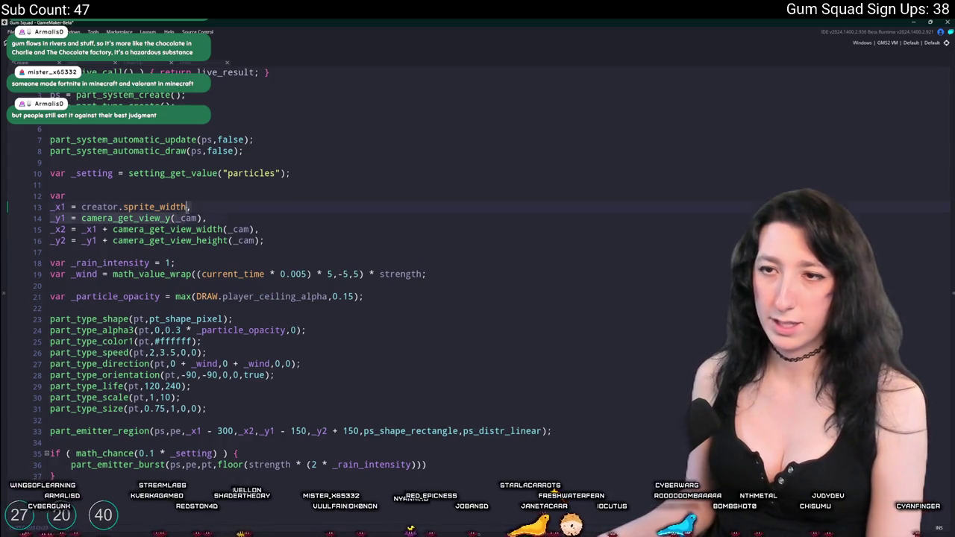
pyautogui.press('BackSpace')
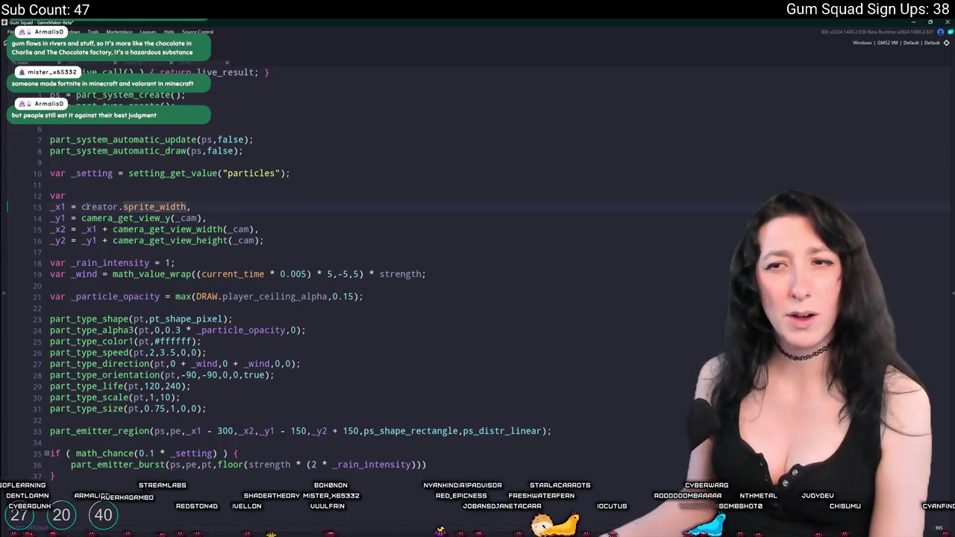
pyautogui.doubleClick(161, 206)
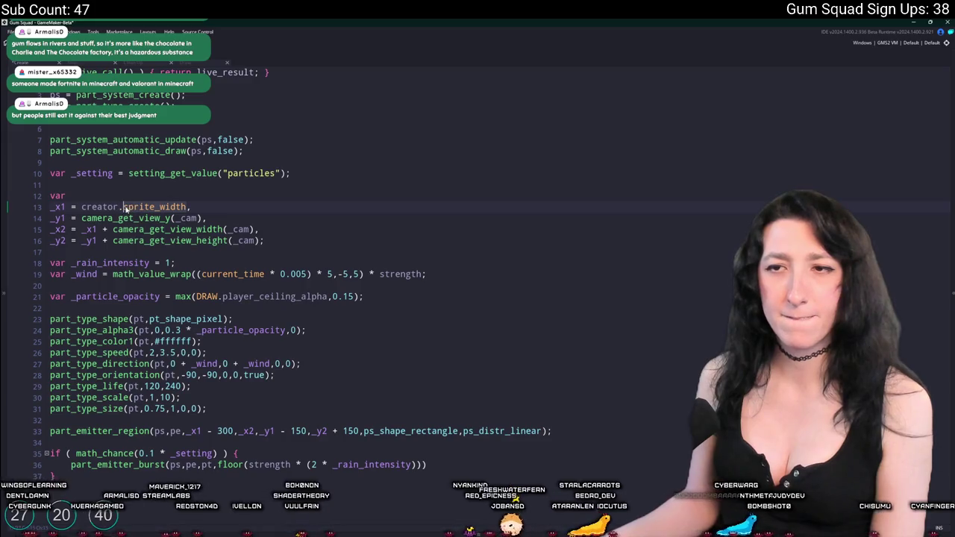
pyautogui.write('bbox_left')
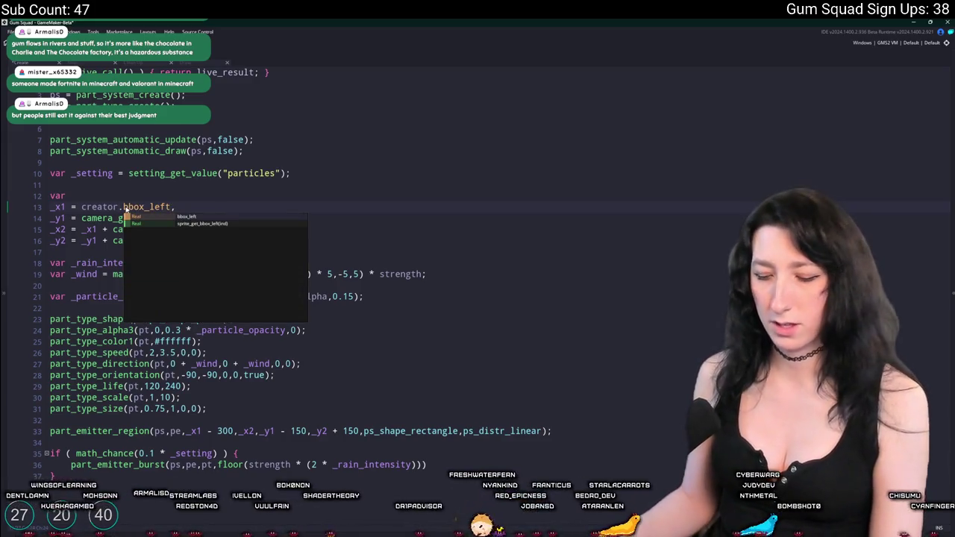
pyautogui.keyDown('ctrl'); pyautogui.scroll(3, 125, 209); pyautogui.keyUp('ctrl')
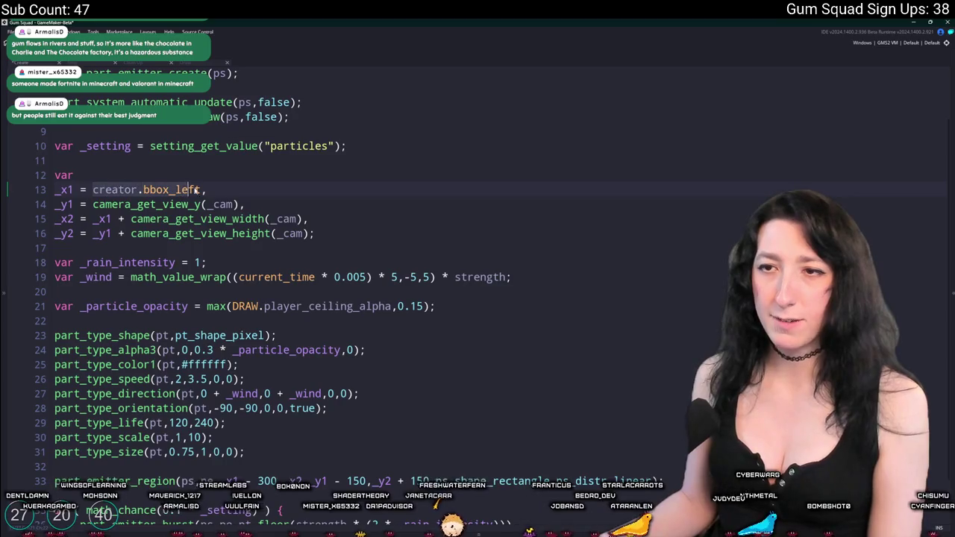
pyautogui.hotkey('ctrl', 'c')
# Step: Set _y1 to creator.bbox_top and _x2 to creator.bbox_right, replacing the camera calls
pyautogui.moveTo(241, 205); pyautogui.dragTo(93, 204)
pyautogui.hotkey('ctrl', 'v')
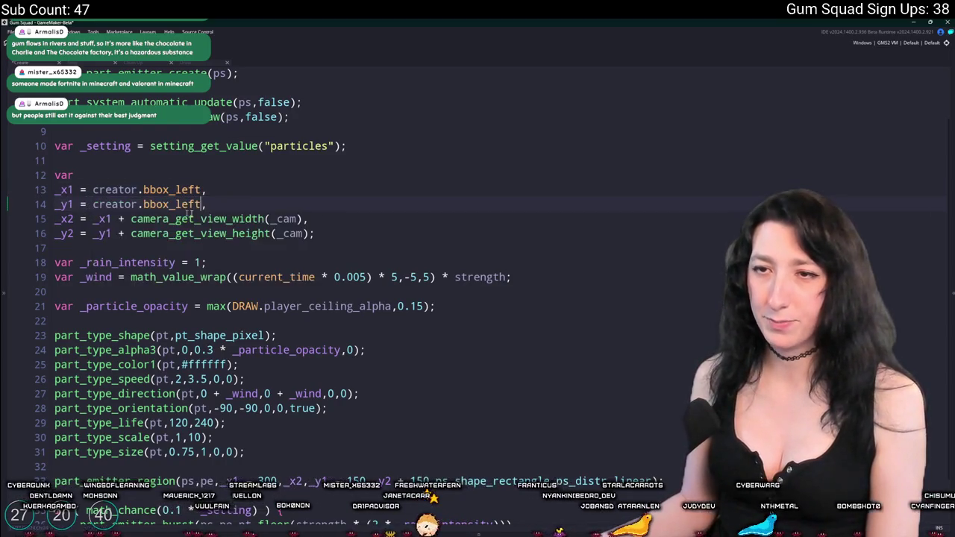
pyautogui.press('Delete')
pyautogui.press('Delete')
pyautogui.press('Delete')
pyautogui.write('top')
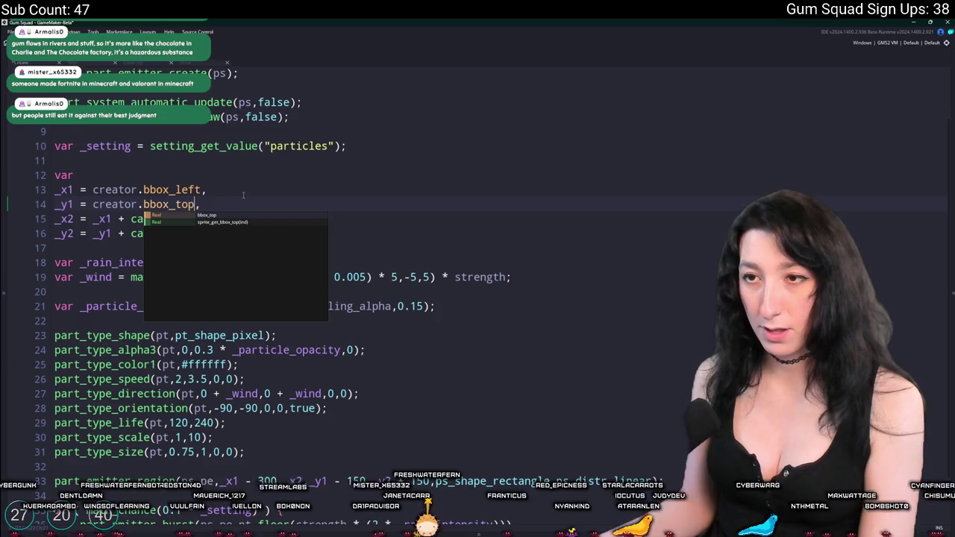
pyautogui.moveTo(303, 219); pyautogui.dragTo(93, 219)
pyautogui.hotkey('ctrl', 'v')
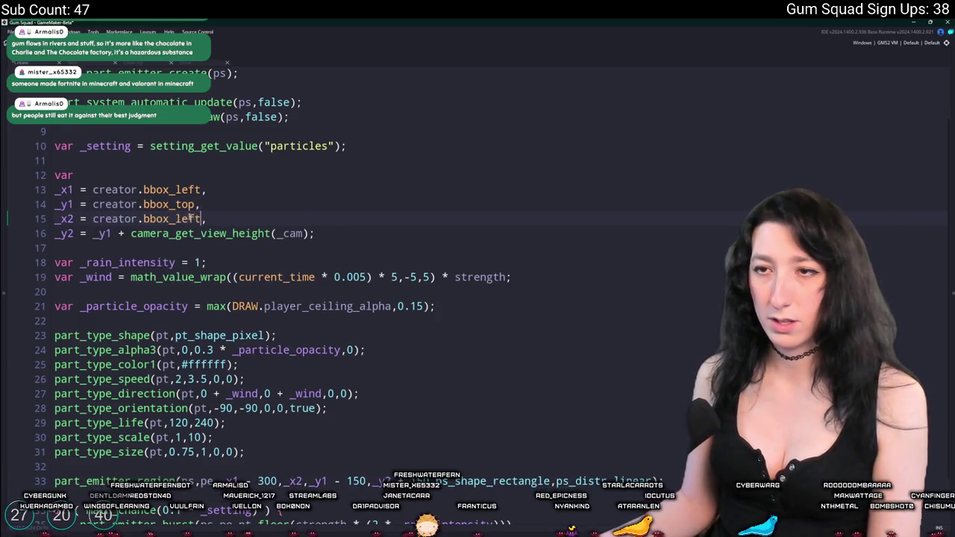
pyautogui.click(179, 219)
pyautogui.press('Delete')
pyautogui.press('Delete')
pyautogui.press('Delete')
pyautogui.write('riugh')
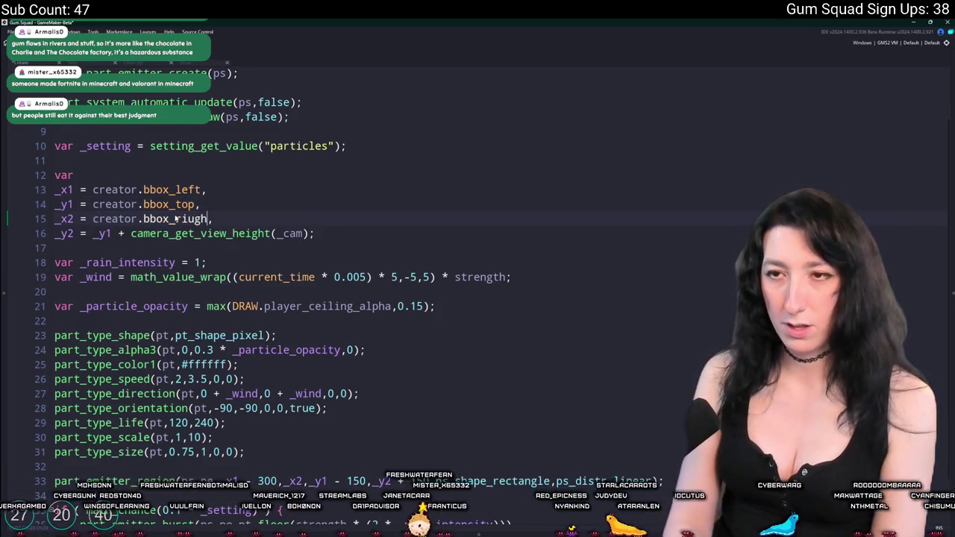
pyautogui.press('BackSpace')
pyautogui.press('BackSpace')
pyautogui.press('BackSpace')
pyautogui.write('t')
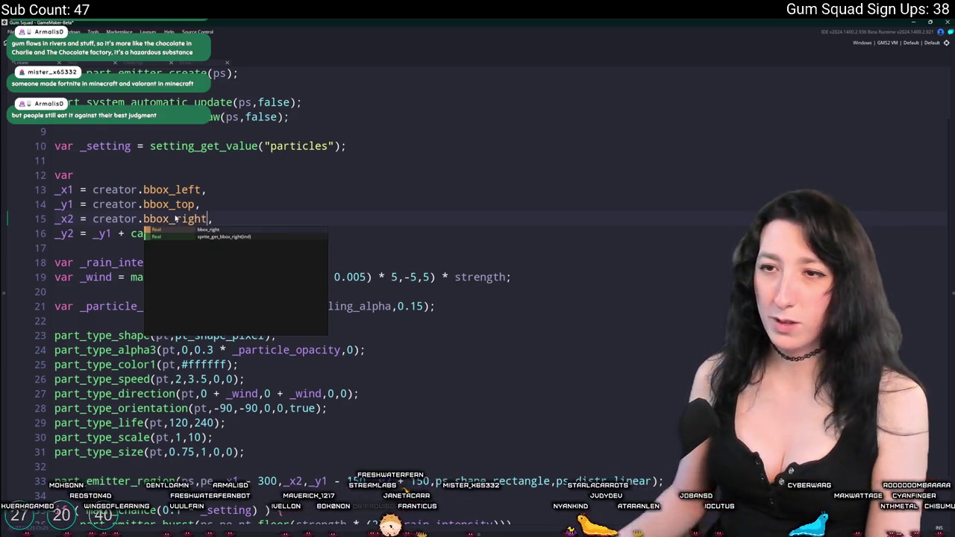
pyautogui.click(302, 188)
# Step: Replace _y1 + camera_get_view_height(_cam) with creator.bbox_right for _y2
pyautogui.moveTo(318, 237); pyautogui.dragTo(92, 236)
pyautogui.hotkey('ctrl', 'v')
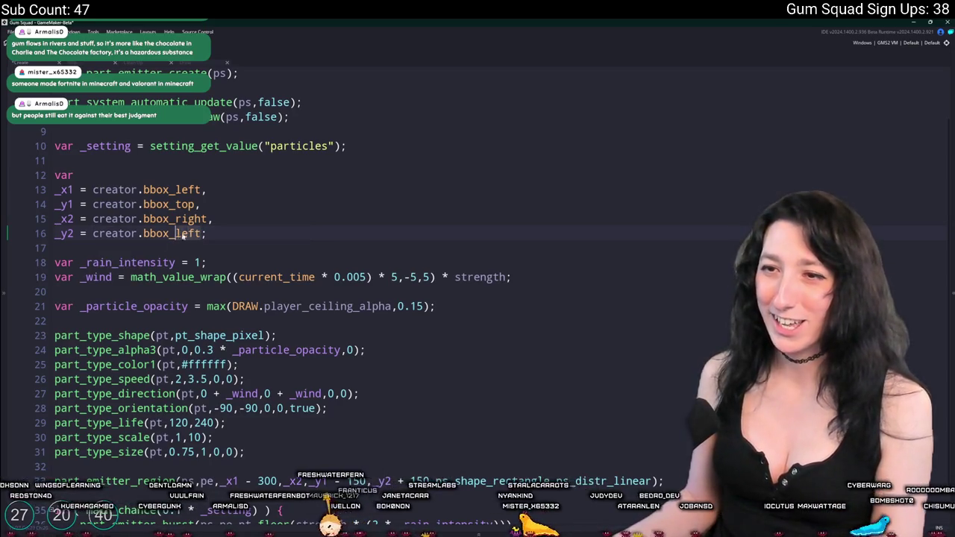
pyautogui.doubleClick(183, 233)
pyautogui.write('right')
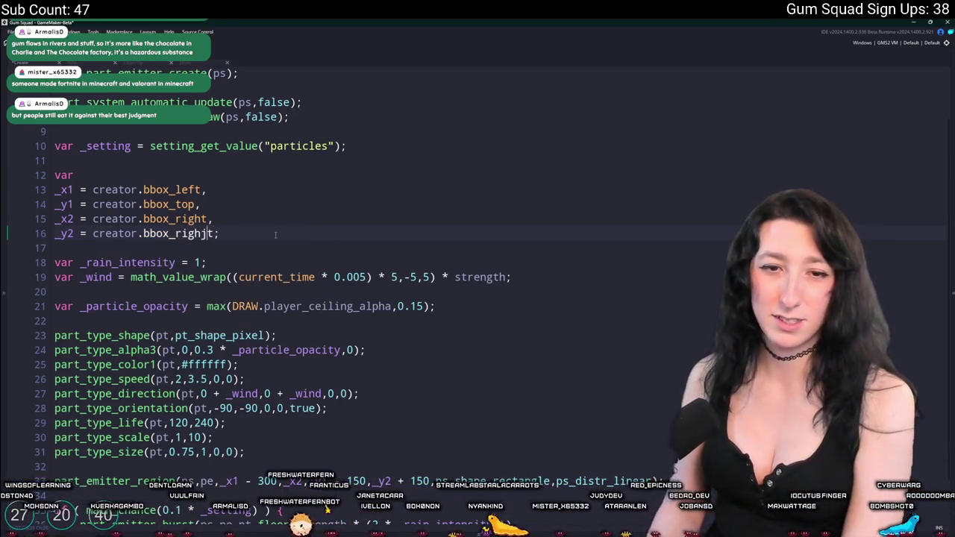
pyautogui.press('Delete')
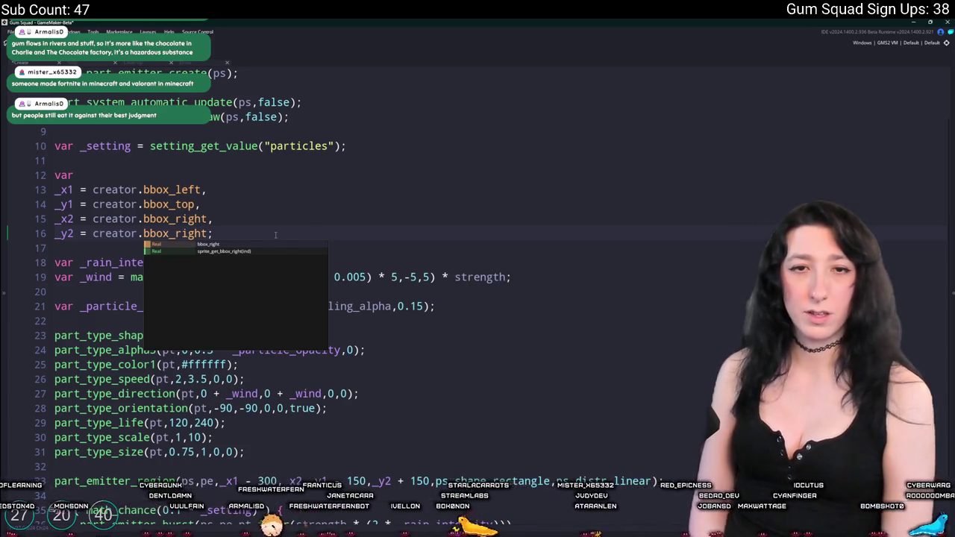
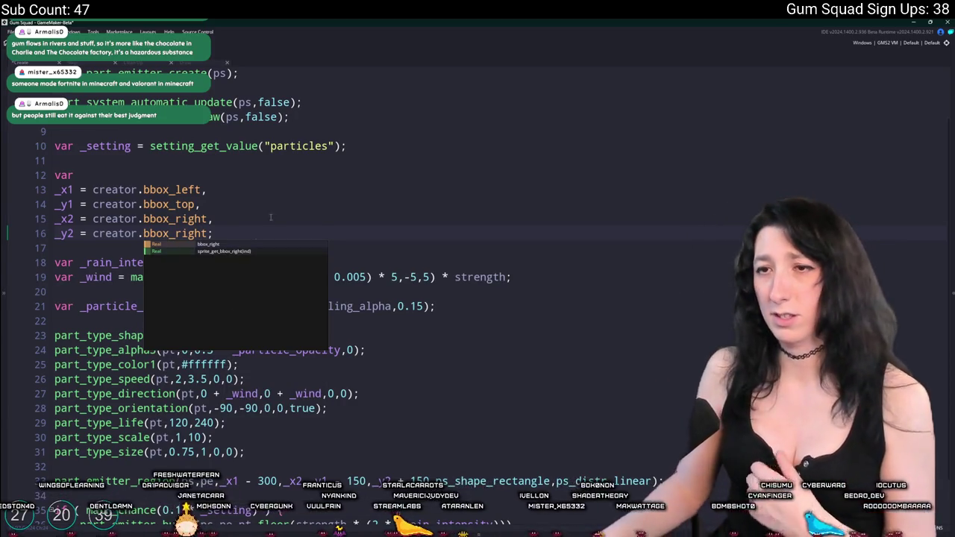
# Step: Set the particle alpha to 0.3, 0.5, 0 and remove the _particle_opacity multiplier
pyautogui.scroll(1, 225, 252)
pyautogui.click(284, 159)
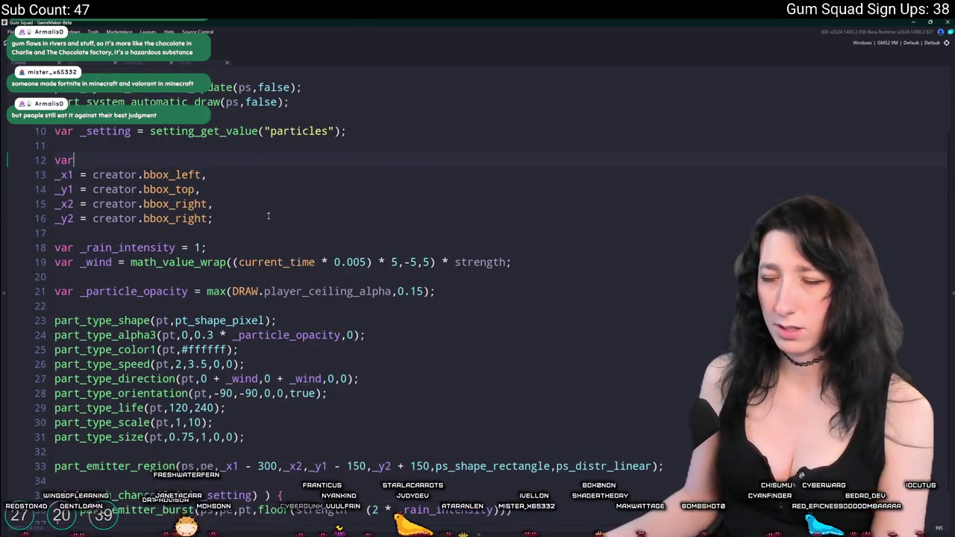
pyautogui.scroll(-2, 272, 133)
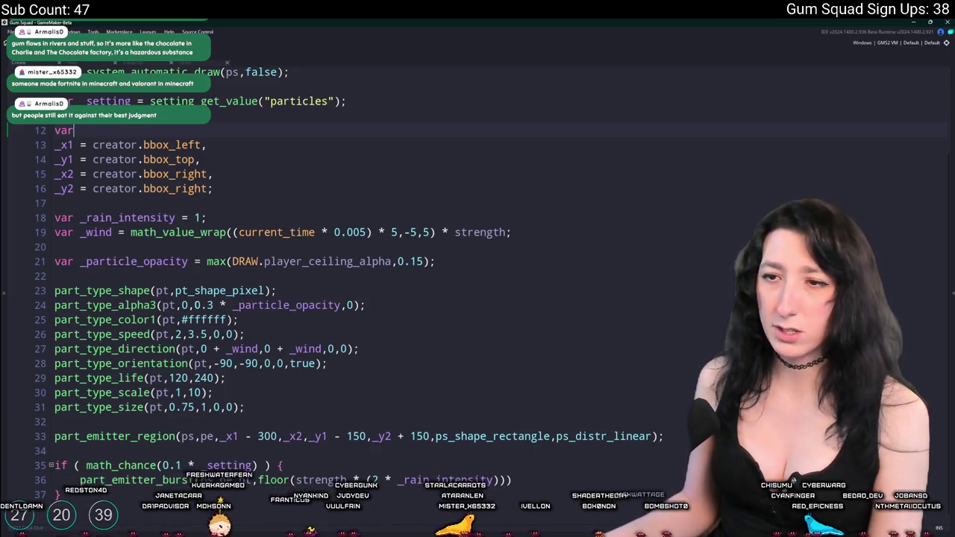
pyautogui.click(186, 306)
pyautogui.write('.3,0.')
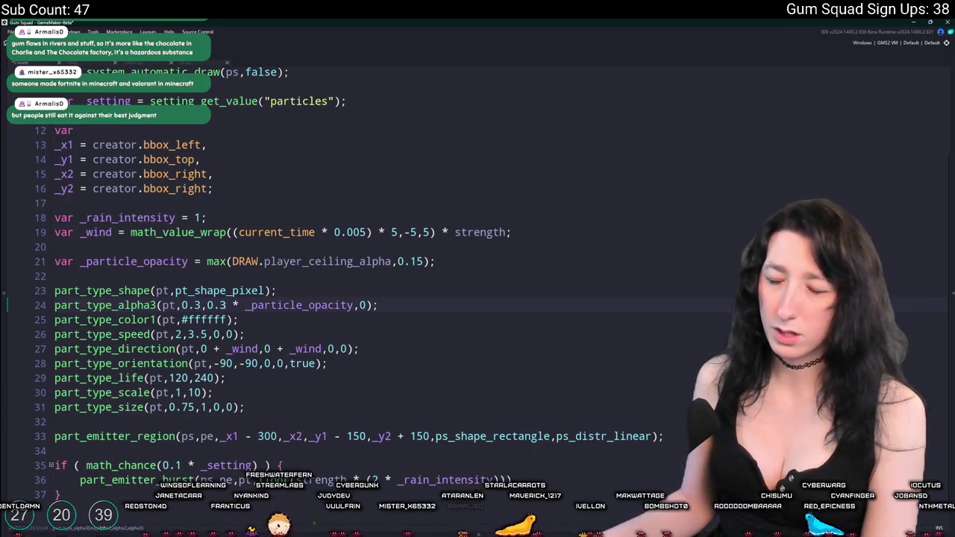
pyautogui.write('5')
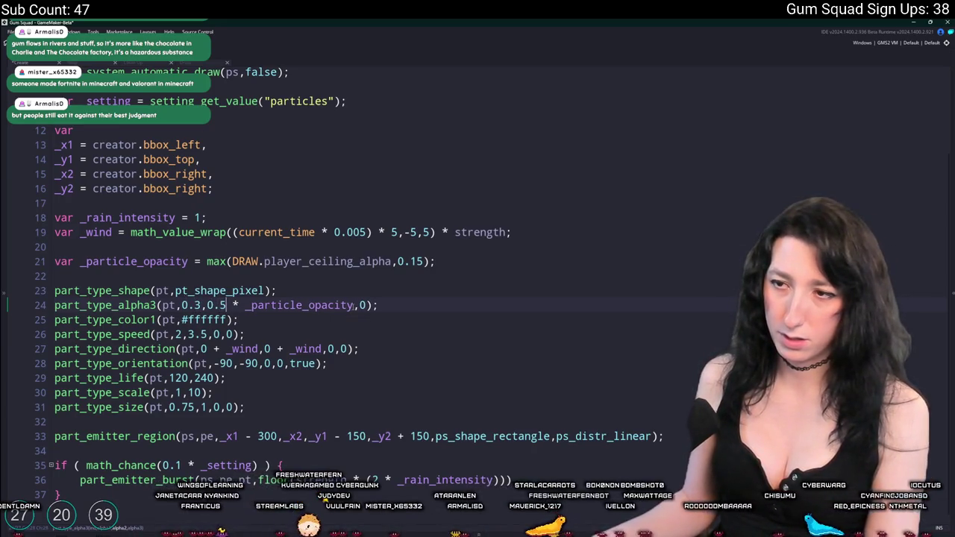
pyautogui.press('BackSpace')
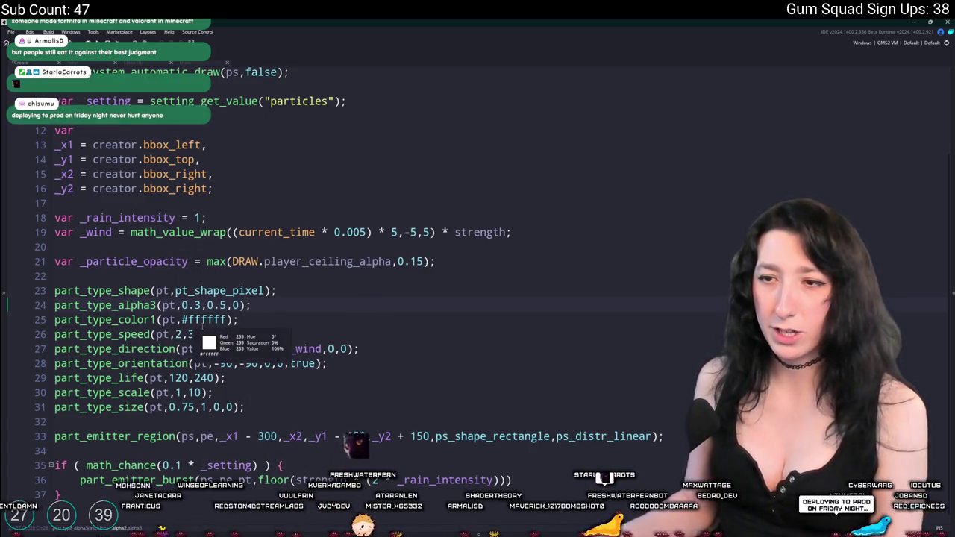
pyautogui.hotkey('alt', 'Tab')
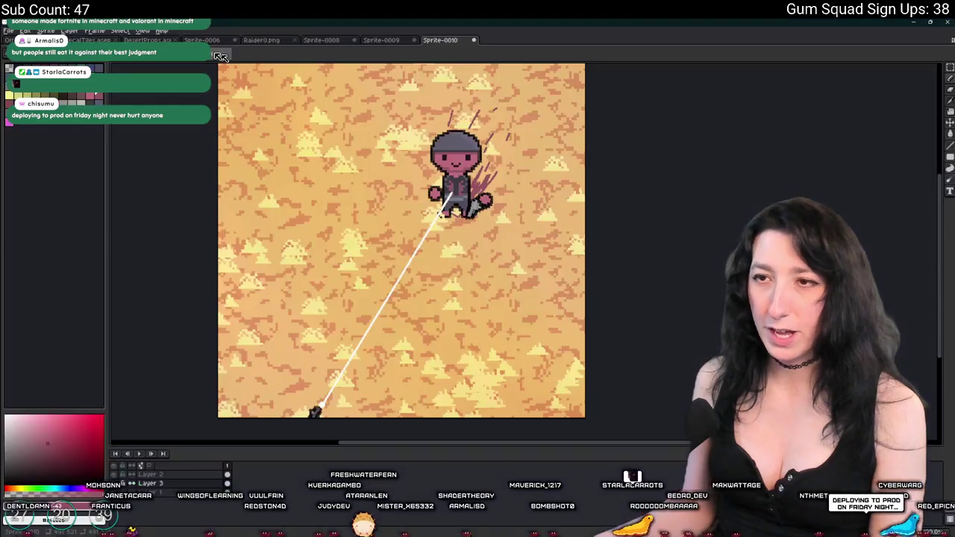
# Step: Sample the pink blood colour #945360 in Aseprite and replace #ffffff with it on line 25
pyautogui.scroll(4, 600, 325)
pyautogui.press('i')
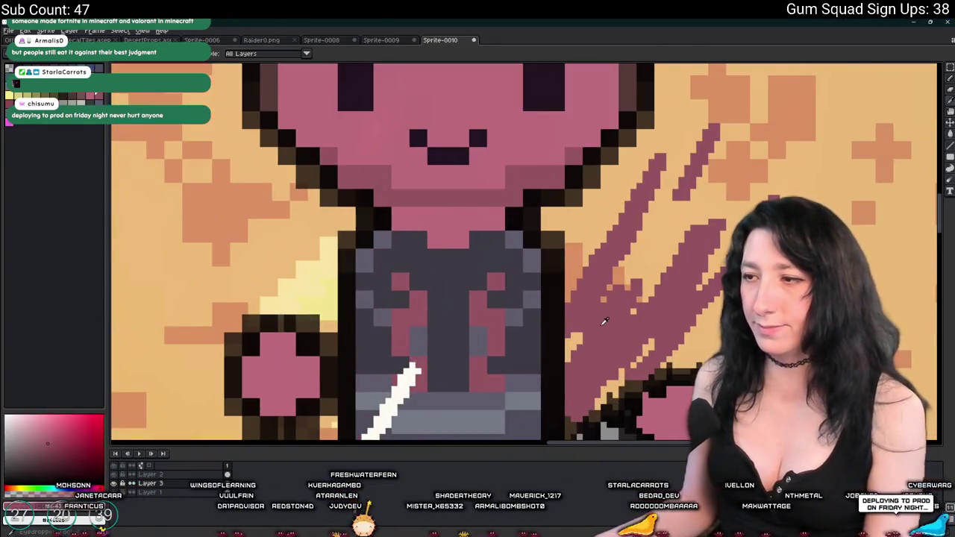
pyautogui.click(107, 455)
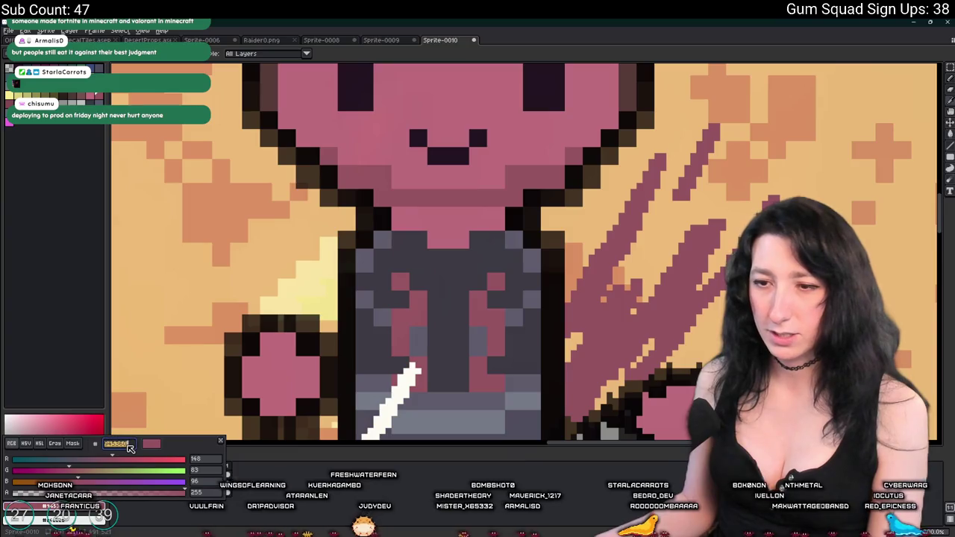
pyautogui.hotkey('alt', 'Tab')
pyautogui.doubleClick(224, 319)
pyautogui.write('#945360')
pyautogui.click(189, 334)
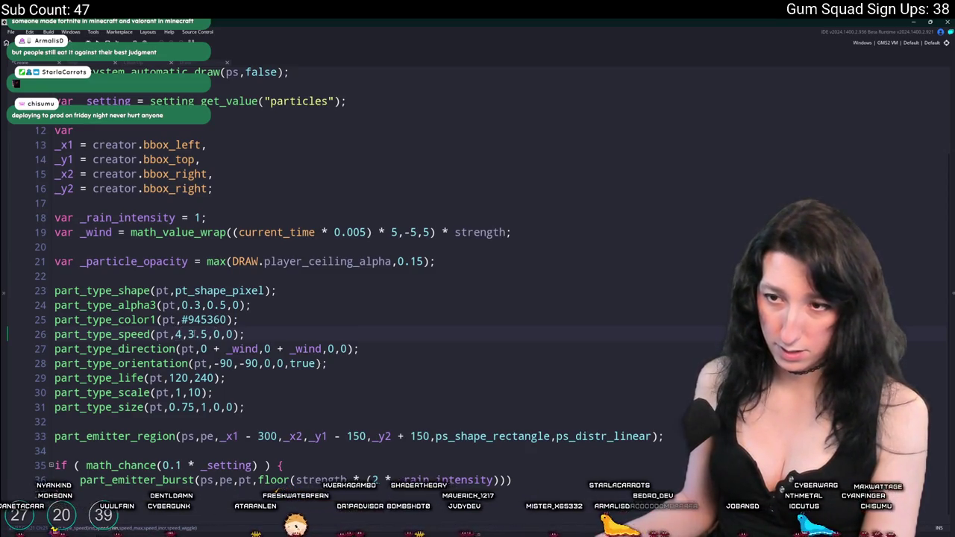
# Step: Set particle speed to 5–6.5 with a -0.002 increment and lifetime to 15–20 steps
pyautogui.doubleClick(190, 334)
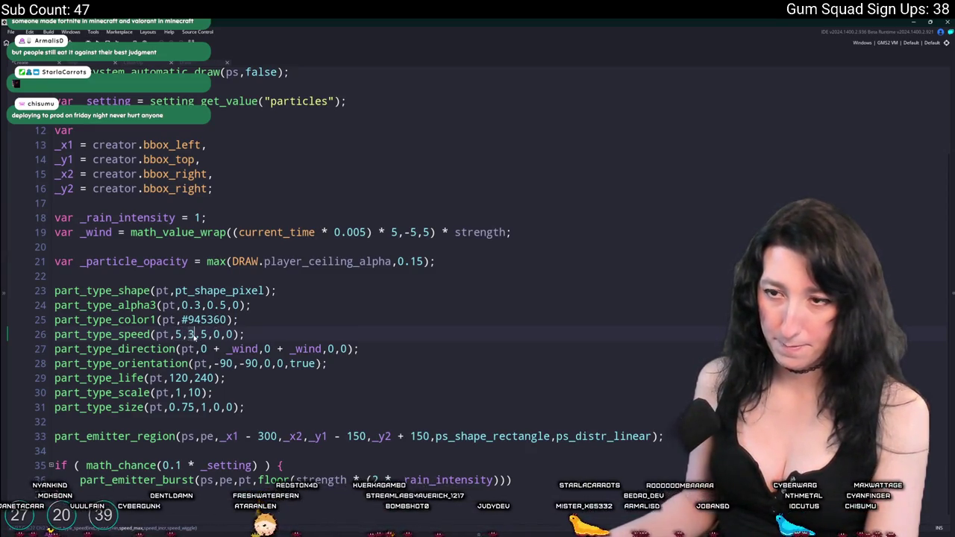
pyautogui.write('6')
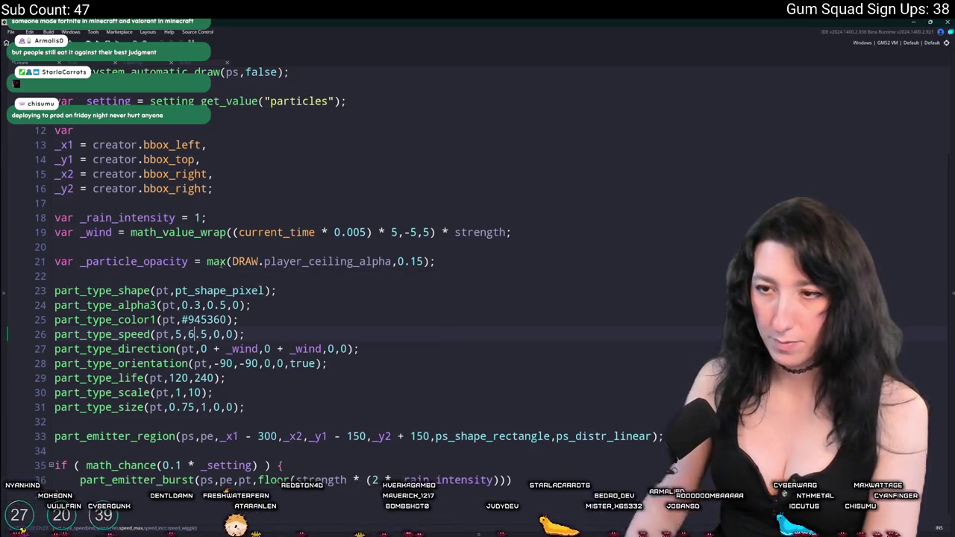
pyautogui.doubleClick(179, 378)
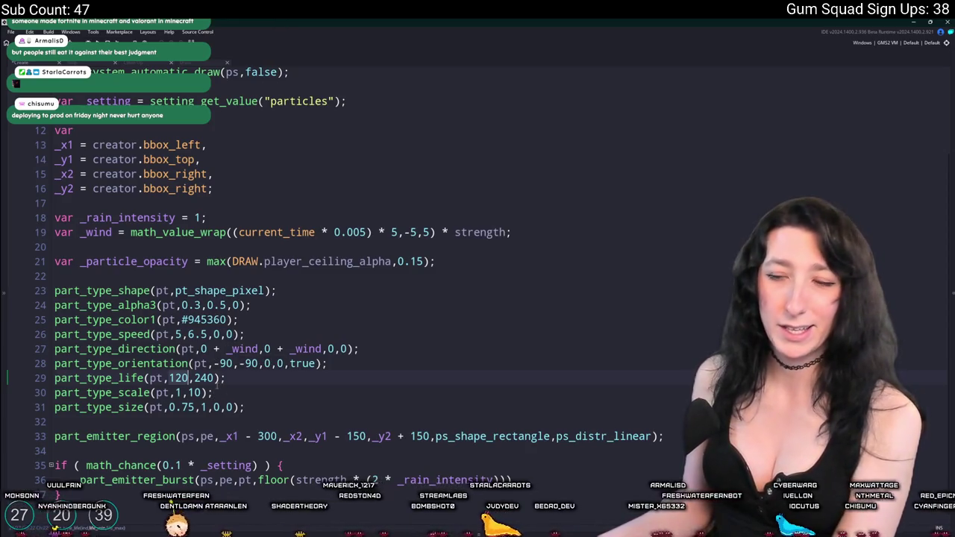
pyautogui.write('15')
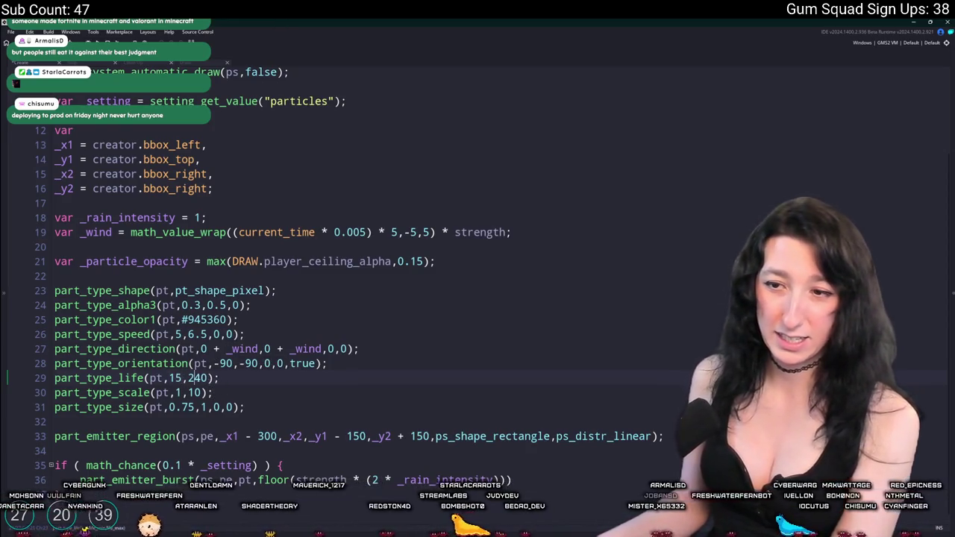
pyautogui.press('Delete')
pyautogui.press('Delete')
pyautogui.write('0')
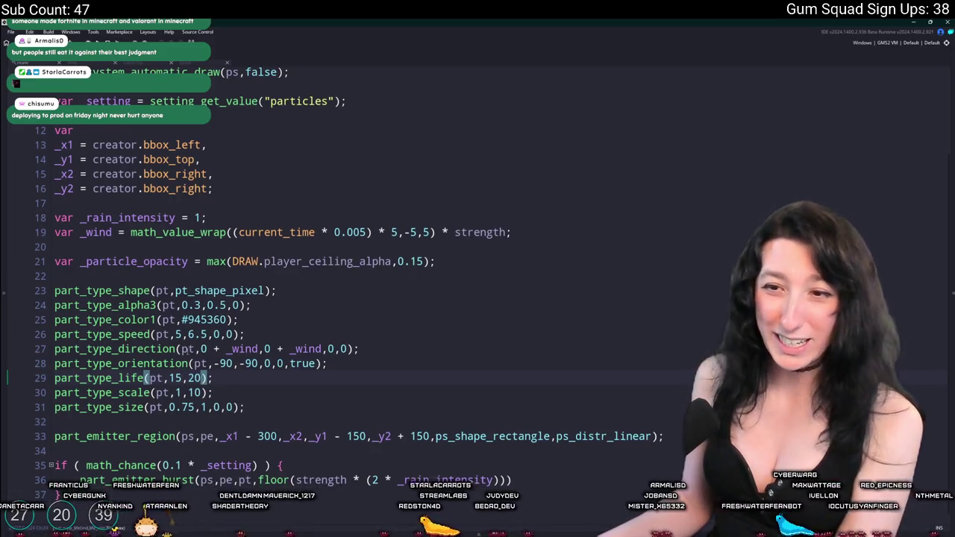
pyautogui.click(209, 335)
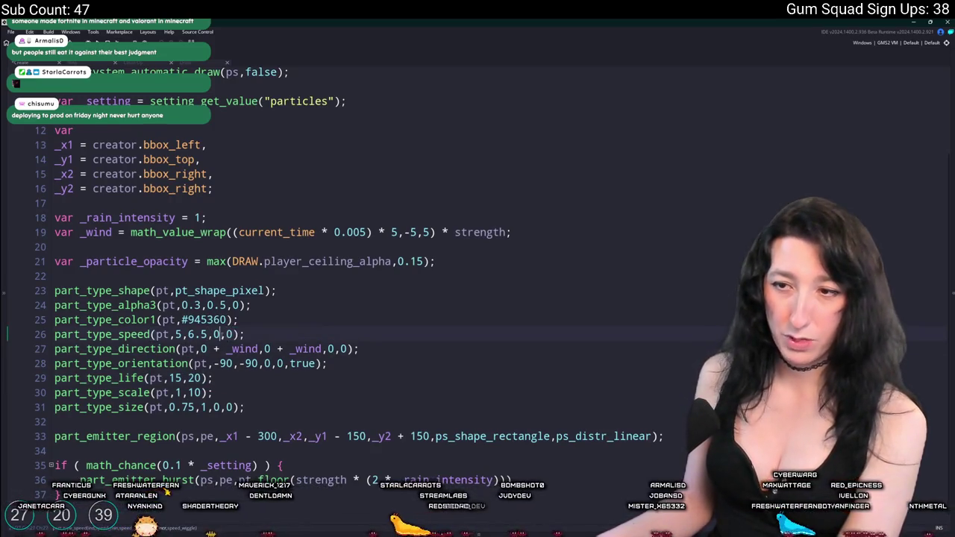
pyautogui.write('.0,')
pyautogui.write('02')
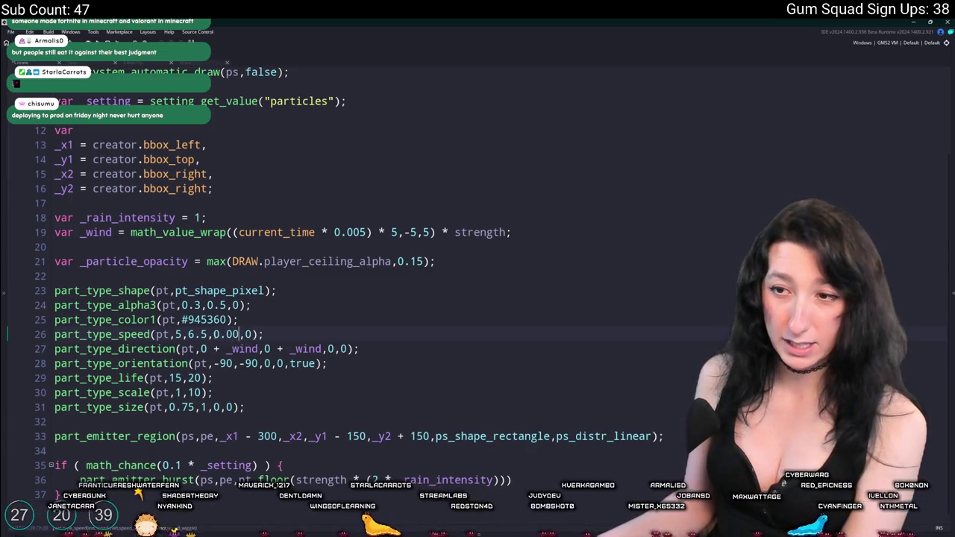
pyautogui.click(214, 334)
pyautogui.write('-')
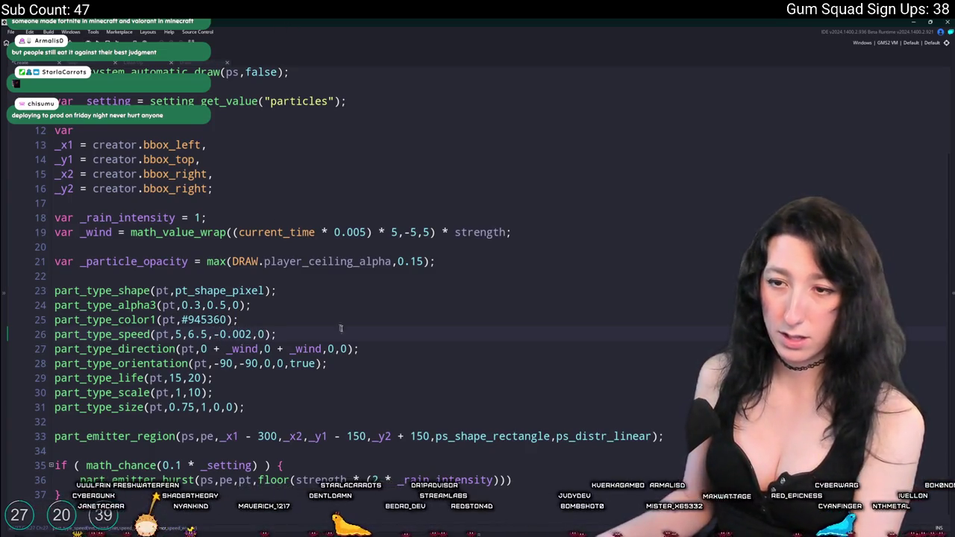
# Step: Make the particle direction range from direction - 20 to direction + 20
pyautogui.click(335, 349)
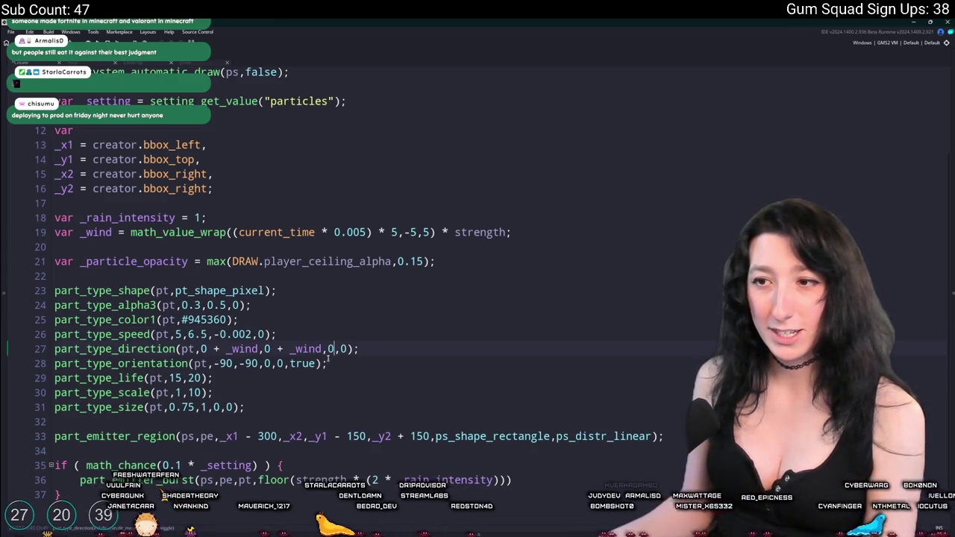
pyautogui.click(200, 348)
pyautogui.hotkey('ctrl', 'Delete')
pyautogui.hotkey('ctrl', 'Delete')
pyautogui.hotkey('ctrl', 'Delete')
pyautogui.write('direction -')
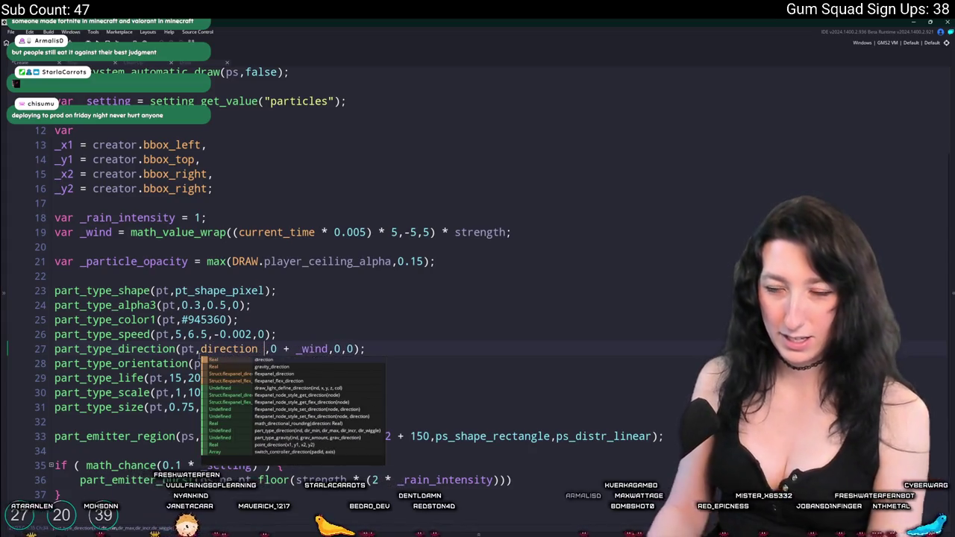
pyautogui.write(' 20')
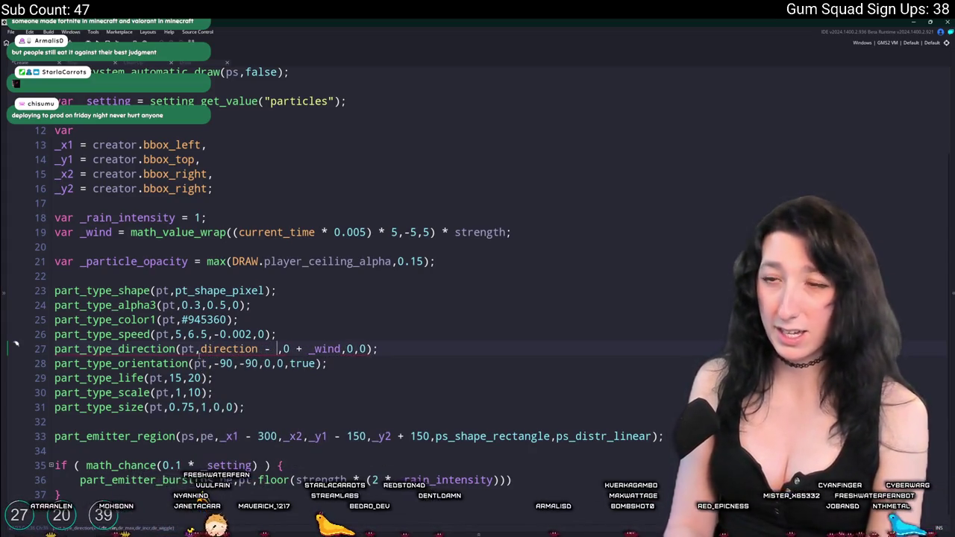
pyautogui.click(263, 364)
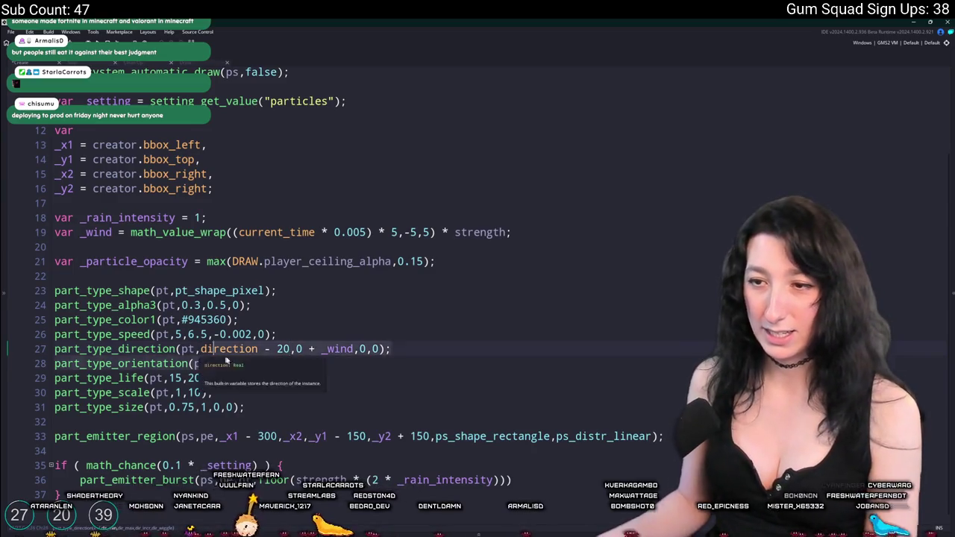
pyautogui.press('Up')
pyautogui.press('Left')
pyautogui.press('Left')
pyautogui.press('Left')
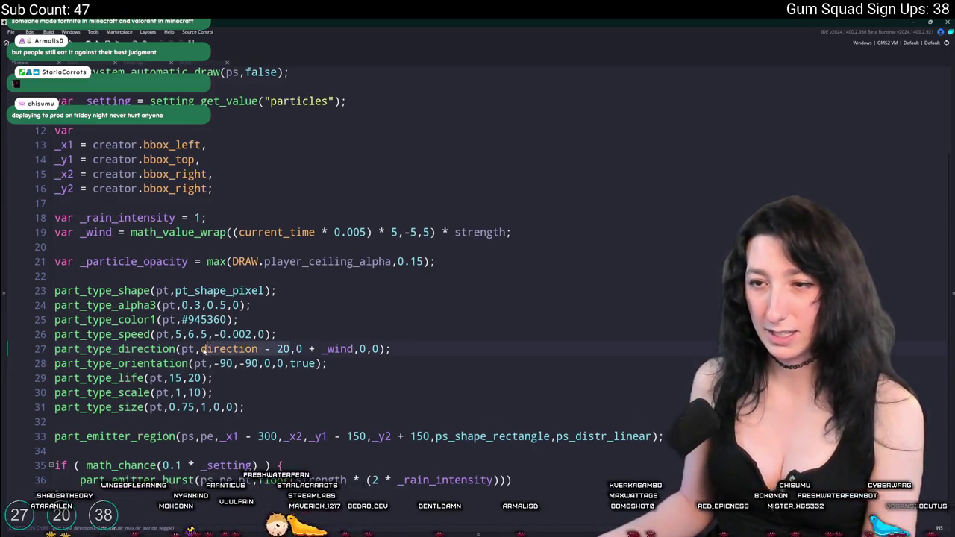
pyautogui.hotkey('ctrl', 'shift', 'Right')
pyautogui.hotkey('ctrl', 'shift', 'Right')
pyautogui.hotkey('ctrl', 'shift', 'Right')
pyautogui.hotkey('ctrl', 'c')
pyautogui.moveTo(354, 349); pyautogui.dragTo(296, 348)
pyautogui.hotkey('ctrl', 'v')
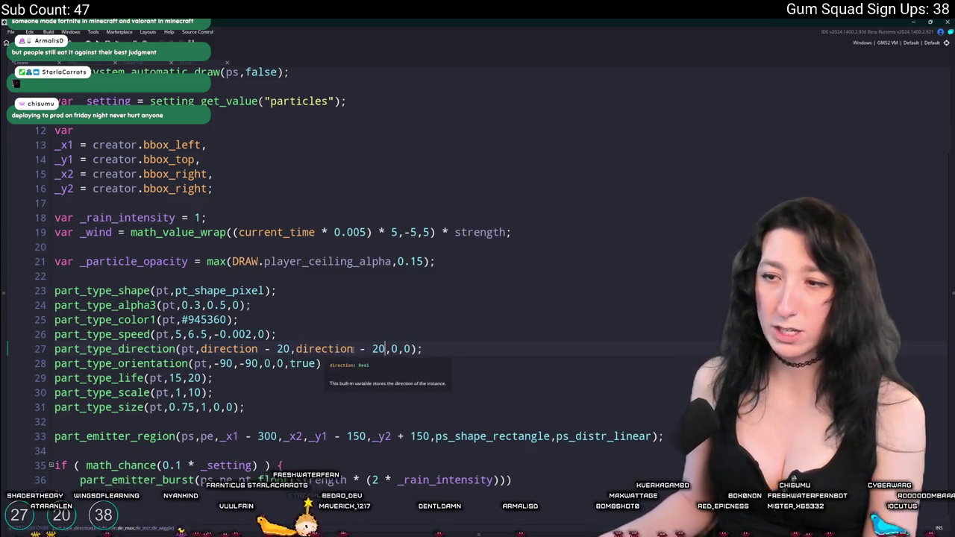
pyautogui.write('+')
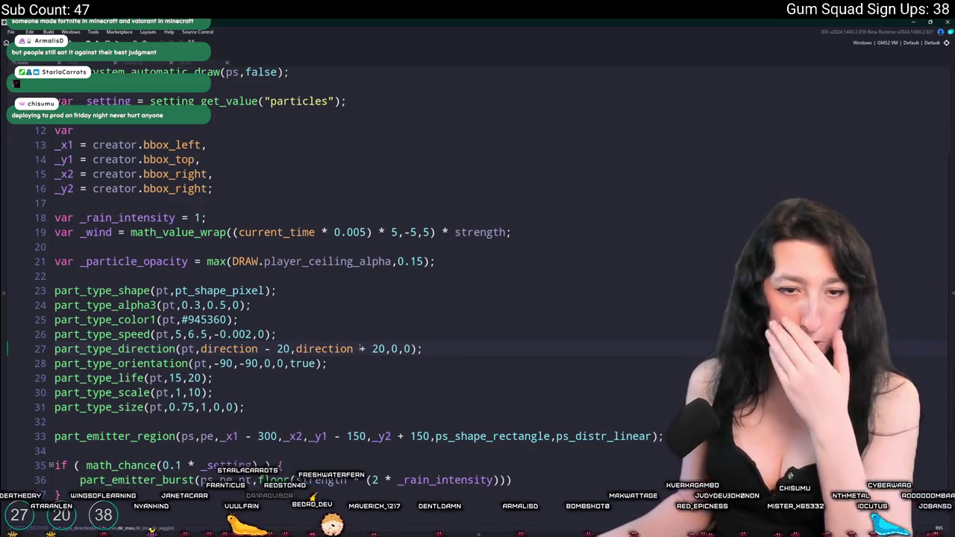
pyautogui.scroll(-1, 361, 345)
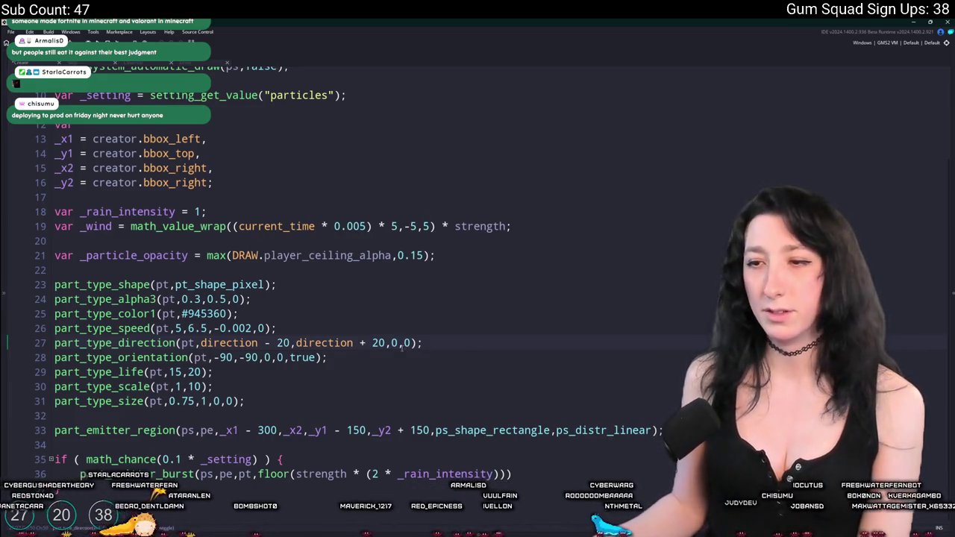
# Step: Change the particle scale to 1 by 6 and the minimum size to 0.5
pyautogui.press('Down')
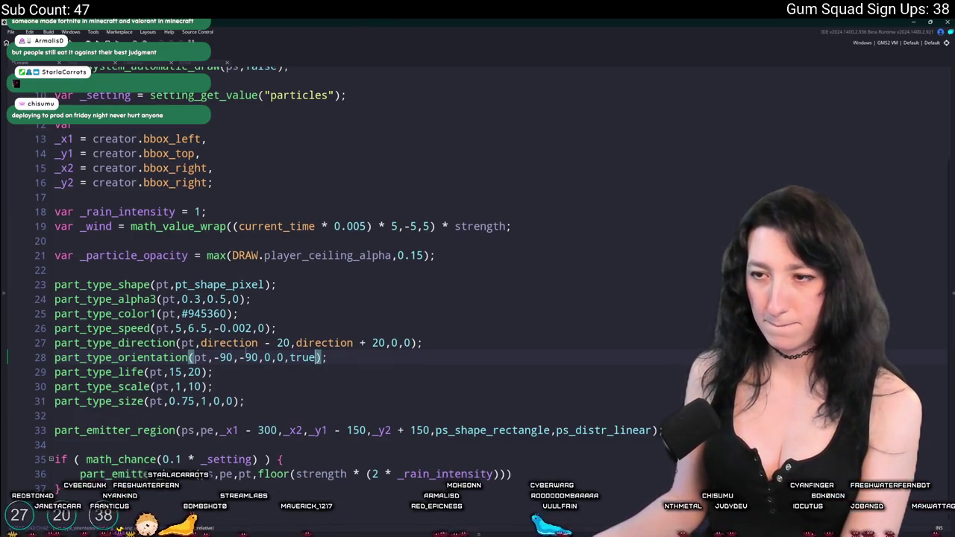
pyautogui.click(191, 386)
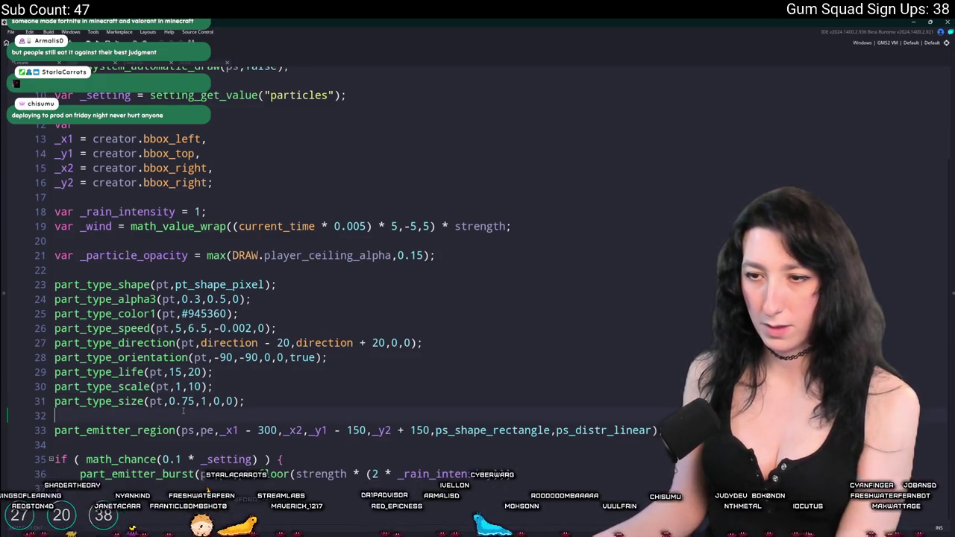
pyautogui.click(197, 387)
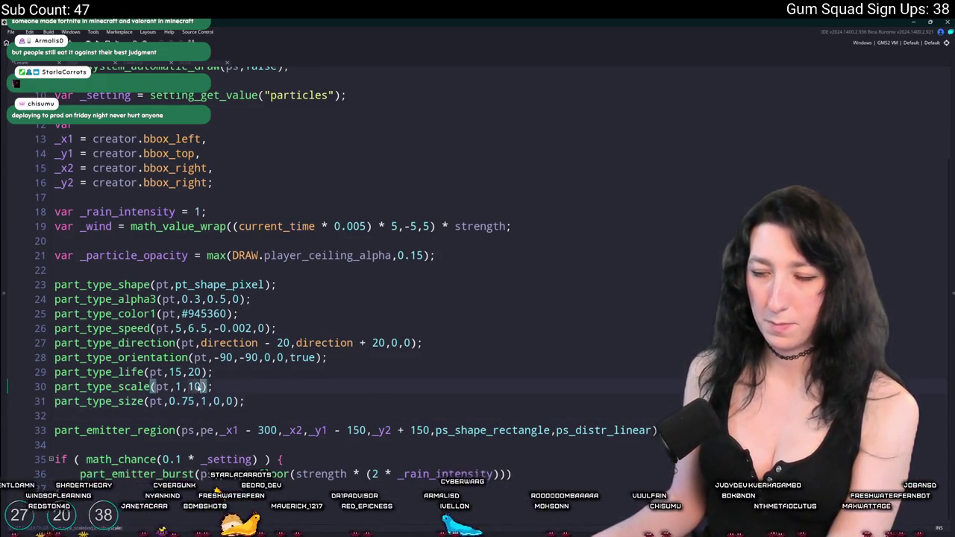
pyautogui.press('Delete')
pyautogui.press('BackSpace')
pyautogui.write('6')
pyautogui.press('Down')
pyautogui.press('BackSpace')
pyautogui.press('BackSpace')
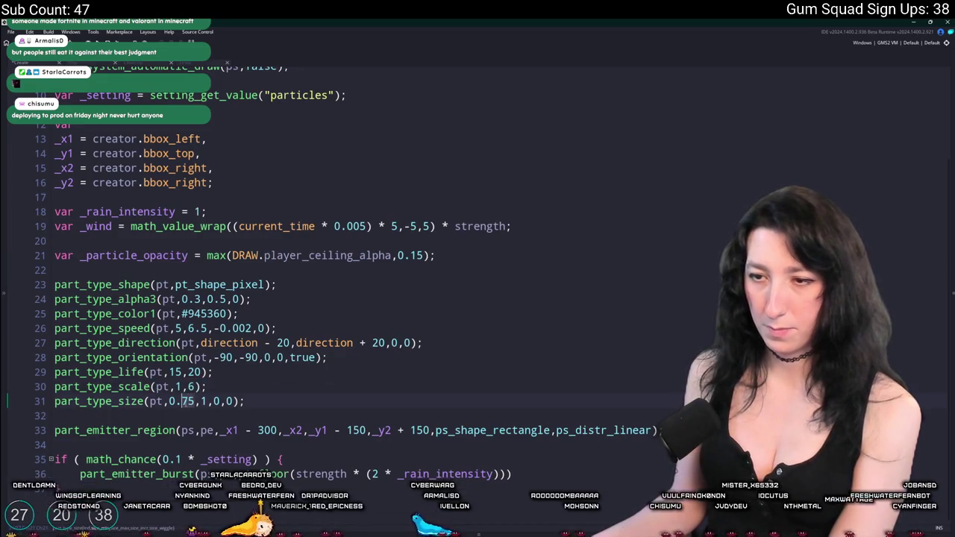
pyautogui.write('5')
# Step: Add the missing closing parenthesis to the part_emitter_burst line
pyautogui.click(334, 382)
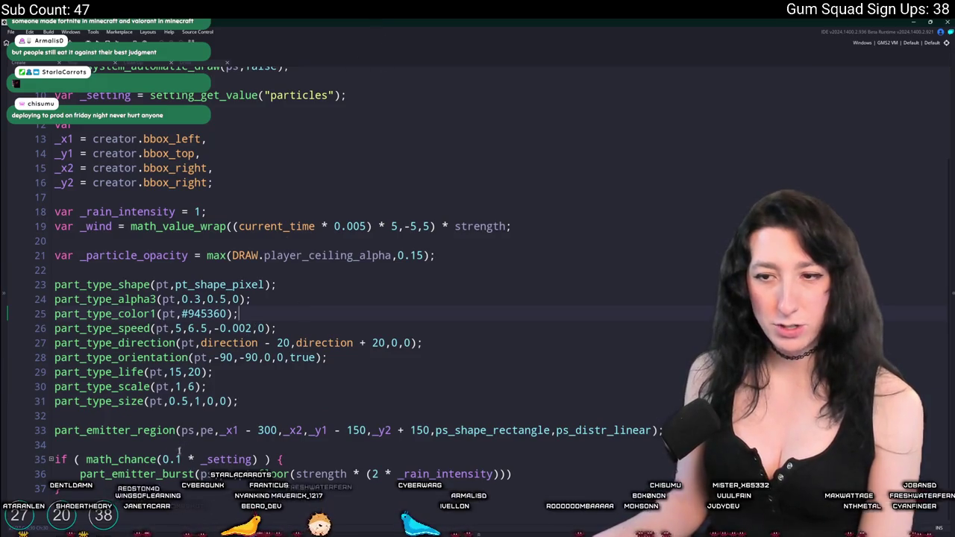
pyautogui.write(')')
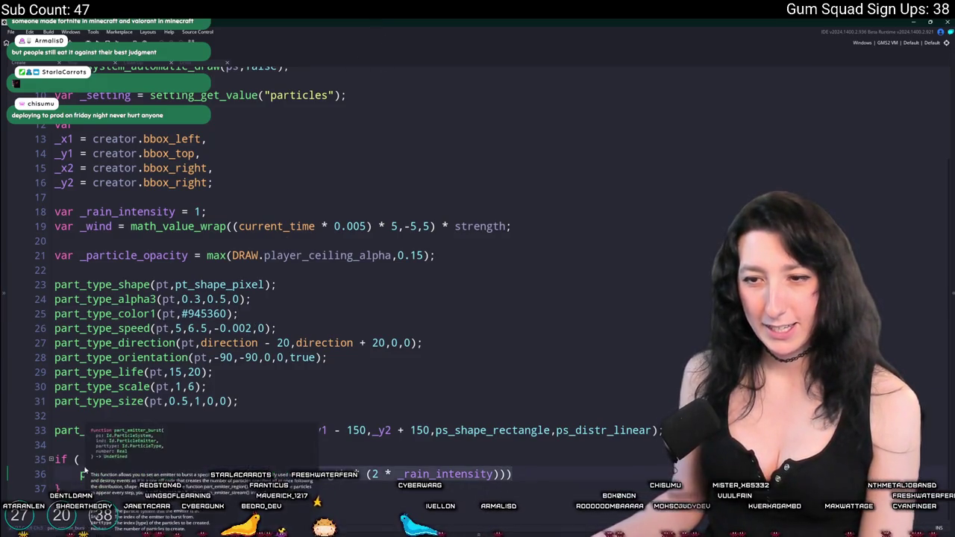
pyautogui.click(146, 431)
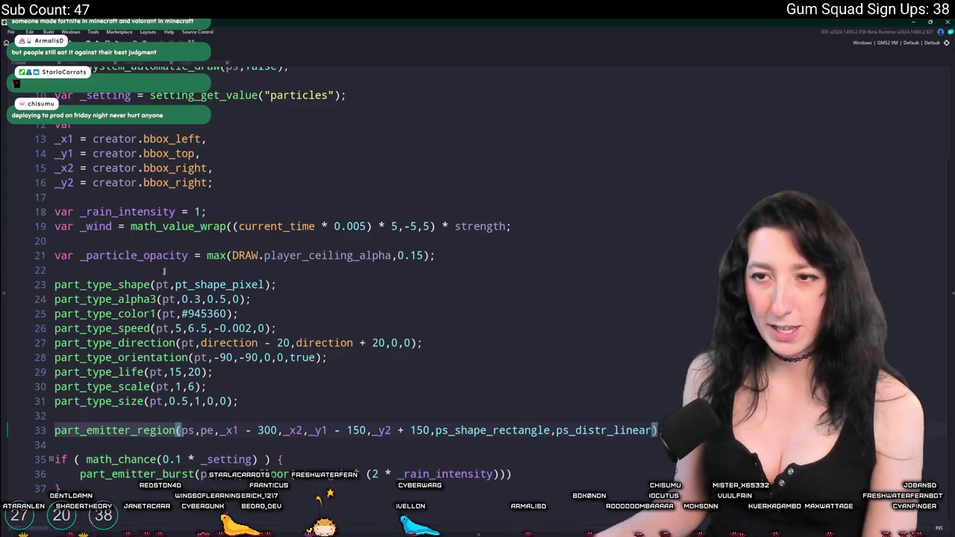
# Step: Remove the emitter region offsets and inset the bounding box by 3 pixels on every side
pyautogui.click(281, 431)
pyautogui.press('BackSpace')
pyautogui.press('BackSpace')
pyautogui.press('BackSpace')
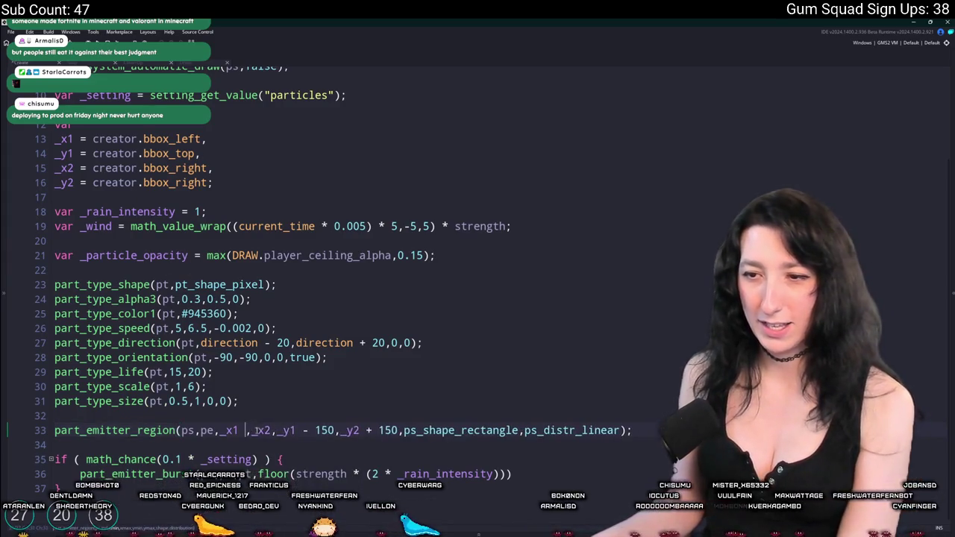
pyautogui.press('BackSpace')
pyautogui.press('BackSpace')
pyautogui.press('BackSpace')
pyautogui.press('Delete')
pyautogui.press('Delete')
pyautogui.press('Right')
pyautogui.press('Right')
pyautogui.press('Right')
pyautogui.press('Delete')
pyautogui.press('Delete')
pyautogui.press('Delete')
pyautogui.click(200, 139)
pyautogui.write('+ 3')
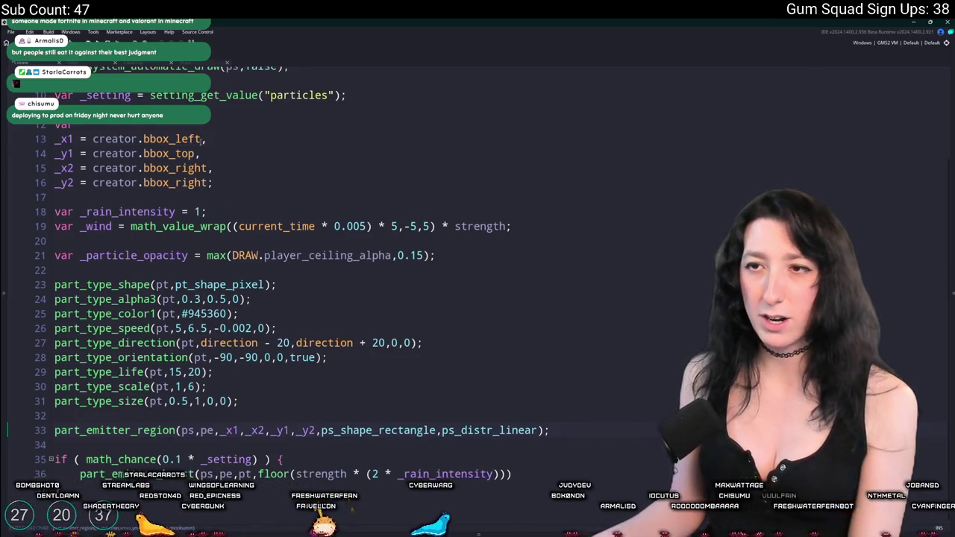
pyautogui.press('Down')
pyautogui.press('Down')
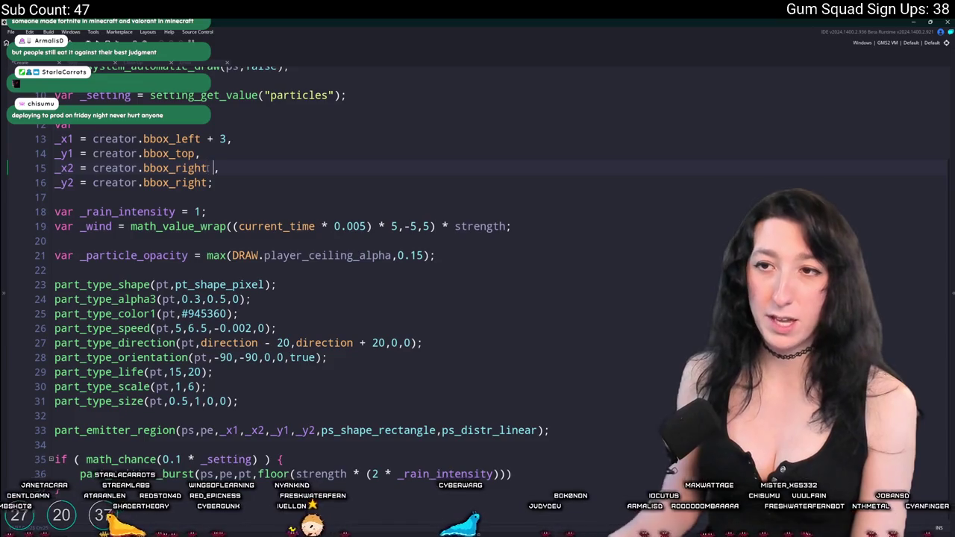
pyautogui.write('- 3')
pyautogui.press('Down')
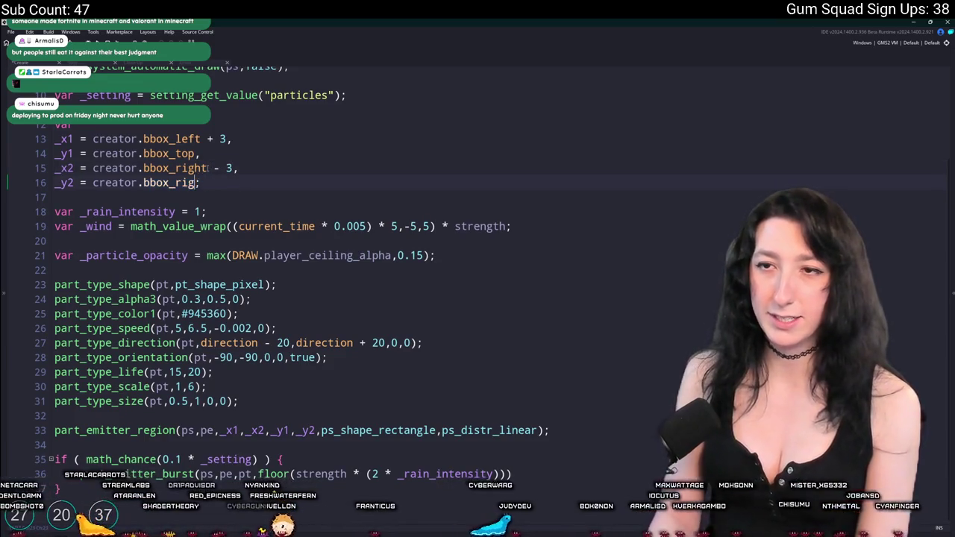
pyautogui.press('BackSpace')
pyautogui.press('BackSpace')
pyautogui.press('BackSpace')
pyautogui.write('bottom - 3')
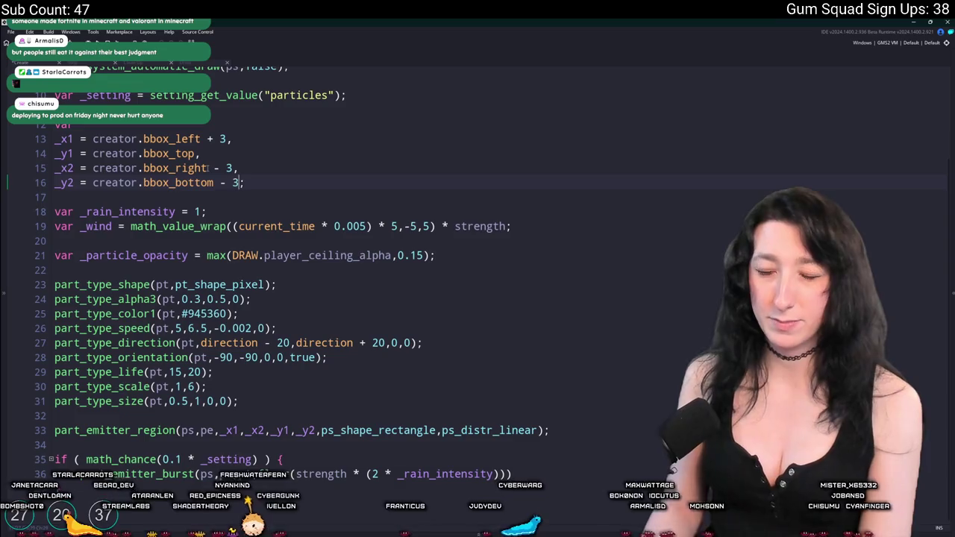
pyautogui.click(195, 153)
pyautogui.write('+ 3')
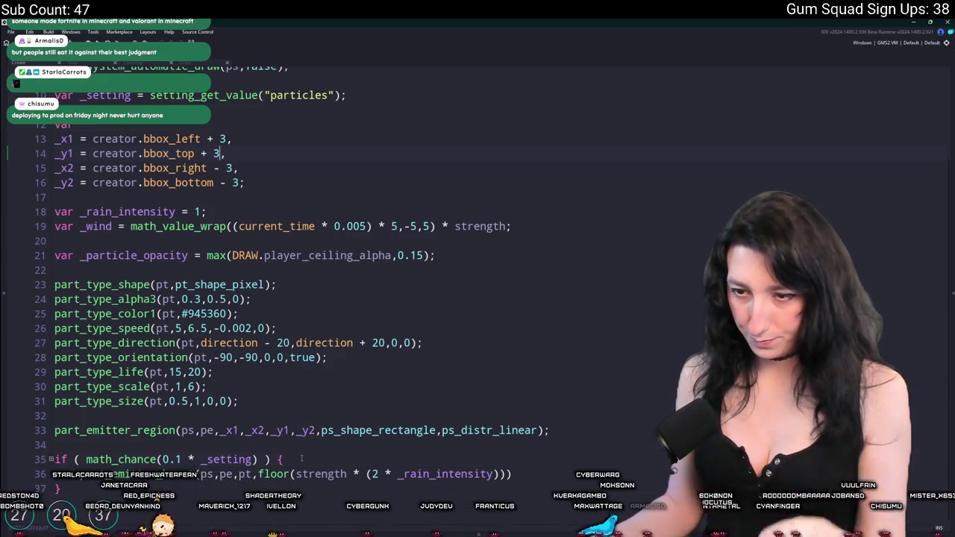
# Step: Replace the math_chance check with repeat (10 * _setting), burst 1 particle, and build with F5
pyautogui.click(133, 460)
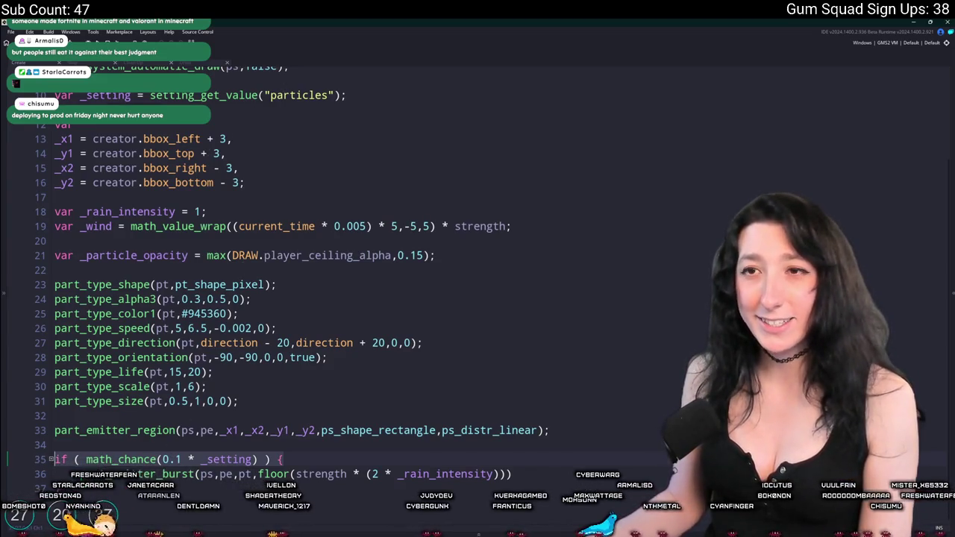
pyautogui.click(112, 95)
pyautogui.click(106, 460)
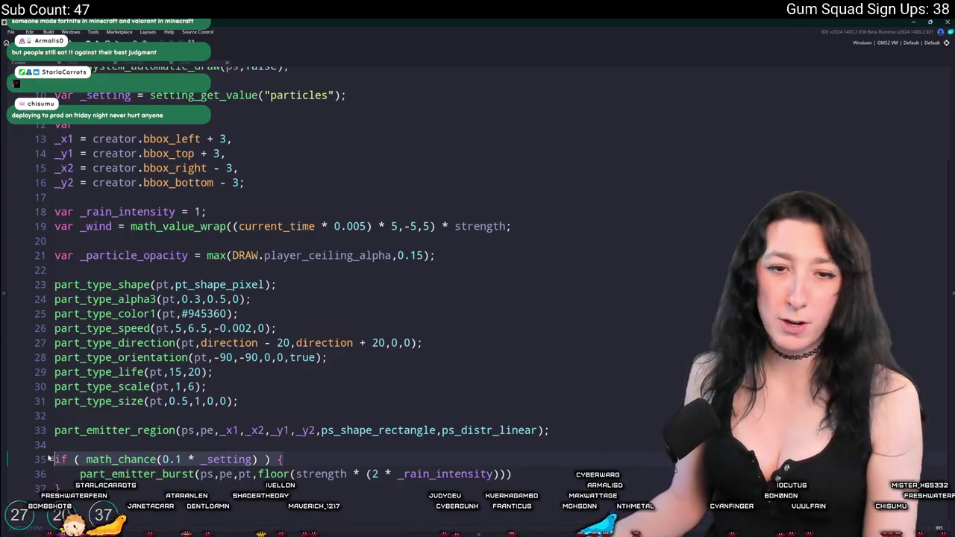
pyautogui.hotkey('shift', 'End')
pyautogui.press('BackSpace')
pyautogui.write('repetai')
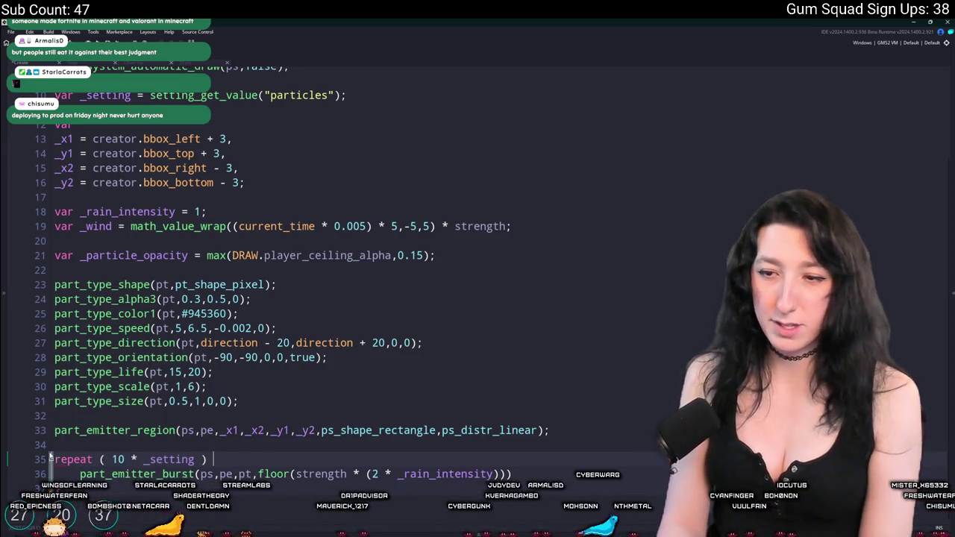
pyautogui.write('{')
pyautogui.moveTo(259, 474); pyautogui.dragTo(507, 474)
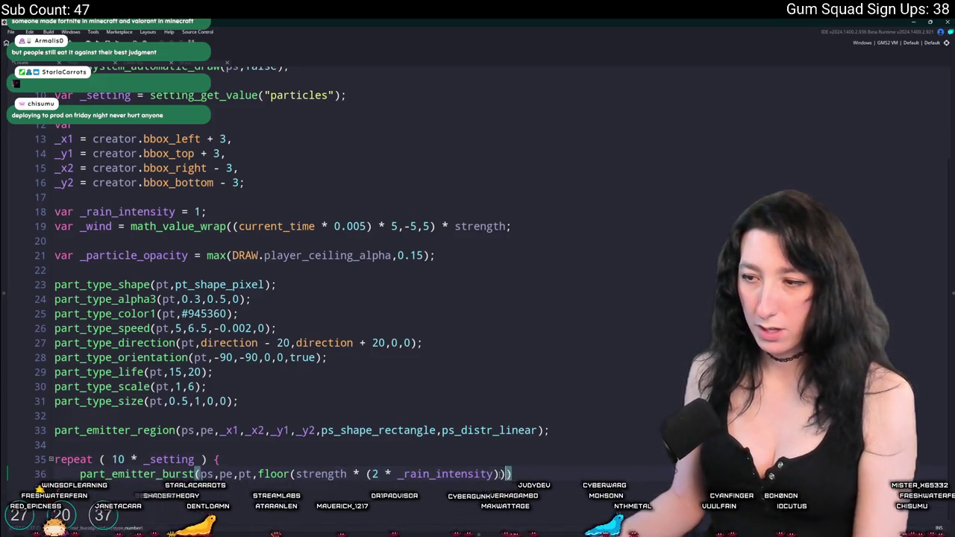
pyautogui.write('1);')
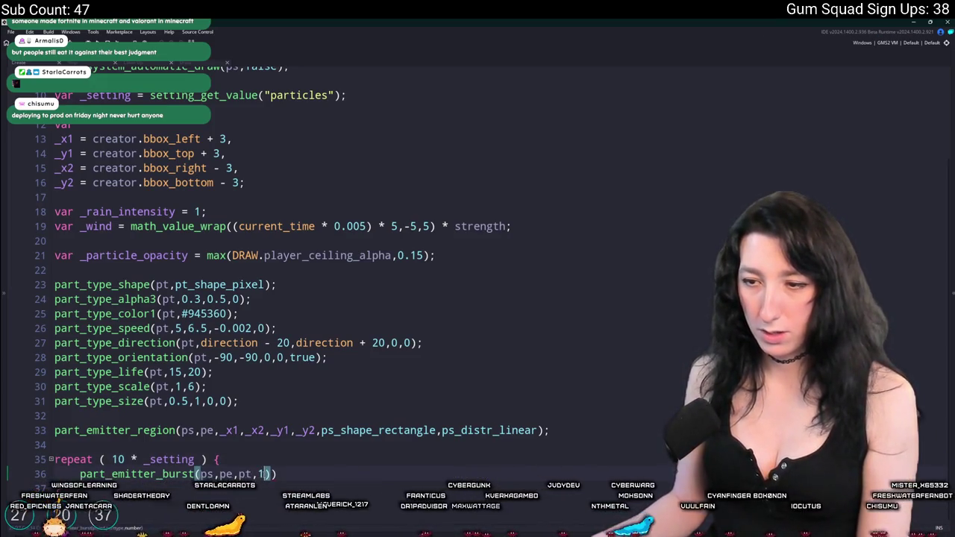
pyautogui.press('End')
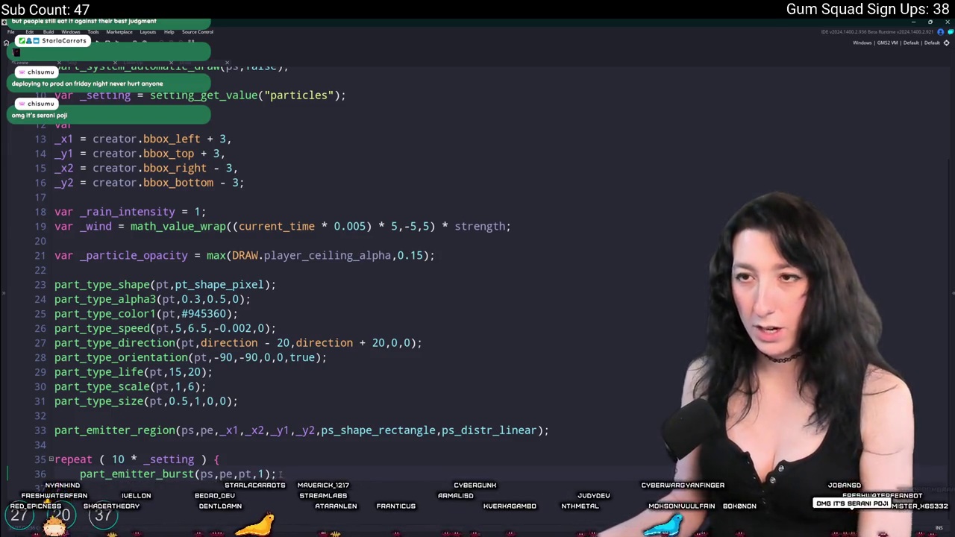
pyautogui.press('F5')
pyautogui.scroll(2, 256, 342)
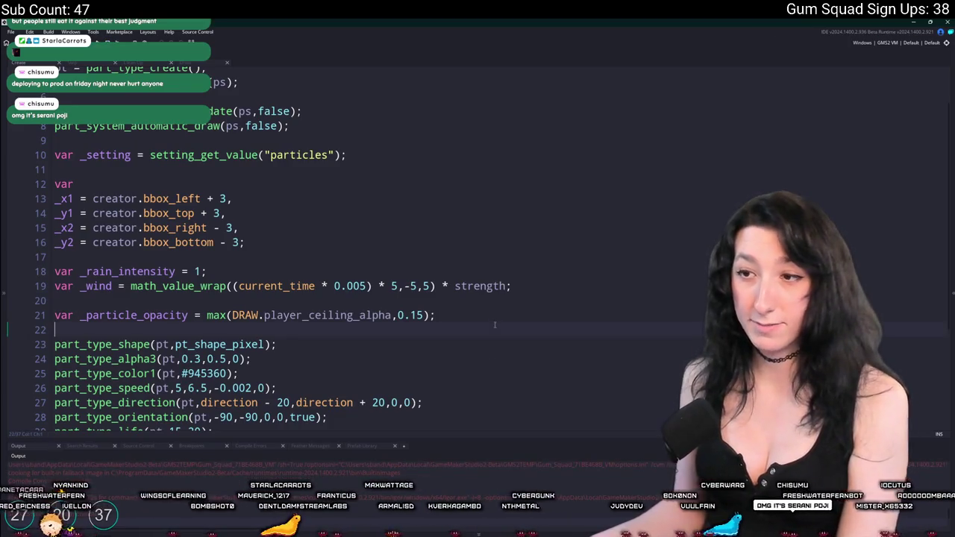
# Step: Delete the _rain_intensity, _wind and _particle_opacity lines and let the game reach its menu
pyautogui.hotkey('shift', 'Up')
pyautogui.hotkey('shift', 'Up')
pyautogui.press('BackSpace')
pyautogui.hotkey('shift', 'Up')
pyautogui.hotkey('shift', 'Up')
pyautogui.hotkey('shift', 'End')
pyautogui.press('BackSpace')
pyautogui.hotkey('shift', 'Up')
pyautogui.press('BackSpace')
pyautogui.press('BackSpace')
pyautogui.scroll(2, 537, 263)
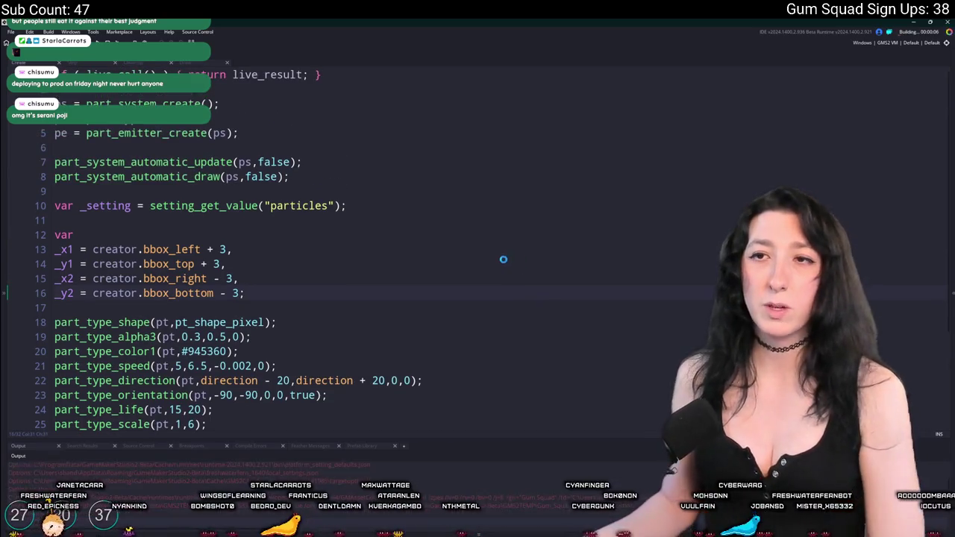
pyautogui.scroll(-4, 503, 259)
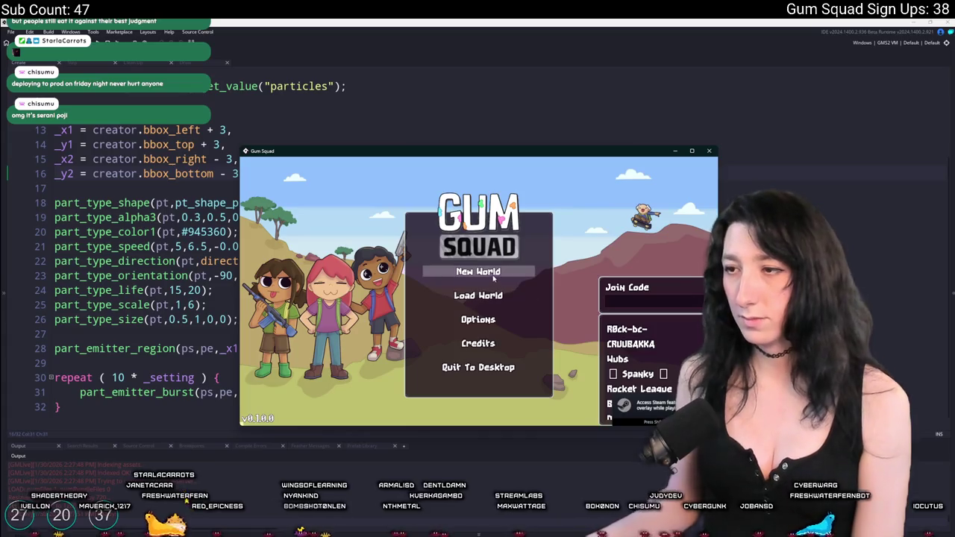
pyautogui.click(480, 298)
# Step: Create a new world with player and enemy damage both at 0%
pyautogui.click(482, 333)
pyautogui.click(482, 333)
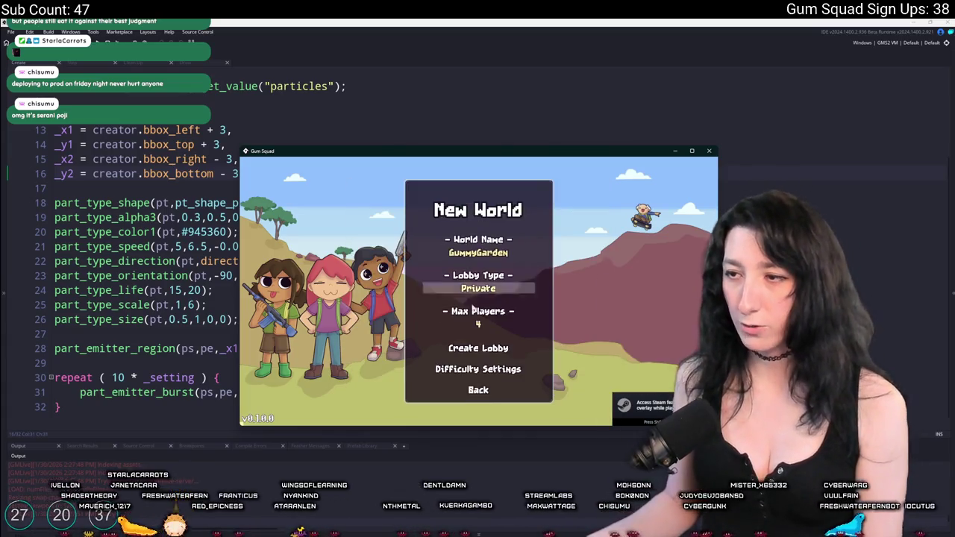
pyautogui.click(478, 369)
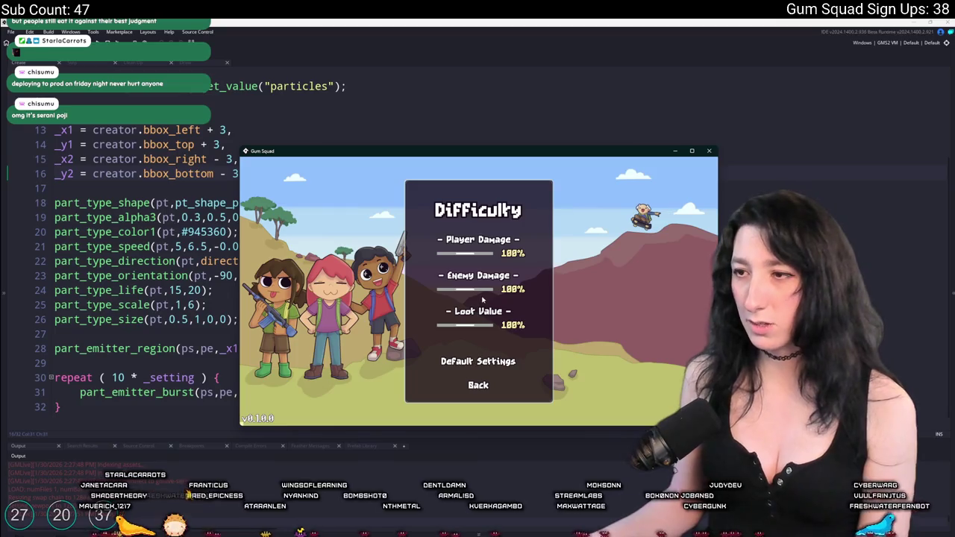
pyautogui.moveTo(468, 291); pyautogui.dragTo(436, 291)
pyautogui.moveTo(457, 255); pyautogui.dragTo(424, 254)
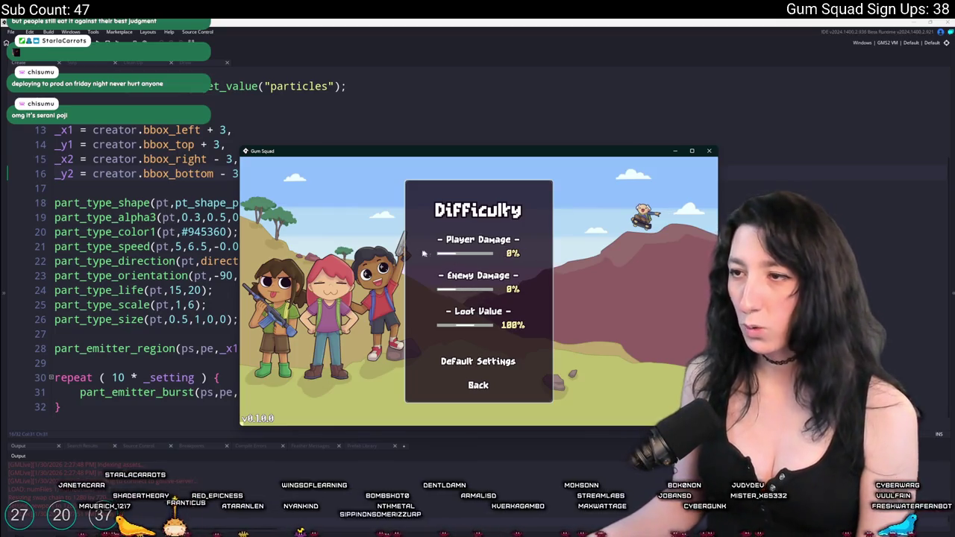
pyautogui.click(478, 385)
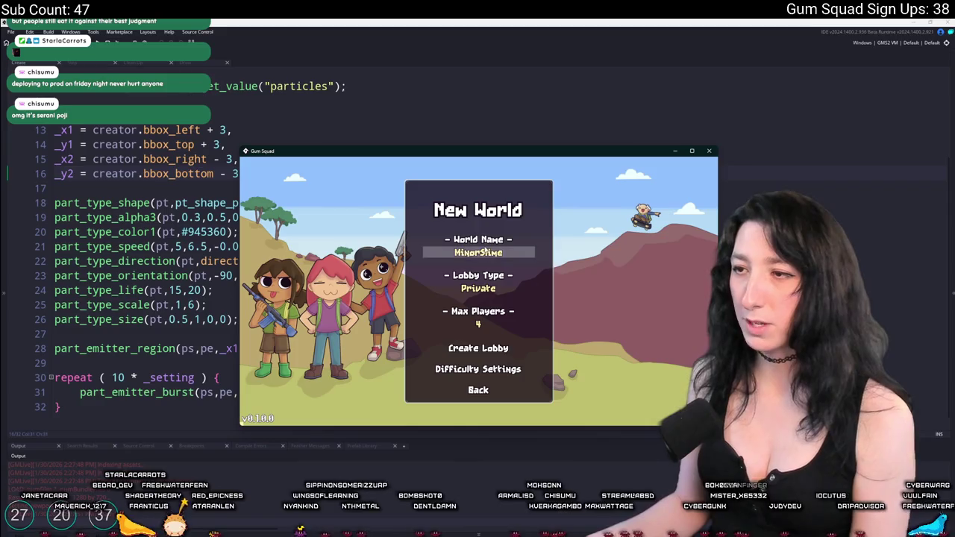
pyautogui.click(490, 348)
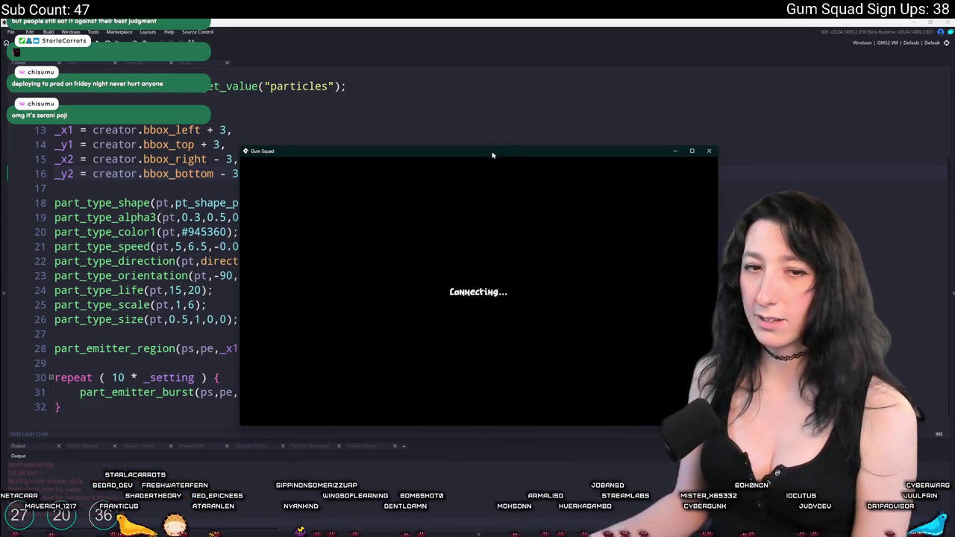
# Step: Maximize the game window, check the inventory, then close the game
pyautogui.moveTo(492, 154); pyautogui.dragTo(410, 22)
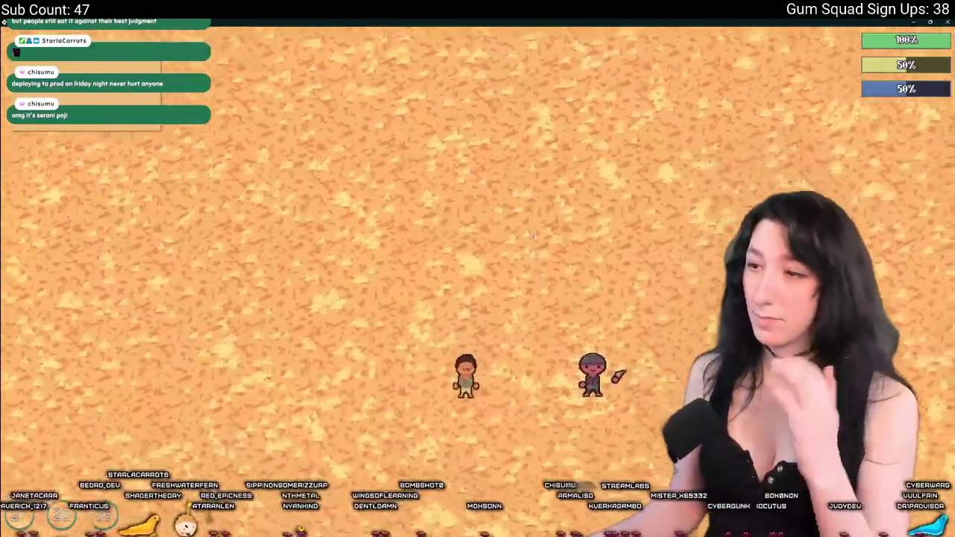
pyautogui.press('Tab')
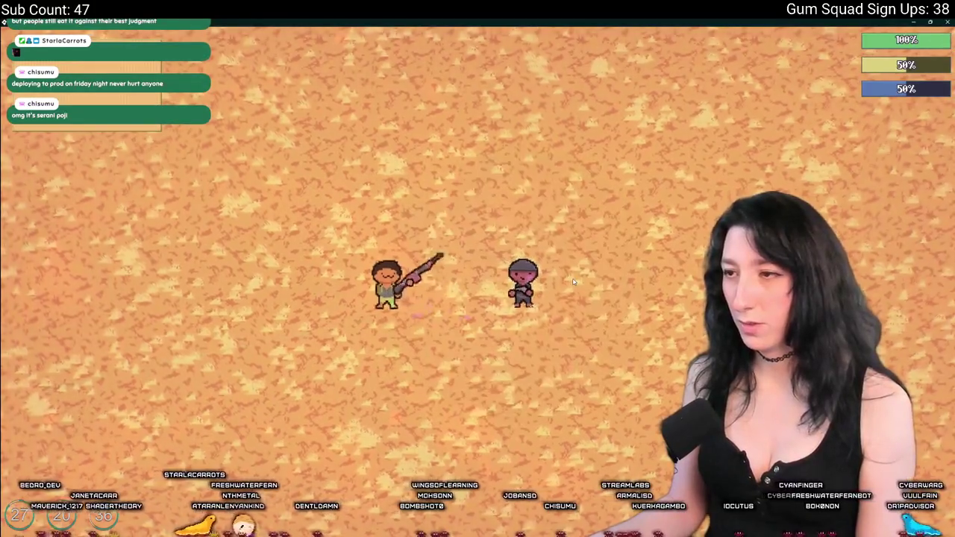
pyautogui.press('Escape')
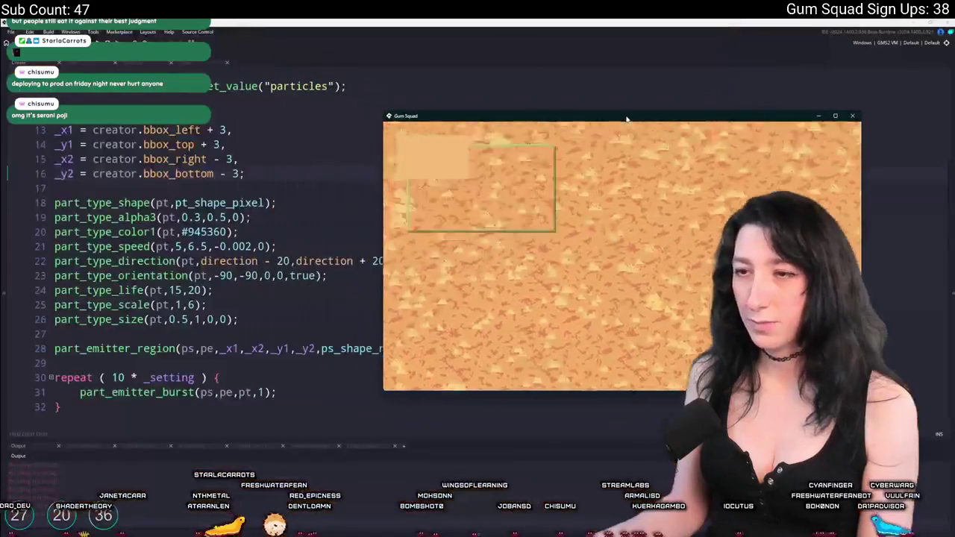
# Step: Raise the particle speed range to 6–7.5
pyautogui.scroll(-1, 196, 308)
pyautogui.click(183, 293)
pyautogui.write('2')
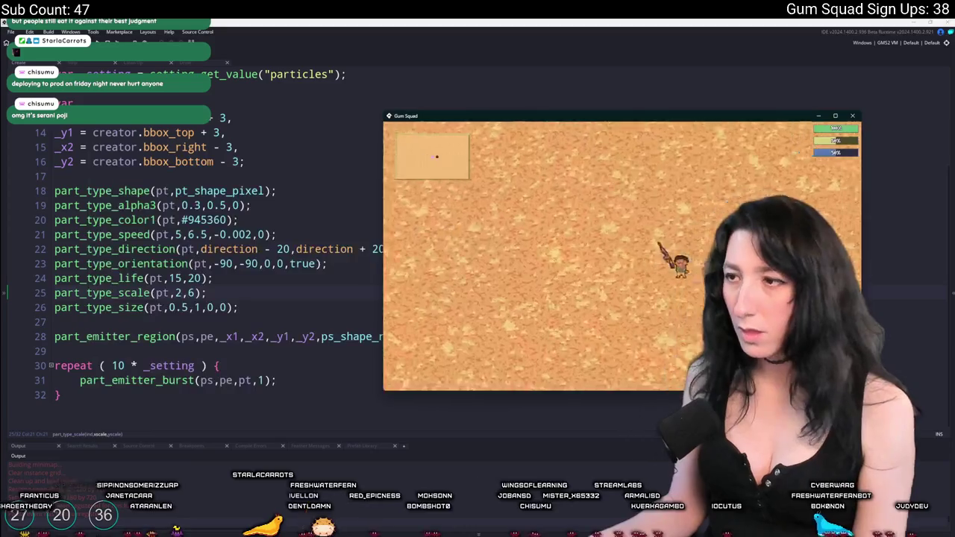
pyautogui.click(306, 250)
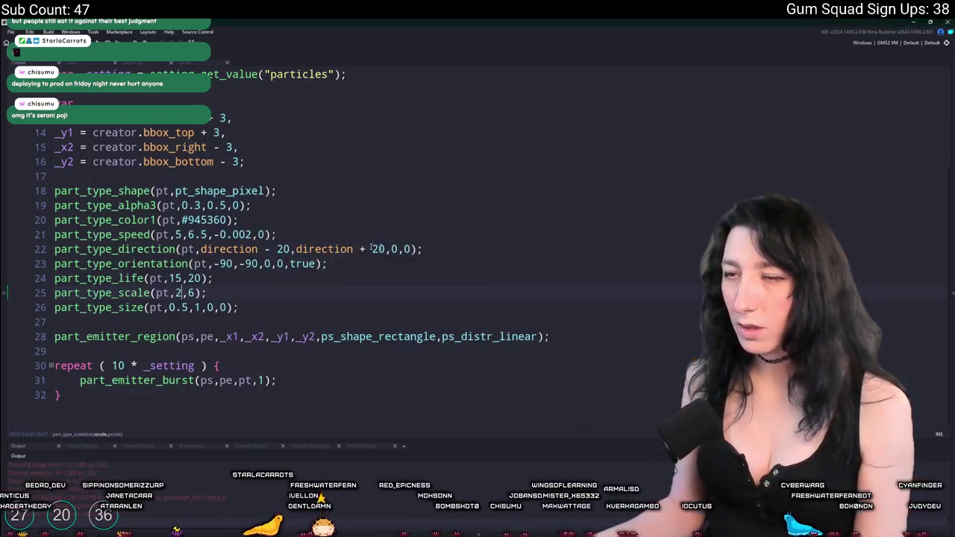
pyautogui.click(207, 235)
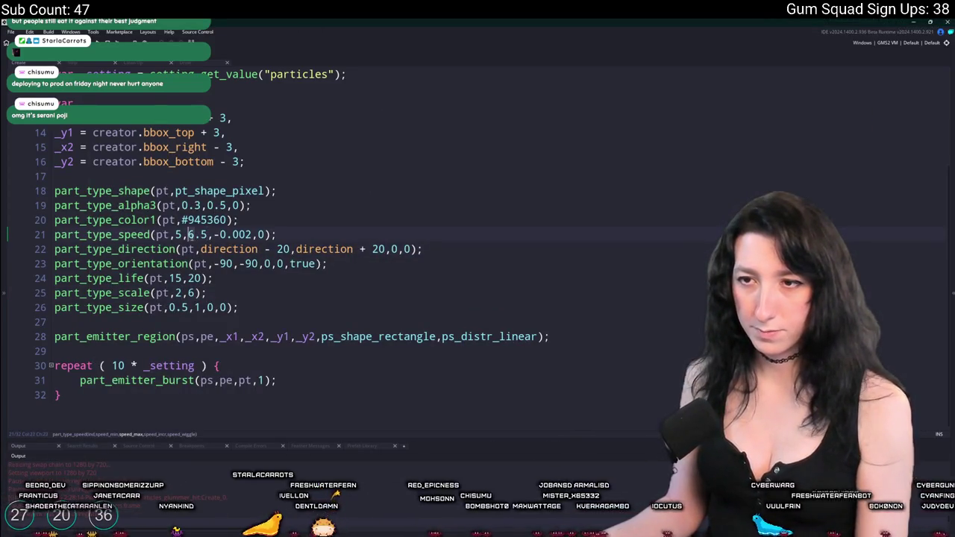
pyautogui.doubleClick(190, 234)
pyautogui.write('7')
pyautogui.doubleClick(178, 234)
pyautogui.write('6')
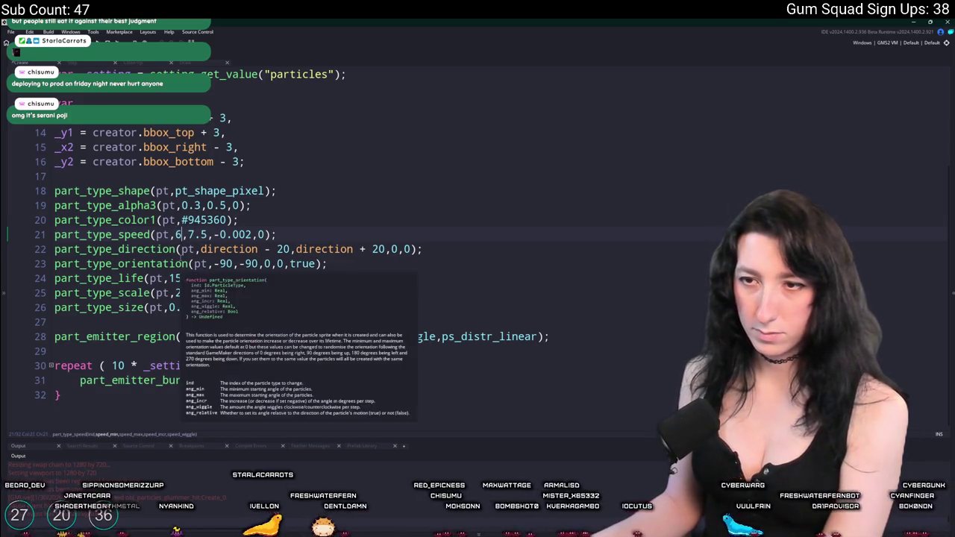
# Step: Set the particle scale to 1 by 1 and the size range to 1–3
pyautogui.doubleClick(192, 293)
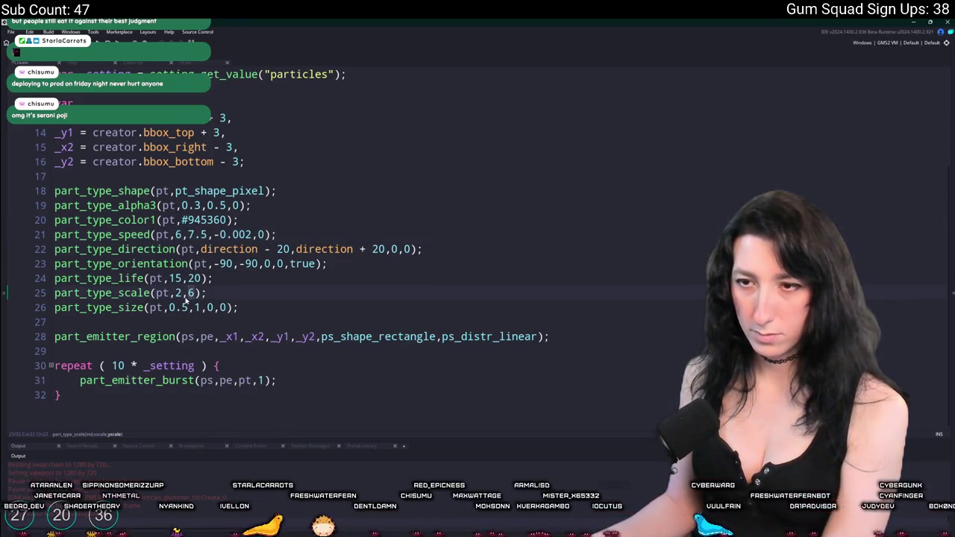
pyautogui.write('1')
pyautogui.doubleClick(178, 293)
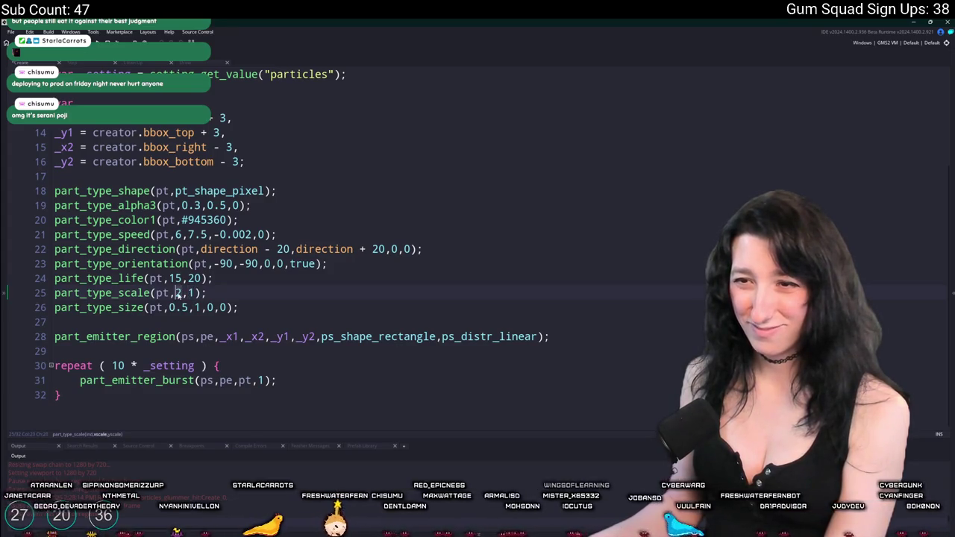
pyautogui.write('1')
pyautogui.doubleClick(177, 308)
pyautogui.write('1')
pyautogui.doubleClick(181, 307)
pyautogui.write('3')
pyautogui.click(187, 278)
pyautogui.click(212, 249)
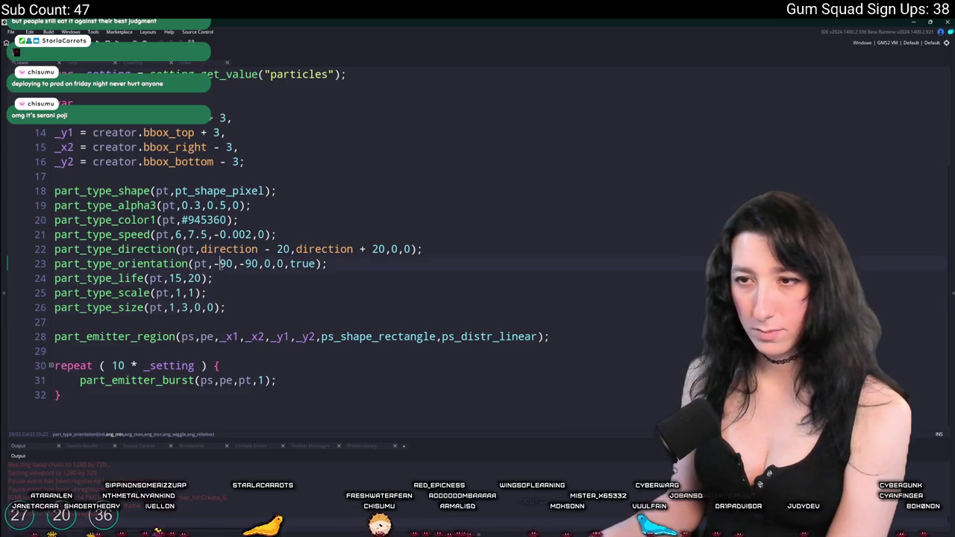
pyautogui.click(258, 264)
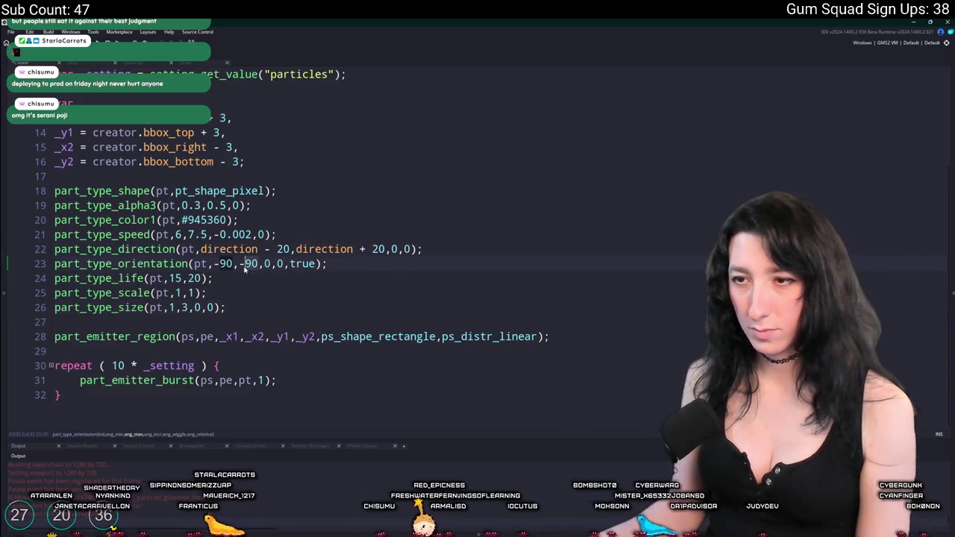
pyautogui.hotkey('alt', 'Tab')
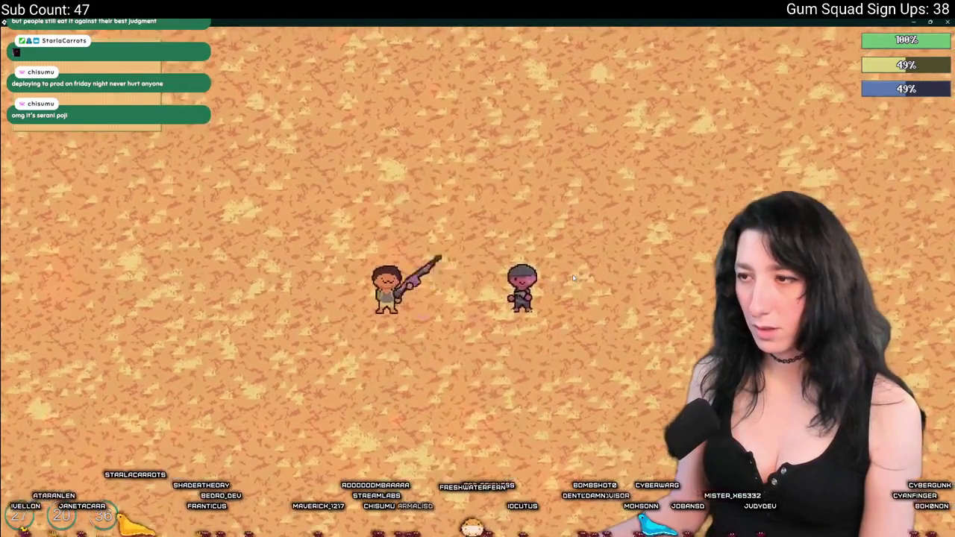
# Step: Set alpha to 0.7, 0.8, 0 and speed increment to -0.1, testing the burst in-game between edits
pyautogui.click(575, 279)
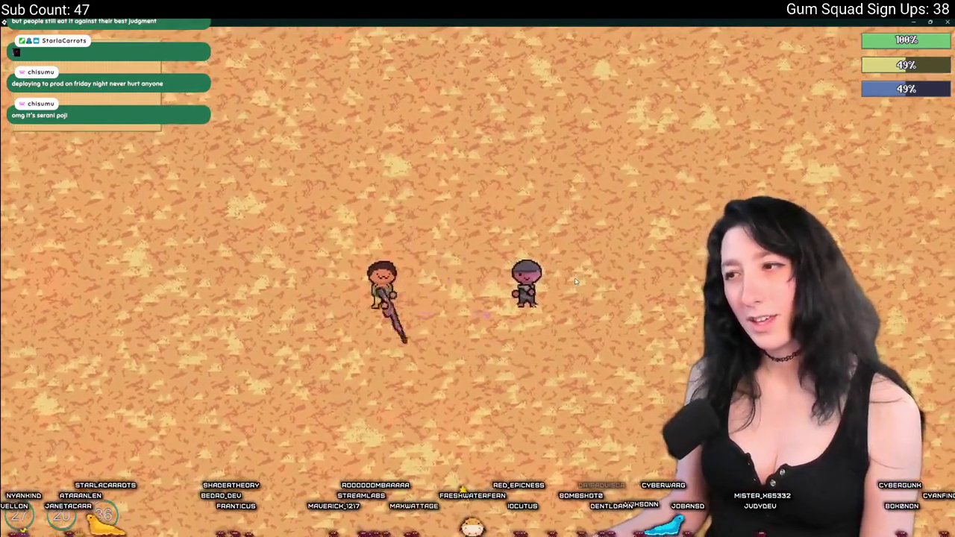
pyautogui.hotkey('alt', 'Tab')
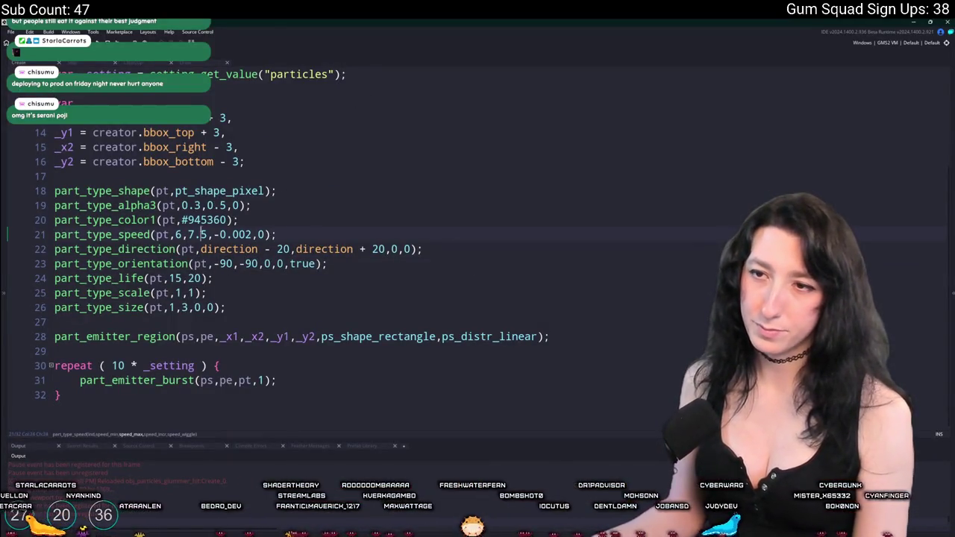
pyautogui.click(225, 205)
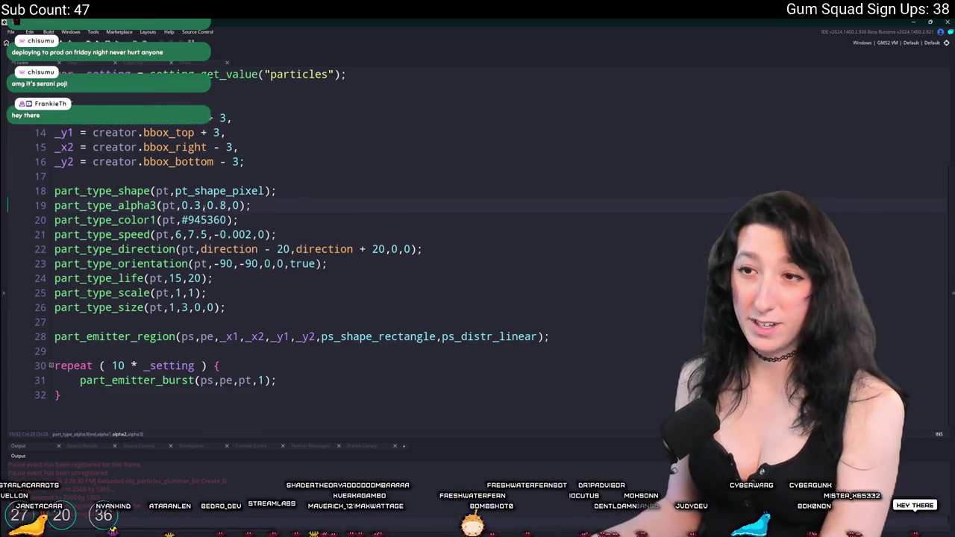
pyautogui.hotkey('alt', 'Tab')
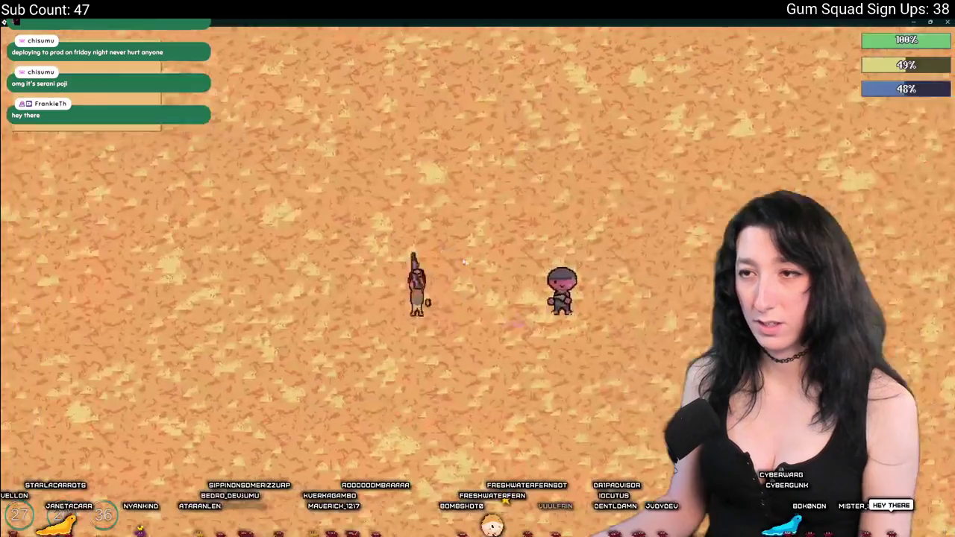
pyautogui.hotkey('alt', 'Tab')
pyautogui.hotkey('alt', 'Tab')
pyautogui.hotkey('alt', 'Tab')
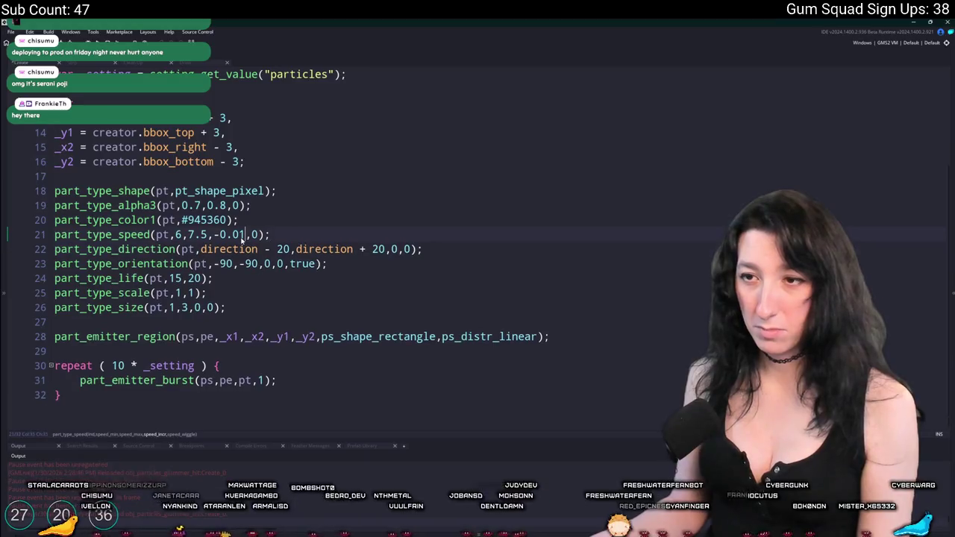
pyautogui.hotkey('alt', 'Tab')
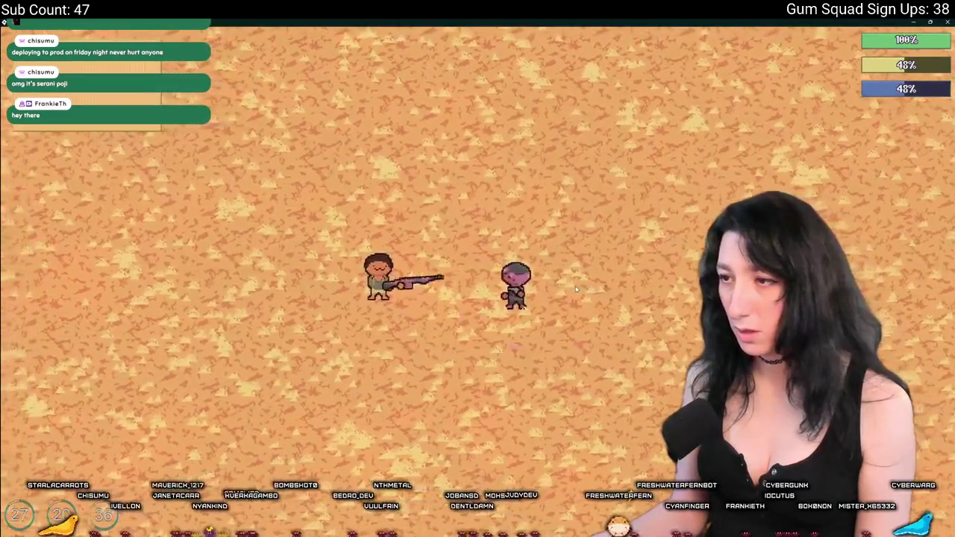
pyautogui.hotkey('alt', 'Tab')
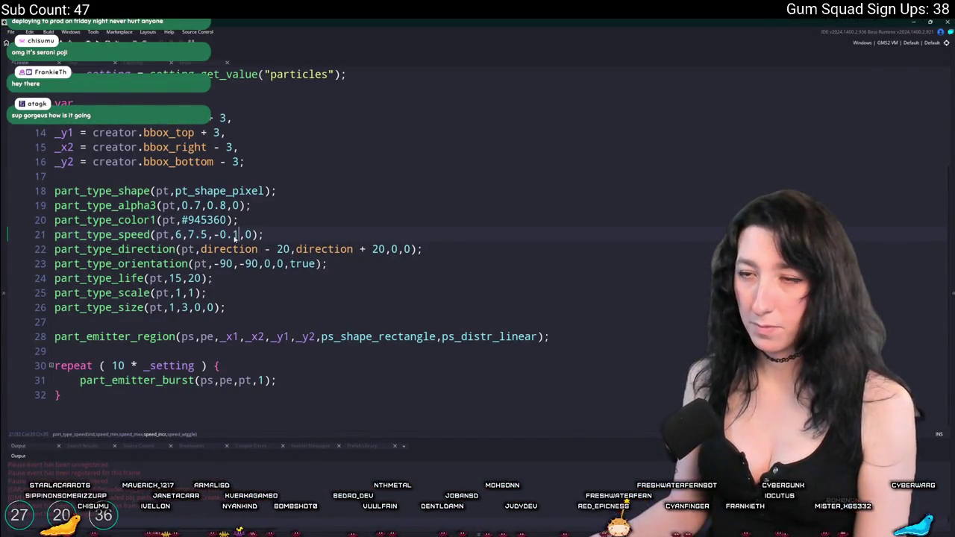
pyautogui.hotkey('alt', 'Tab')
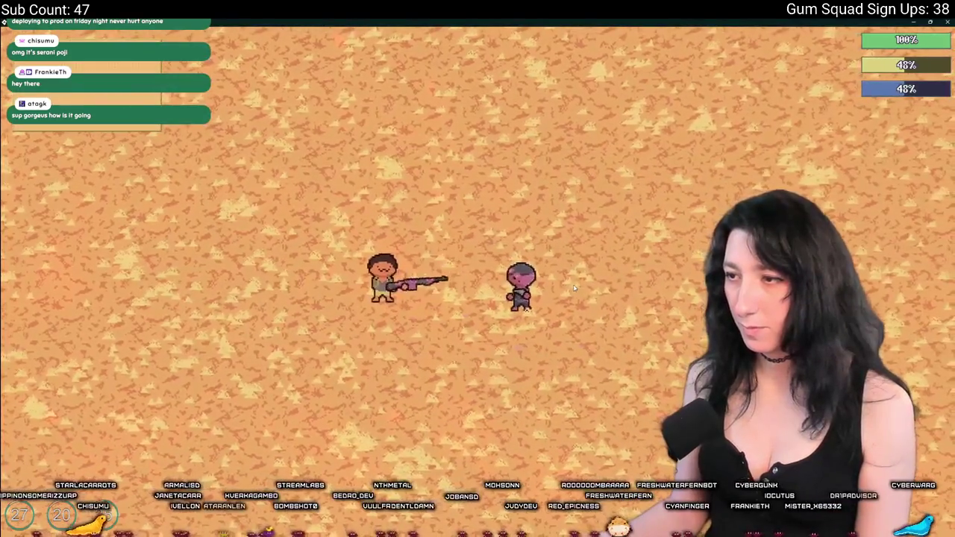
pyautogui.hotkey('alt', 'Tab')
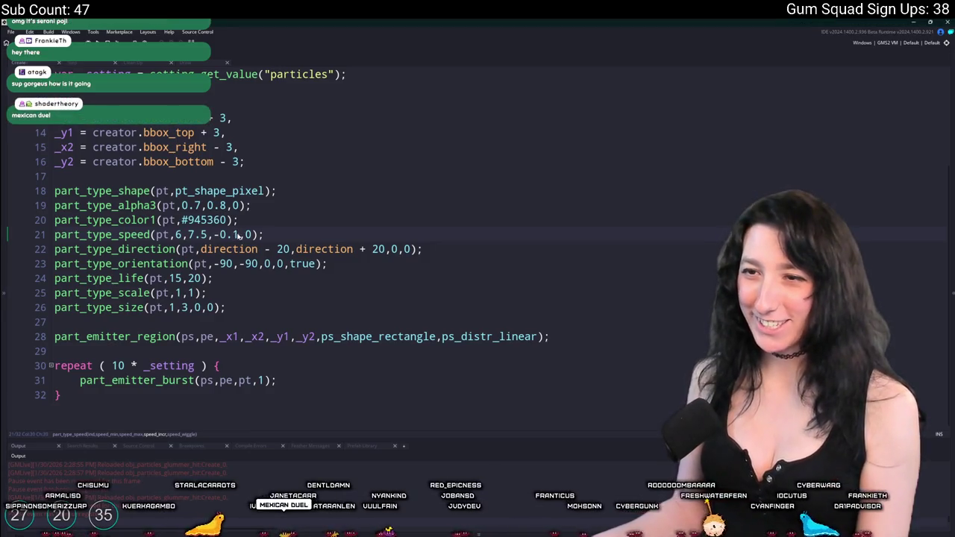
# Step: Check the hit burst in Gum Squad via inventory, pause and movement, then go back to the particle code
pyautogui.hotkey('alt', 'Tab')
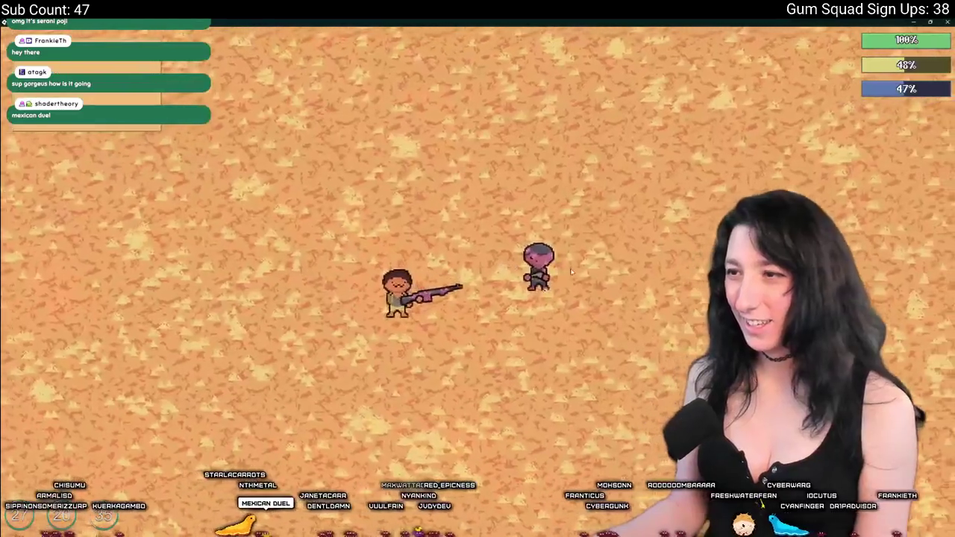
pyautogui.press('Tab')
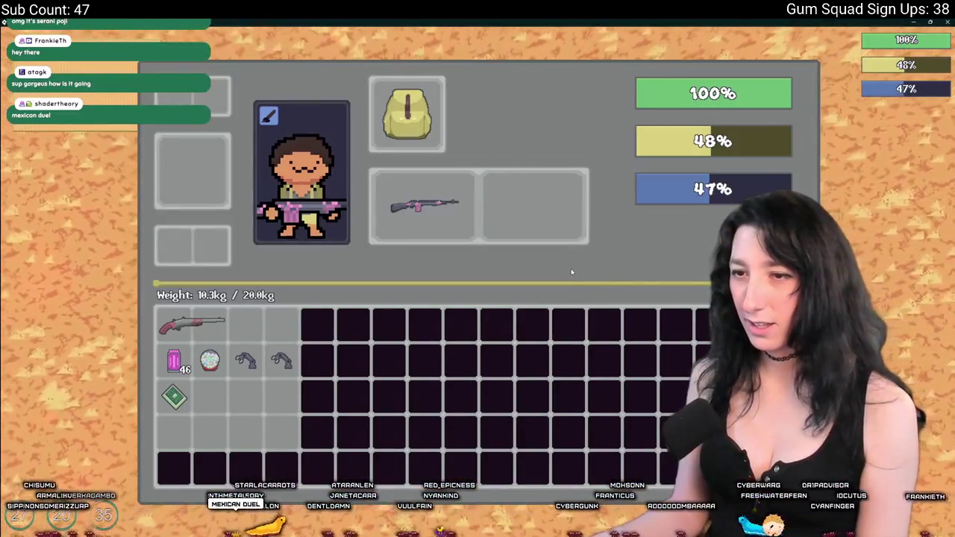
pyautogui.press('Tab')
pyautogui.press('Escape')
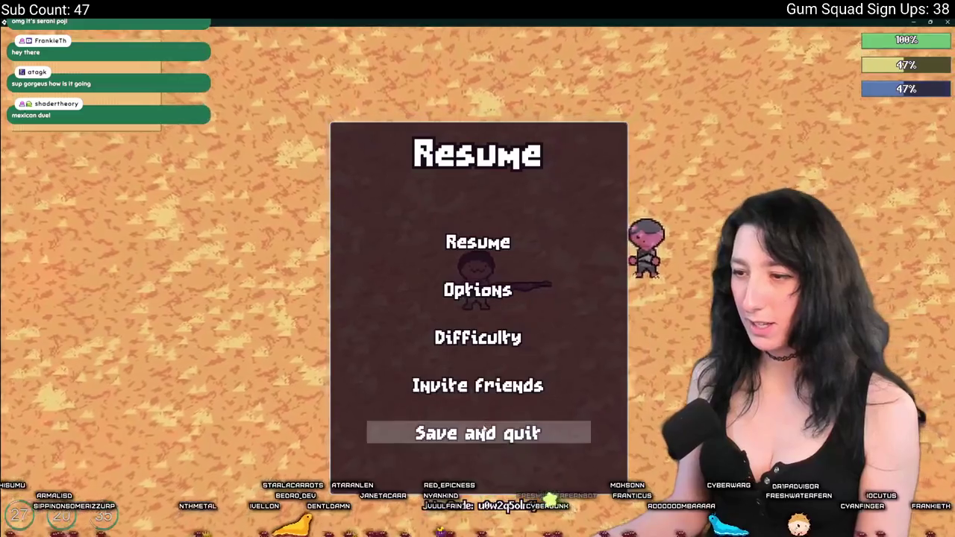
pyautogui.press('Escape')
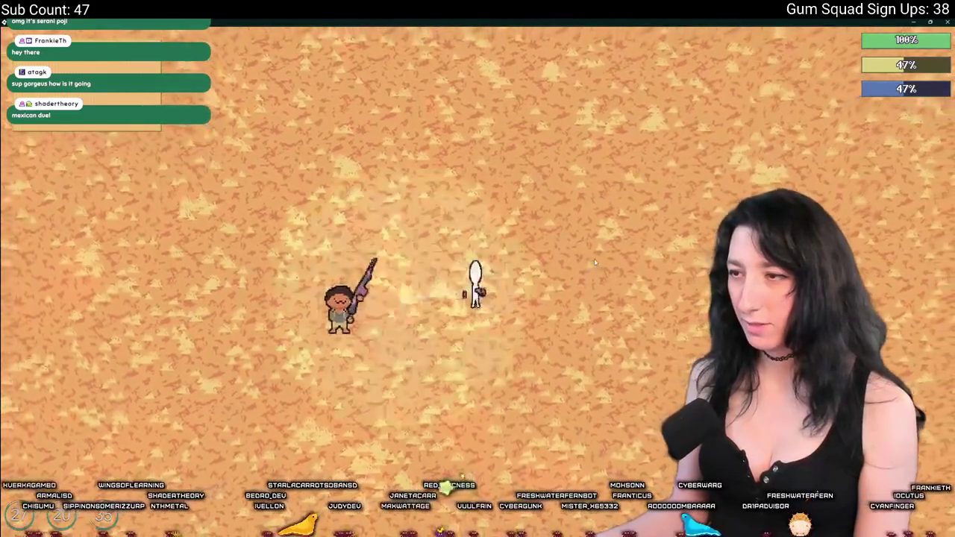
pyautogui.press('d')
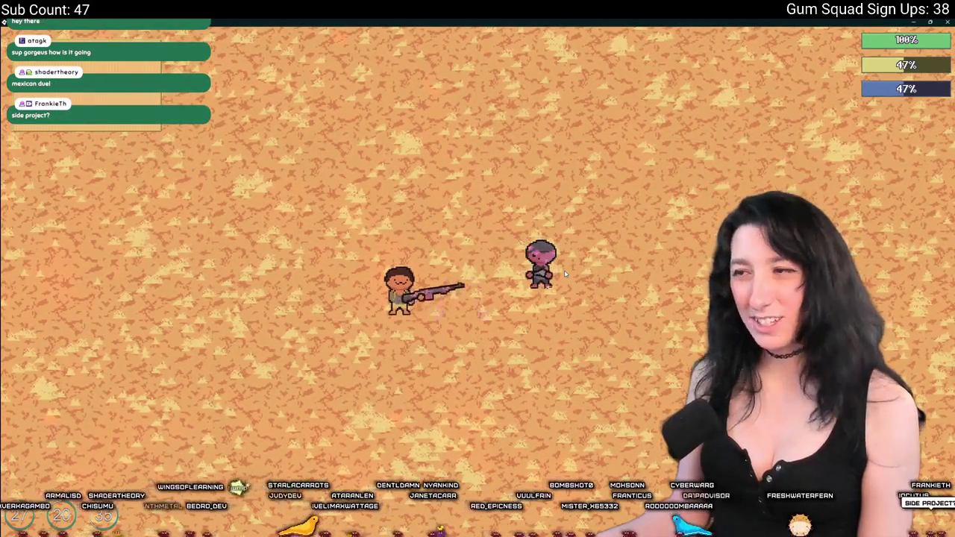
pyautogui.hotkey('alt', 'Tab')
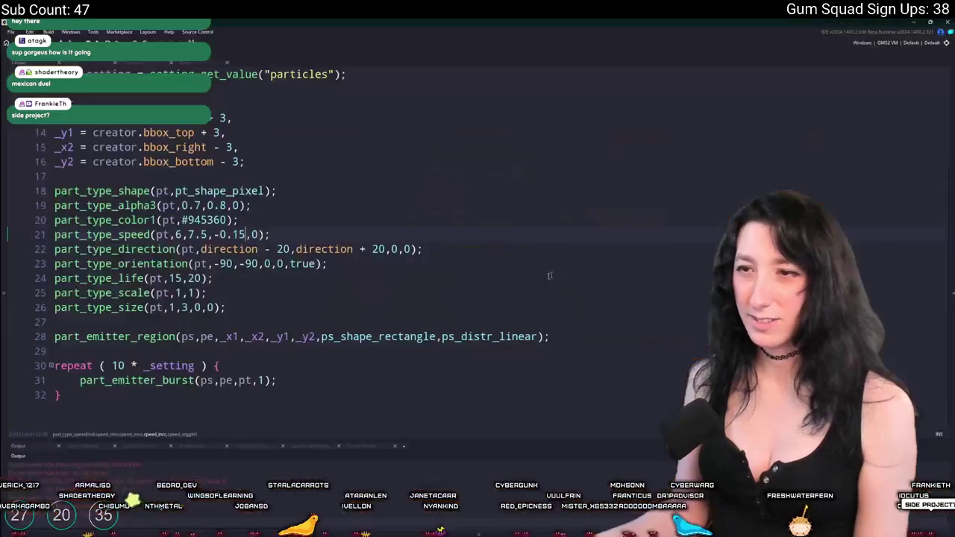
# Step: Set the part_type_orientation range to 0 through 180
pyautogui.click(288, 237)
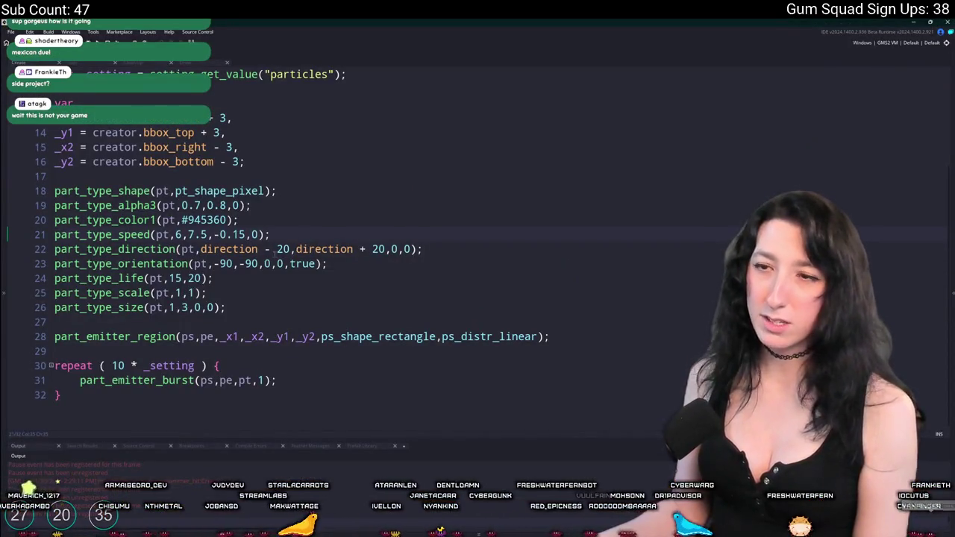
pyautogui.doubleClick(282, 249)
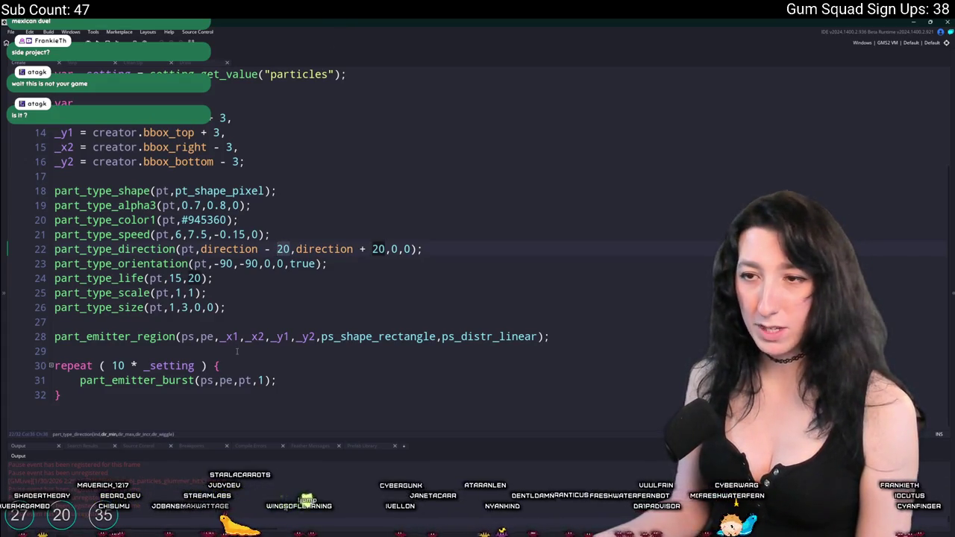
pyautogui.doubleClick(224, 264)
pyautogui.write('0')
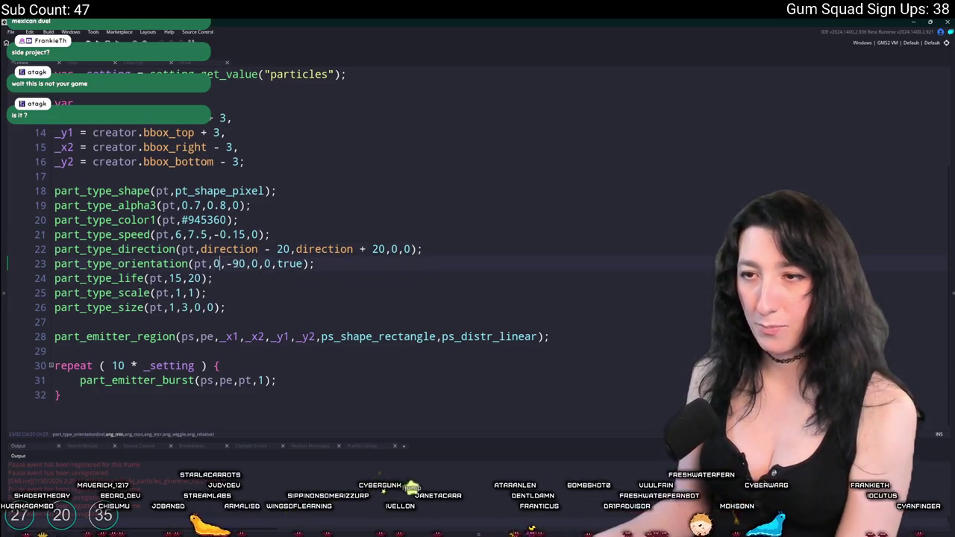
pyautogui.doubleClick(237, 264)
pyautogui.write('180')
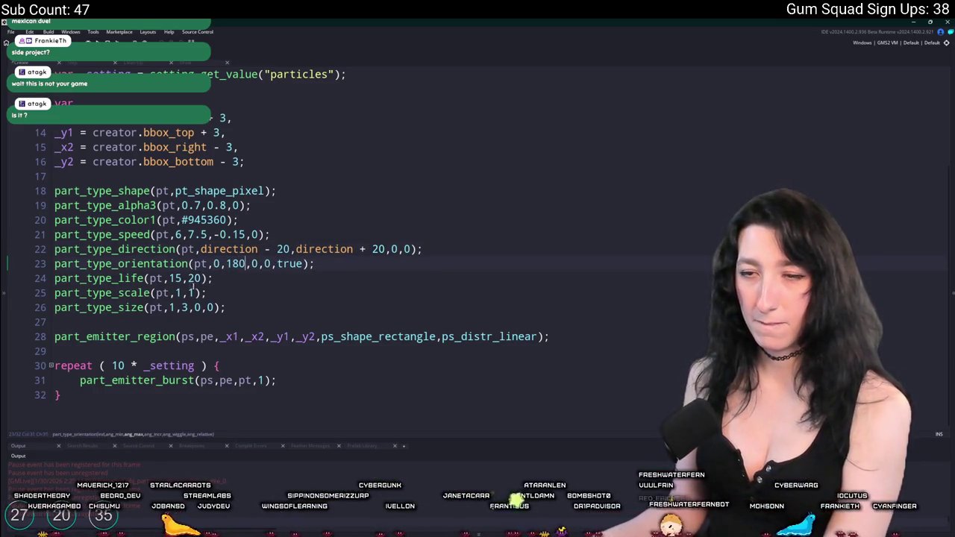
# Step: Replace pt_shape_pixel with pt_shape_circle and switch to the running game
pyautogui.click(187, 279)
pyautogui.click(176, 292)
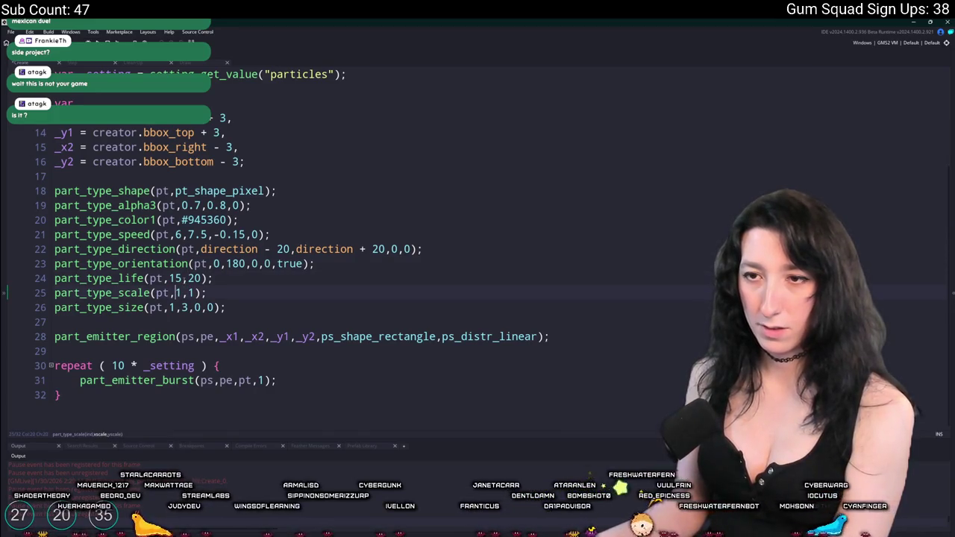
pyautogui.click(214, 219)
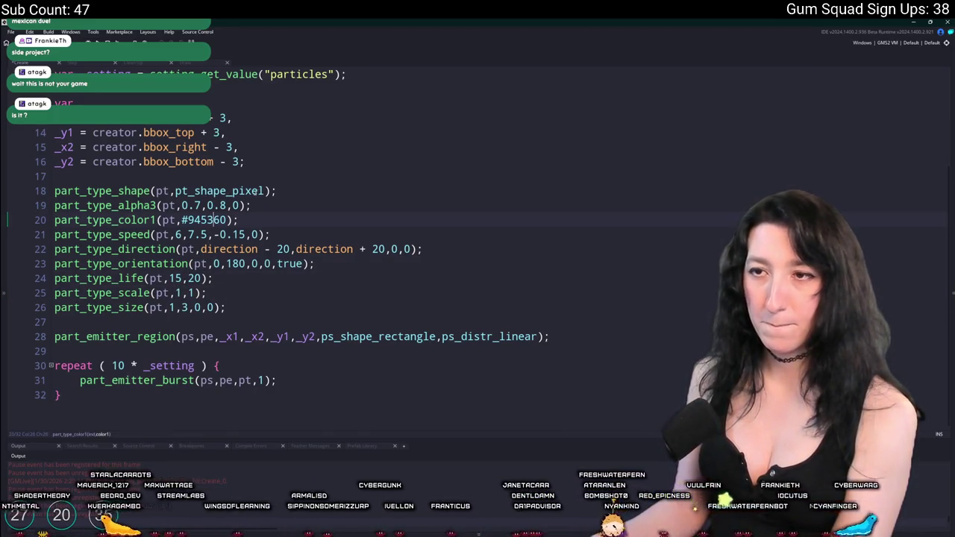
pyautogui.doubleClick(254, 192)
pyautogui.press('BackSpace')
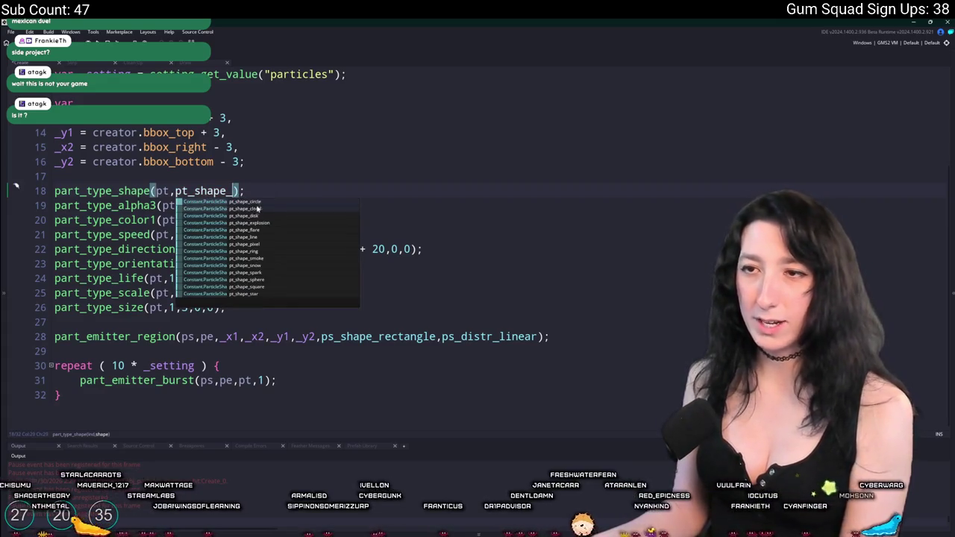
pyautogui.press('Return')
pyautogui.hotkey('alt', 'Tab')
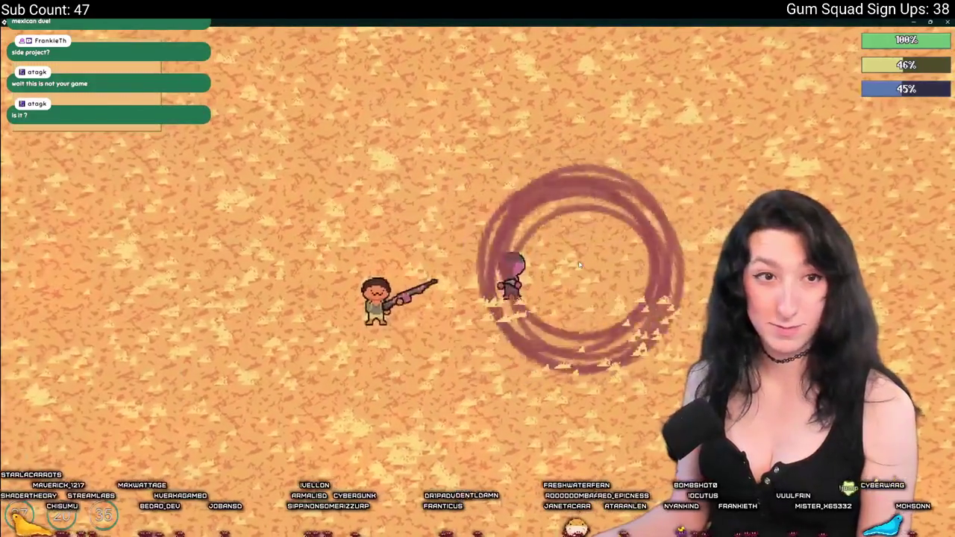
# Step: Check the red ring burst in the game, then delete 'circle' from the shape name
pyautogui.hotkey('alt', 'Tab')
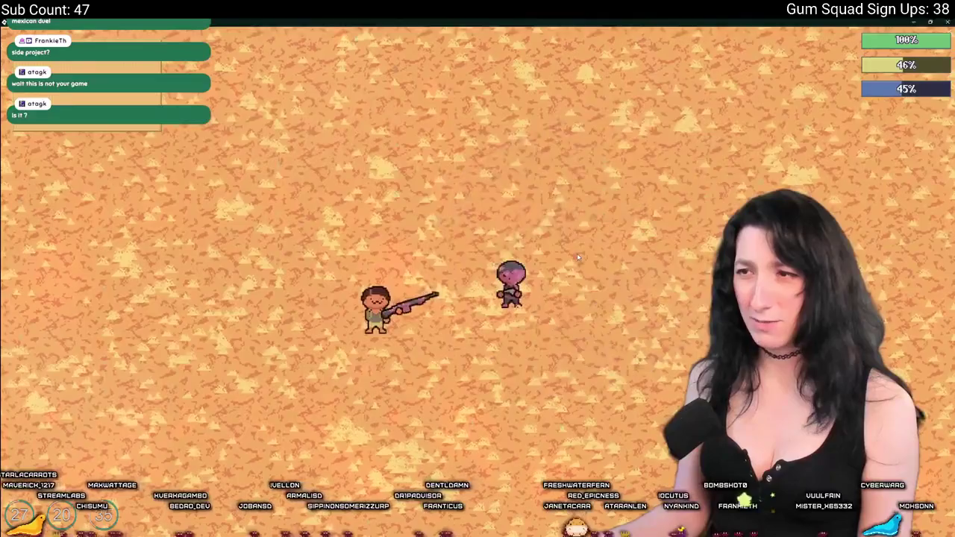
pyautogui.hotkey('alt', 'Tab')
pyautogui.hotkey('alt', 'Tab')
pyautogui.press('BackSpace')
pyautogui.press('BackSpace')
pyautogui.press('BackSpace')
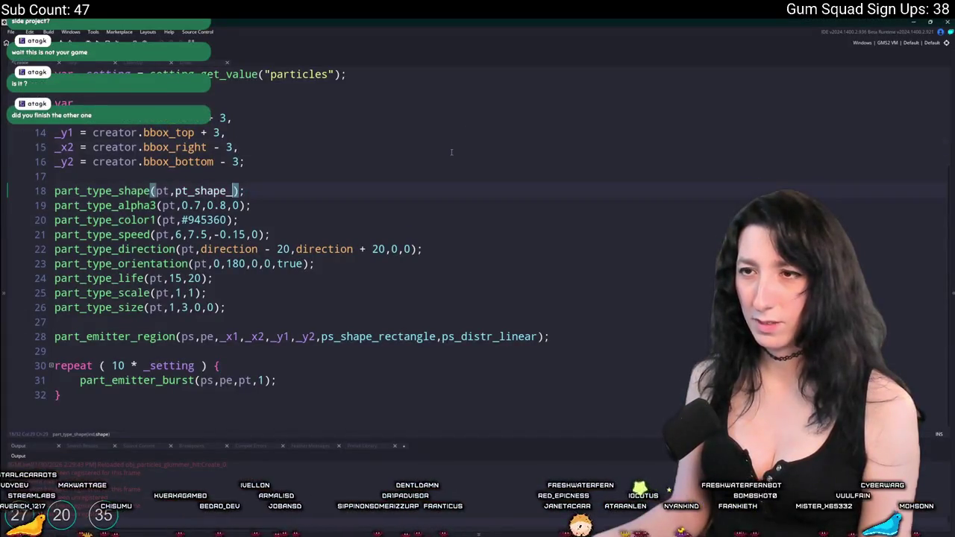
# Step: Restore pt_shape_pixel, run the build, host the WarmCake world, and abort the code error
pyautogui.write('pixel')
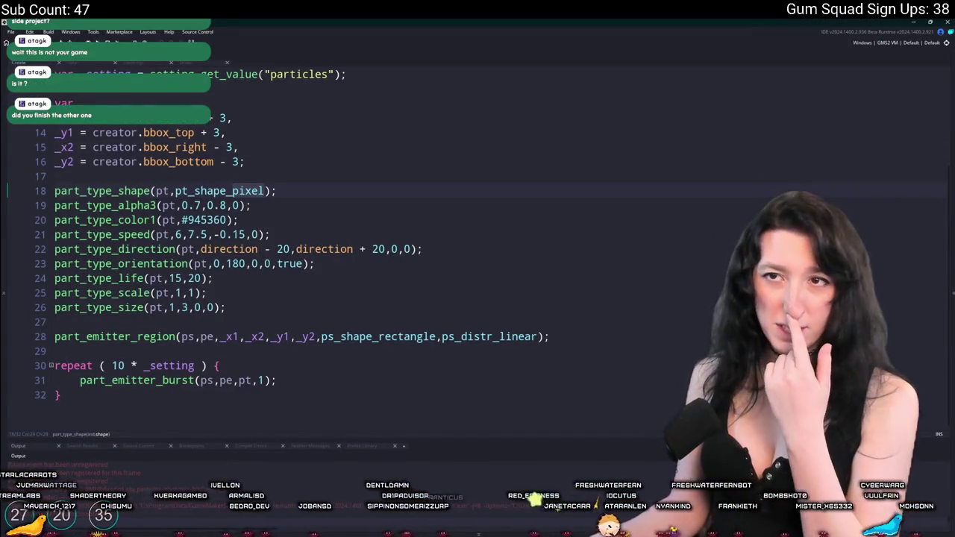
pyautogui.press('F5')
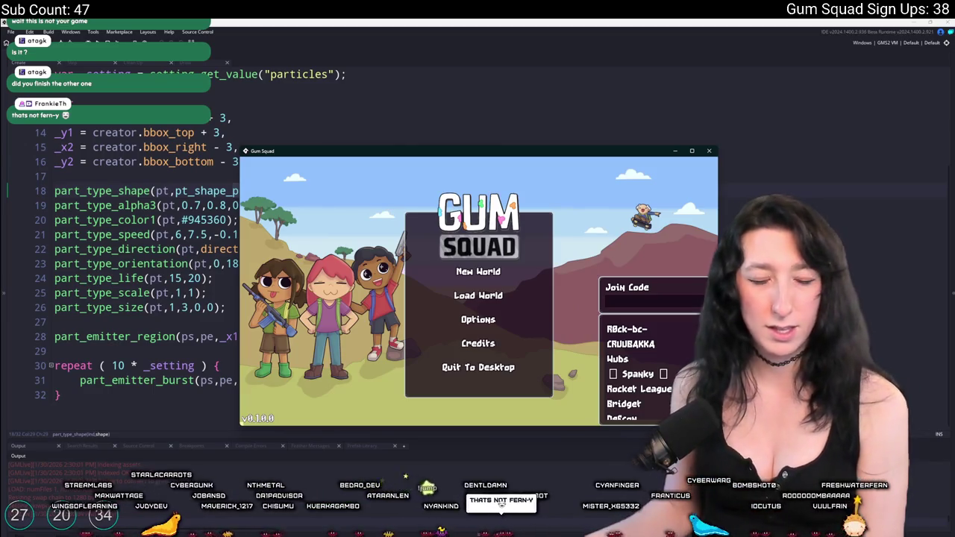
pyautogui.moveTo(251, 146); pyautogui.dragTo(261, 21)
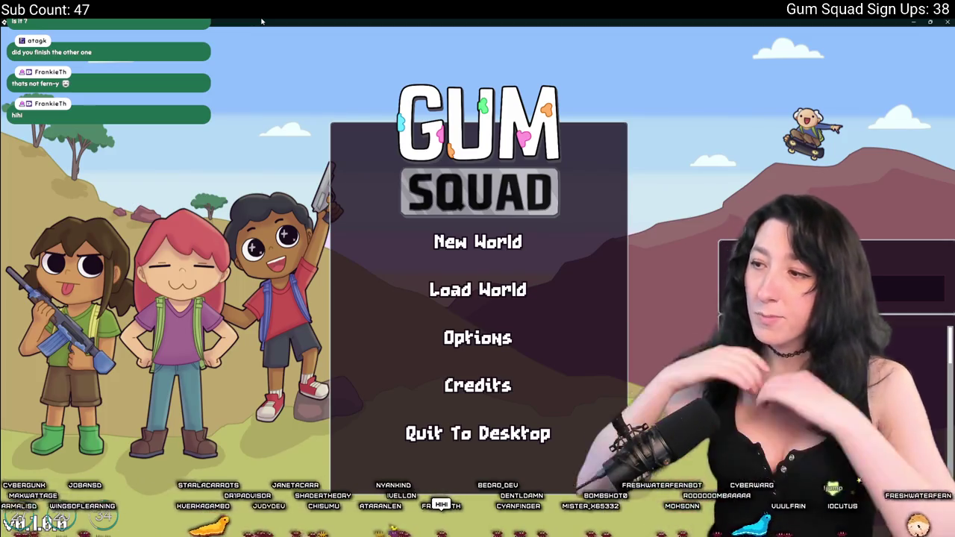
pyautogui.click(510, 250)
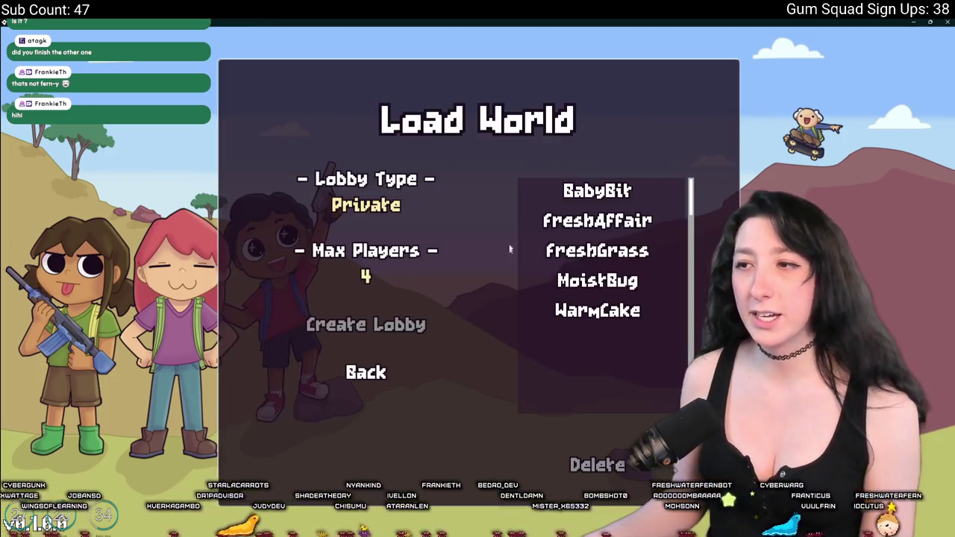
pyautogui.click(612, 312)
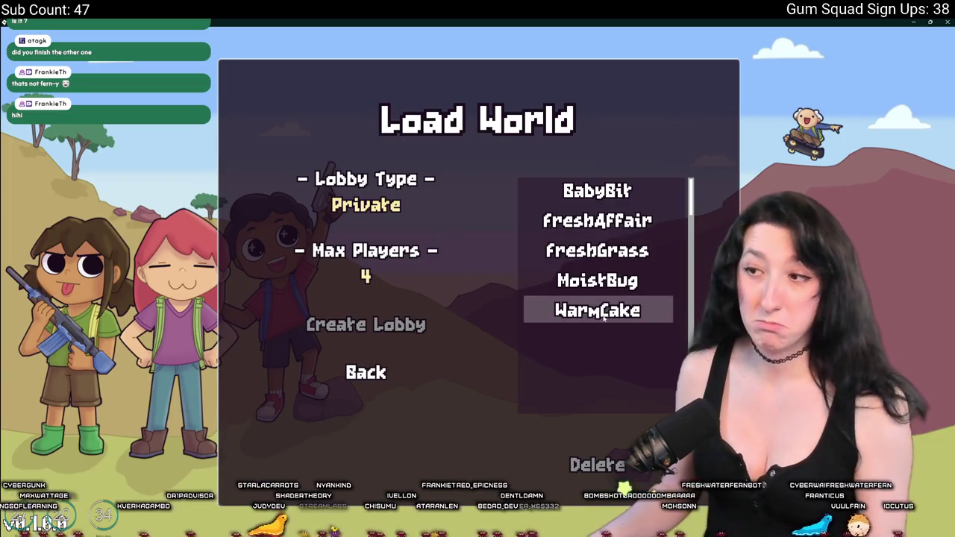
pyautogui.click(391, 328)
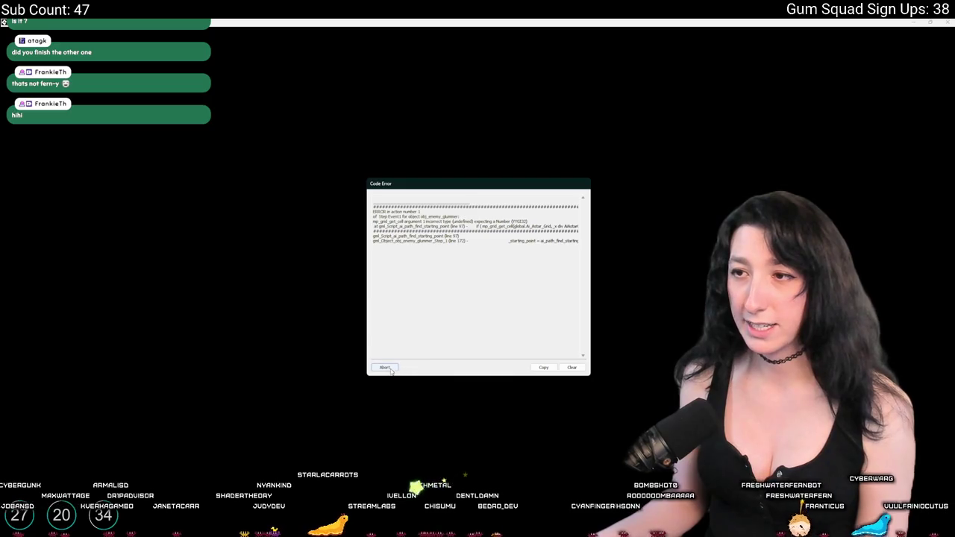
pyautogui.click(384, 368)
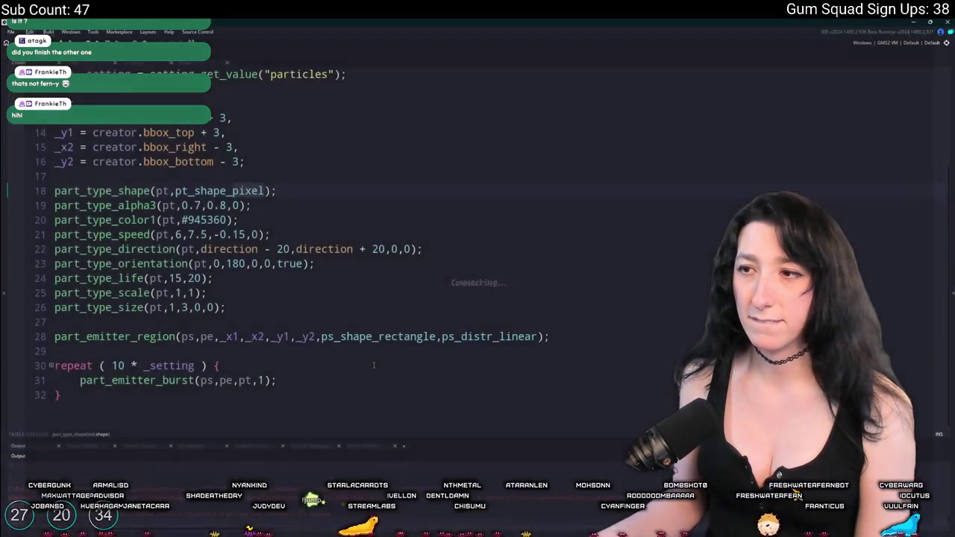
# Step: Open obj_enemy_glummer's Begin Step code at line 172 where the error occurred
pyautogui.click(358, 280)
pyautogui.hotkey('ctrl', 't')
pyautogui.write('glummer')
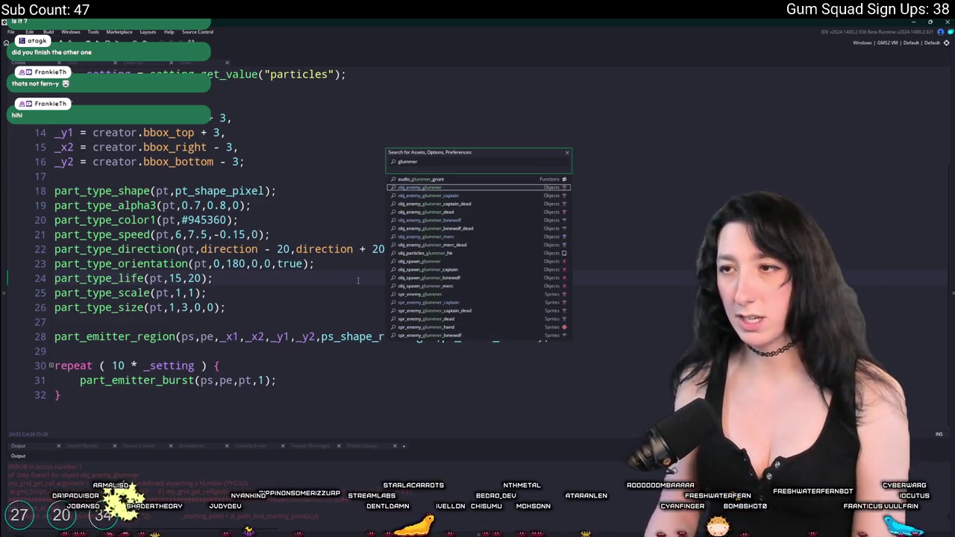
pyautogui.press('Return')
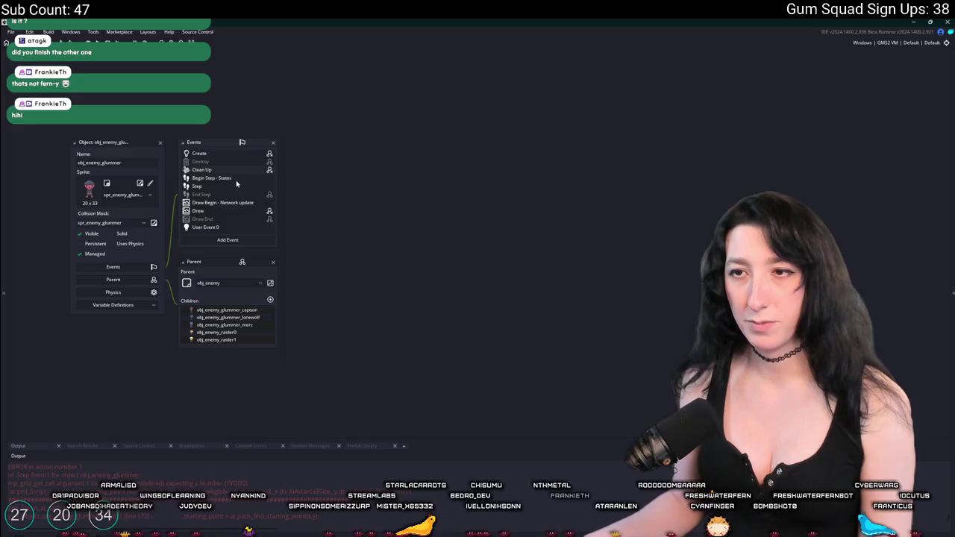
pyautogui.doubleClick(233, 179)
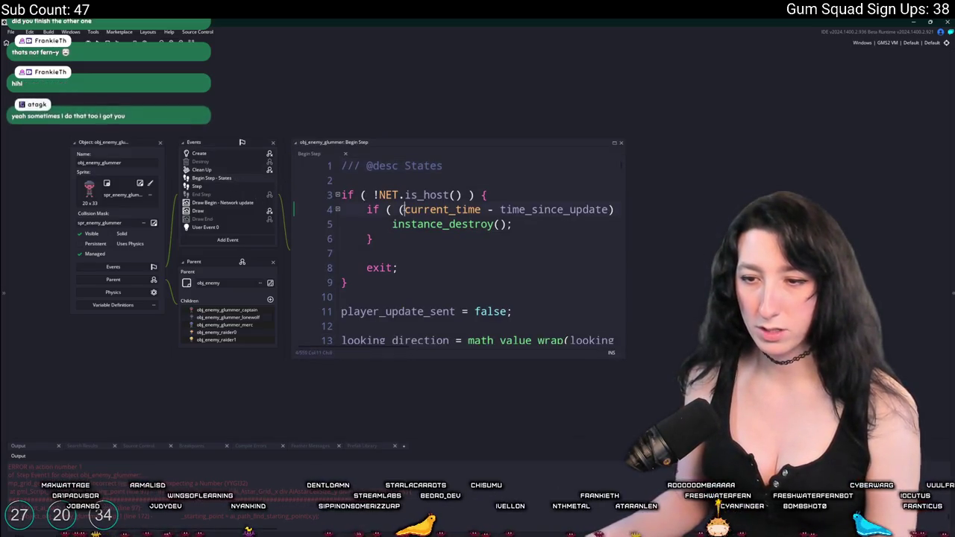
pyautogui.hotkey('ctrl', 'g')
pyautogui.press('Return')
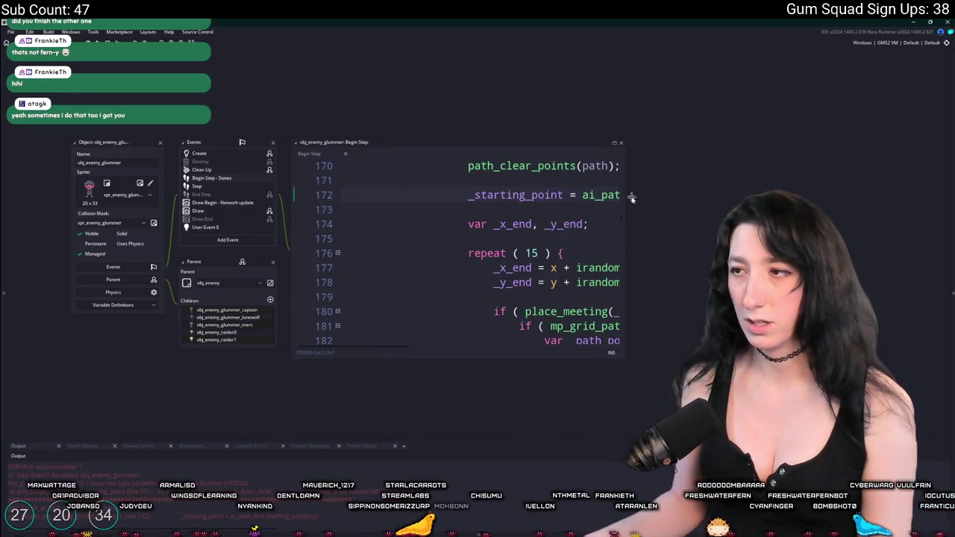
# Step: Jump to ai_path_find_starting_point in scr_ai and project-search global.Ai_Astar_Grid
pyautogui.moveTo(627, 194); pyautogui.dragTo(828, 194)
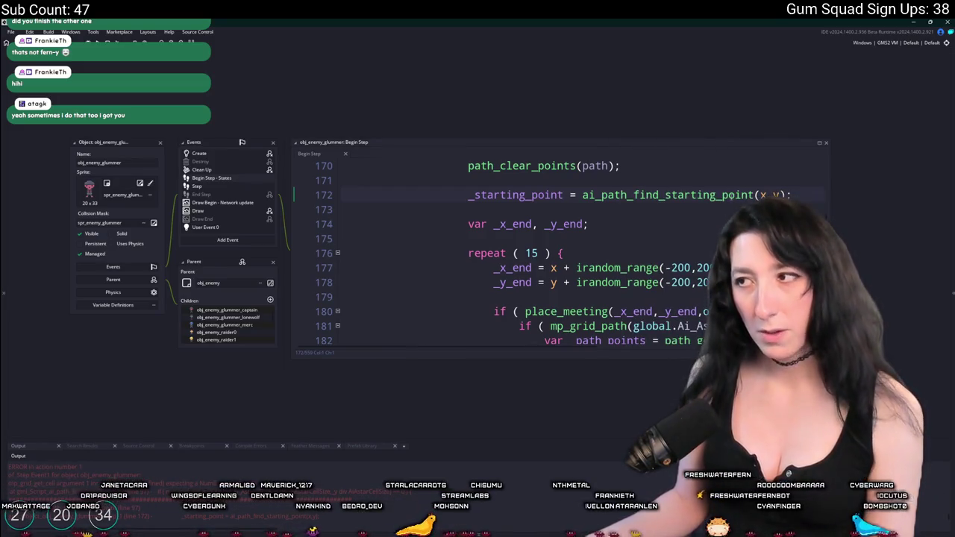
pyautogui.press('F12')
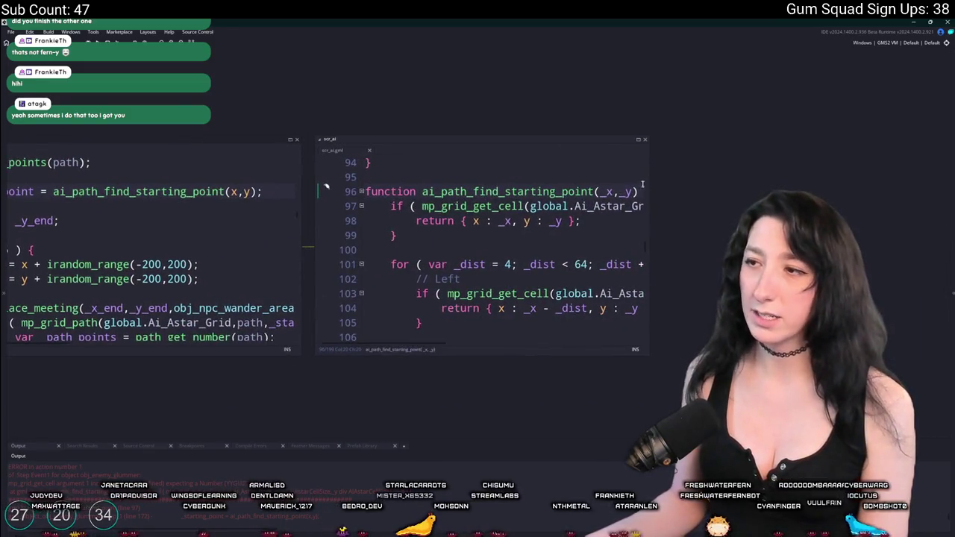
pyautogui.moveTo(649, 174); pyautogui.dragTo(762, 177)
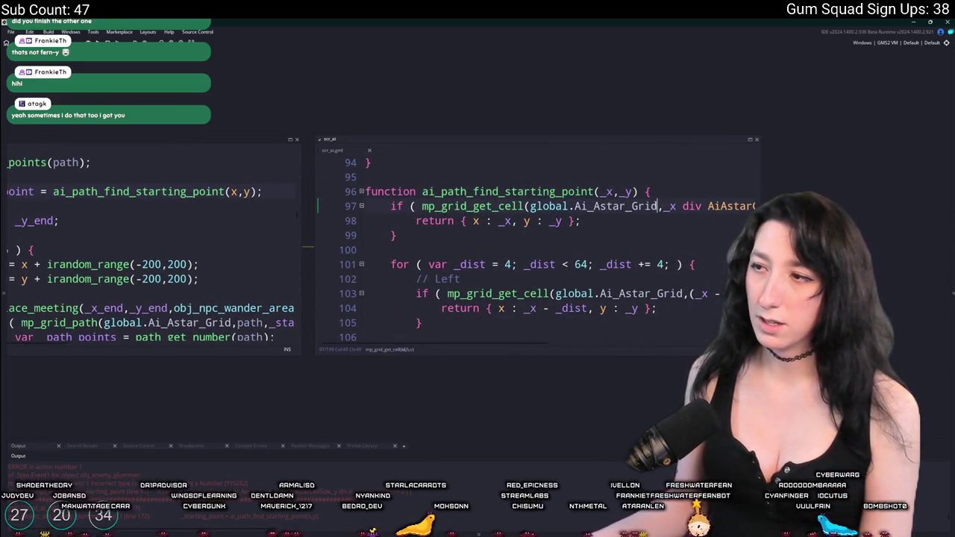
pyautogui.moveTo(659, 206); pyautogui.dragTo(530, 207)
pyautogui.hotkey('ctrl', 'shift', 'f')
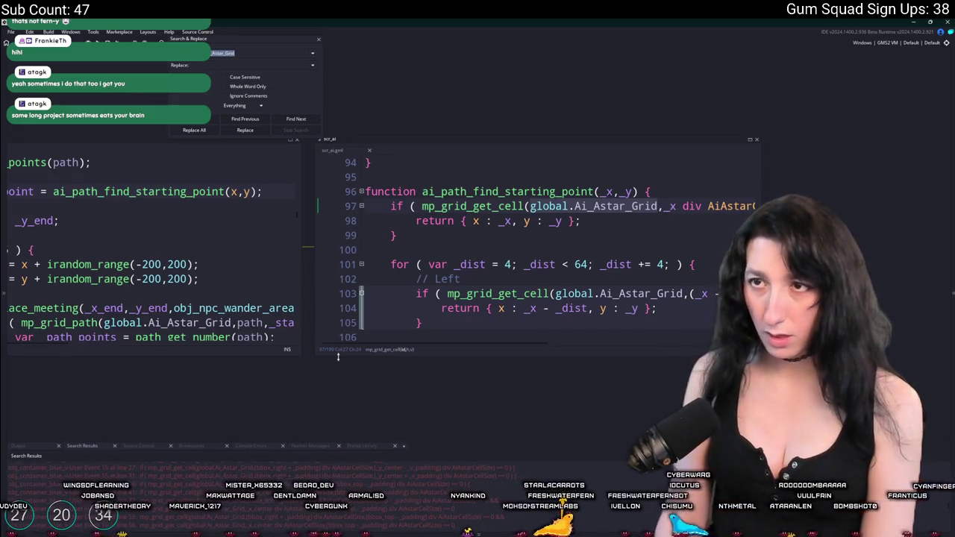
# Step: Follow the grid's assignment in scr_ai to ai_init_room's call in obj_world's Create event
pyautogui.press('Return')
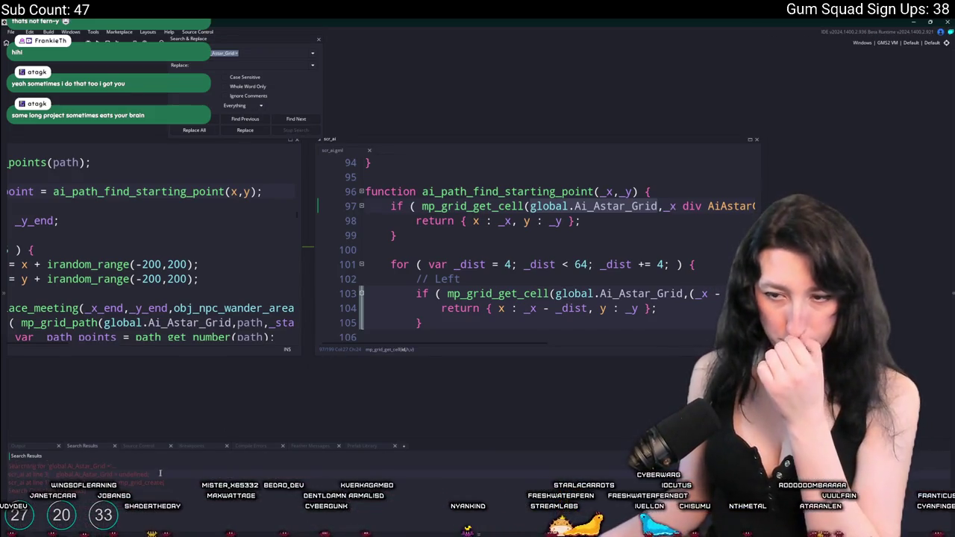
pyautogui.doubleClick(152, 481)
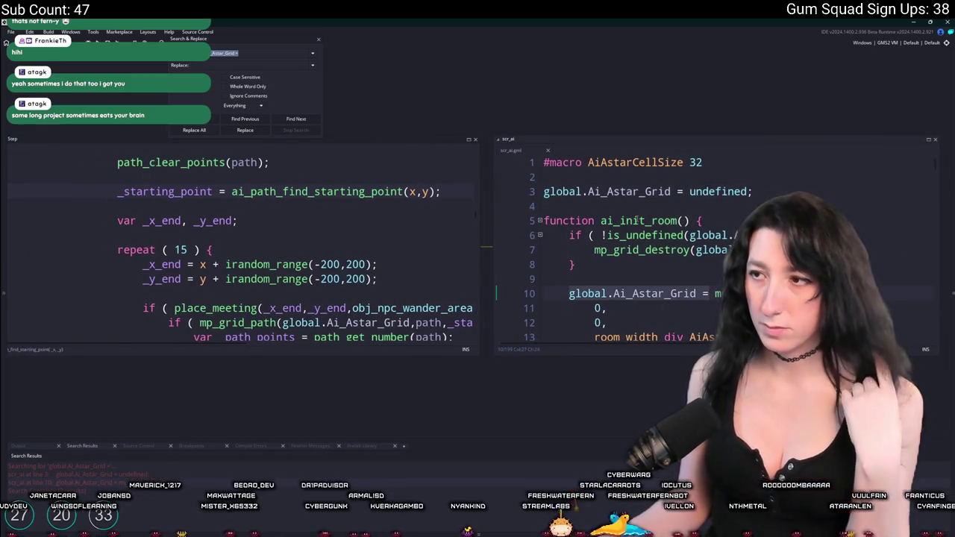
pyautogui.click(682, 223)
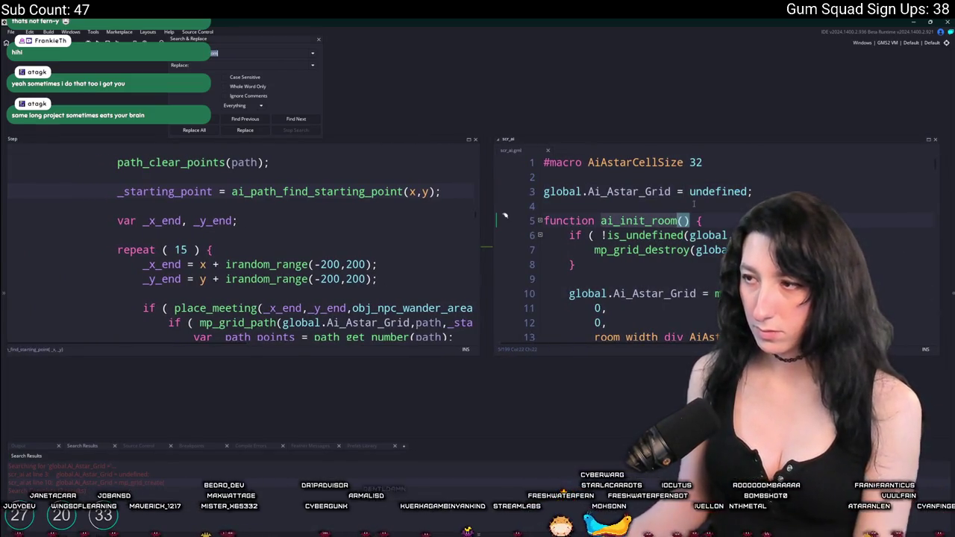
pyautogui.doubleClick(170, 479)
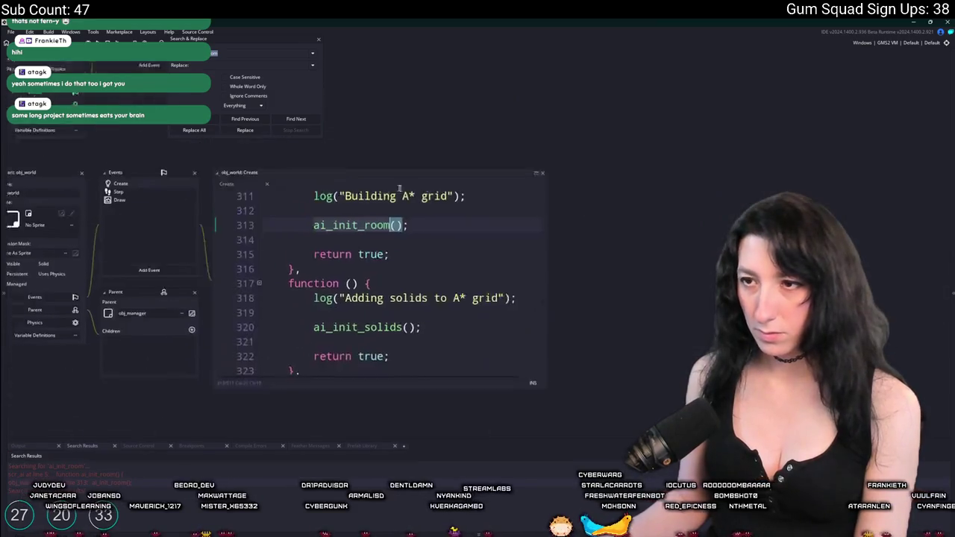
# Step: Delete the Building A* grid step on lines 309–316 in obj_world's Create event
pyautogui.click(344, 276)
pyautogui.moveTo(343, 276); pyautogui.dragTo(321, 191)
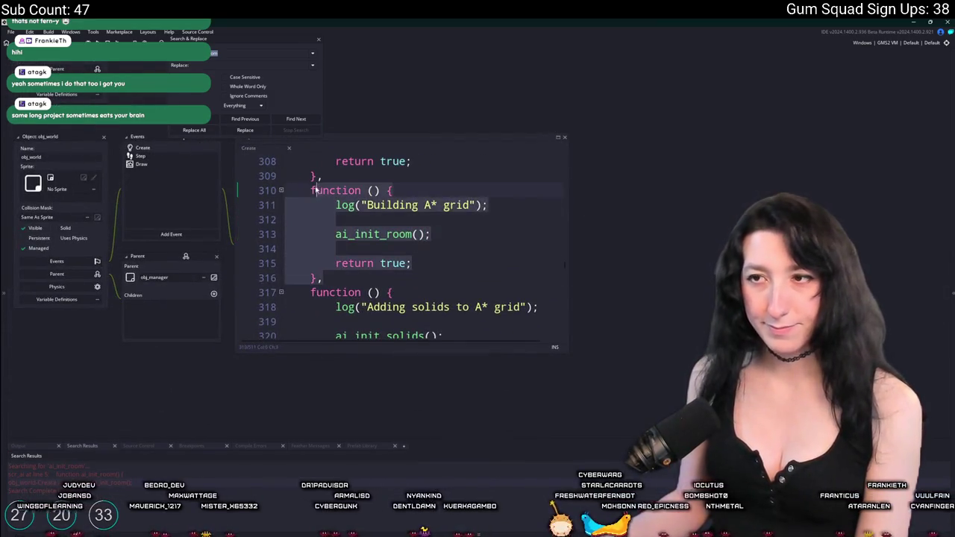
pyautogui.moveTo(340, 277); pyautogui.dragTo(378, 174)
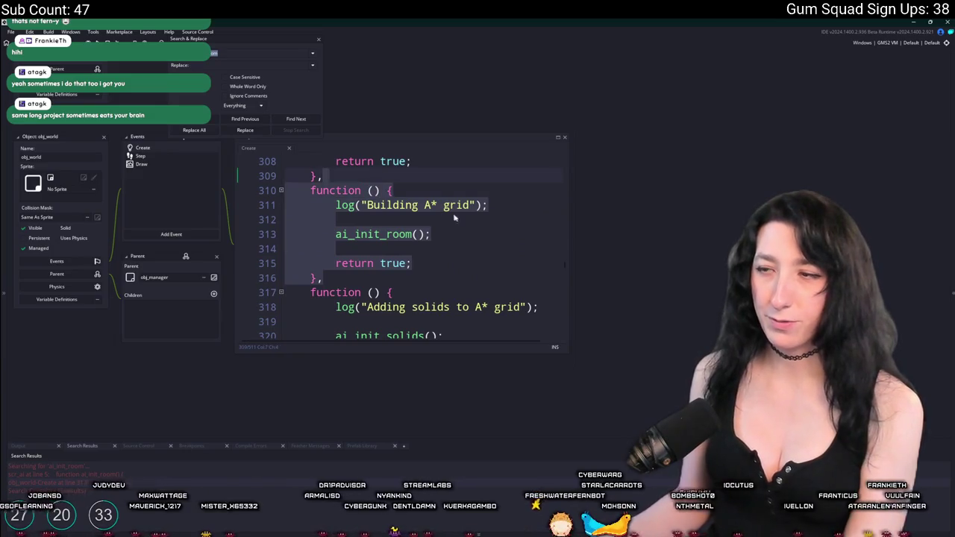
pyautogui.press('Delete')
pyautogui.moveTo(565, 265)
pyautogui.mouseDown()
pyautogui.moveTo(567, 149)
pyautogui.moveTo(576, 177)
pyautogui.mouseUp()
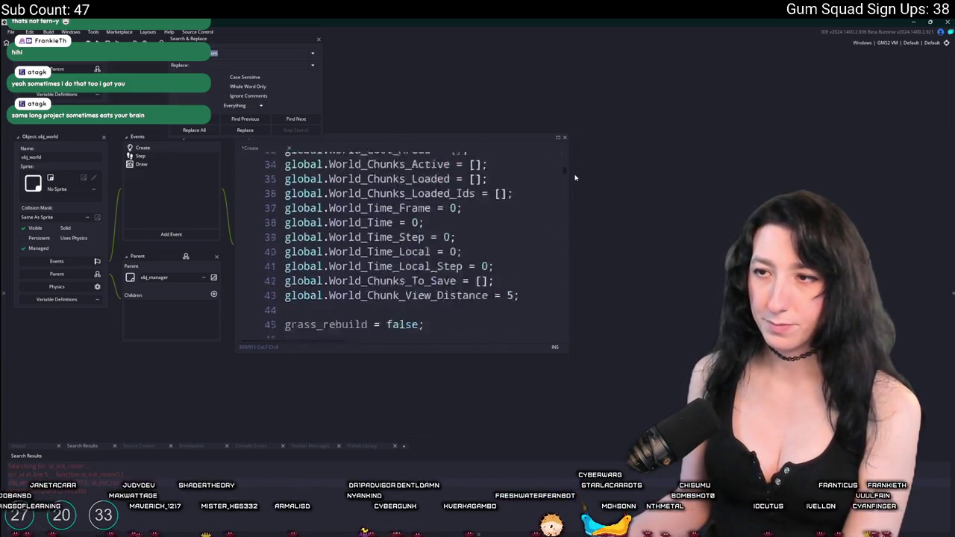
pyautogui.scroll(-8, 462, 247)
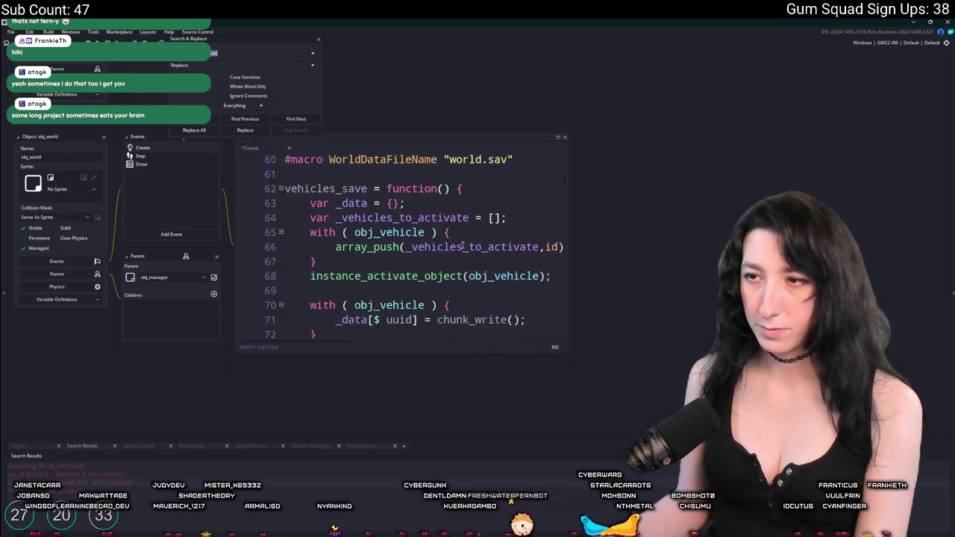
pyautogui.scroll(-5, 462, 246)
pyautogui.scroll(-12, 456, 263)
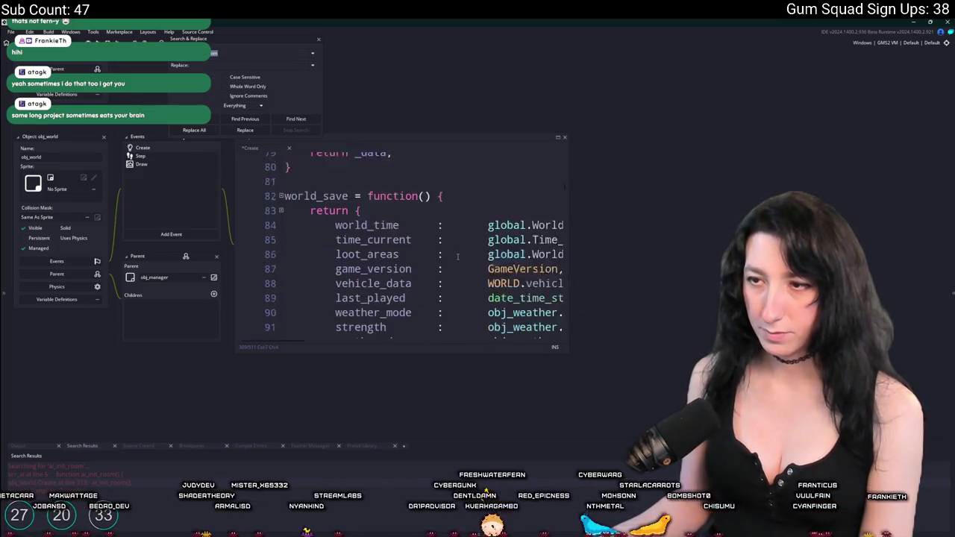
pyautogui.scroll(2, 456, 283)
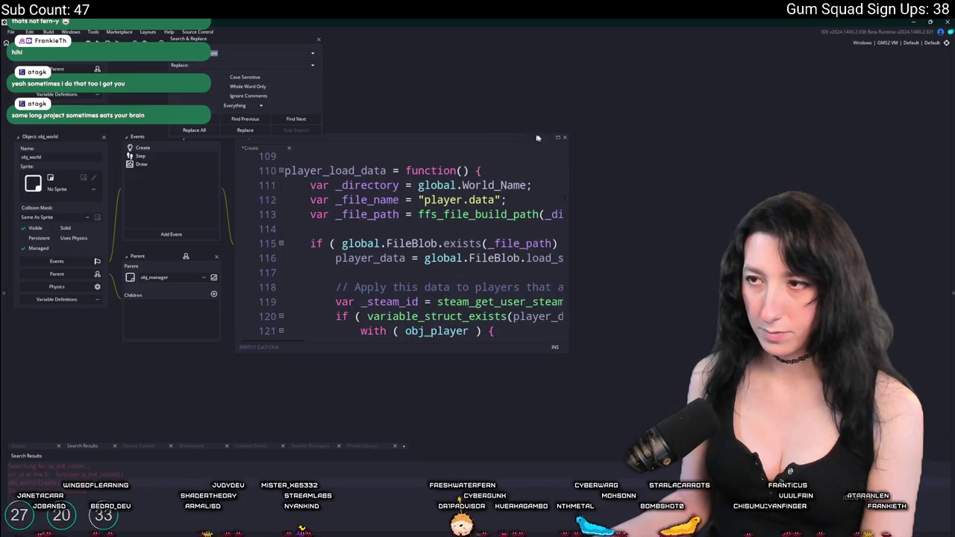
# Step: Undo to restore the grid-building step and open the ai_init_room definition in scr_ai
pyautogui.click(557, 138)
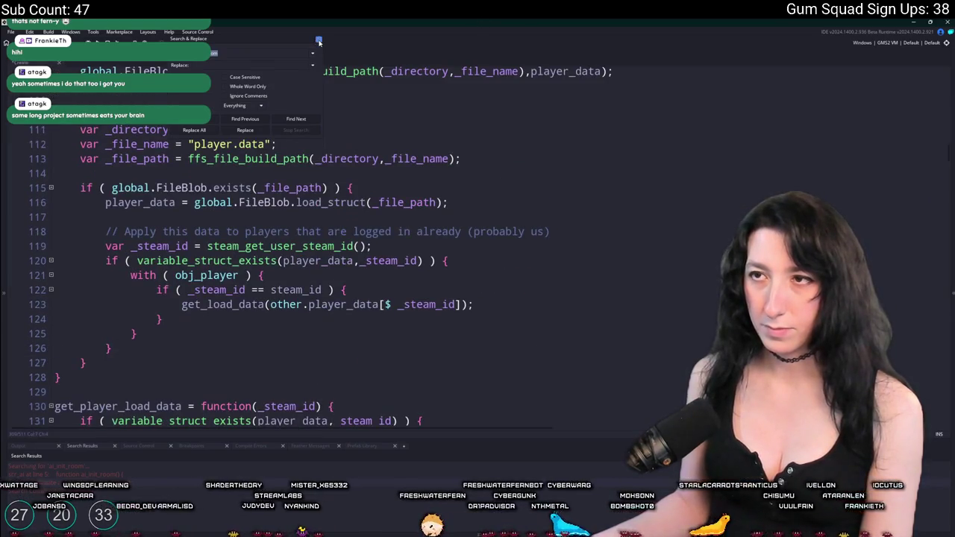
pyautogui.click(303, 217)
pyautogui.hotkey('ctrl', 'z')
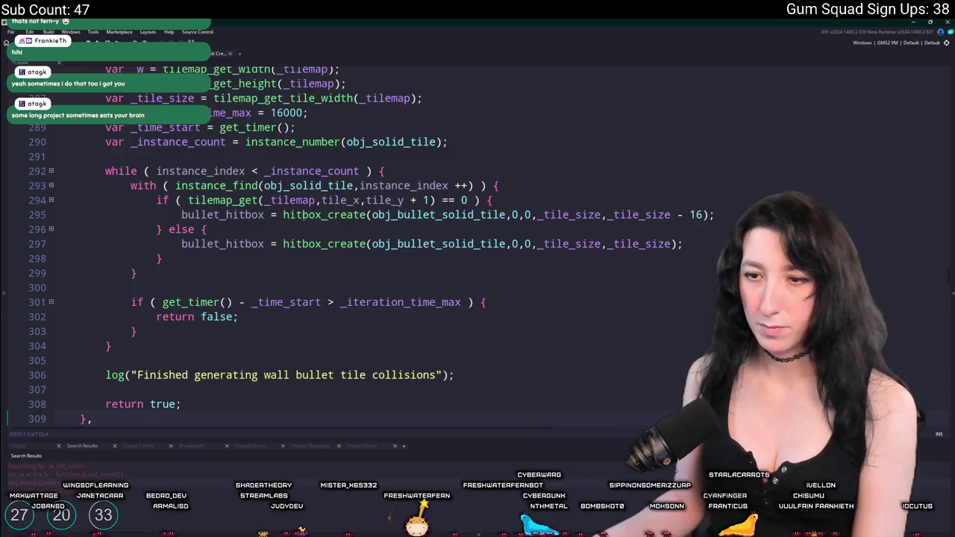
pyautogui.hotkey('ctrl', 'z')
pyautogui.scroll(-1, 301, 221)
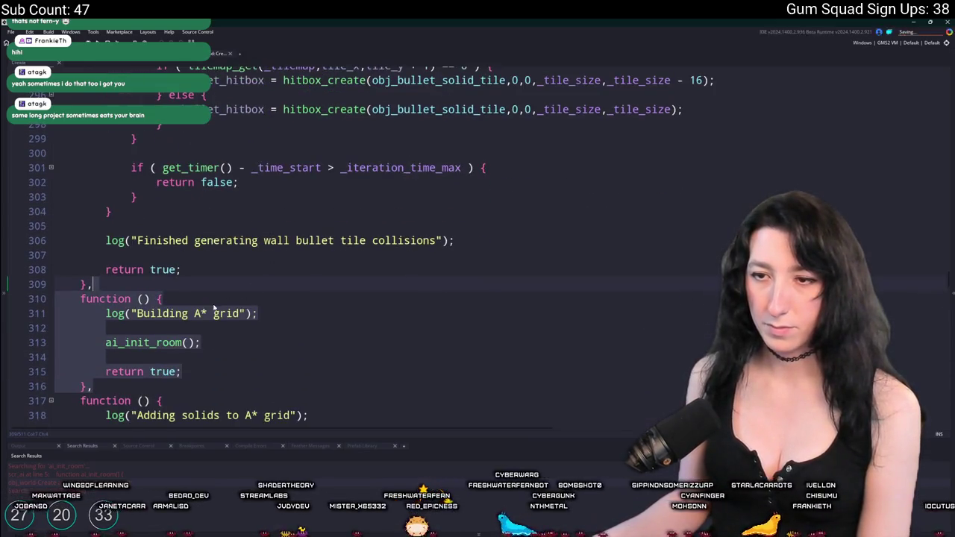
pyautogui.middleClick(159, 349)
pyautogui.click(87, 177)
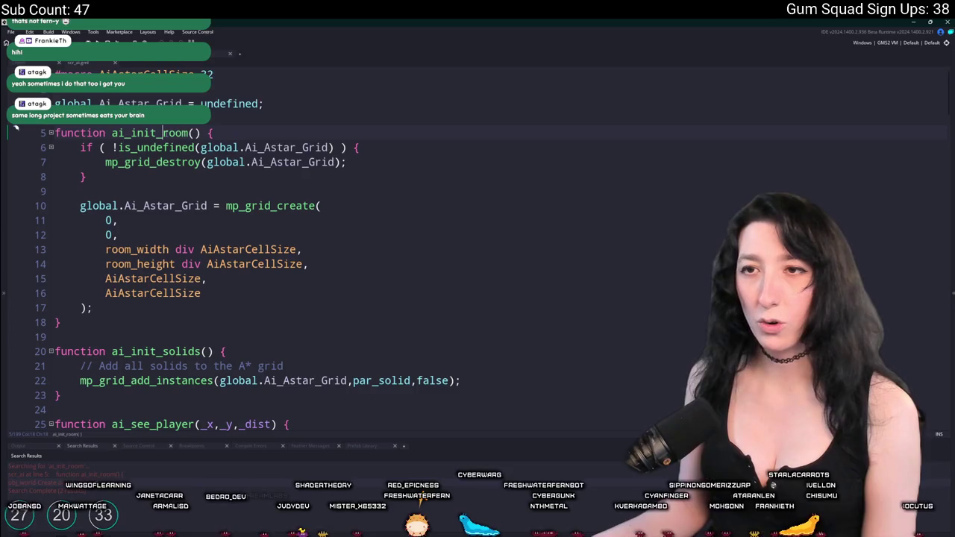
# Step: Briefly open search-and-replace and an asset search for 'obj_sp', then close both
pyautogui.hotkey('ctrl', 'f')
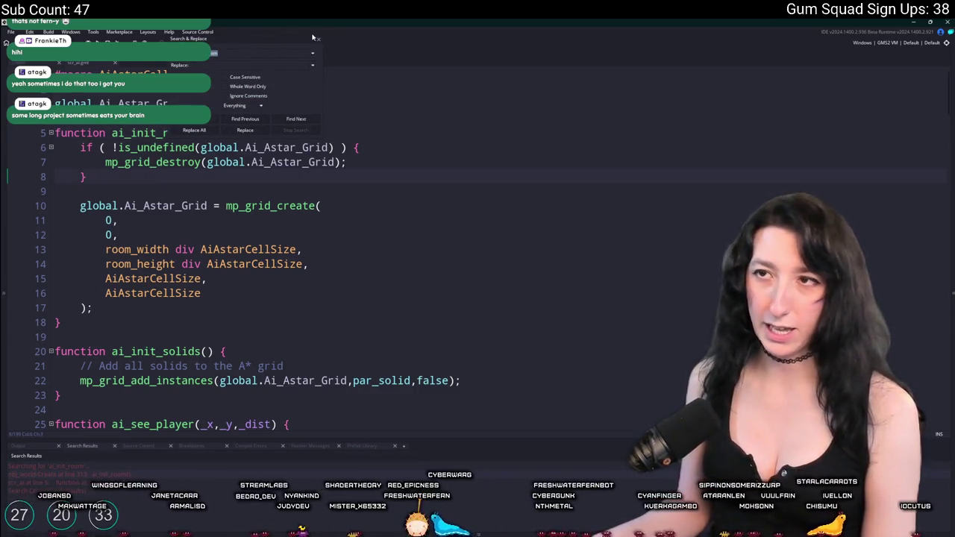
pyautogui.click(313, 36)
pyautogui.click(245, 117)
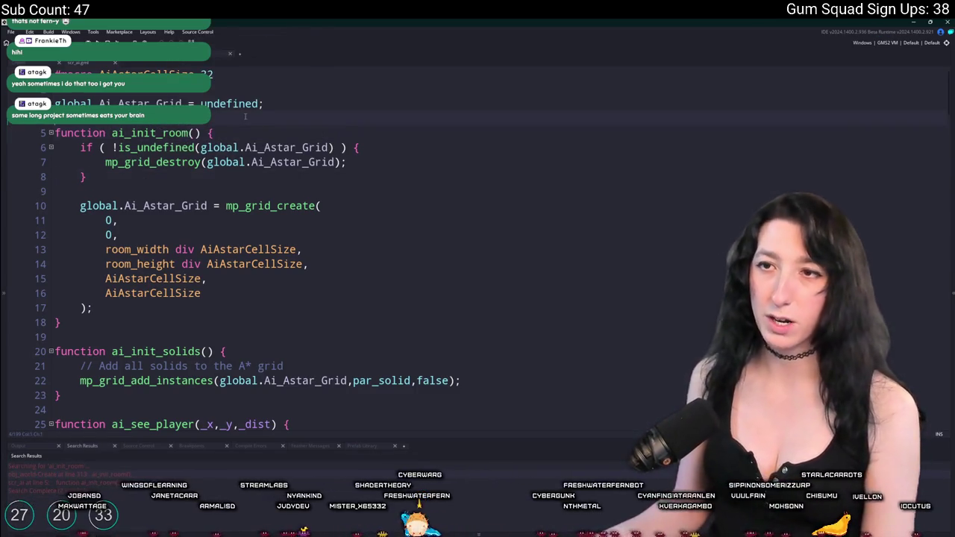
pyautogui.hotkey('ctrl', 't')
pyautogui.write('obj_sp')
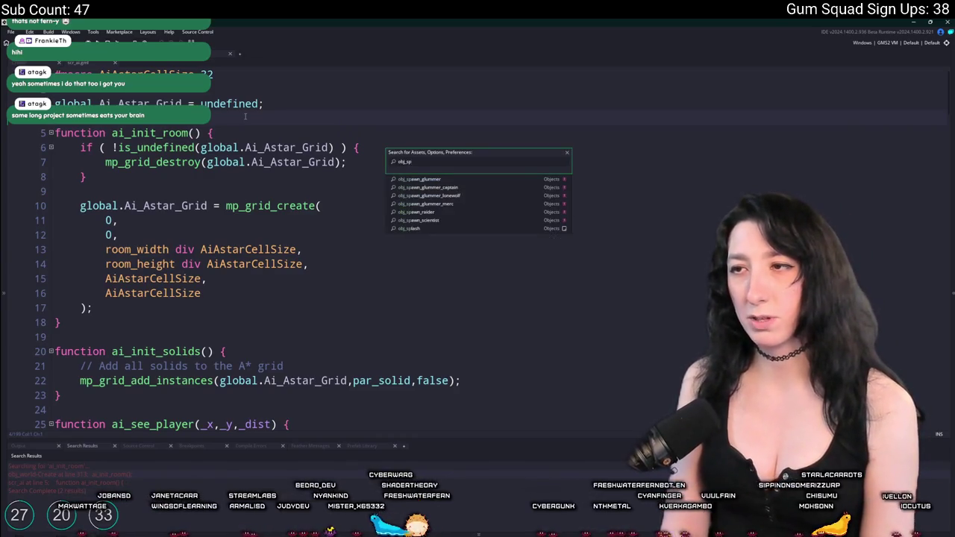
pyautogui.press('BackSpace')
pyautogui.press('BackSpace')
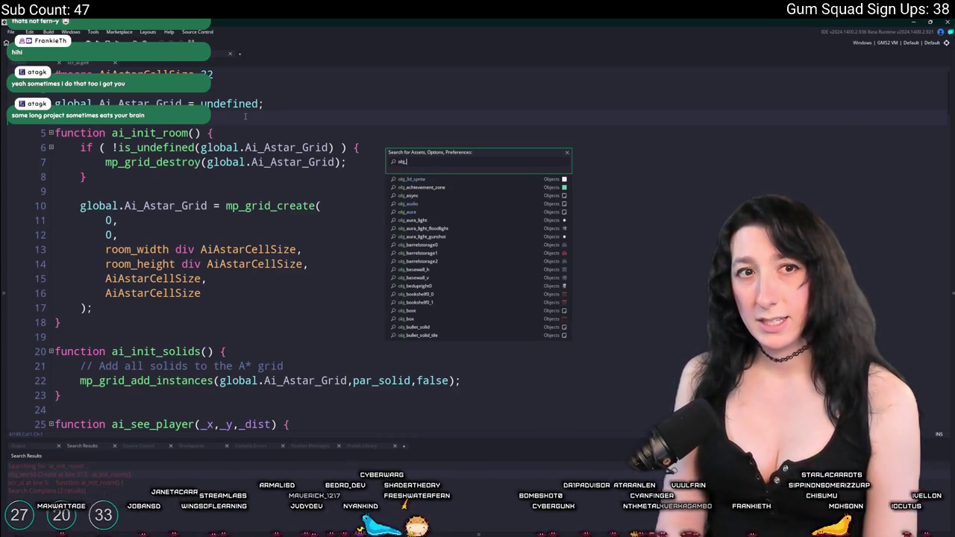
pyautogui.press('Escape')
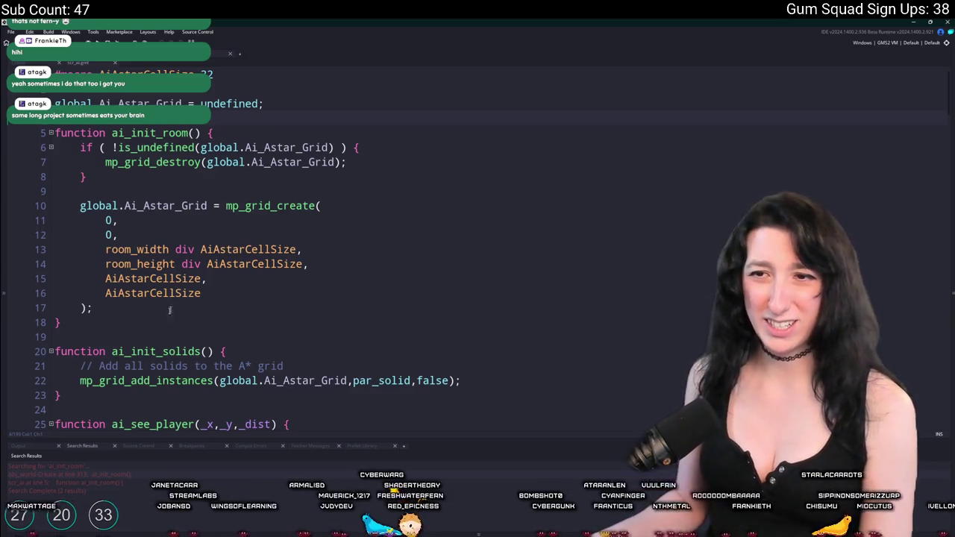
# Step: Add an ai_init_room(); call below its definition and build and run the game
pyautogui.click(157, 320)
pyautogui.press('Return')
pyautogui.press('Return')
pyautogui.write('ai_init_room();')
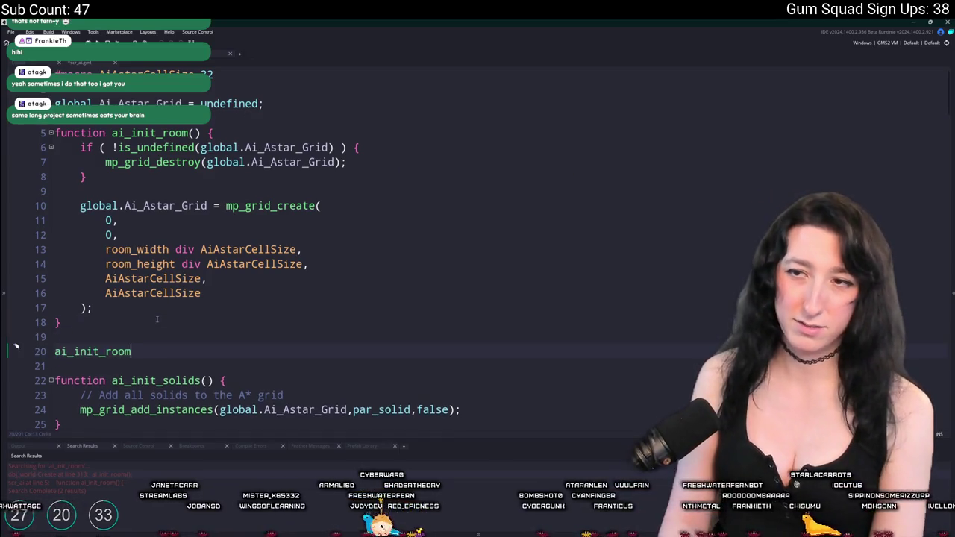
pyautogui.press('F5')
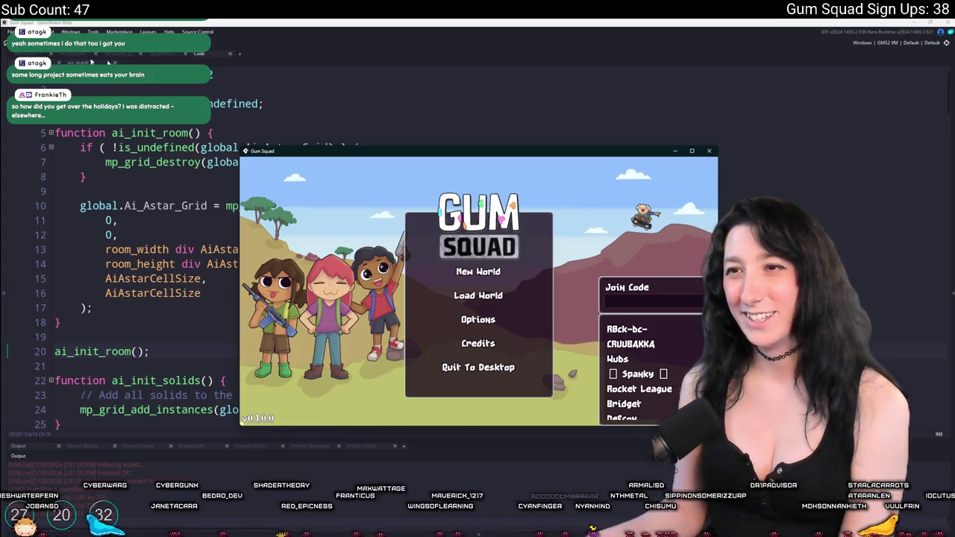
# Step: Load the WarmCake world into a lobby and hit a nearby enemy to view the particles
pyautogui.click(692, 151)
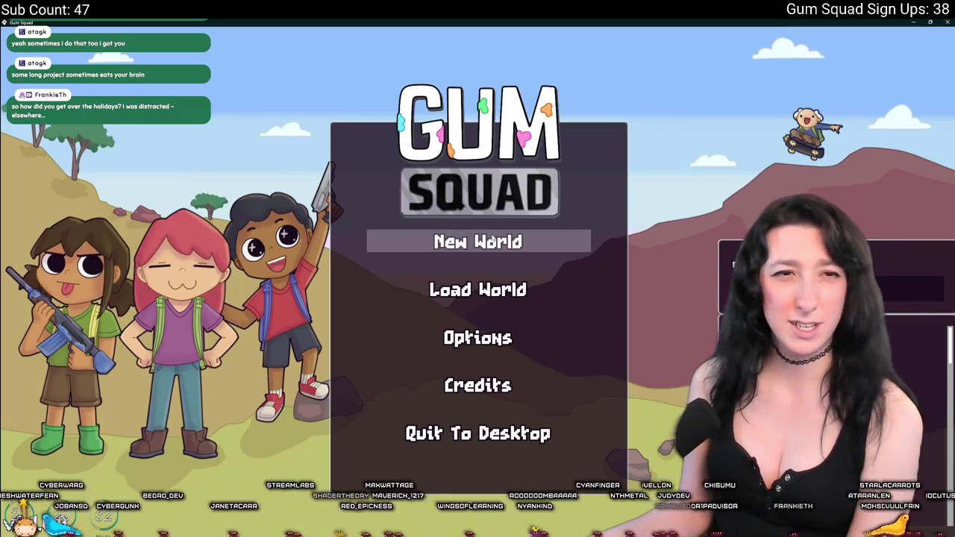
pyautogui.click(478, 241)
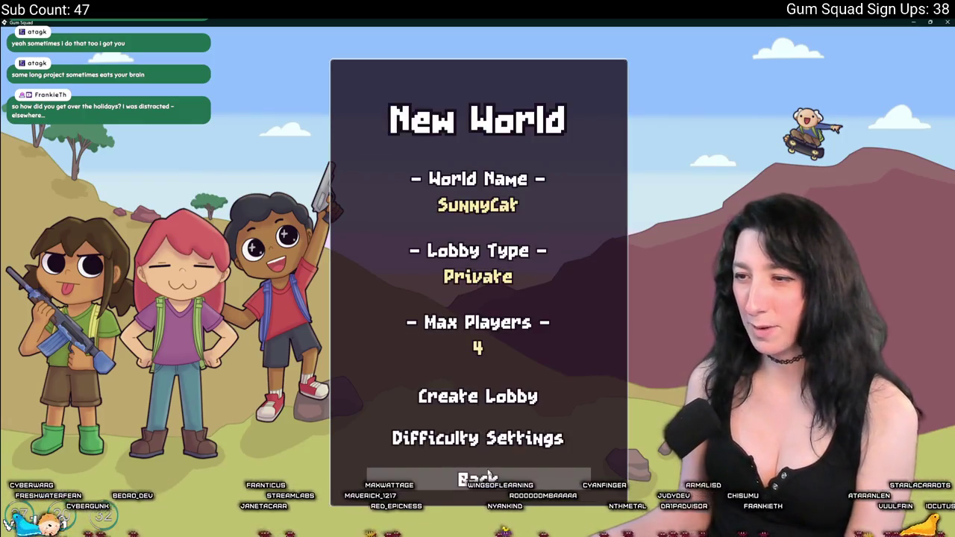
pyautogui.click(477, 473)
pyautogui.click(477, 290)
pyautogui.click(422, 328)
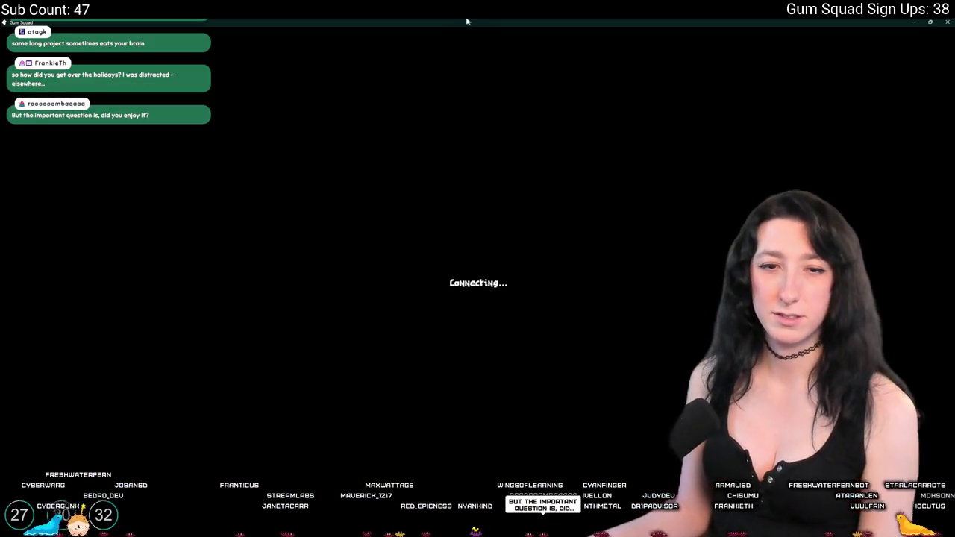
pyautogui.press('Tab')
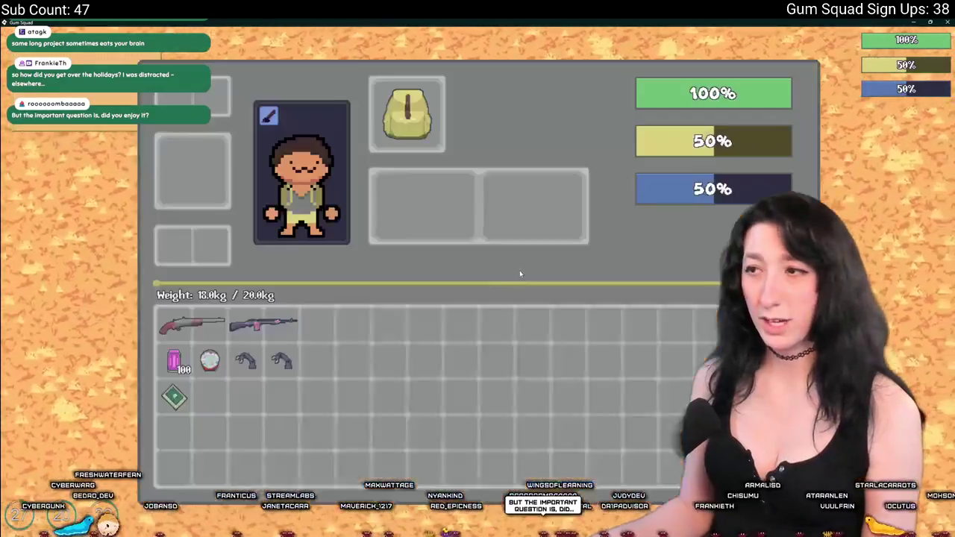
pyautogui.press('Tab')
pyautogui.click(551, 294)
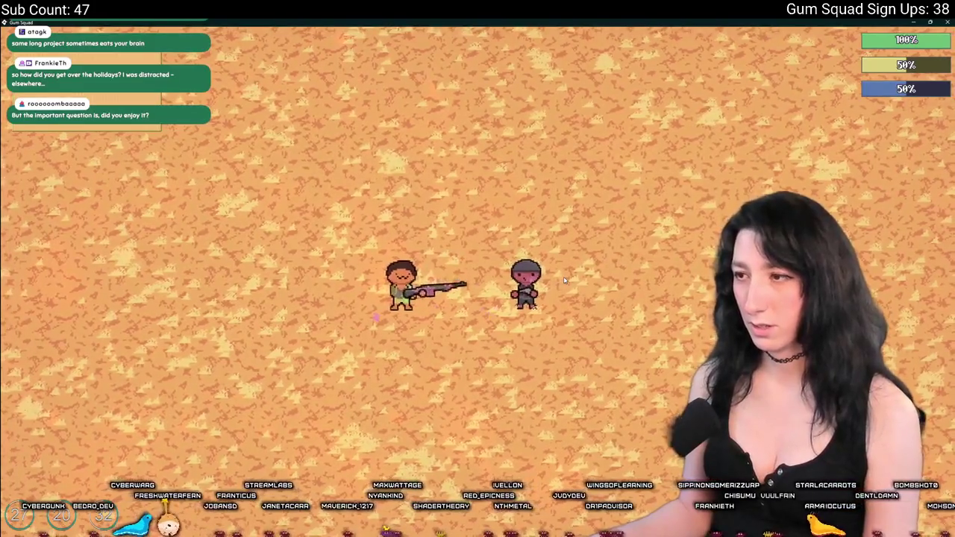
# Step: Change obj_particles' burst count from repeat(10 * _setting) to 20
pyautogui.hotkey('alt', 'Tab')
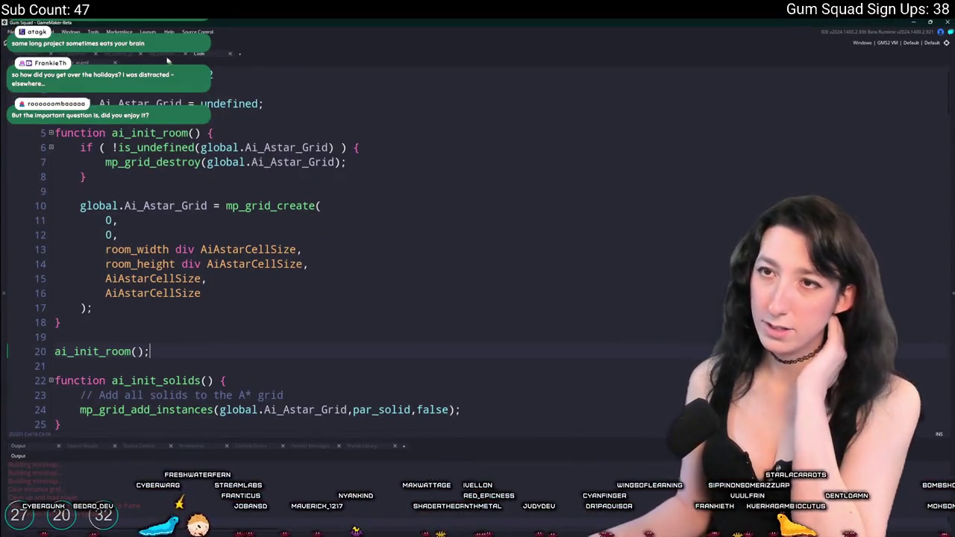
pyautogui.click(166, 54)
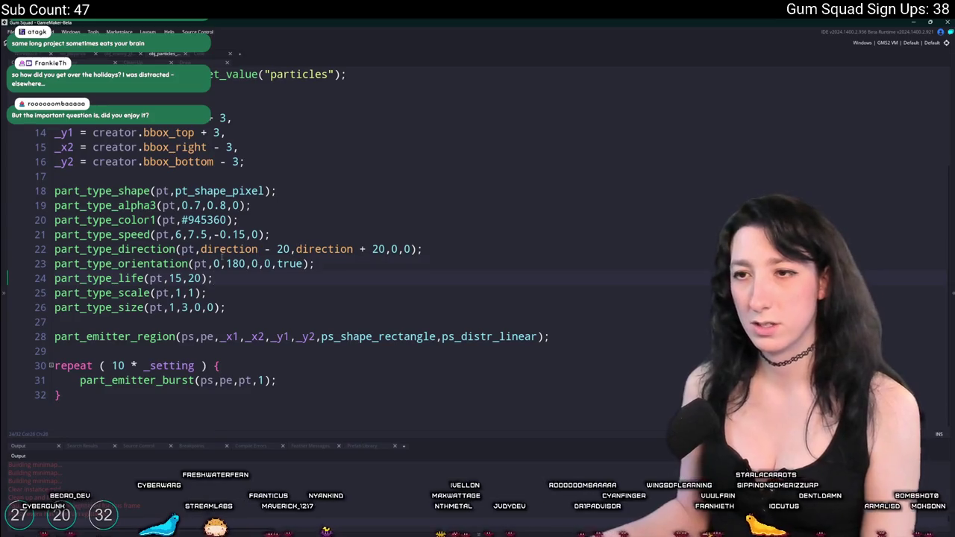
pyautogui.click(125, 366)
pyautogui.write('2')
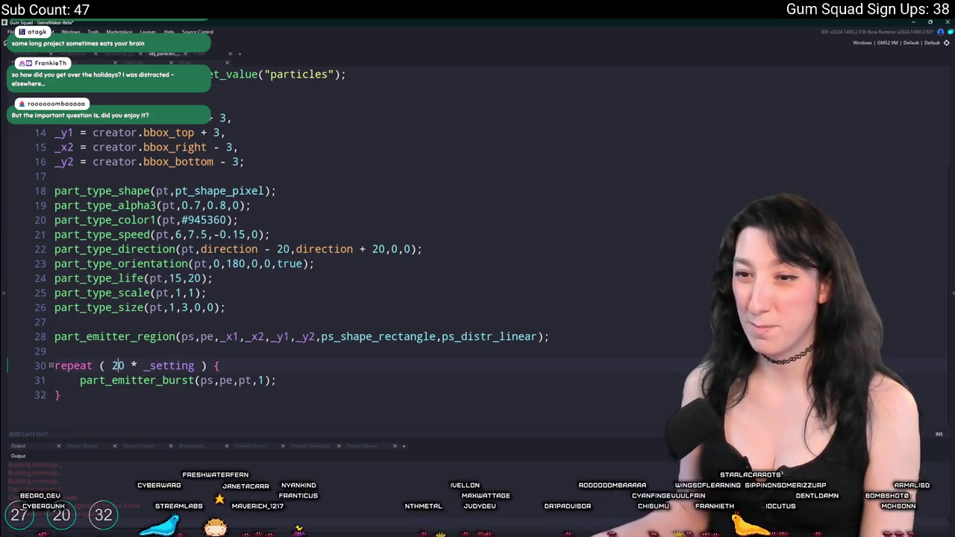
pyautogui.hotkey('alt', 'Tab')
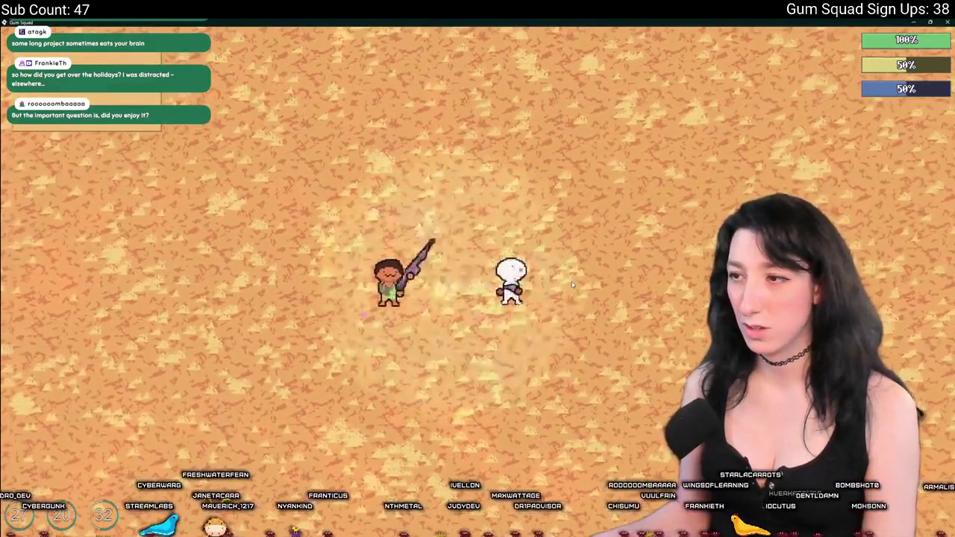
pyautogui.hotkey('alt', 'Tab')
pyautogui.click(184, 235)
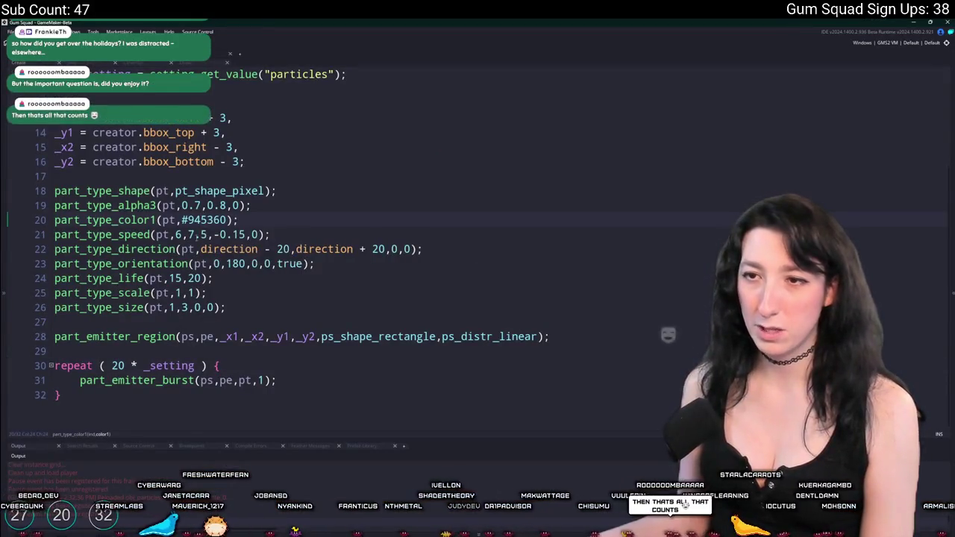
# Step: Lower the part_type_speed minimum from 6 to 2 and check it in the game
pyautogui.press('BackSpace')
pyautogui.write('2')
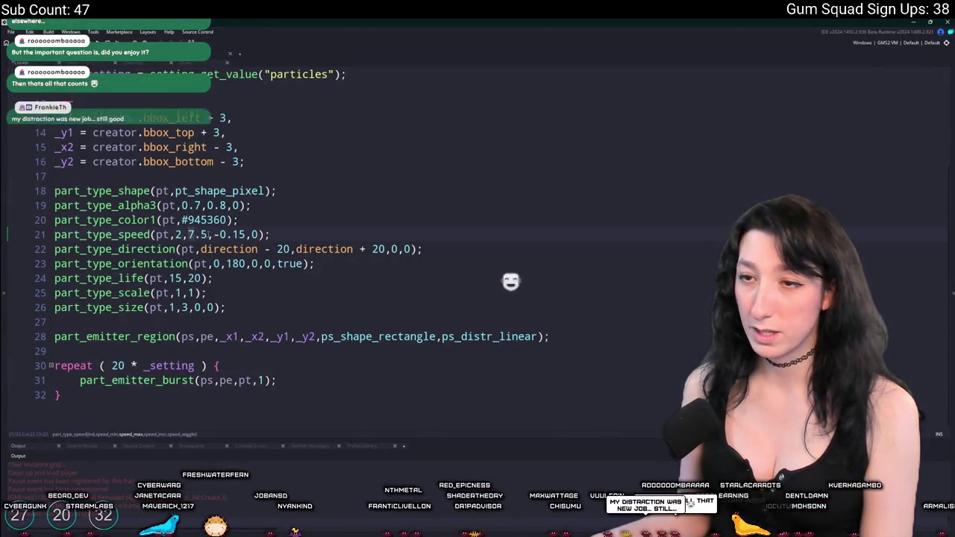
pyautogui.hotkey('alt', 'Tab')
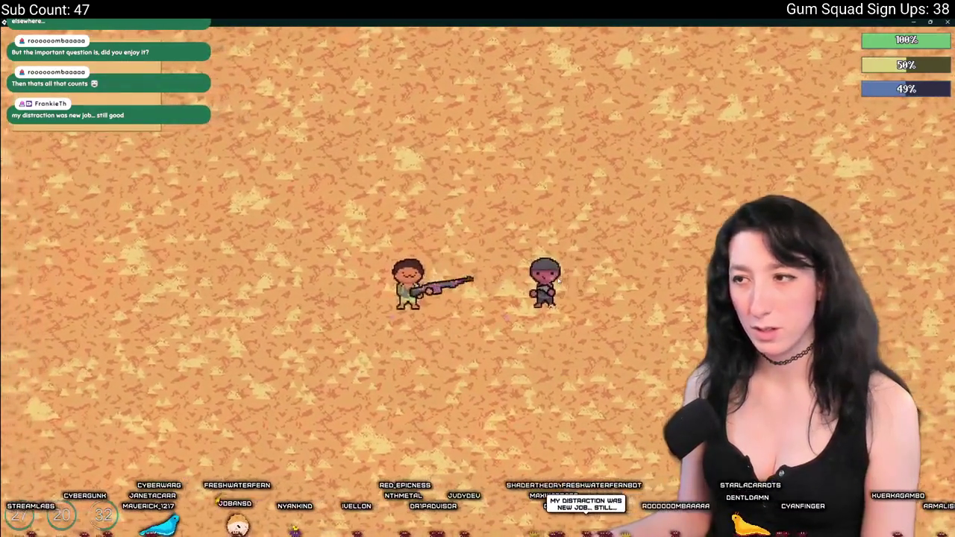
pyautogui.hotkey('alt', 'Tab')
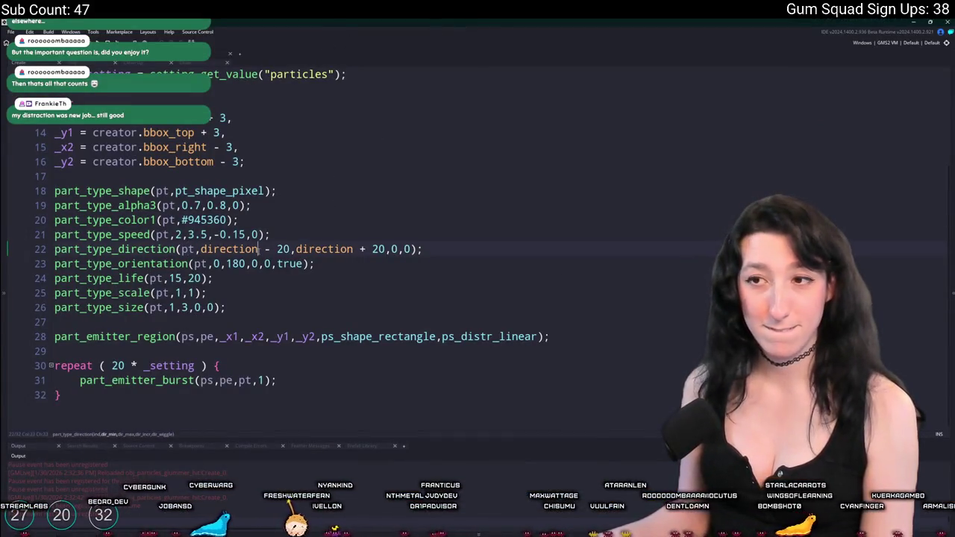
# Step: Add a part_type_gravity line, copied from the direction line, pulling particles down at 270
pyautogui.hotkey('ctrl', 'd')
pyautogui.click(174, 263)
pyautogui.press('BackSpace')
pyautogui.press('BackSpace')
pyautogui.press('BackSpace')
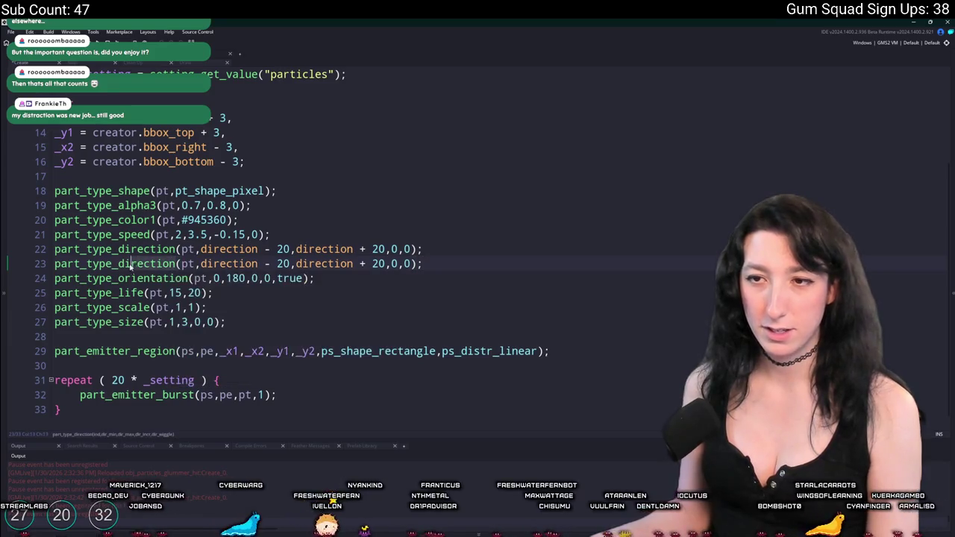
pyautogui.write('gr')
pyautogui.press('Return')
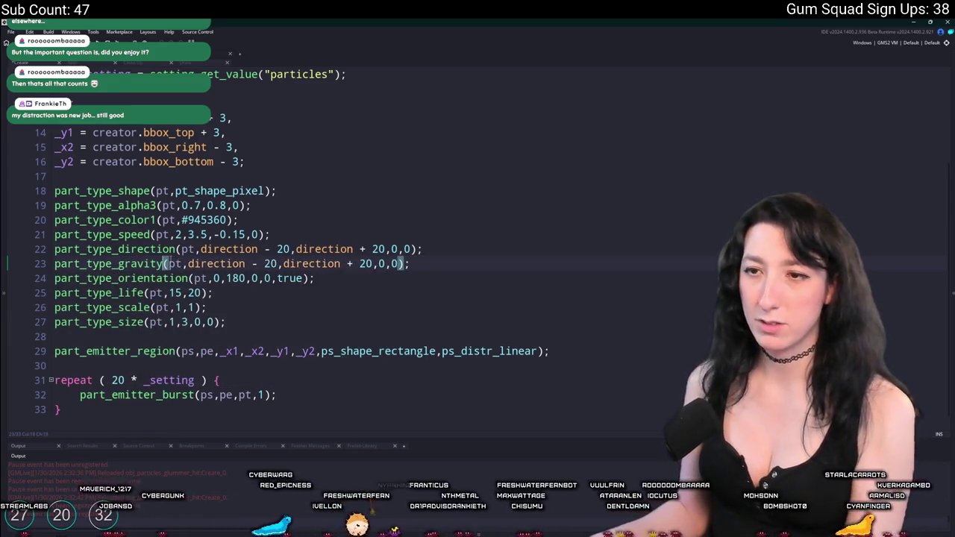
pyautogui.press('Delete')
pyautogui.press('BackSpace')
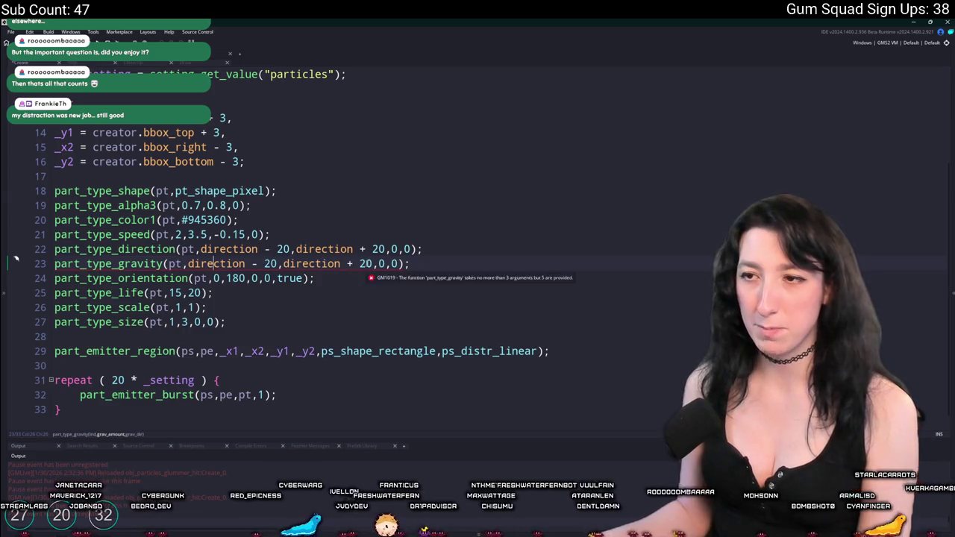
pyautogui.moveTo(372, 264); pyautogui.dragTo(188, 263)
pyautogui.write('2')
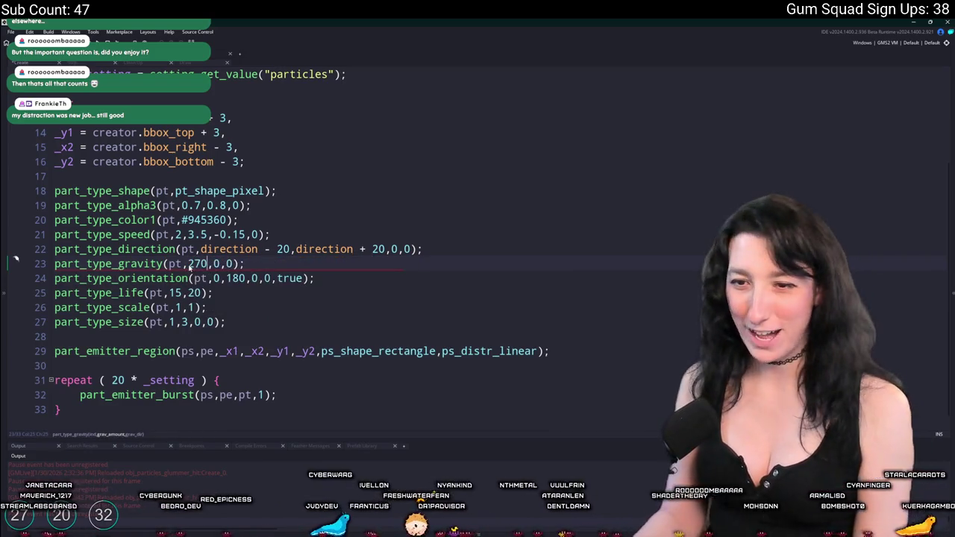
pyautogui.press('Right')
pyautogui.press('Right')
pyautogui.press('Right')
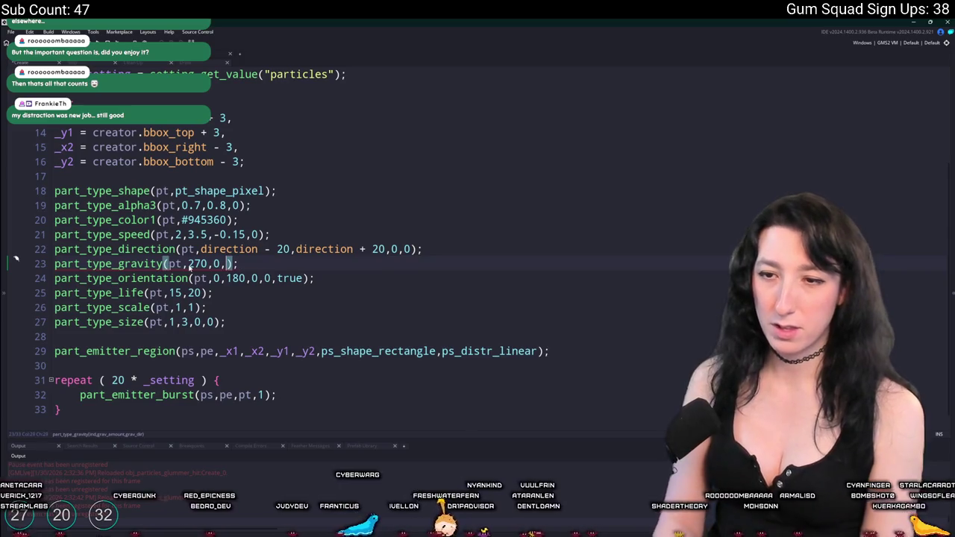
pyautogui.press('BackSpace')
pyautogui.press('BackSpace')
pyautogui.press('BackSpace')
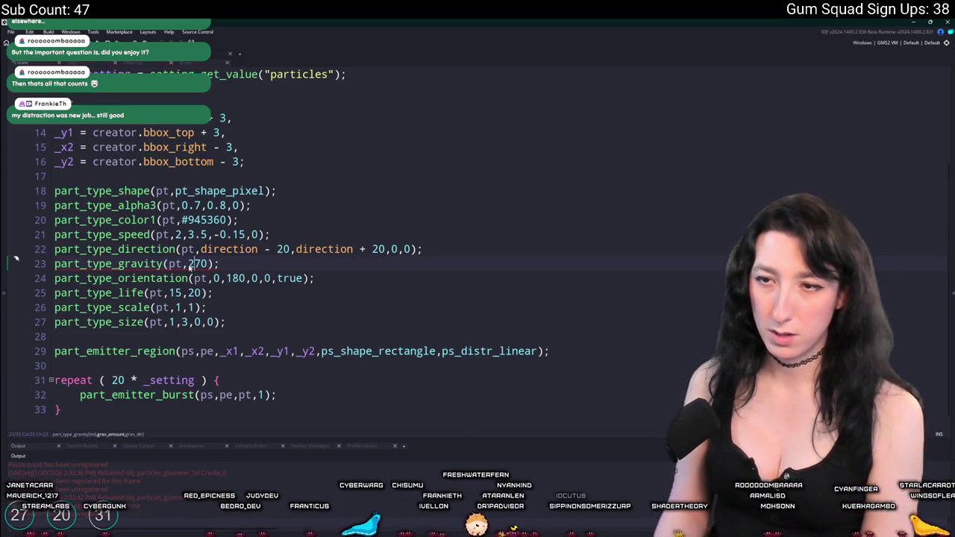
pyautogui.write('0.')
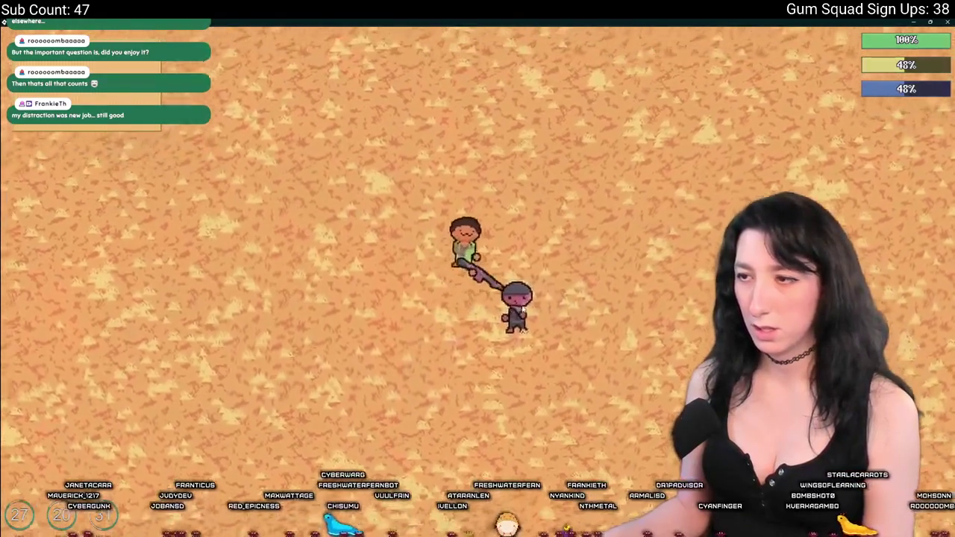
# Step: Move the player near the enemy, shoot it to view the blood burst, then exit the game
pyautogui.press('a')
pyautogui.press('s')
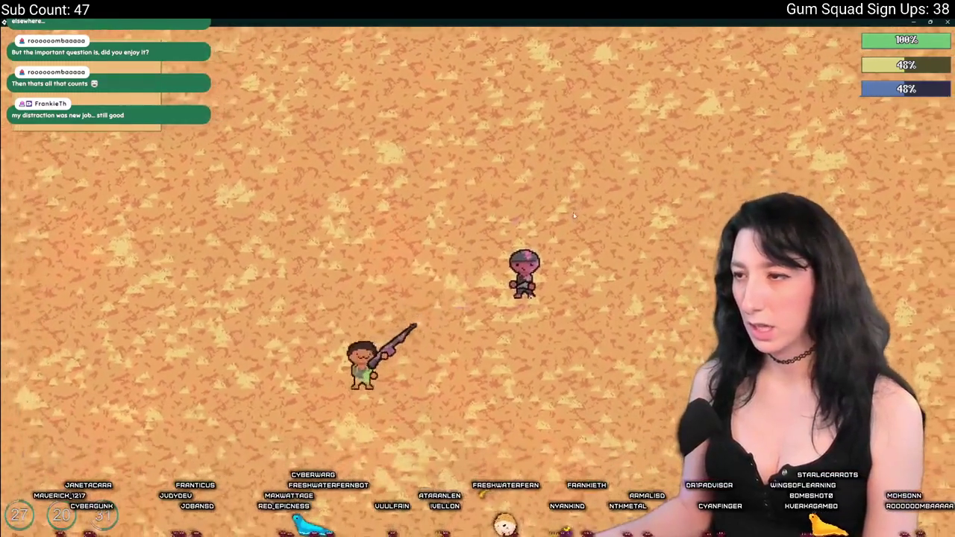
pyautogui.press('d')
pyautogui.press('w')
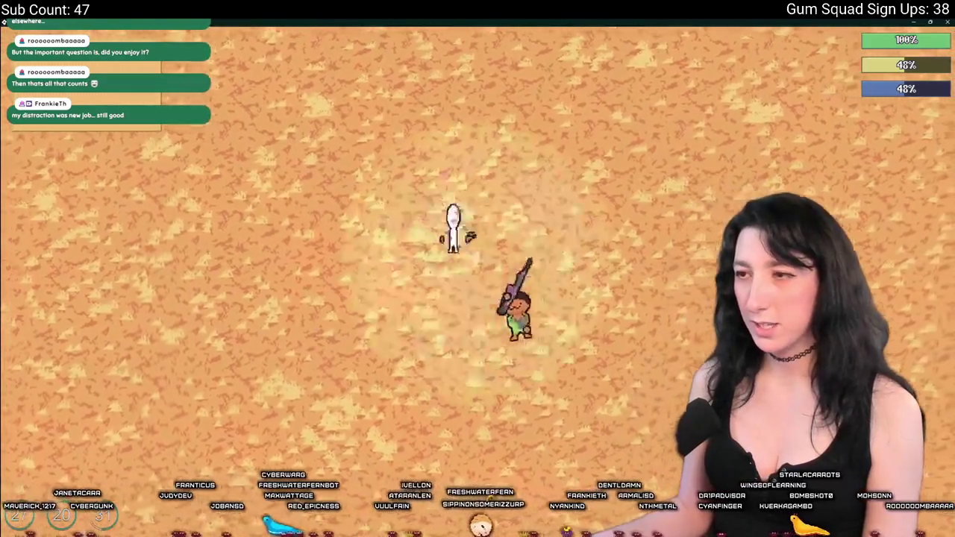
pyautogui.press('d')
pyautogui.press('a')
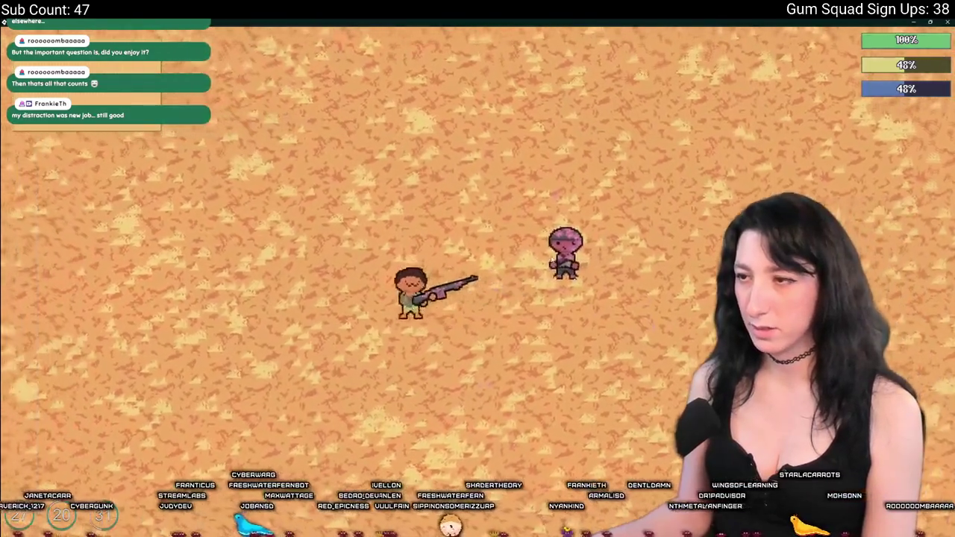
pyautogui.click(552, 261)
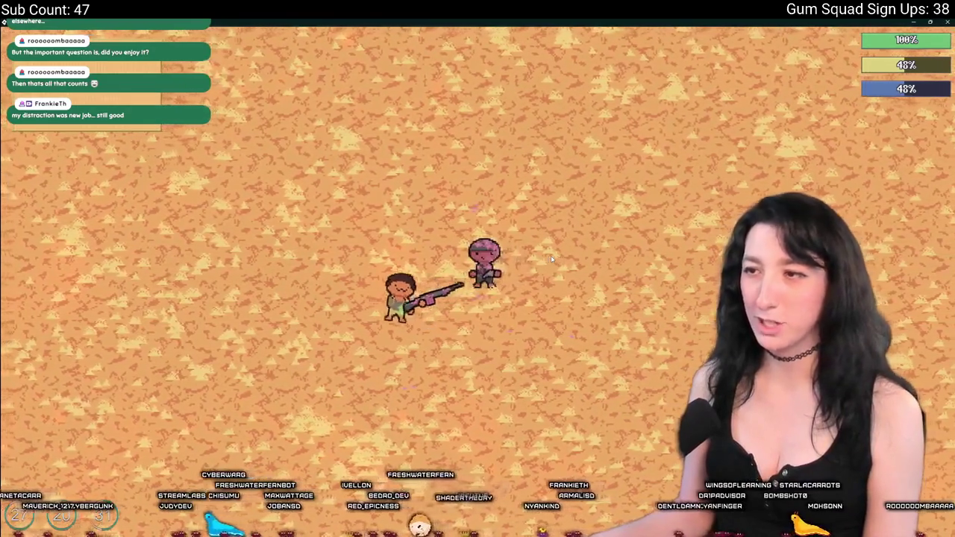
pyautogui.press('Escape')
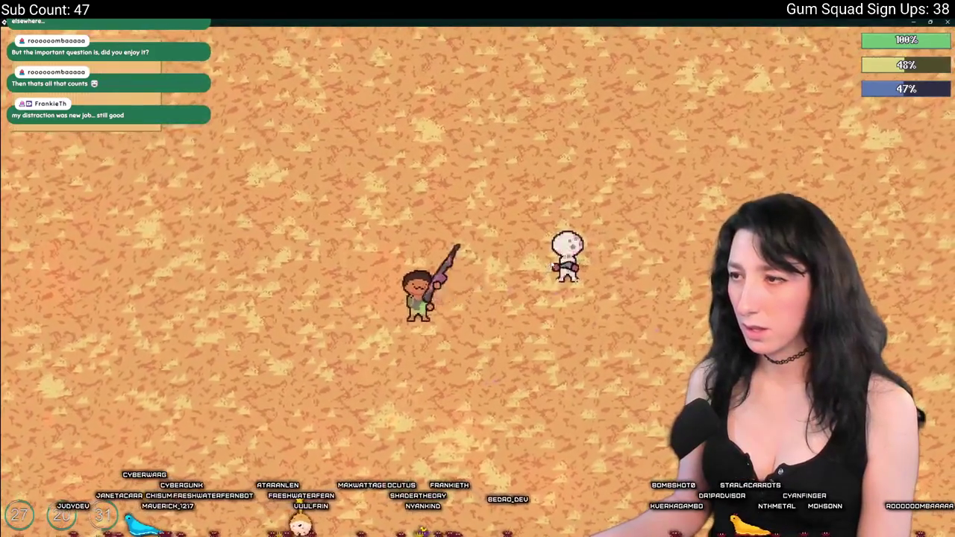
pyautogui.press('Escape')
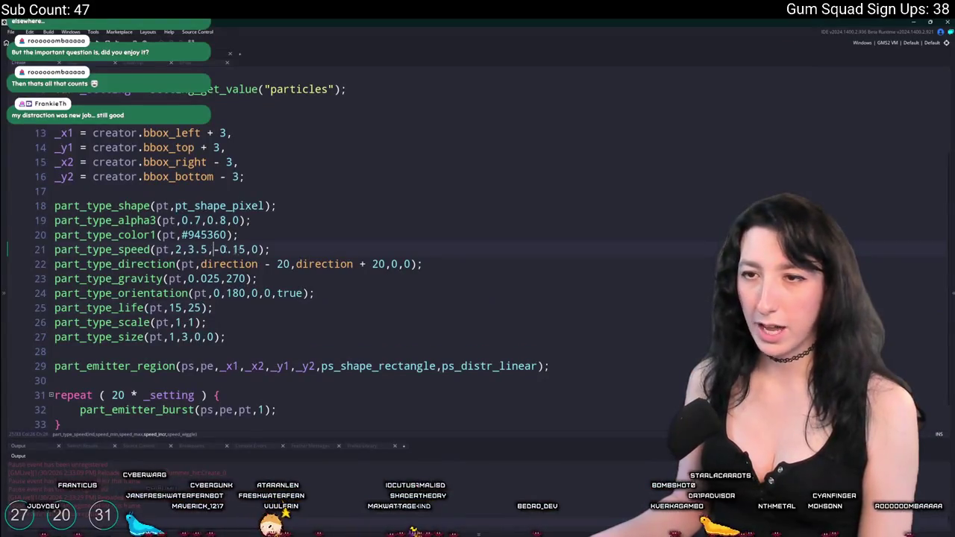
# Step: Edit line 21's speed increment to -0.11, then walk around the enemy in the running game
pyautogui.press('Down')
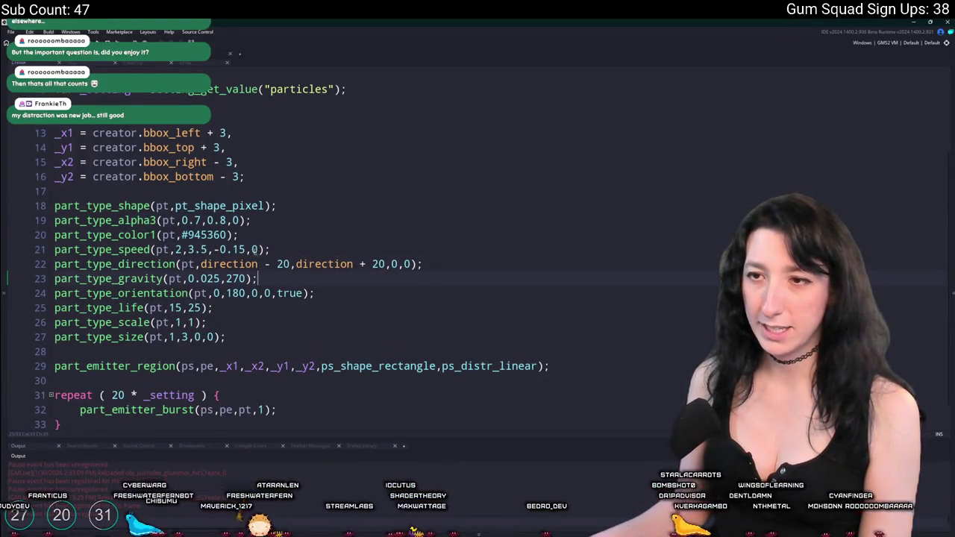
pyautogui.click(239, 250)
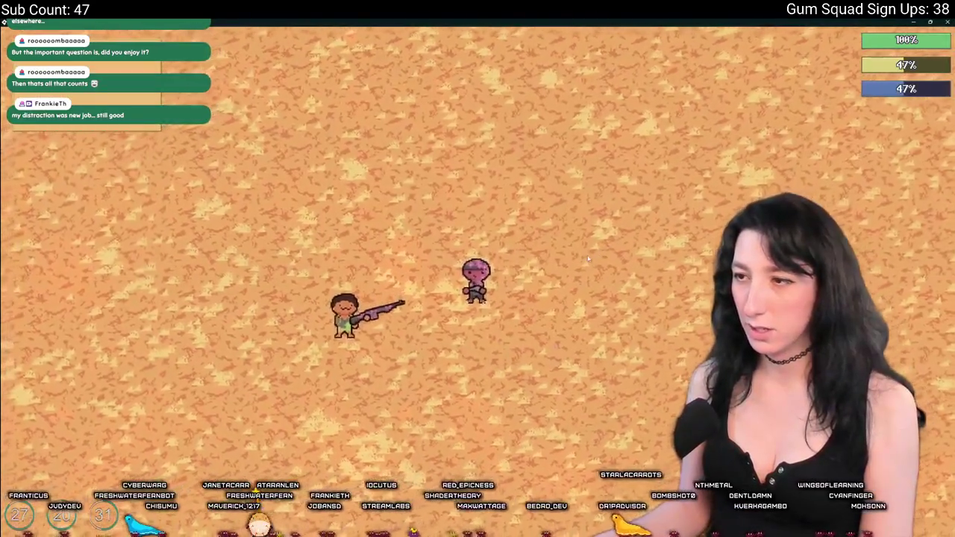
pyautogui.press('Escape')
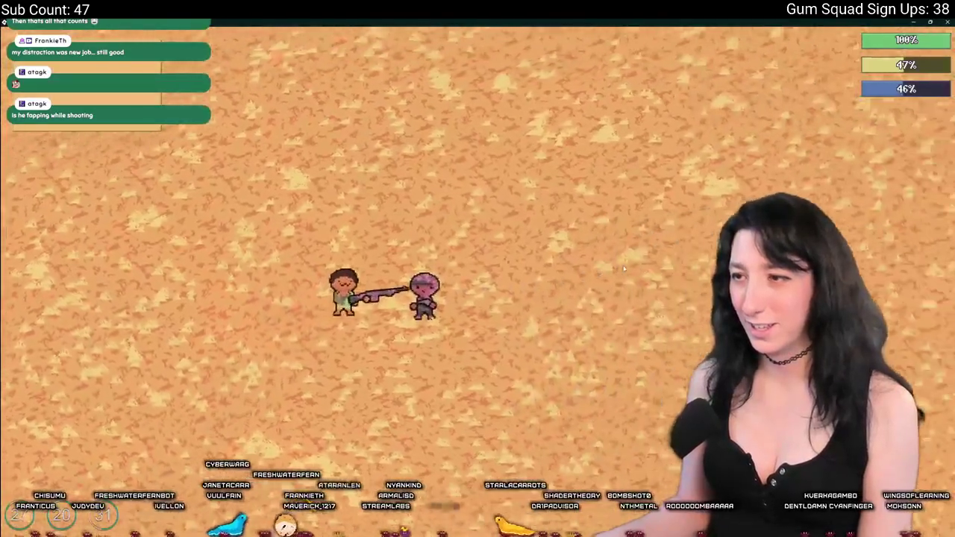
pyautogui.press('d')
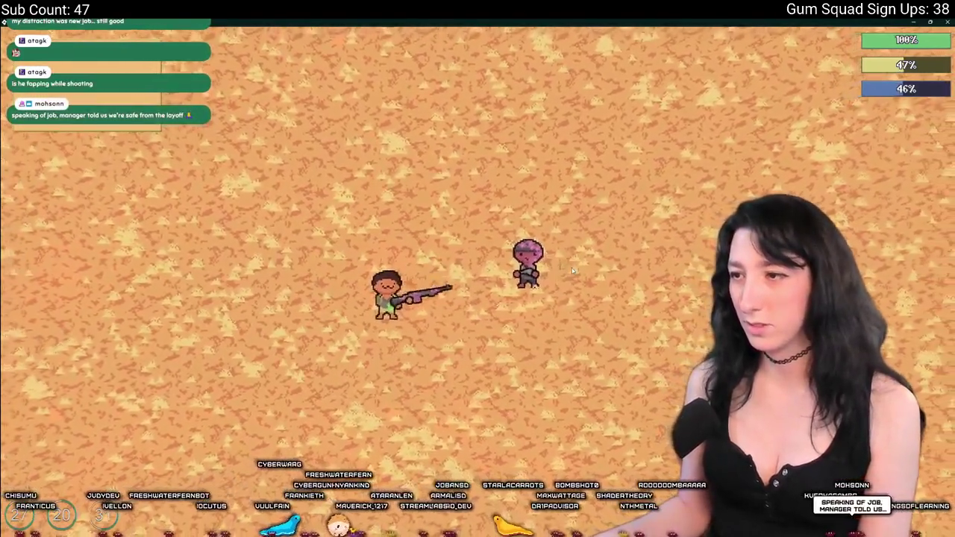
pyautogui.press('s')
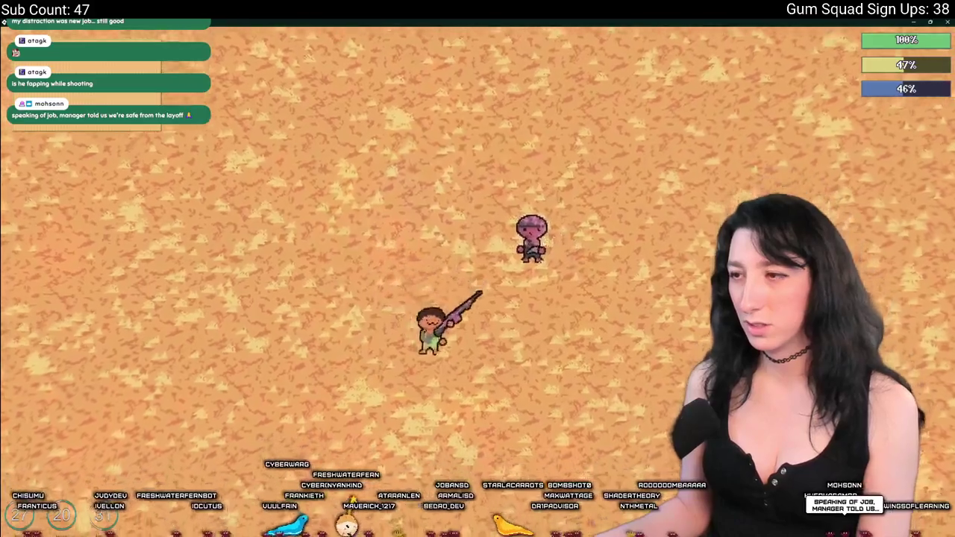
pyautogui.press('a')
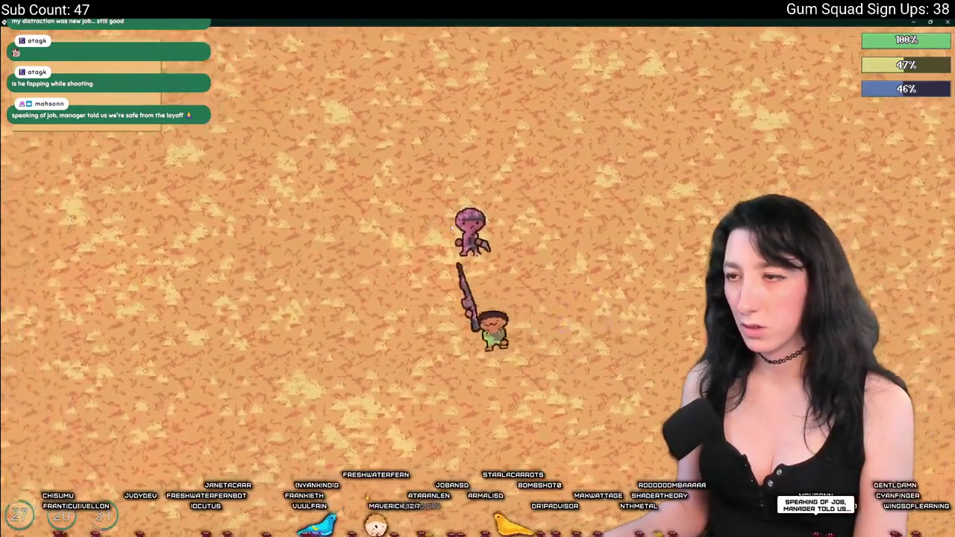
pyautogui.press('d')
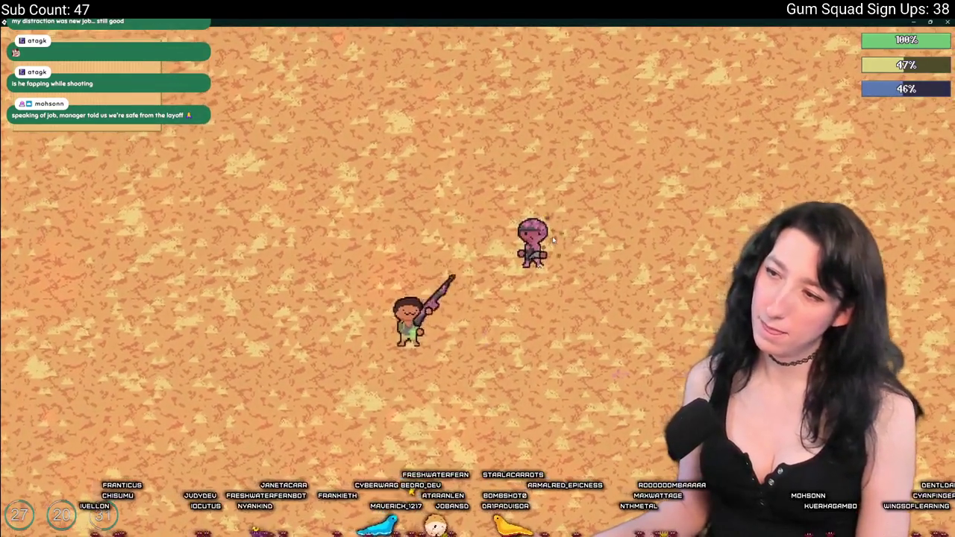
pyautogui.press('Escape')
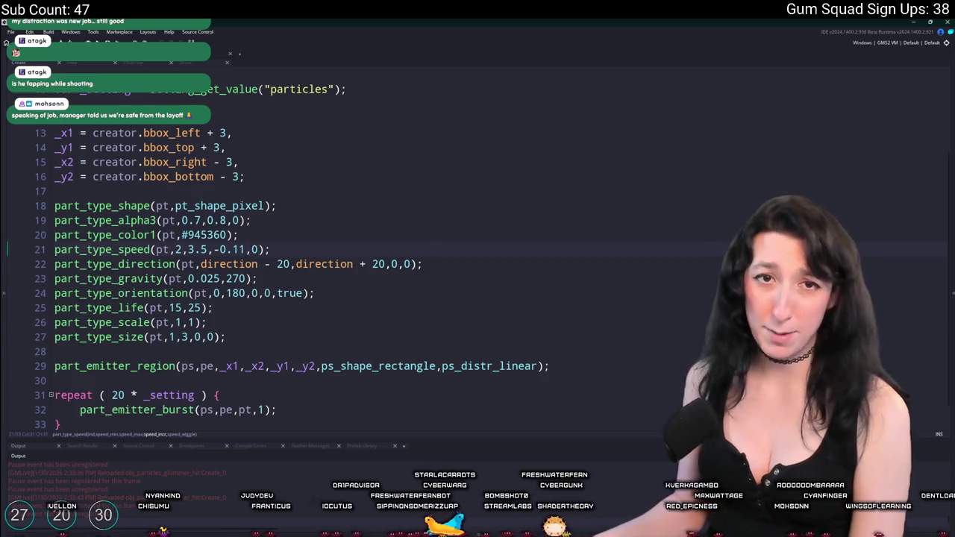
# Step: Change the line 22 particle direction range to direction - 30 to direction + 30
pyautogui.click(298, 265)
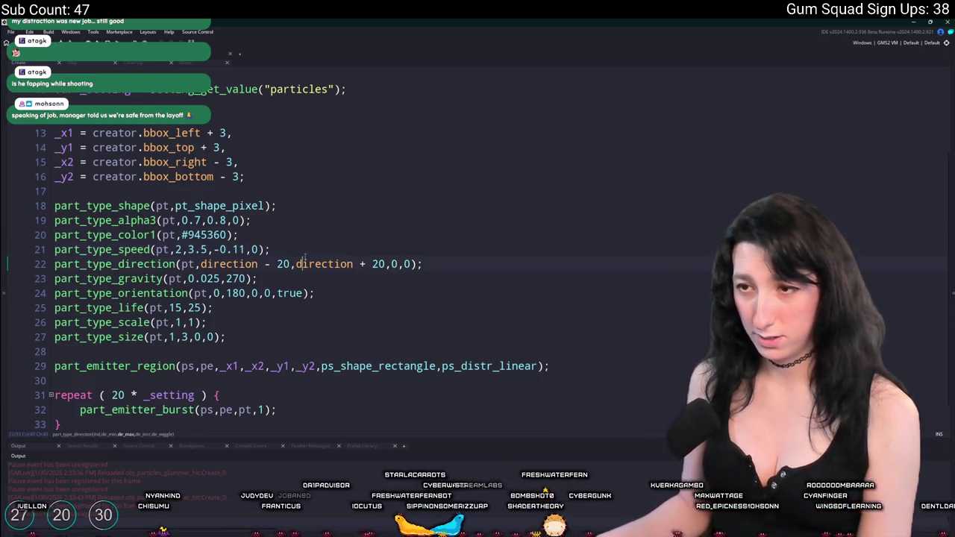
pyautogui.doubleClick(283, 264)
pyautogui.write('30')
pyautogui.doubleClick(378, 265)
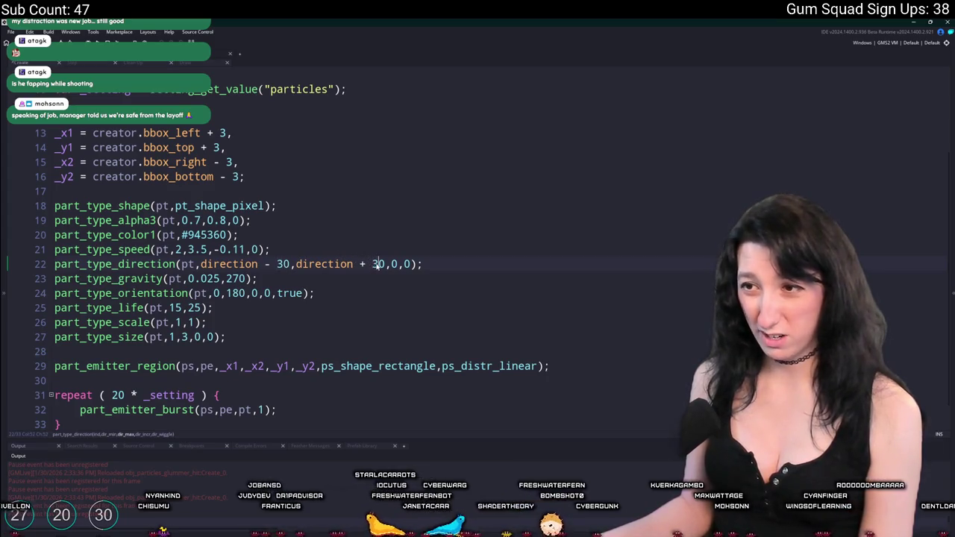
pyautogui.write('30')
# Step: Test the wider spray in the running game, then return to the GameMaker editor
pyautogui.hotkey('alt', 'Tab')
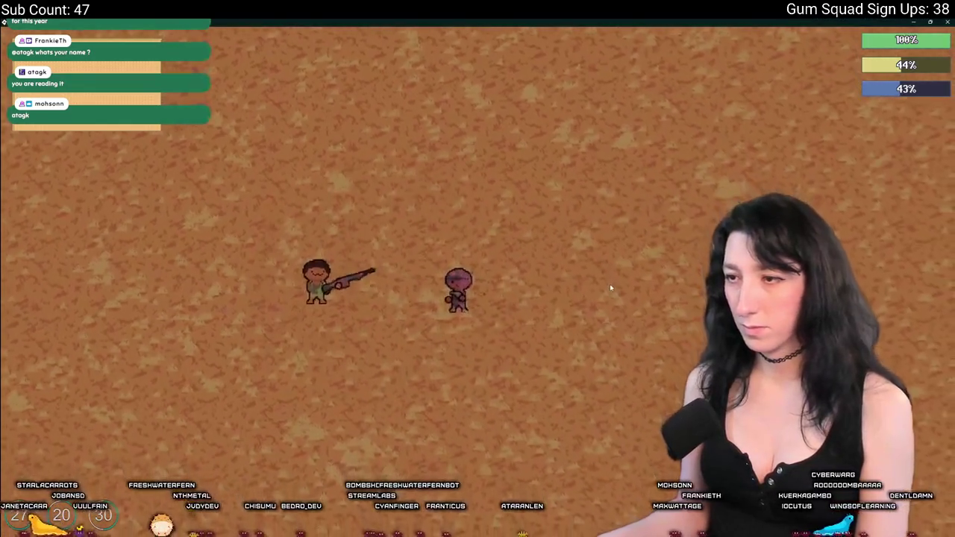
pyautogui.hotkey('alt', 'Tab')
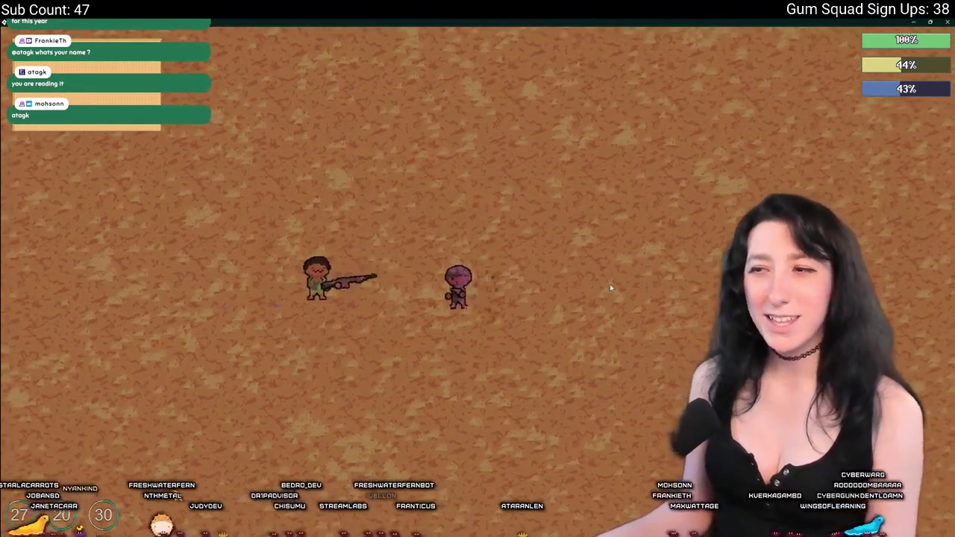
pyautogui.hotkey('alt', 'Tab')
pyautogui.click(680, 168)
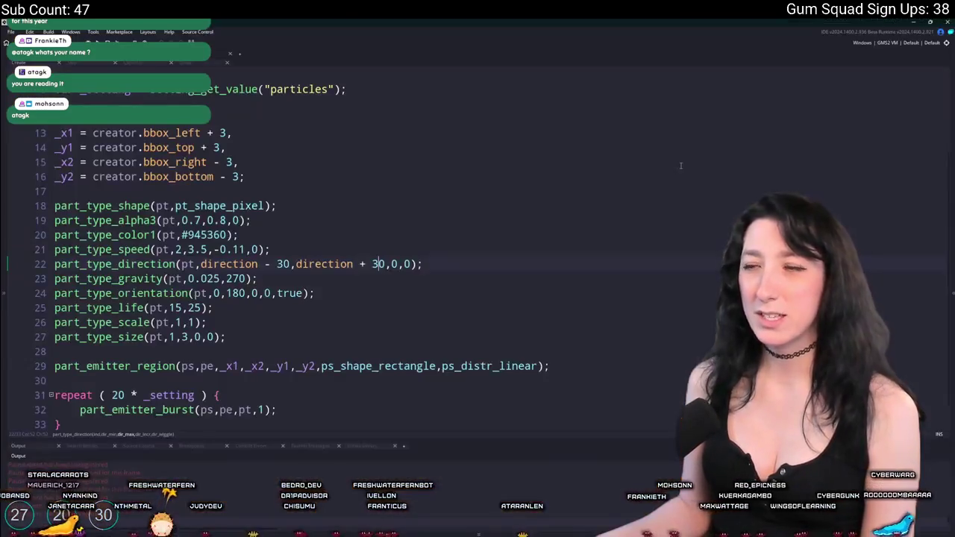
# Step: Try pt_shape_explosion as the particle shape in-game, then revert it to pt_shape_pixel
pyautogui.hotkey('alt', 'Tab')
pyautogui.press('i')
pyautogui.press('i')
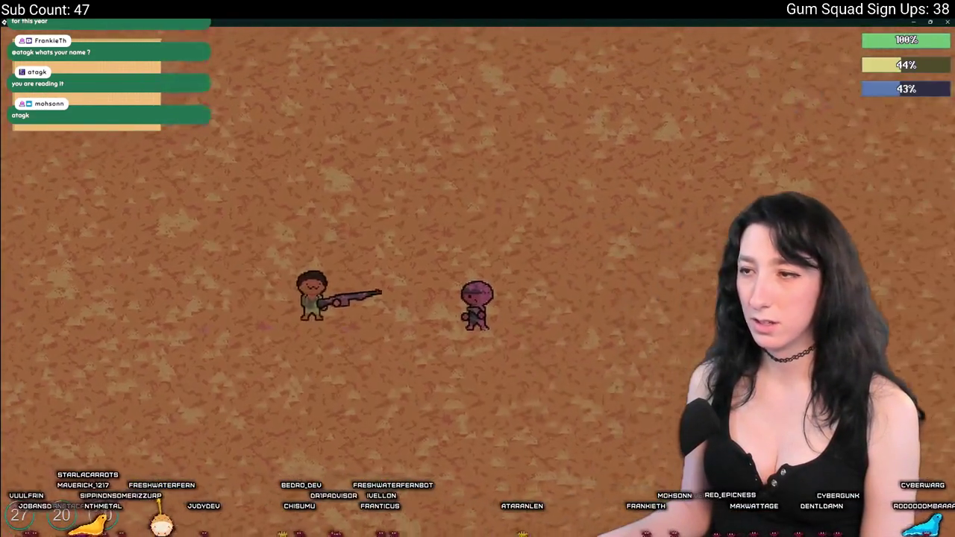
pyautogui.hotkey('alt', 'Tab')
pyautogui.press('Up')
pyautogui.press('Up')
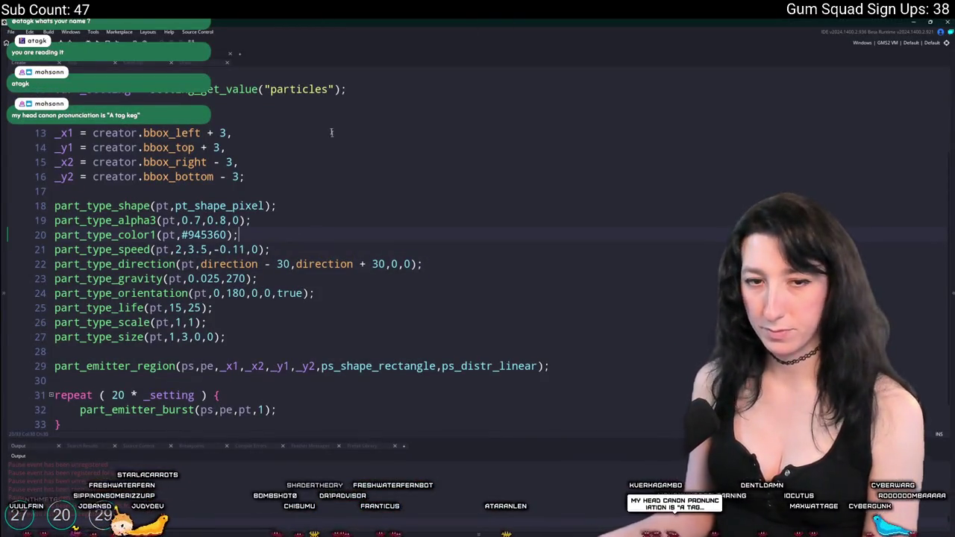
pyautogui.doubleClick(253, 206)
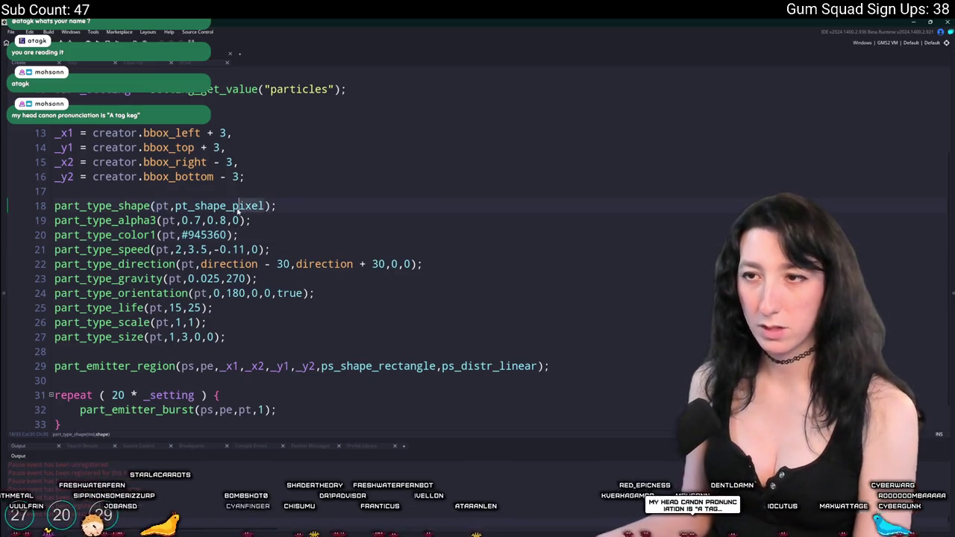
pyautogui.press('BackSpace')
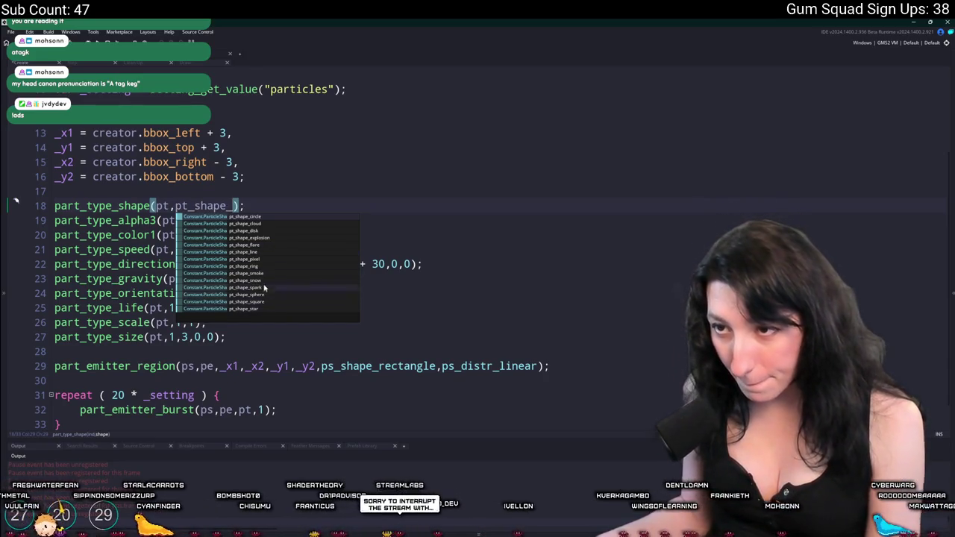
pyautogui.click(273, 241)
pyautogui.hotkey('alt', 'Tab')
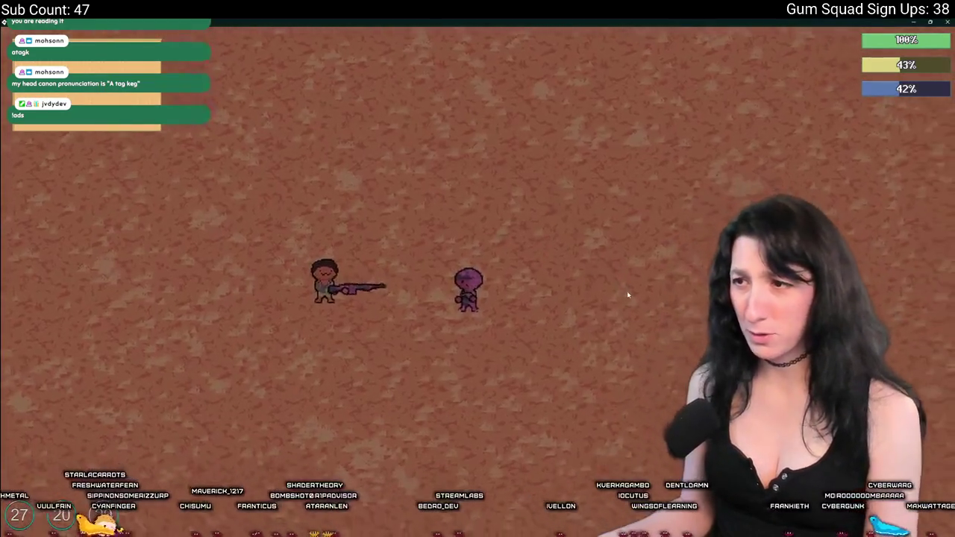
pyautogui.hotkey('alt', 'Tab')
pyautogui.press('BackSpace')
pyautogui.press('BackSpace')
pyautogui.press('BackSpace')
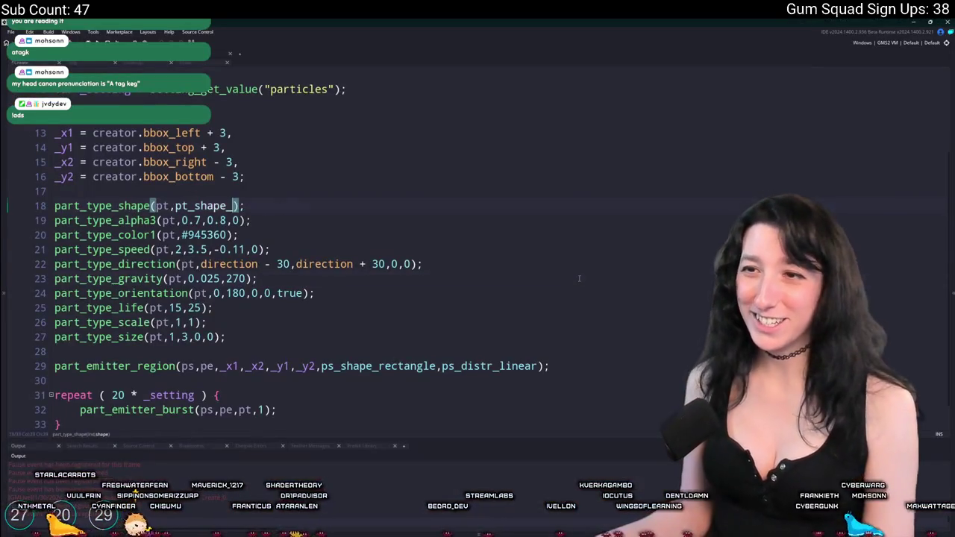
pyautogui.write('pixel')
pyautogui.click(288, 235)
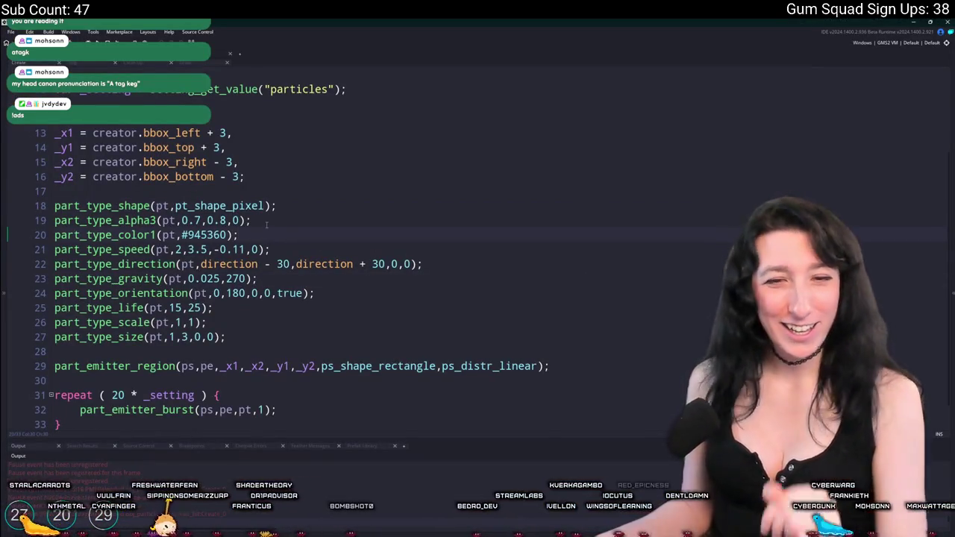
# Step: Raise the line 19 starting alpha from 0.7 to 1 and test it in the game
pyautogui.click(203, 220)
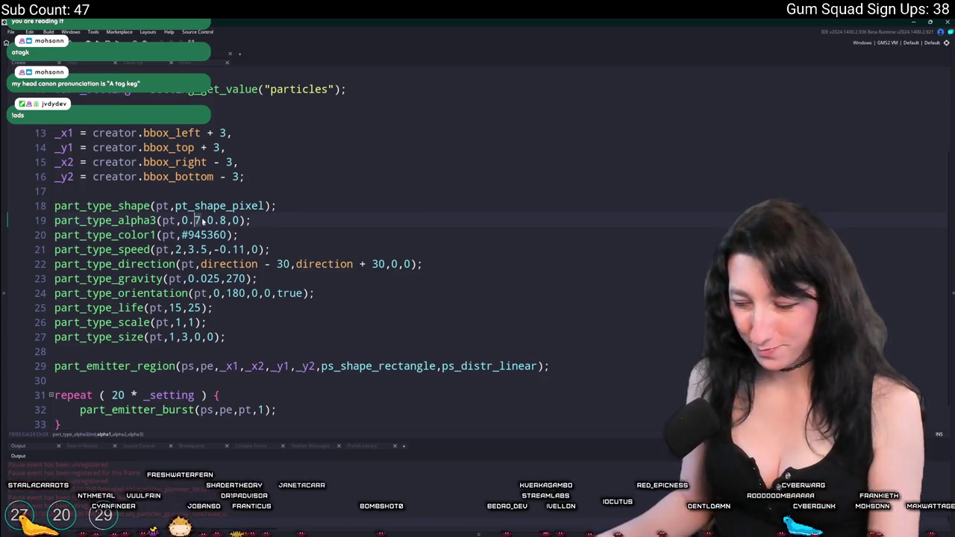
pyautogui.write('6')
pyautogui.hotkey('alt', 'Tab')
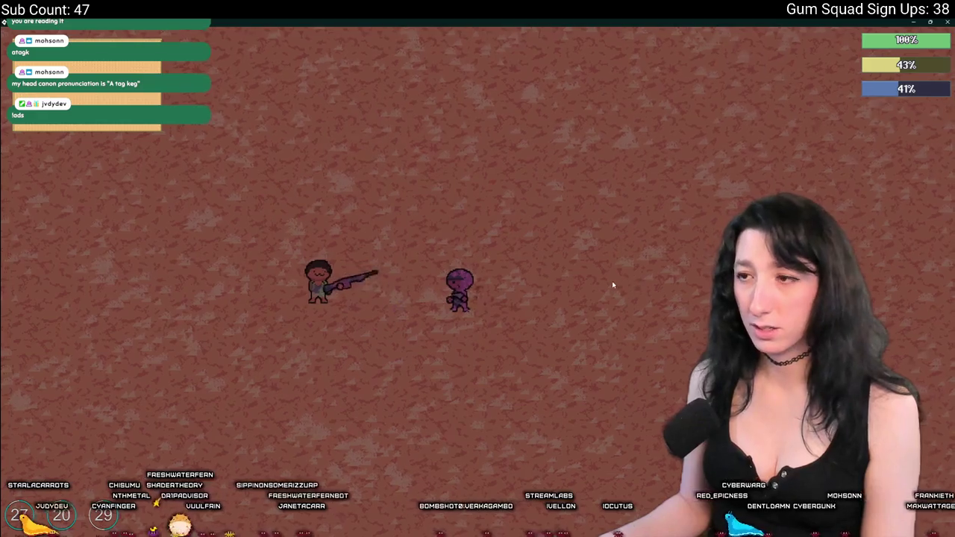
pyautogui.hotkey('alt', 'Tab')
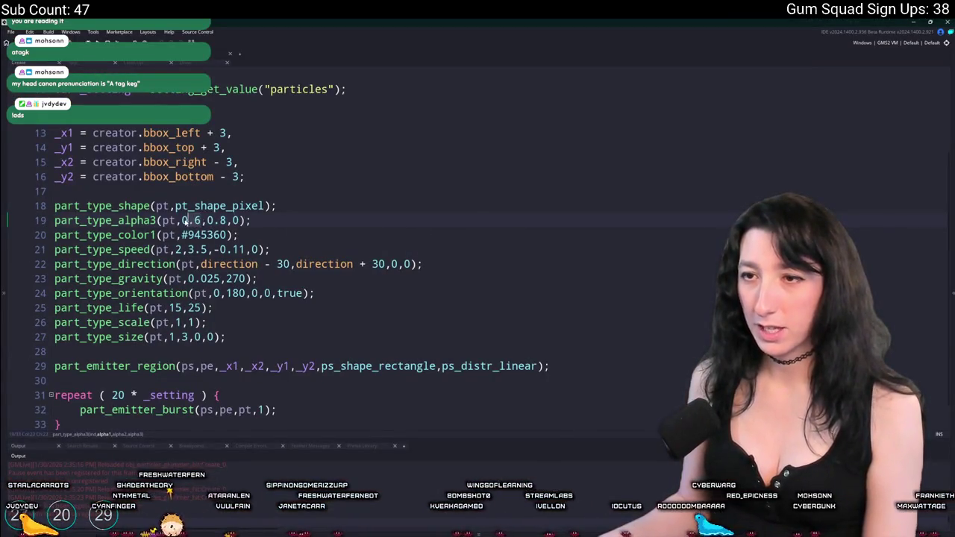
pyautogui.hotkey('alt', 'Tab')
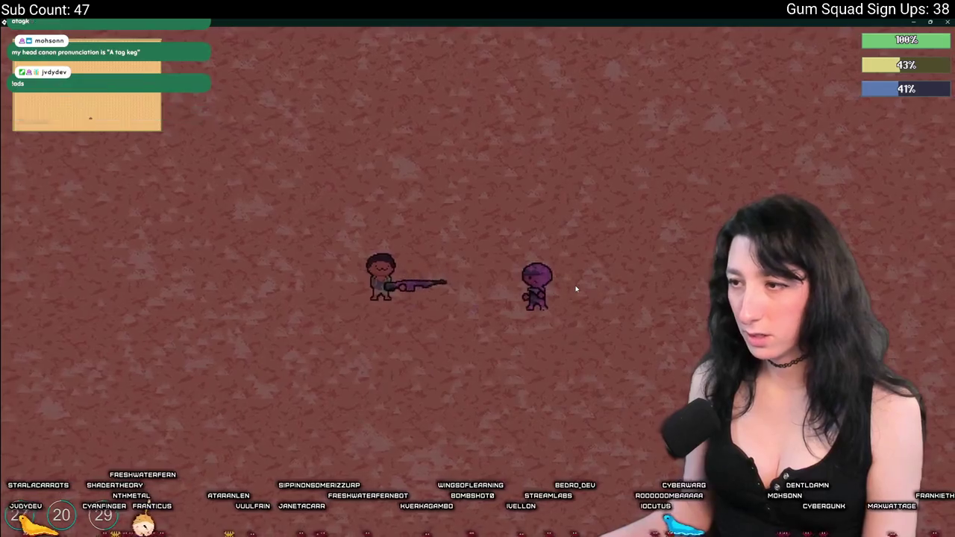
pyautogui.press('d')
pyautogui.press('s')
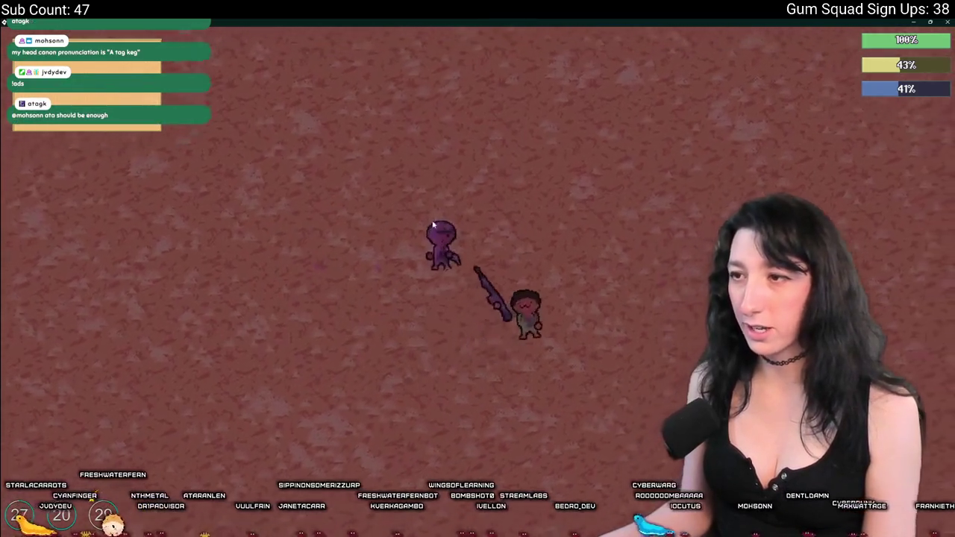
pyautogui.press('a')
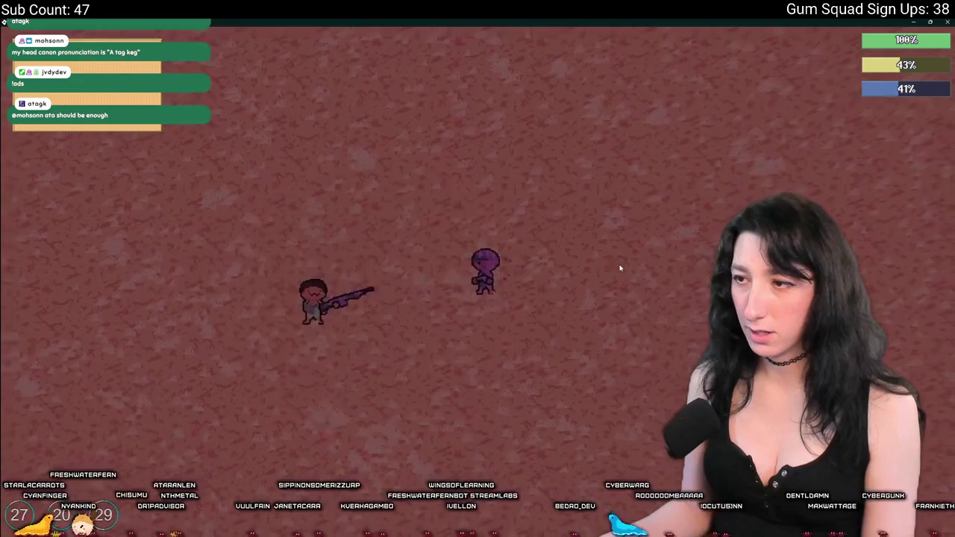
pyautogui.hotkey('alt', 'Tab')
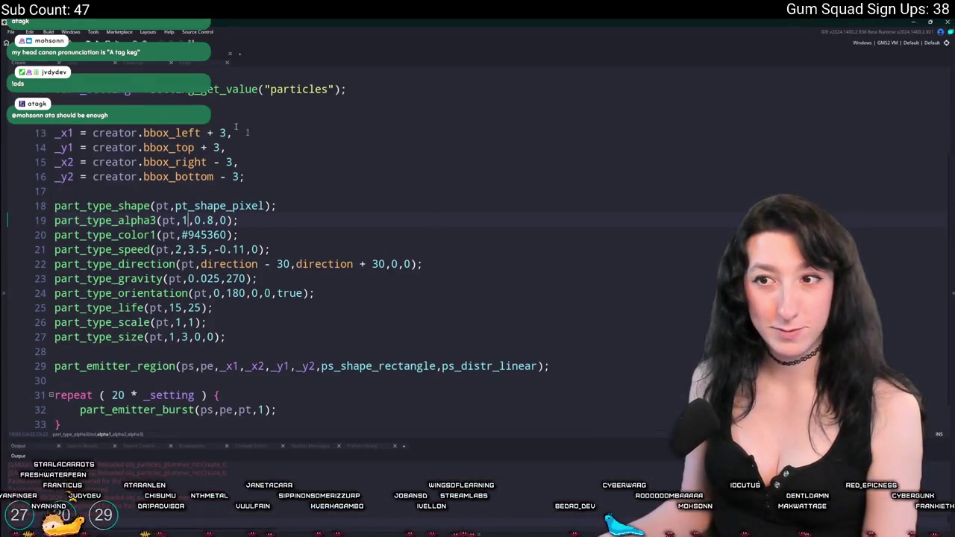
# Step: Maximise Gum Squad, load WarmCake in a new lobby, and equip the rifle
pyautogui.hotkey('alt', 'Tab')
pyautogui.hotkey('alt', 'Tab')
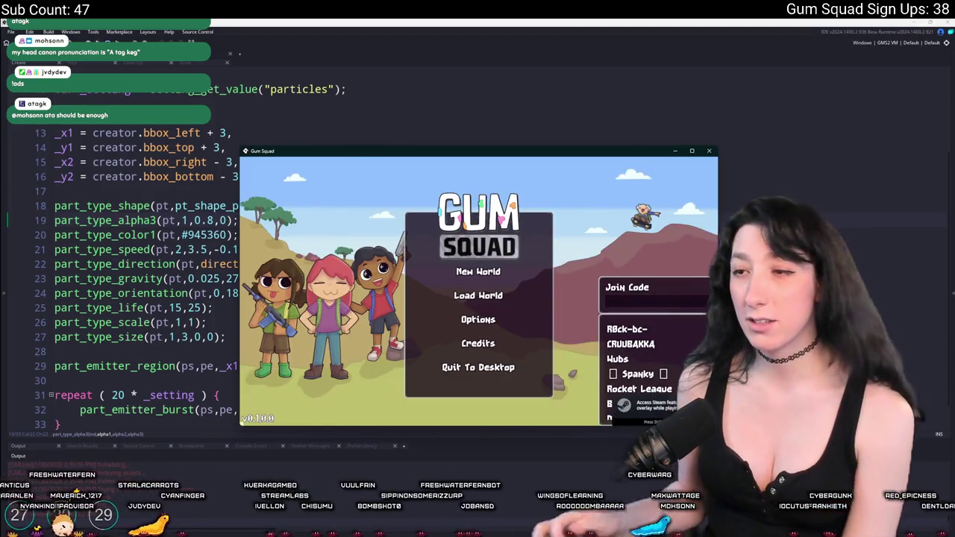
pyautogui.doubleClick(326, 153)
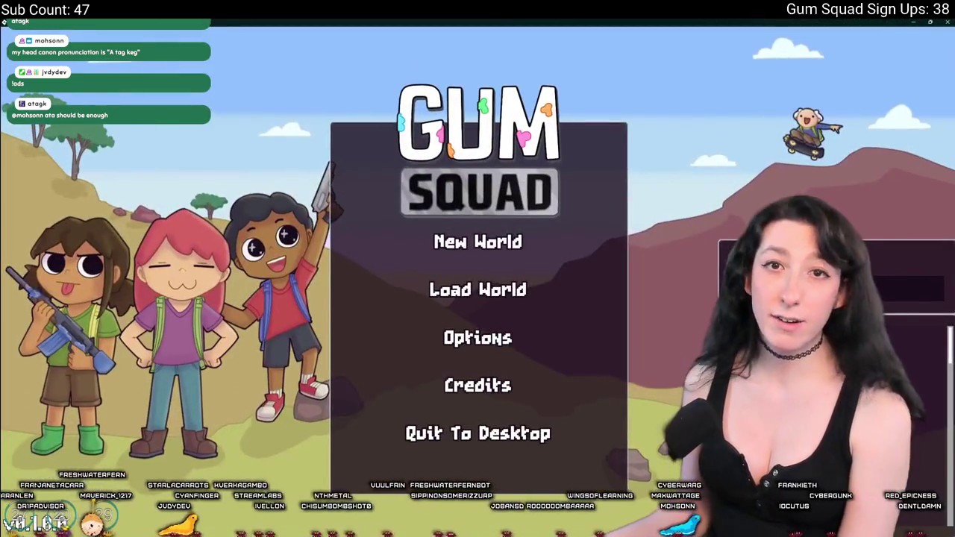
pyautogui.click(451, 277)
pyautogui.click(597, 310)
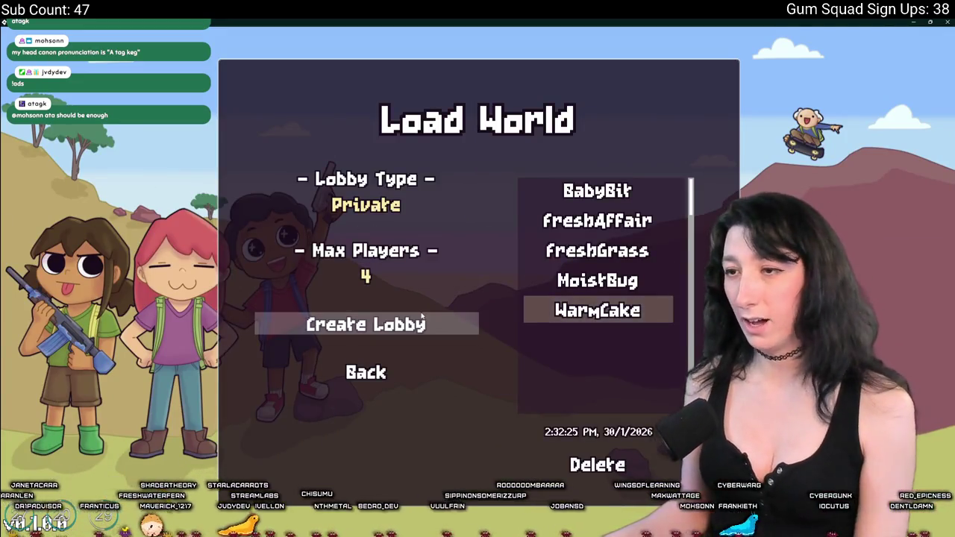
pyautogui.click(421, 321)
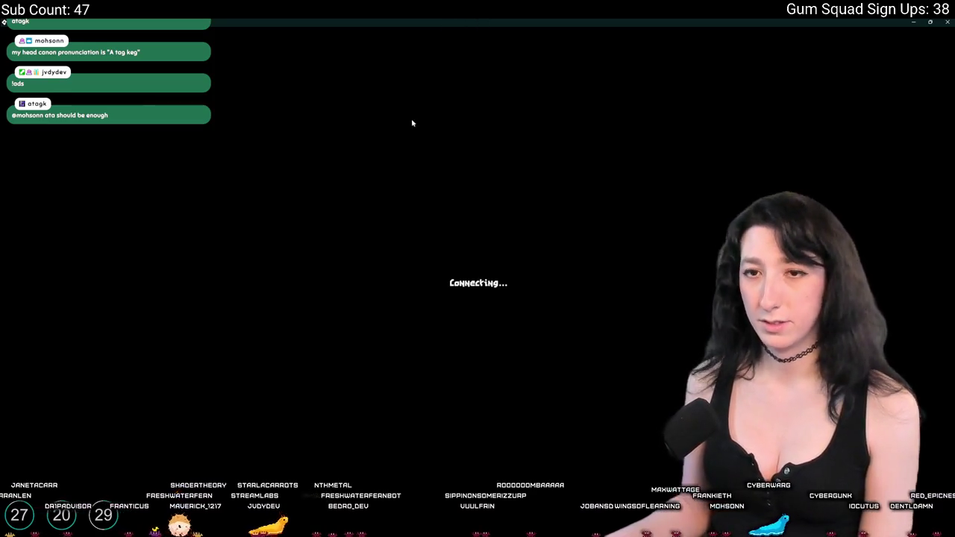
pyautogui.press('Tab')
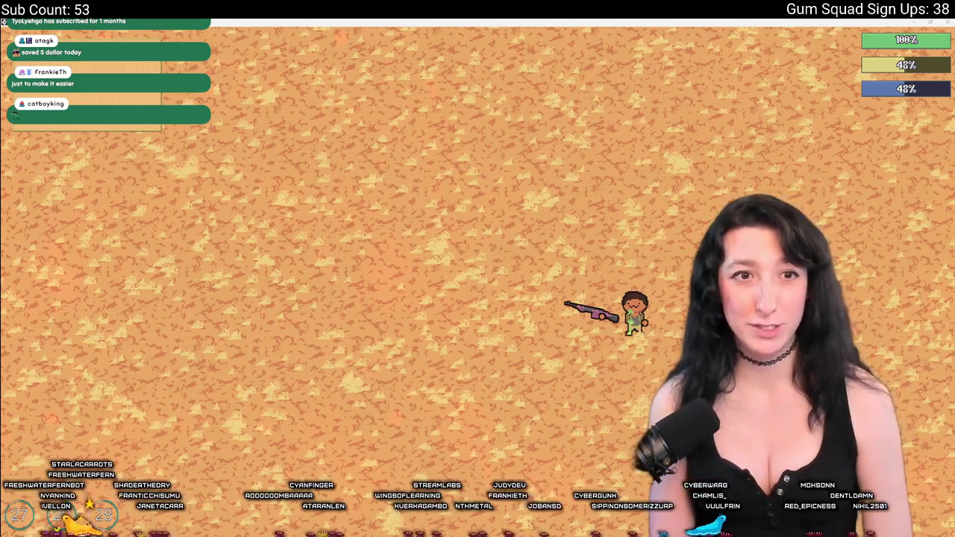
pyautogui.hotkey('alt', 'Tab')
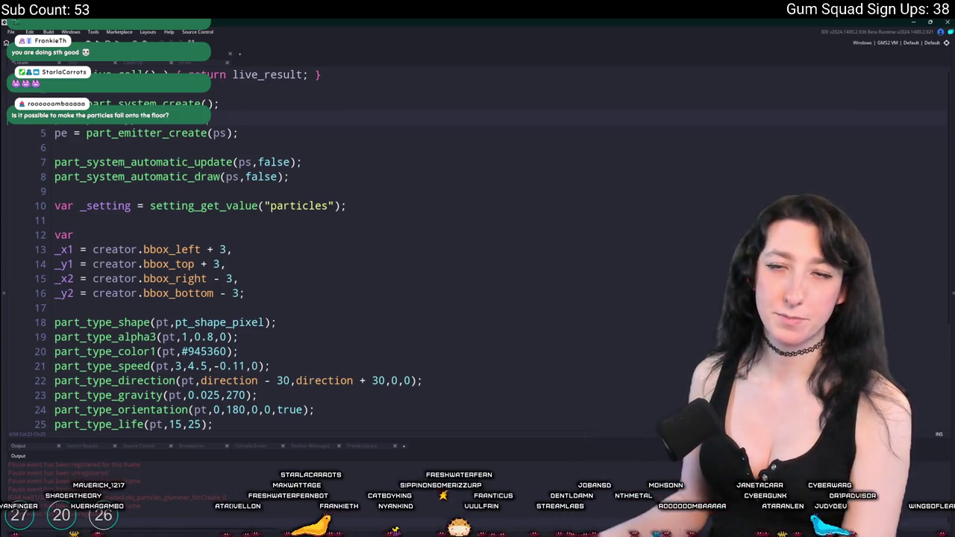
# Step: Replace the minimum size 1 with 0.5 in the part_type_size line, after checking part_type_scale
pyautogui.scroll(-2, 179, 216)
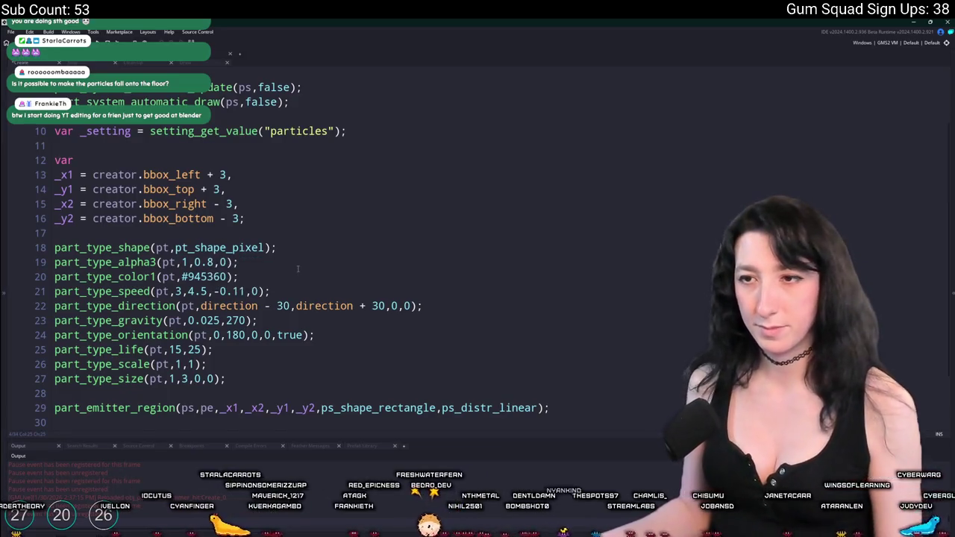
pyautogui.moveTo(205, 277)
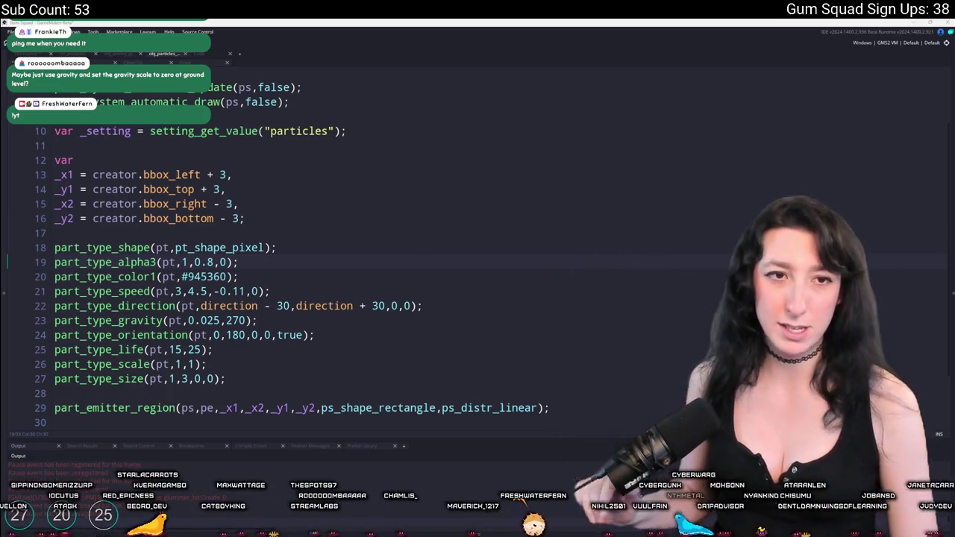
pyautogui.click(477, 301)
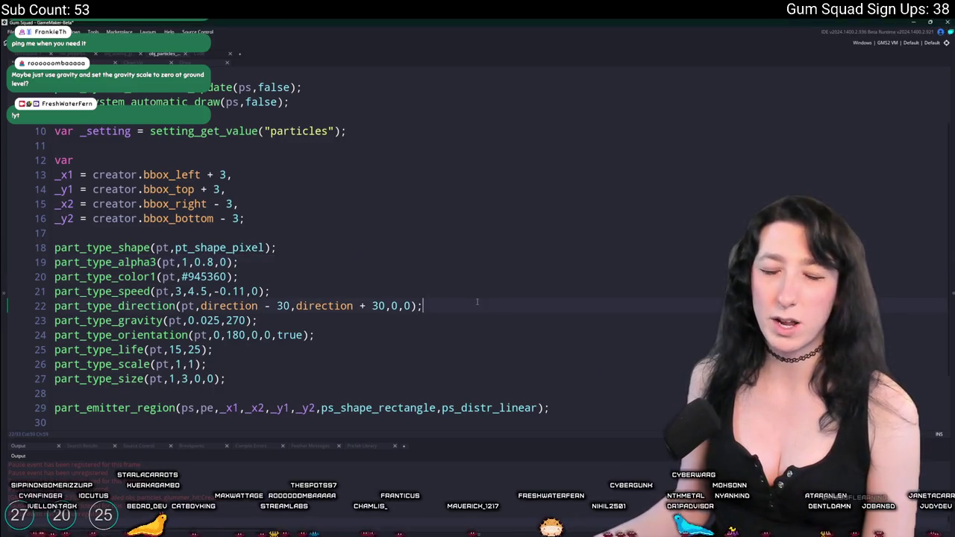
pyautogui.scroll(-1, 477, 302)
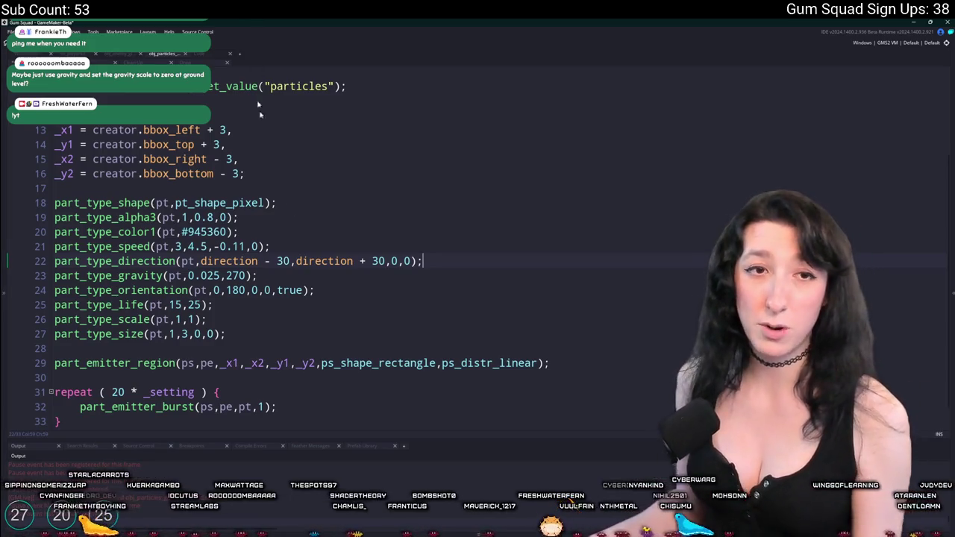
pyautogui.scroll(-1, 443, 265)
pyautogui.click(180, 292)
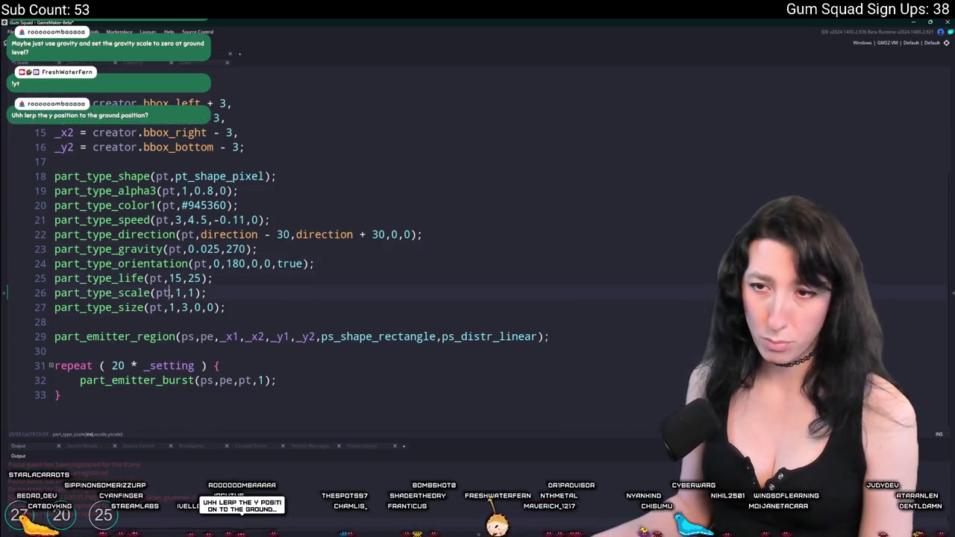
pyautogui.click(169, 292)
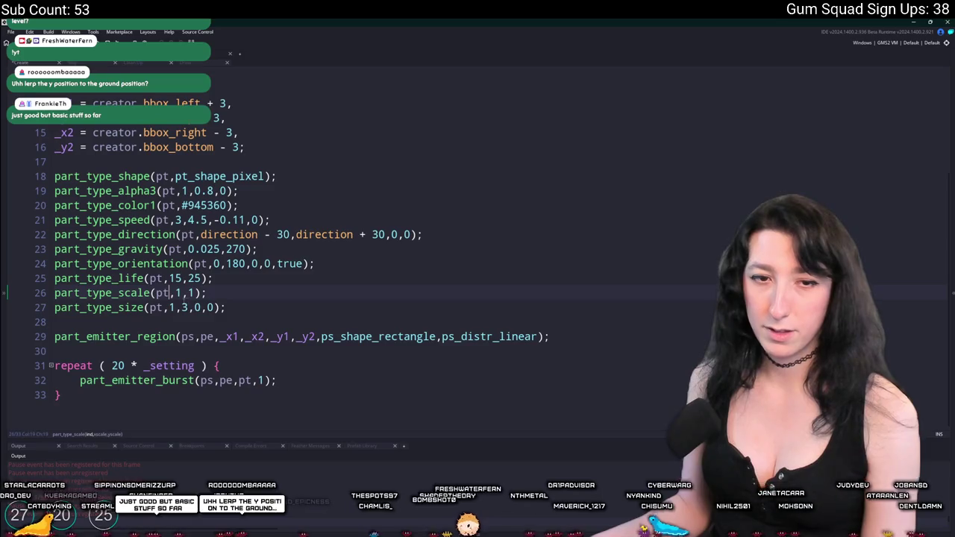
pyautogui.click(193, 292)
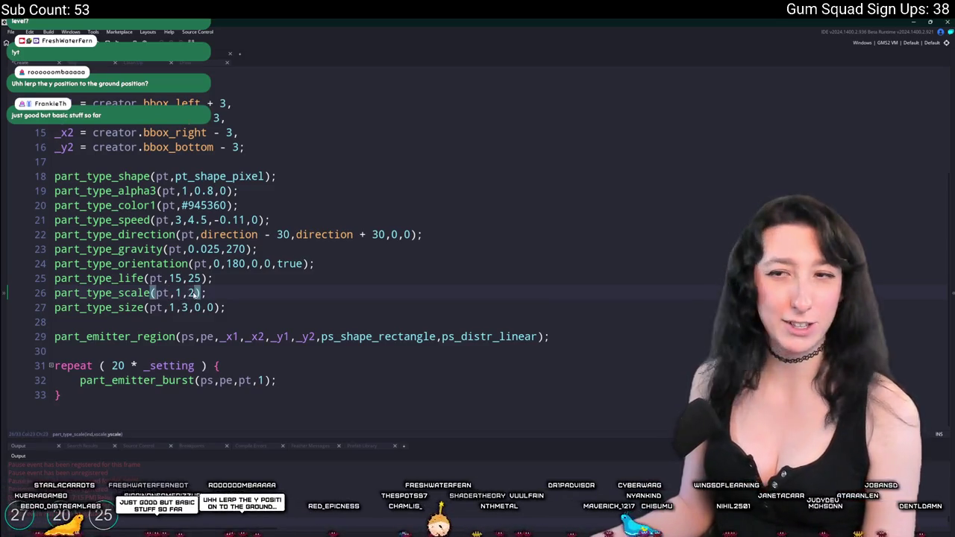
pyautogui.write('1')
pyautogui.click(169, 307)
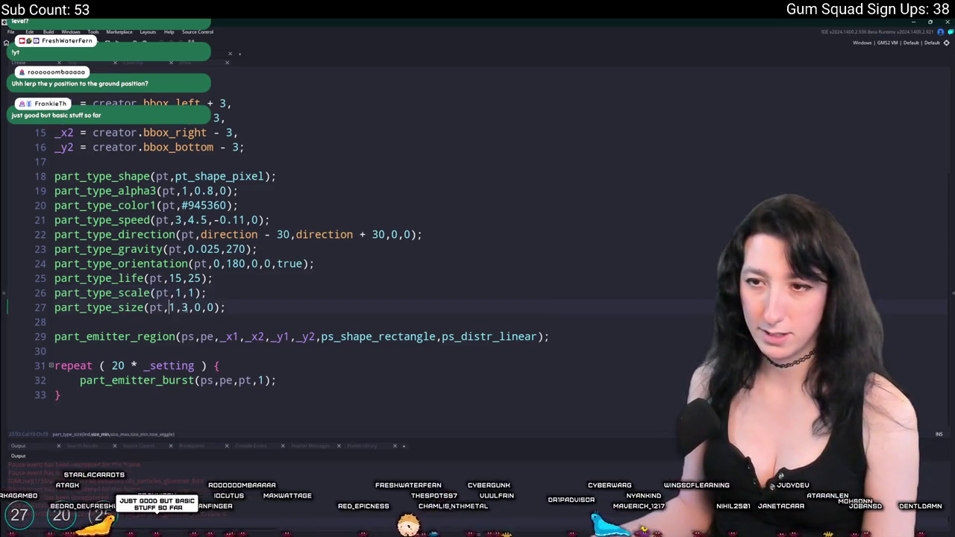
pyautogui.press('Delete')
pyautogui.write('0.5')
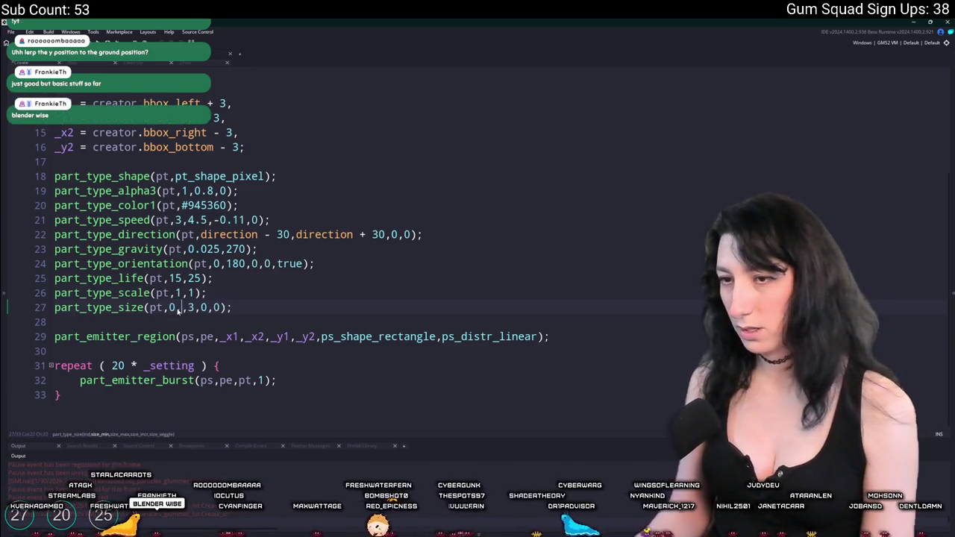
pyautogui.hotkey('alt', 'Tab')
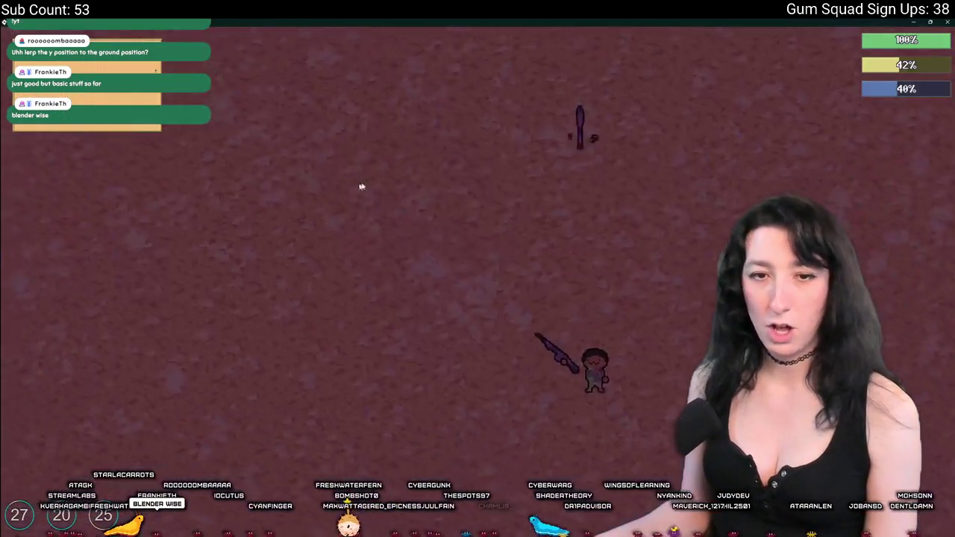
pyautogui.press('w')
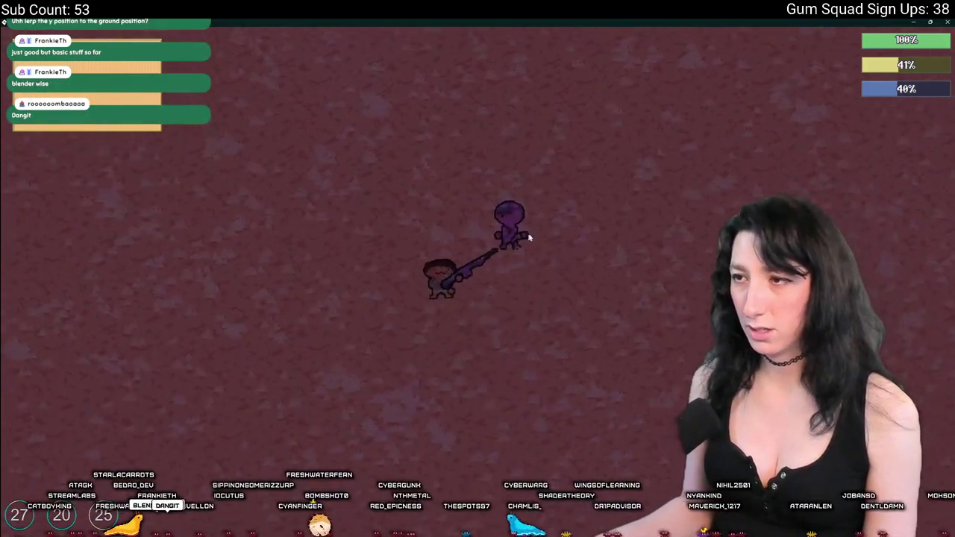
pyautogui.press('d')
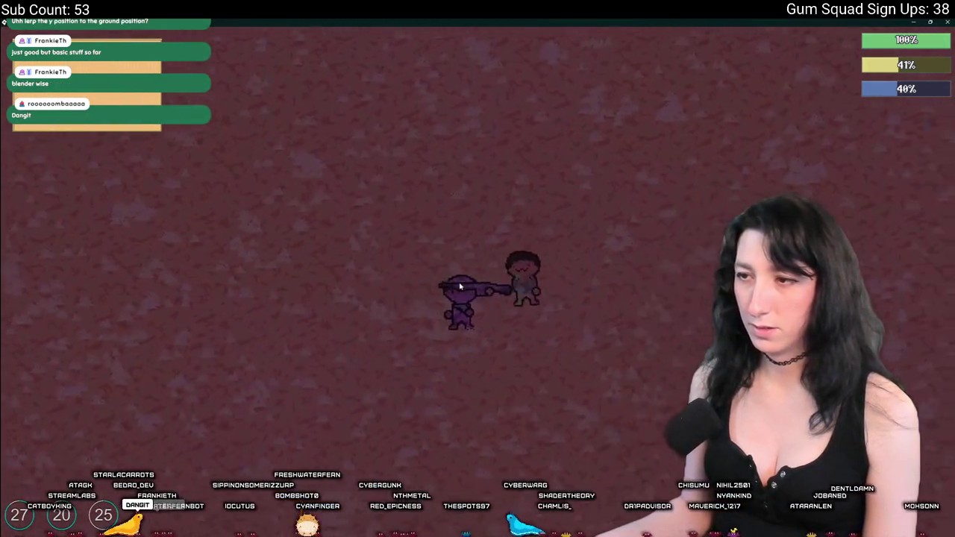
pyautogui.press('w')
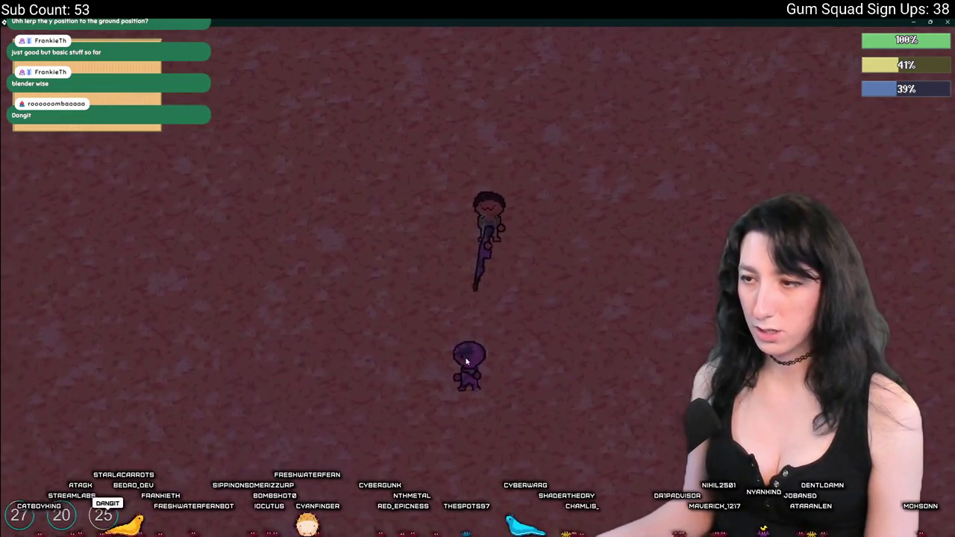
pyautogui.press('a')
pyautogui.press('s')
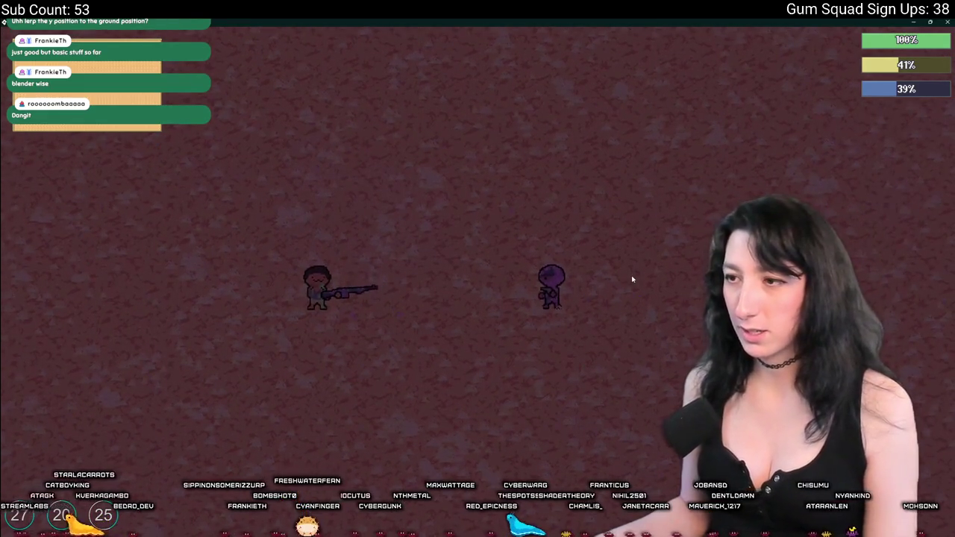
pyautogui.click(632, 279)
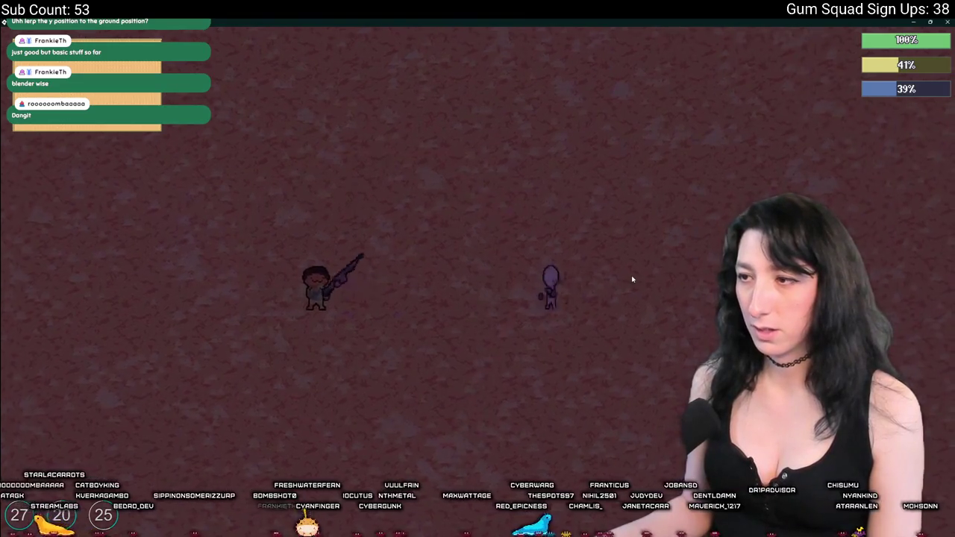
pyautogui.press('Escape')
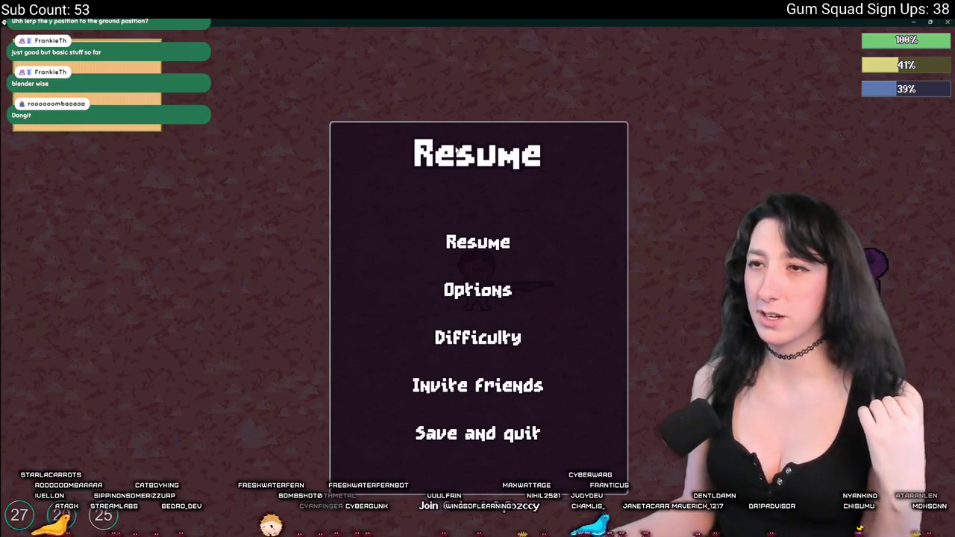
pyautogui.hotkey('alt', 'Tab')
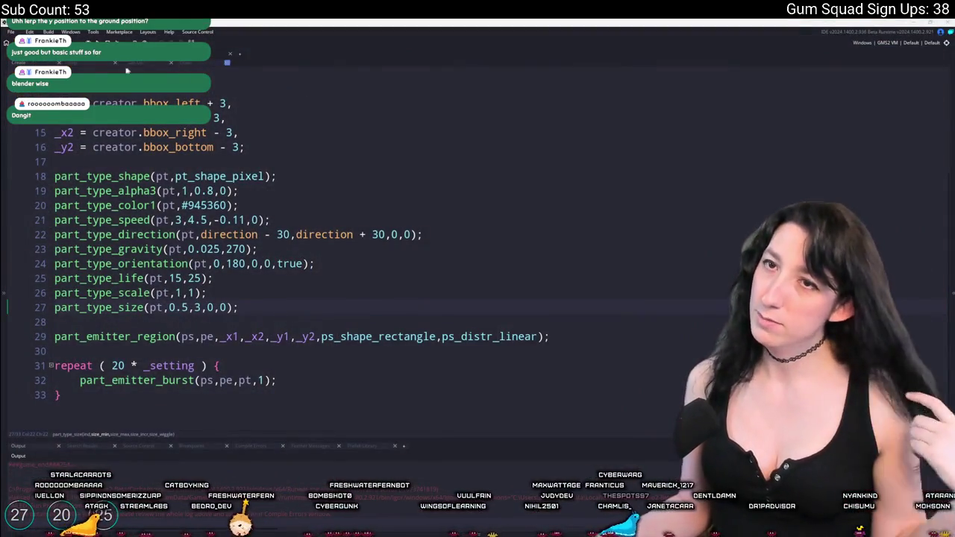
# Step: Drag obj_player in rm_playarea beside the brick building (24922, 27278) and start a new world
pyautogui.click(227, 62)
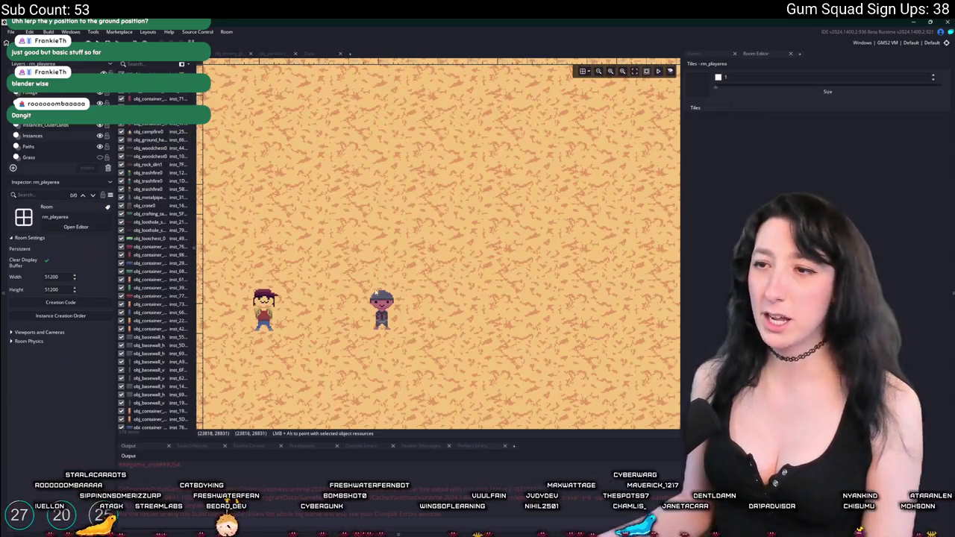
pyautogui.click(384, 310)
pyautogui.scroll(-5, 274, 279)
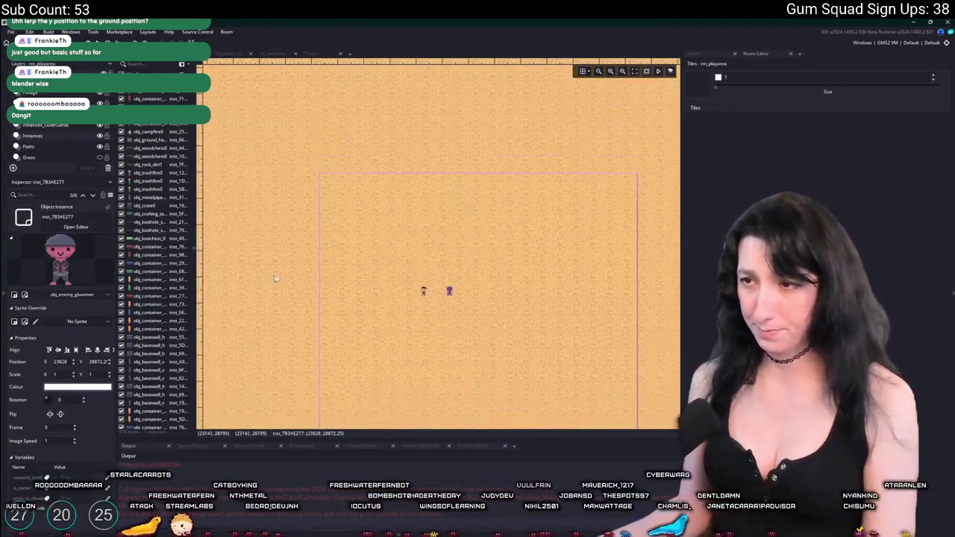
pyautogui.moveTo(275, 279); pyautogui.dragTo(384, 283)
pyautogui.click(384, 282)
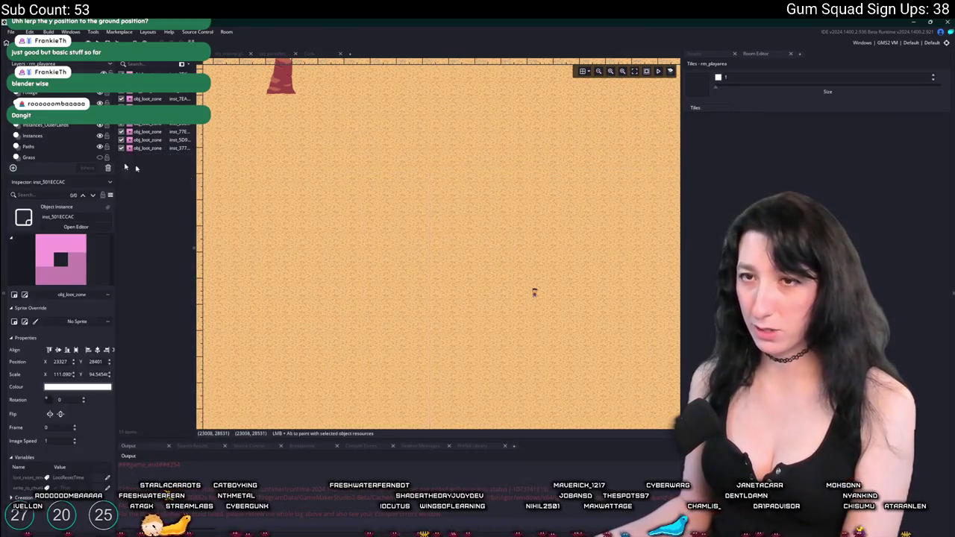
pyautogui.click(45, 135)
pyautogui.scroll(-2, 472, 341)
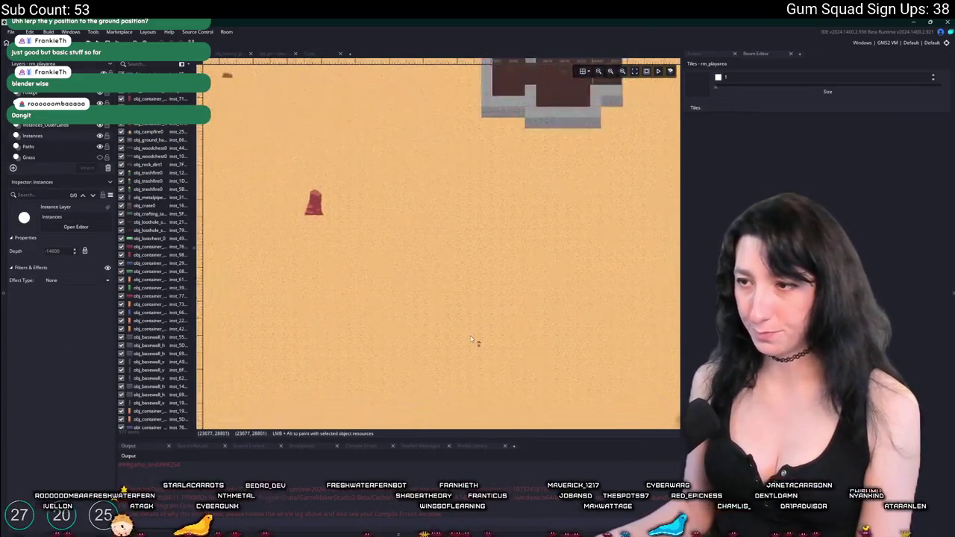
pyautogui.scroll(-3, 472, 341)
pyautogui.moveTo(474, 343); pyautogui.dragTo(567, 234)
pyautogui.scroll(-1, 561, 270)
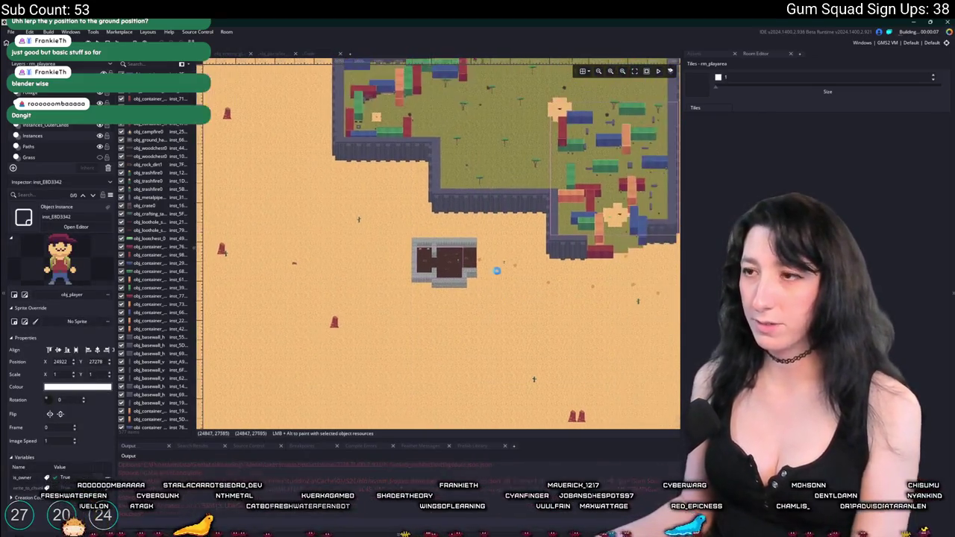
pyautogui.scroll(5, 497, 270)
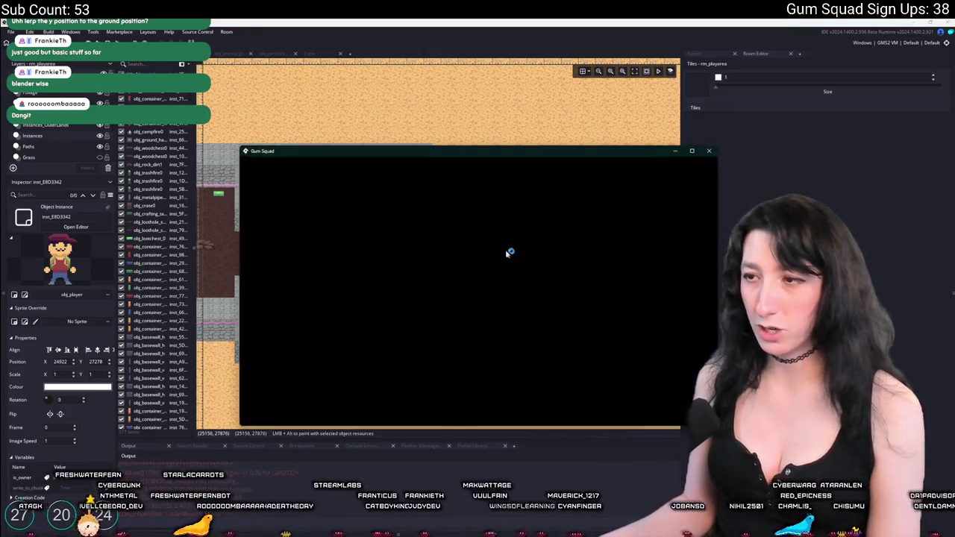
pyautogui.click(479, 275)
# Step: Create the lobby and equip the Makeshift DMR rifle from the inventory
pyautogui.click(477, 348)
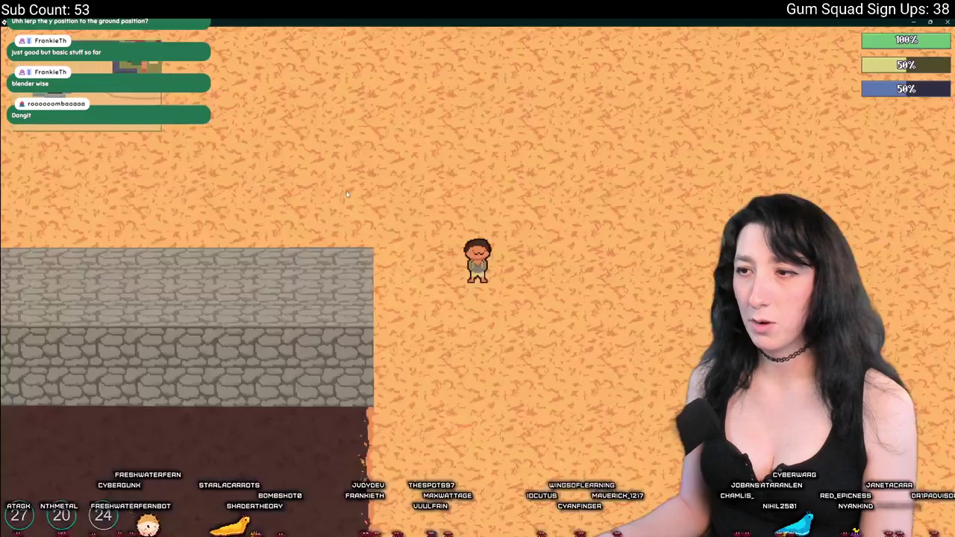
pyautogui.press('Tab')
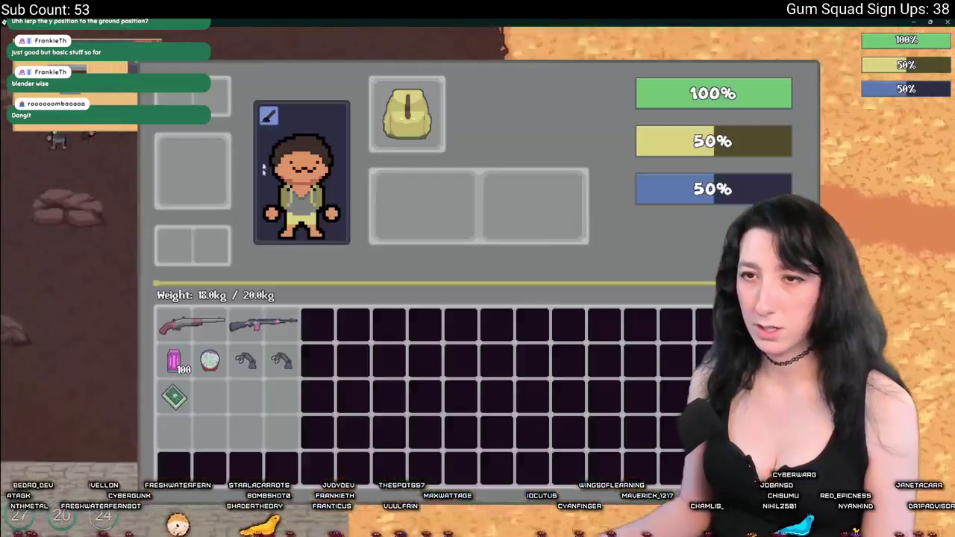
pyautogui.click(192, 326)
pyautogui.press('Tab')
# Step: Walk into the dungeon room, shoot down the enemies, and close the game
pyautogui.press('a')
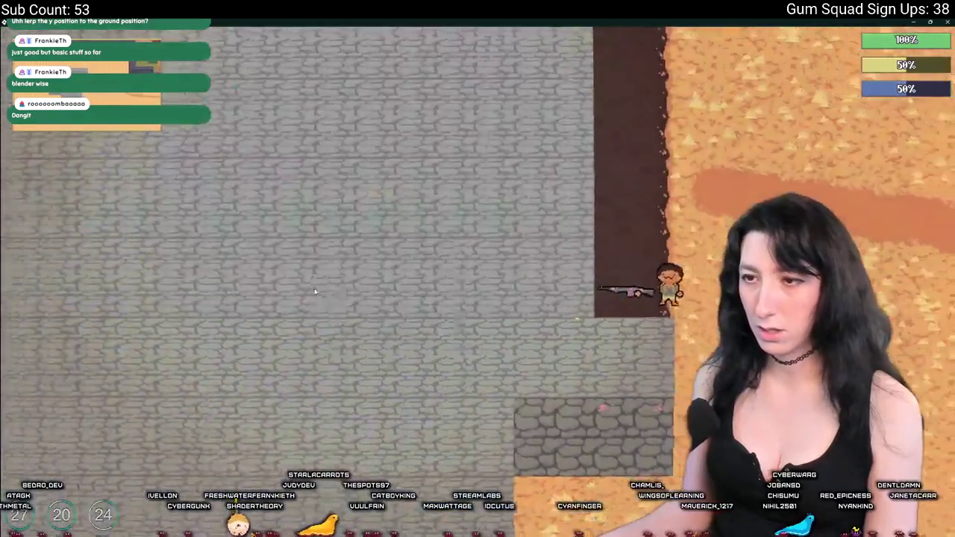
pyautogui.press('w')
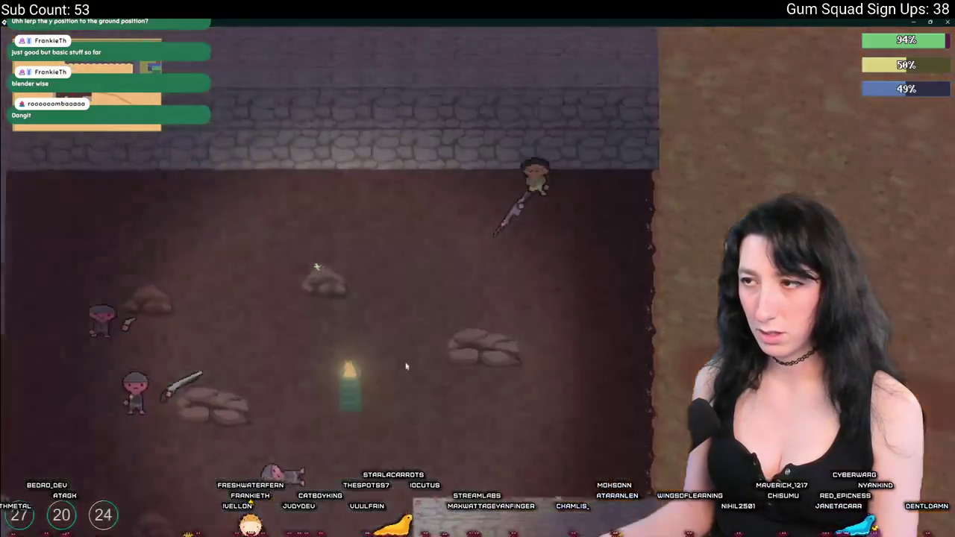
pyautogui.click(386, 312)
pyautogui.click(387, 312)
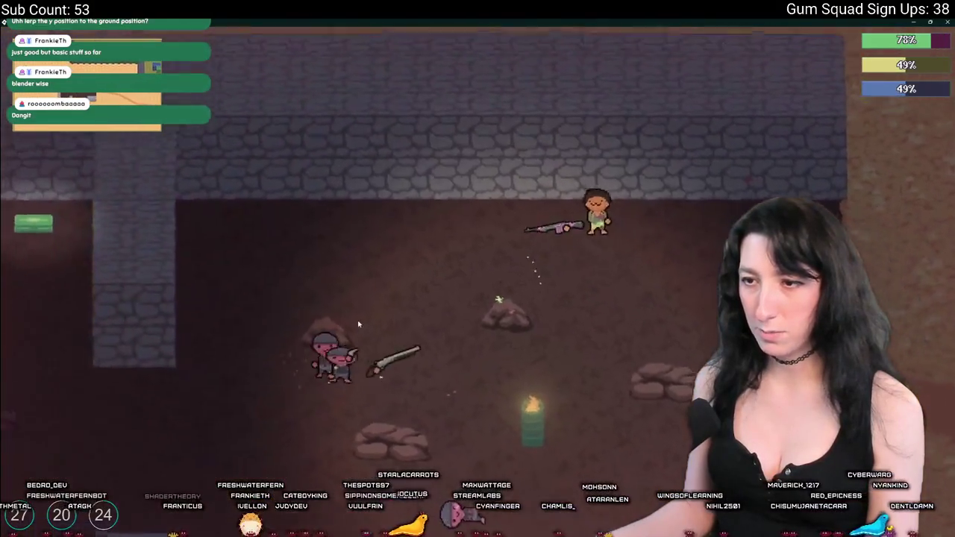
pyautogui.press('s')
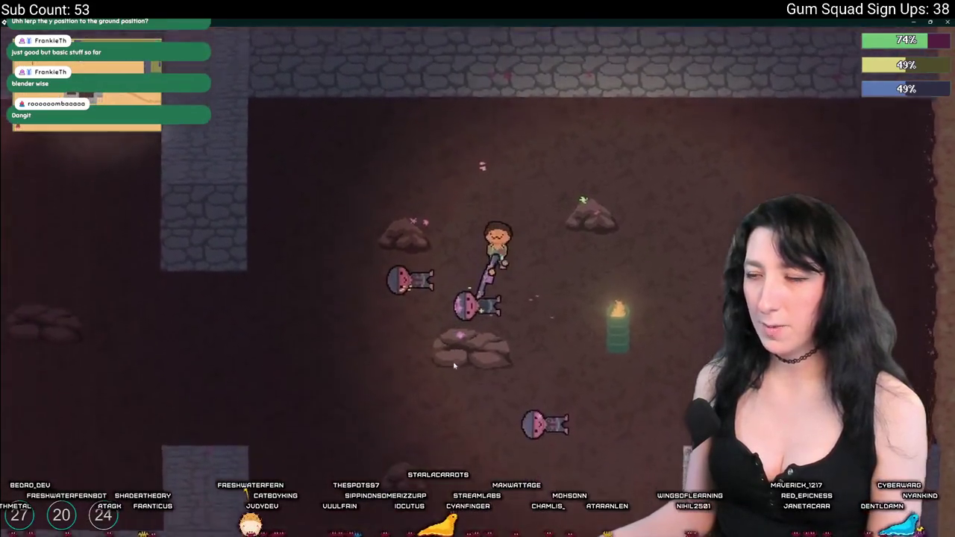
pyautogui.press('d')
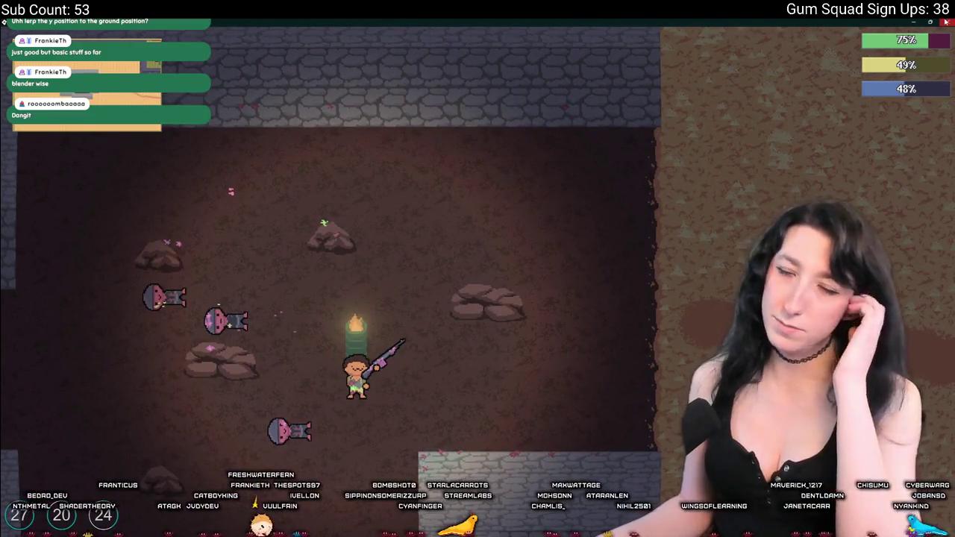
pyautogui.press('Escape')
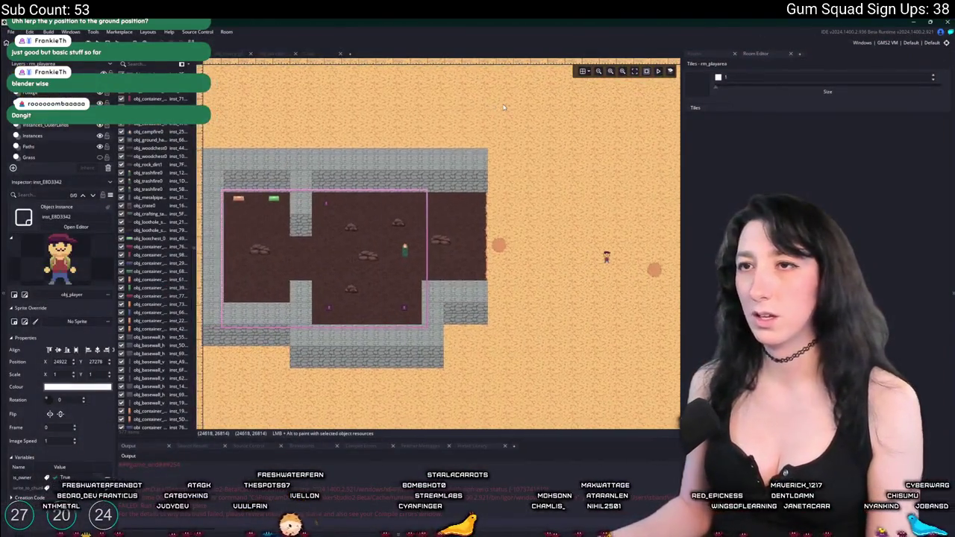
# Step: Search the project for ceiling_alpha and open its match in scr_drawing
pyautogui.hotkey('ctrl', 't')
pyautogui.hotkey('ctrl', 'f')
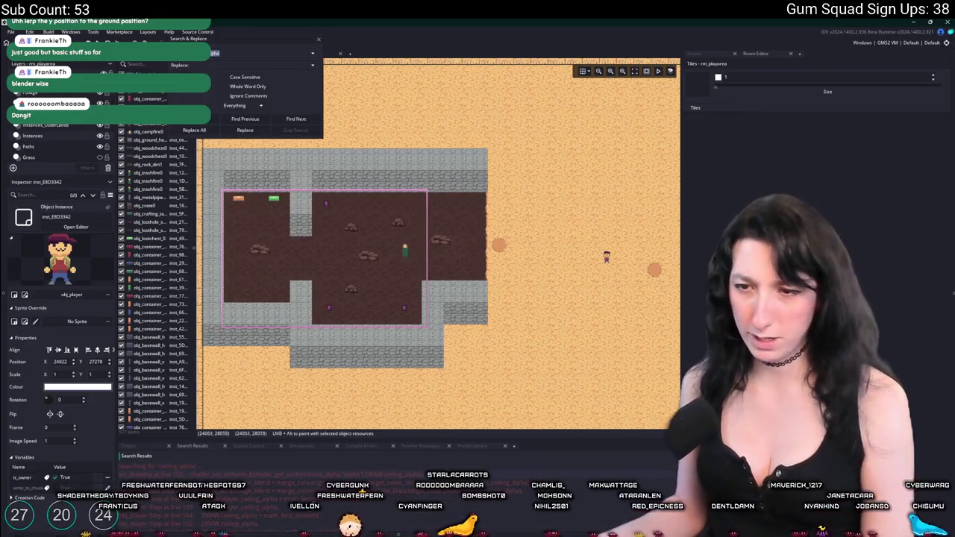
pyautogui.moveTo(335, 439); pyautogui.dragTo(353, 372)
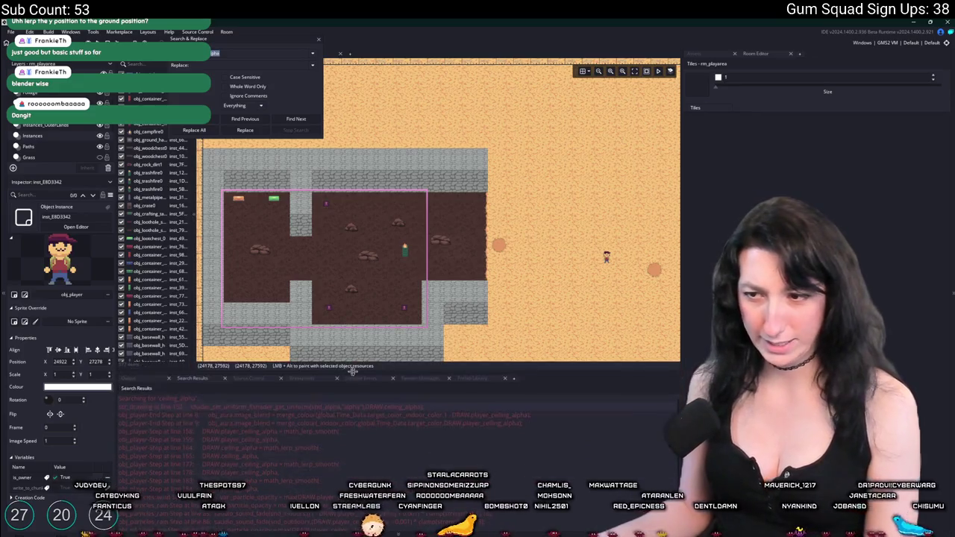
pyautogui.doubleClick(370, 408)
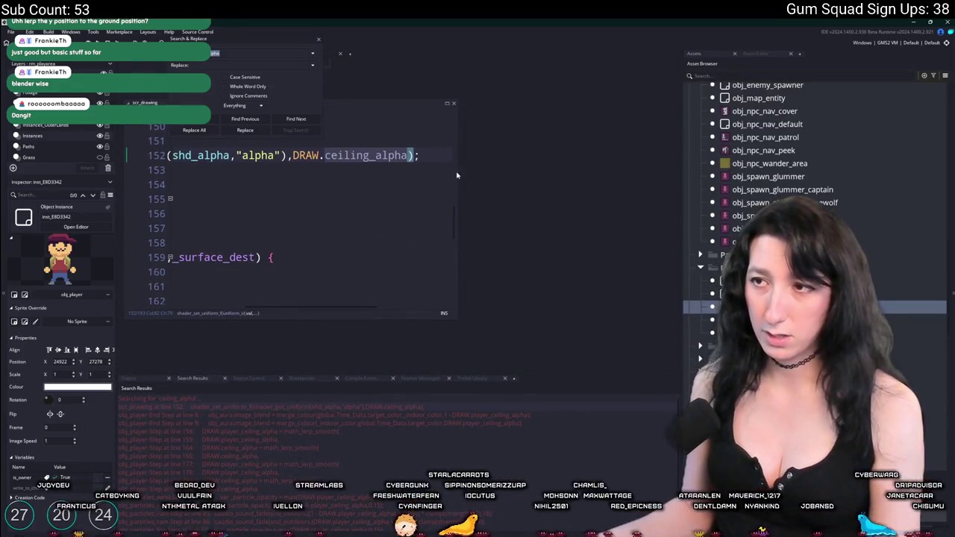
pyautogui.moveTo(457, 168); pyautogui.dragTo(586, 167)
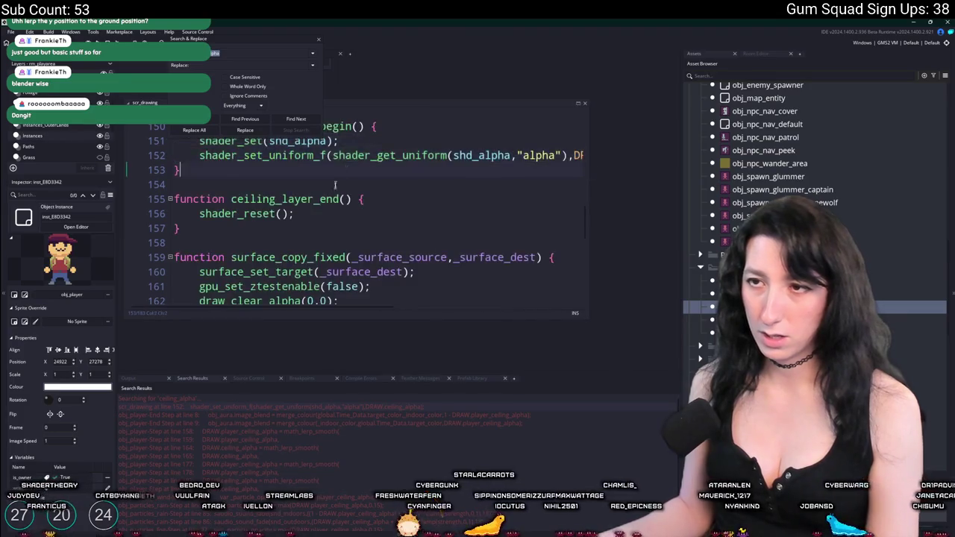
pyautogui.press('Escape')
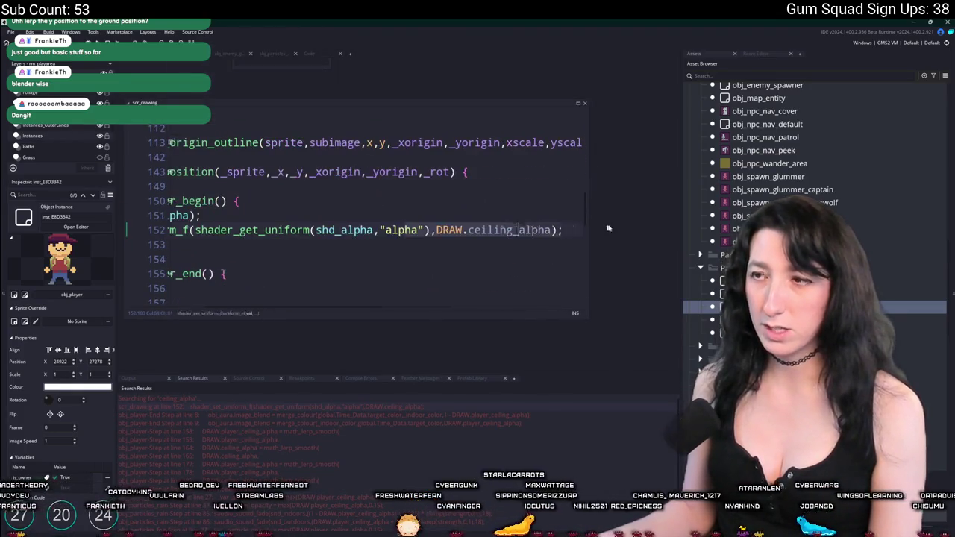
pyautogui.click(551, 230)
# Step: Search for DRAW.ceiling_alpha and open the match in obj_player's Step event
pyautogui.hotkey('ctrl', 'f')
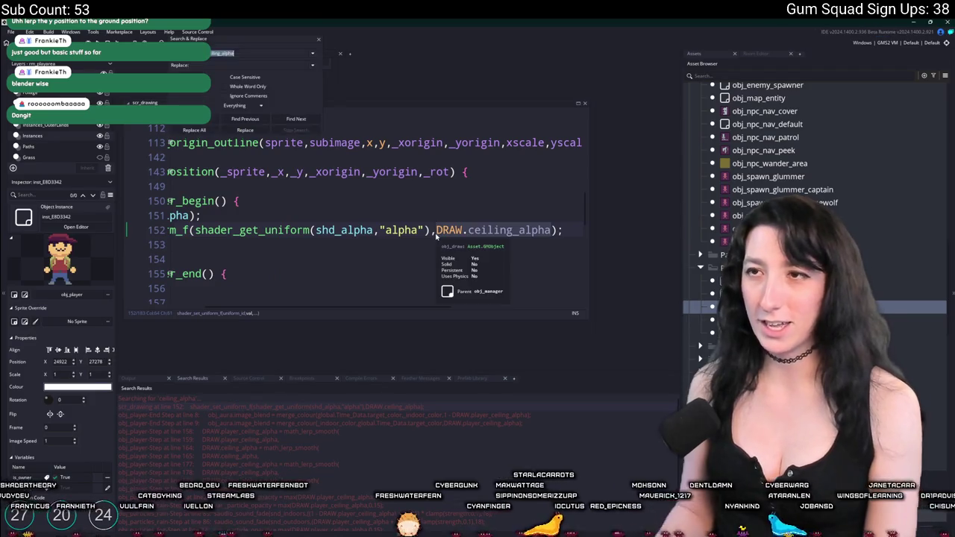
pyautogui.hotkey('ctrl', 'shift', 'f')
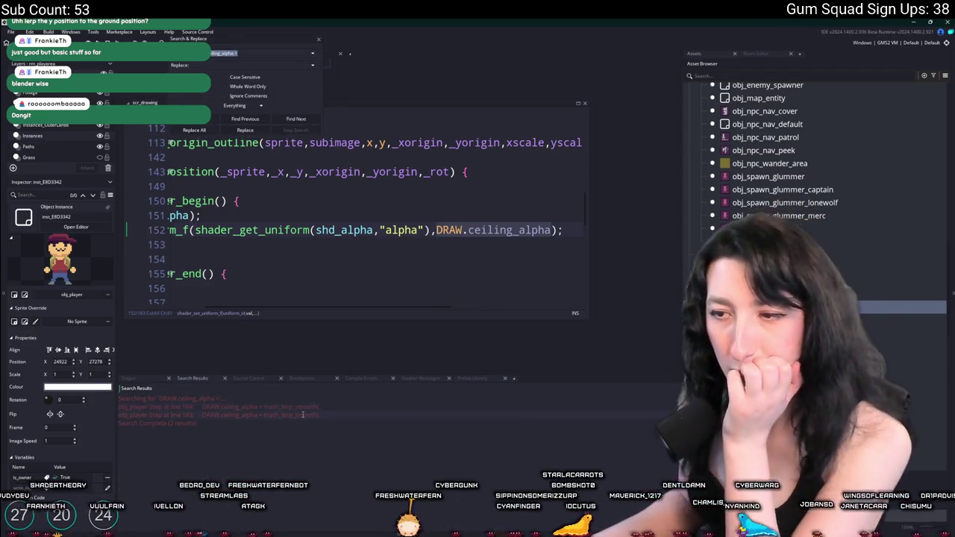
pyautogui.doubleClick(302, 414)
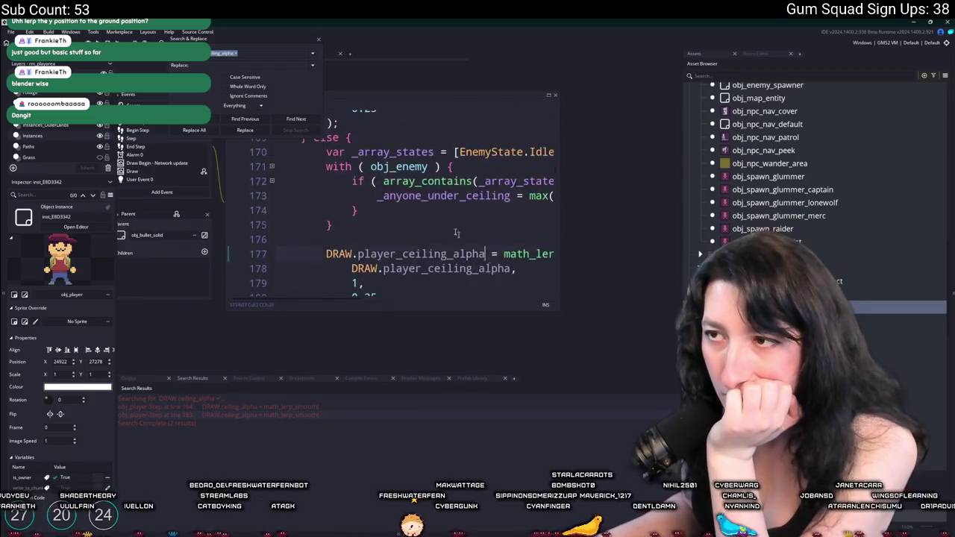
pyautogui.moveTo(495, 252); pyautogui.dragTo(631, 339)
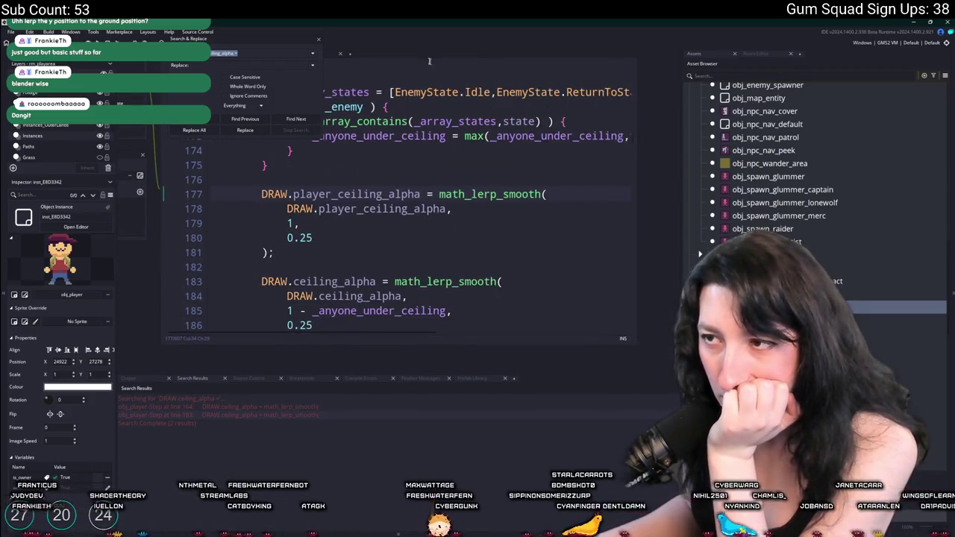
pyautogui.click(318, 39)
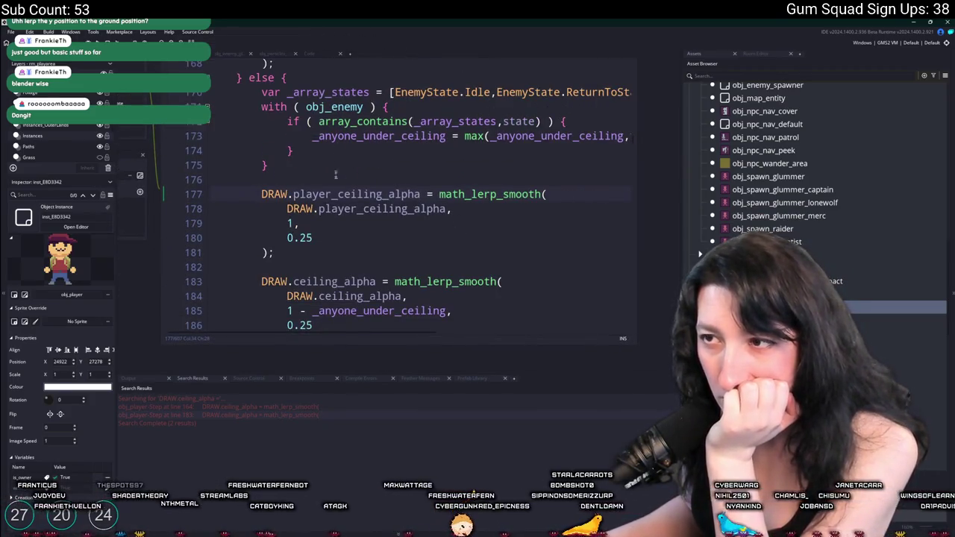
pyautogui.click(342, 223)
pyautogui.scroll(-1, 342, 230)
pyautogui.scroll(3, 340, 238)
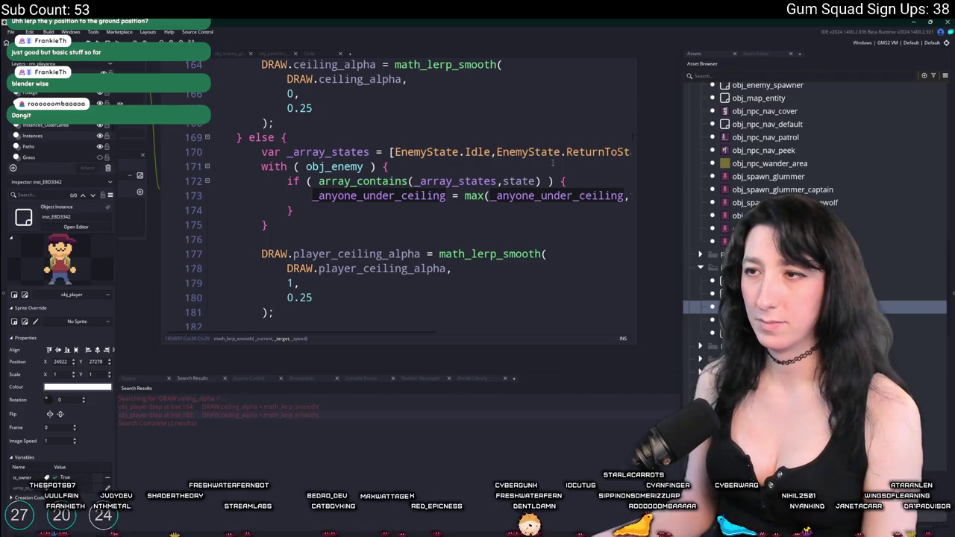
# Step: Insert ! before array_contains on line 172 and launch a new build with F5
pyautogui.click(579, 171)
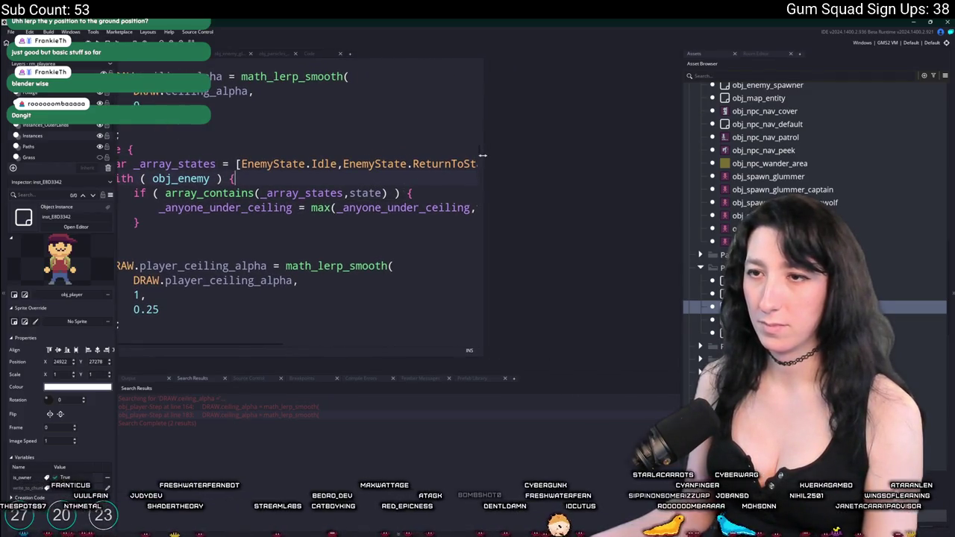
pyautogui.moveTo(483, 155); pyautogui.dragTo(611, 152)
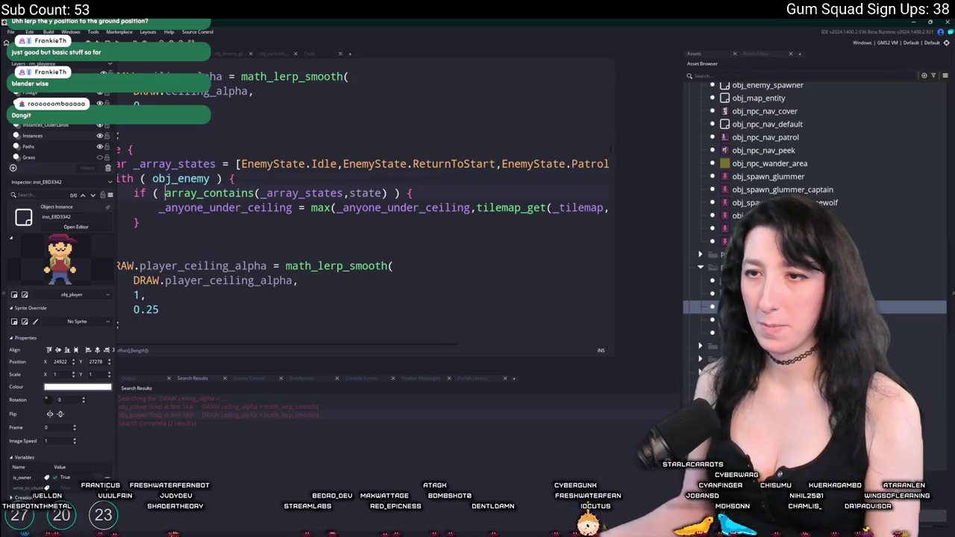
pyautogui.write('!')
pyautogui.press('F5')
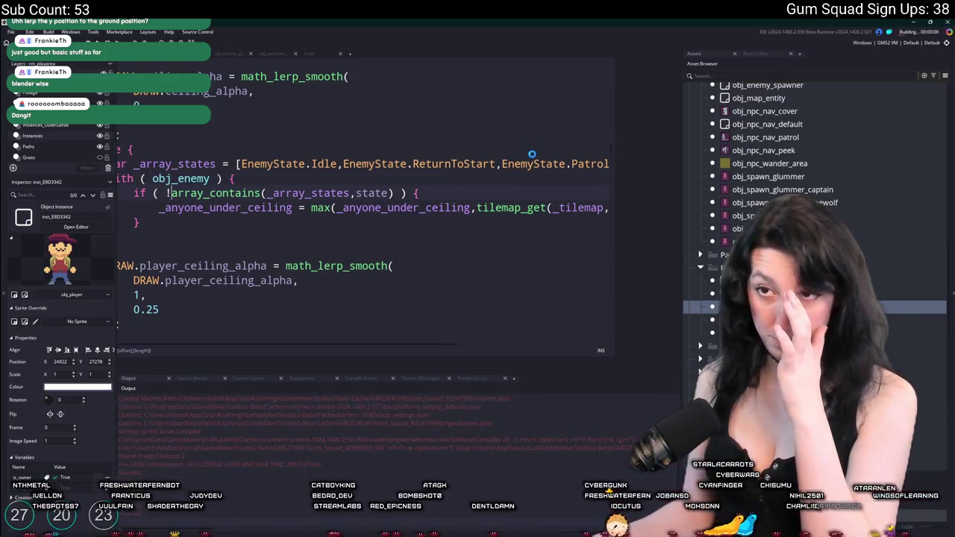
pyautogui.click(506, 195)
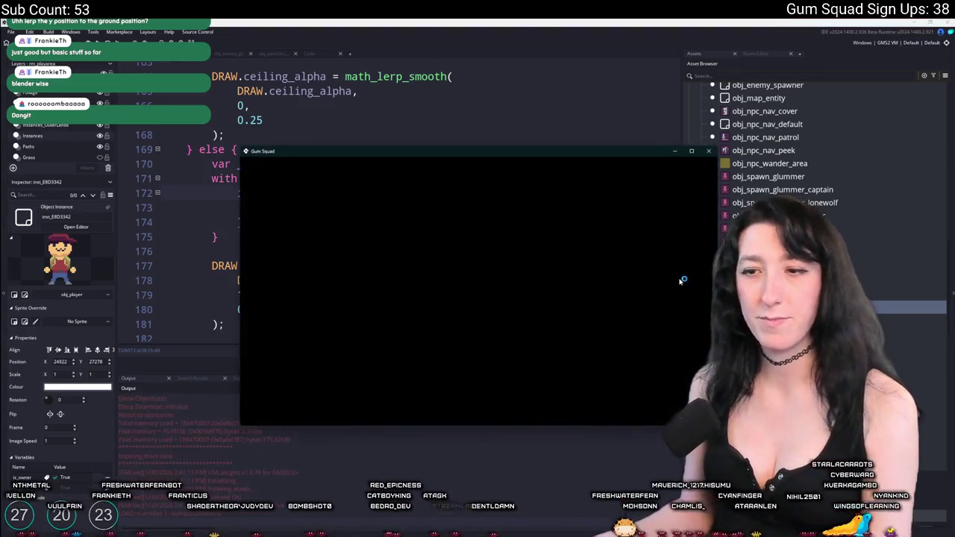
# Step: Start a new world in a lobby and reposition the game window
pyautogui.click(475, 209)
pyautogui.click(478, 348)
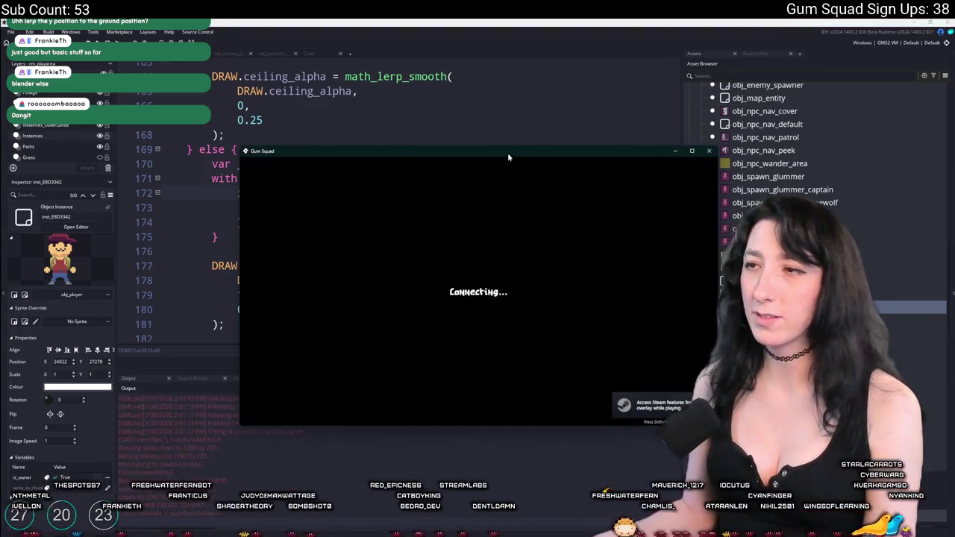
pyautogui.moveTo(508, 152); pyautogui.dragTo(446, 48)
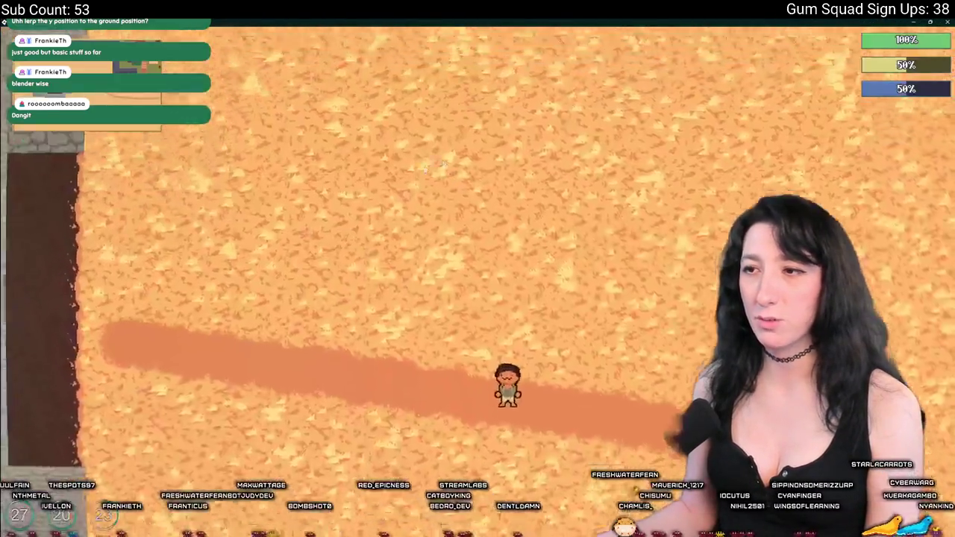
pyautogui.press('a')
pyautogui.press('Tab')
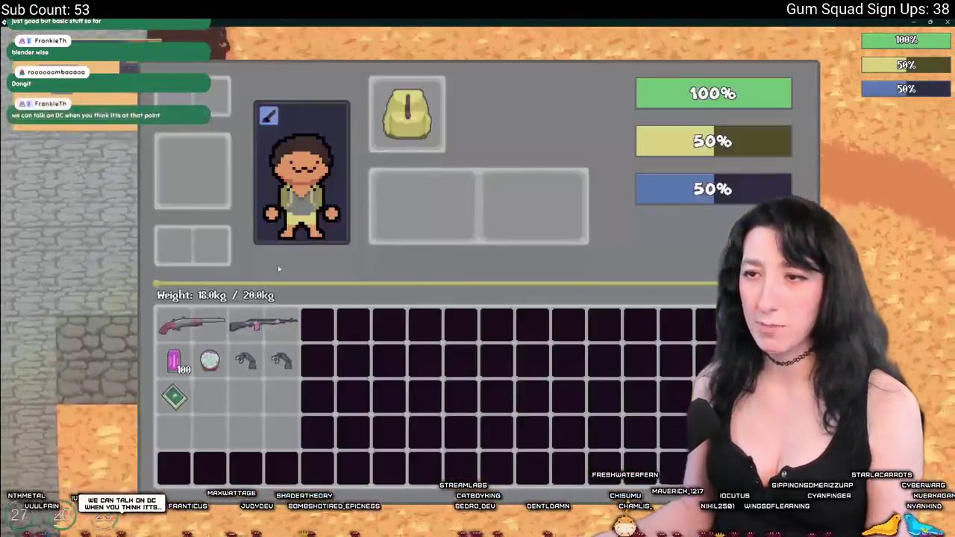
pyautogui.press('Tab')
# Step: Walk through the dark room and shoot the enemies to test the hit particles
pyautogui.press('a')
pyautogui.press('a')
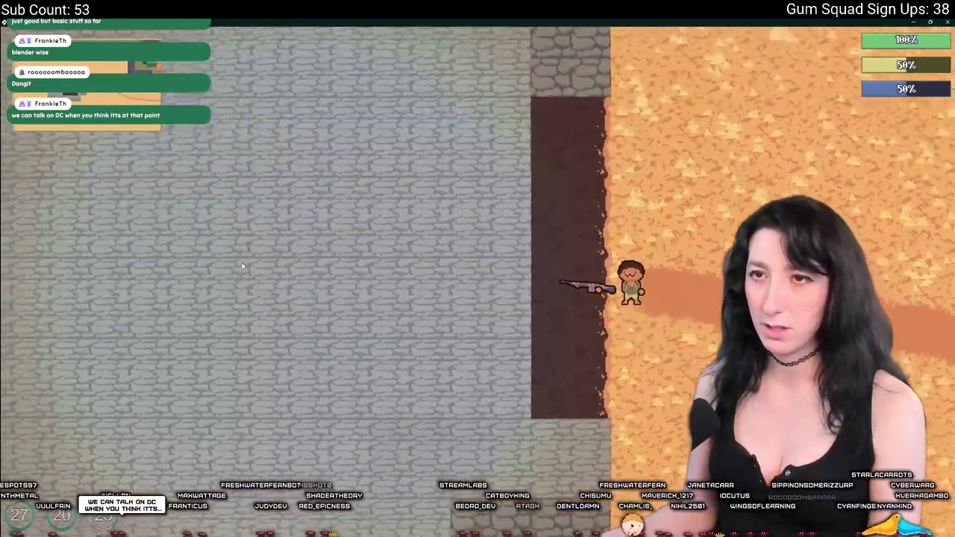
pyautogui.press('w')
pyautogui.press('w')
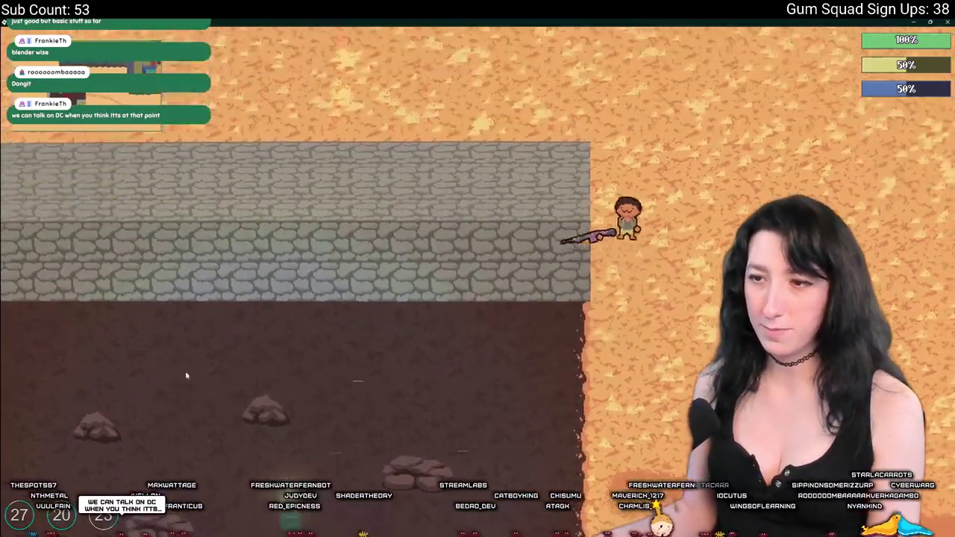
pyautogui.press('a')
pyautogui.press('s')
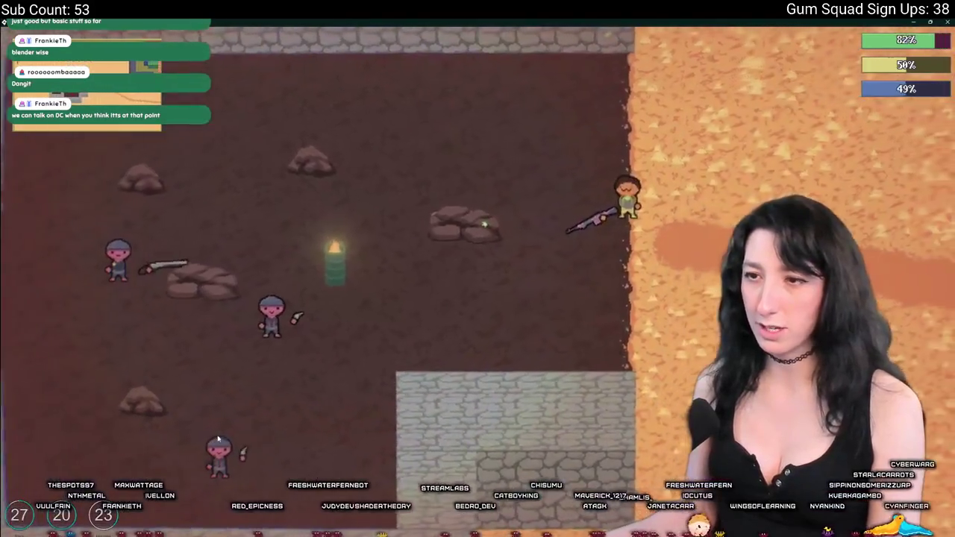
pyautogui.press('a')
pyautogui.press('d')
pyautogui.click(228, 403)
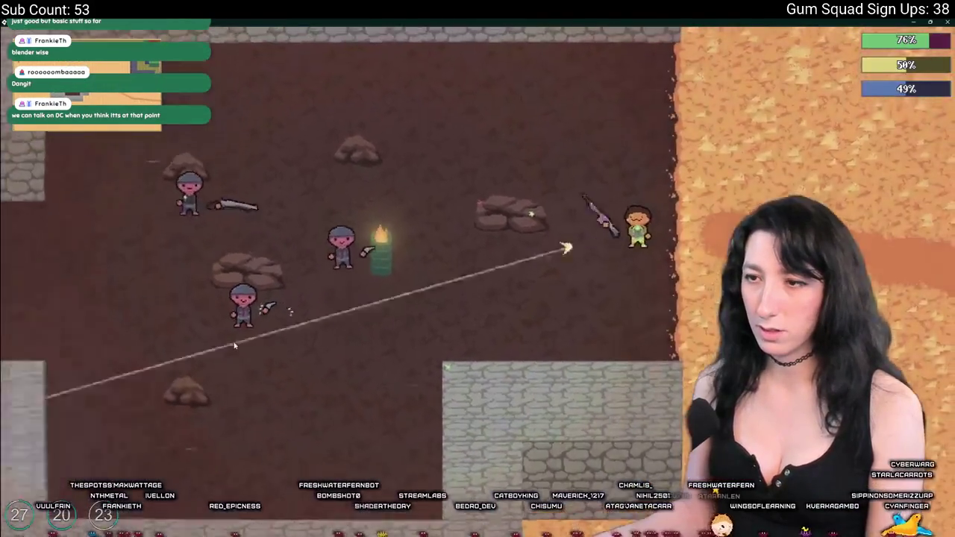
pyautogui.click(234, 314)
pyautogui.press('a')
pyautogui.press('s')
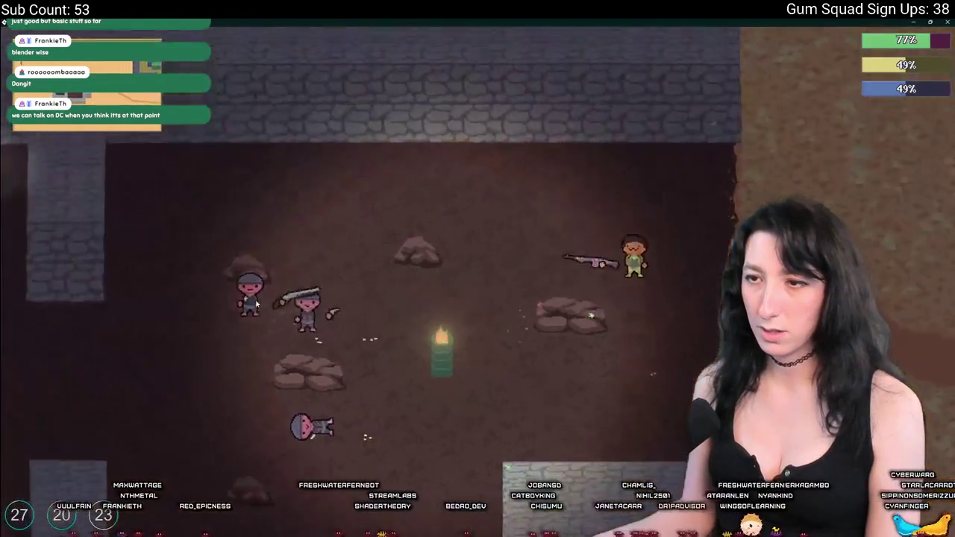
pyautogui.click(286, 252)
# Step: Pick up the rifle, shoot the last standing enemy, and close the game window
pyautogui.press('a')
pyautogui.press('w')
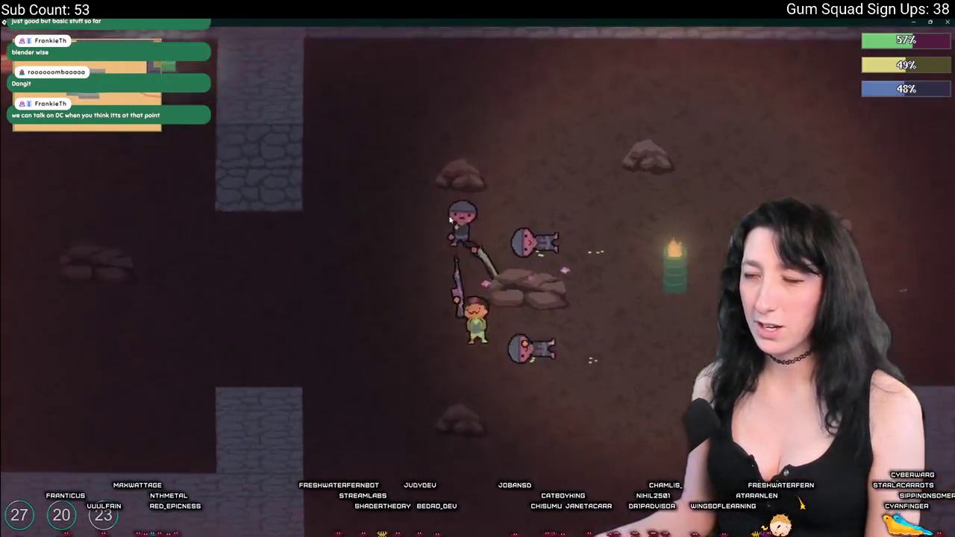
pyautogui.click(523, 261)
pyautogui.press('s')
pyautogui.press('a')
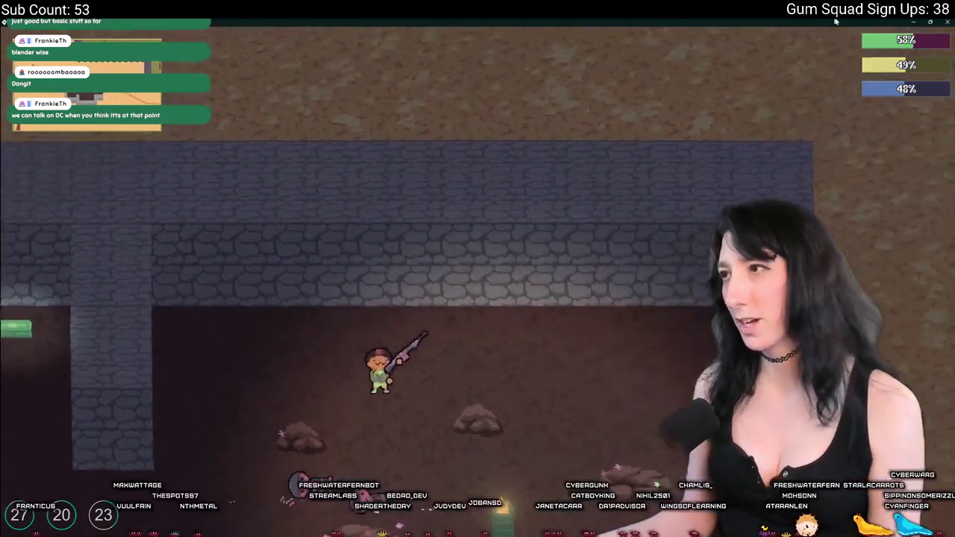
pyautogui.click(945, 21)
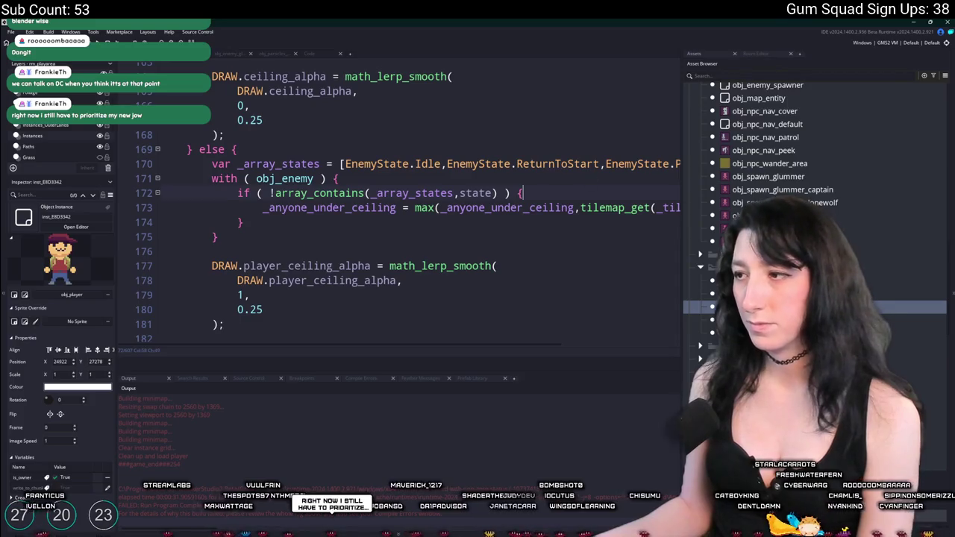
# Step: Return to the object workspace and open obj_effect_gum_trail from the Effects folder
pyautogui.hotkey('ctrl', 'w')
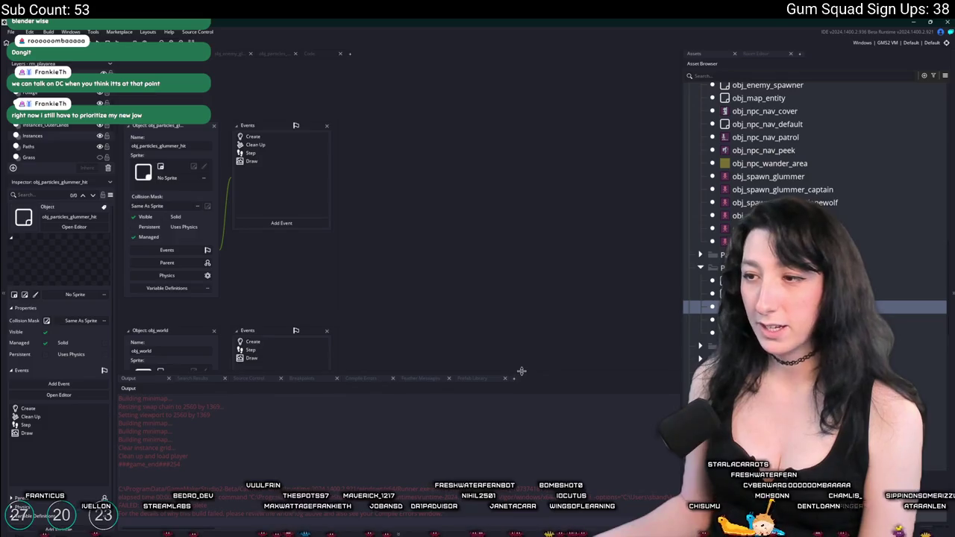
pyautogui.moveTo(521, 371); pyautogui.dragTo(516, 401)
pyautogui.scroll(5, 883, 276)
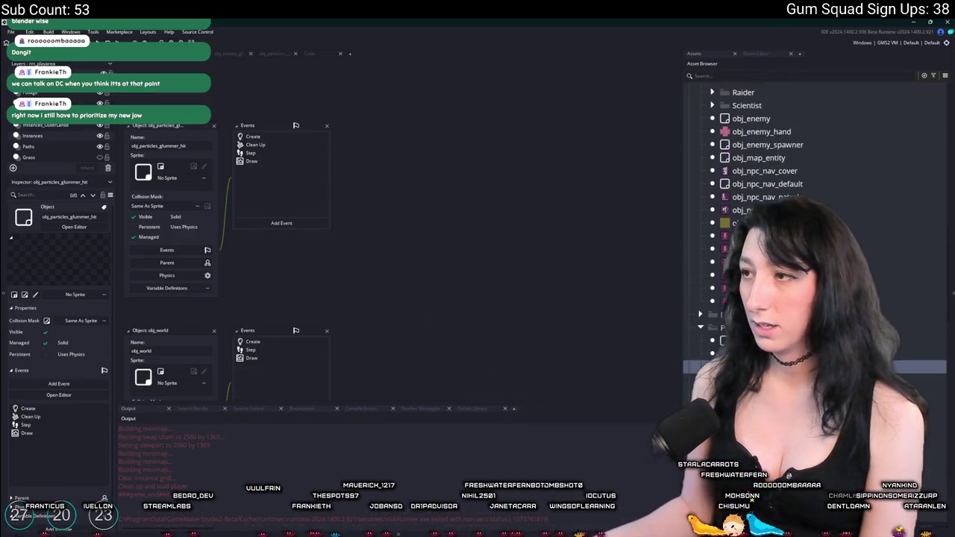
pyautogui.scroll(1, 883, 276)
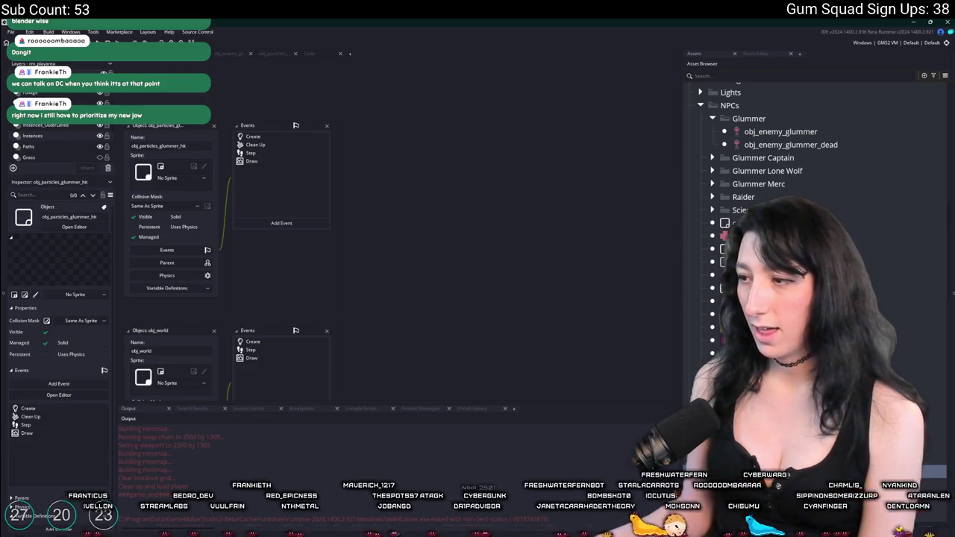
pyautogui.scroll(4, 882, 277)
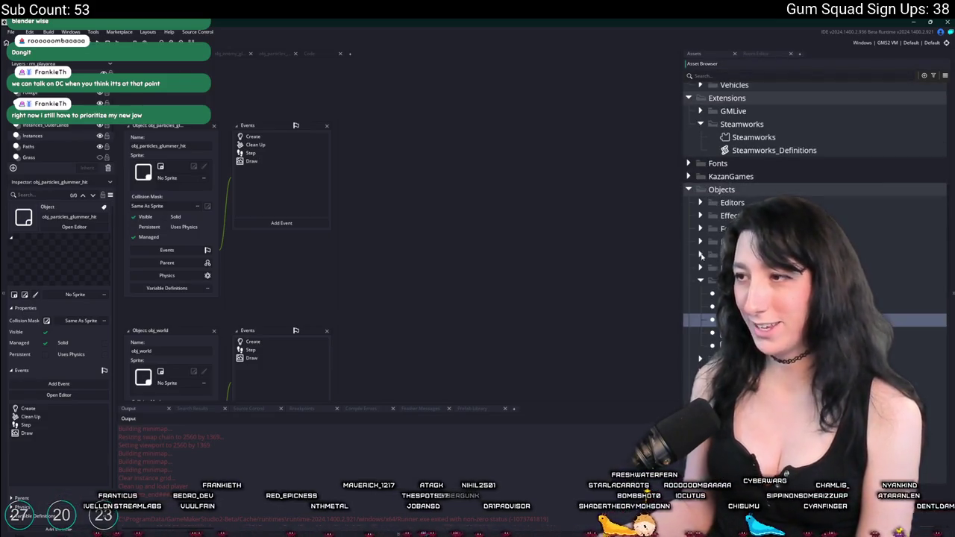
pyautogui.click(700, 215)
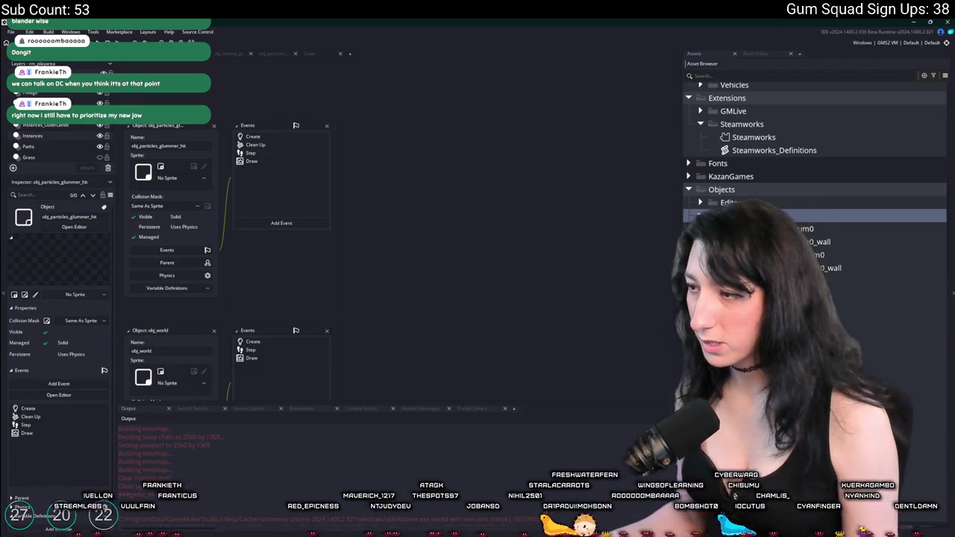
pyautogui.doubleClick(746, 295)
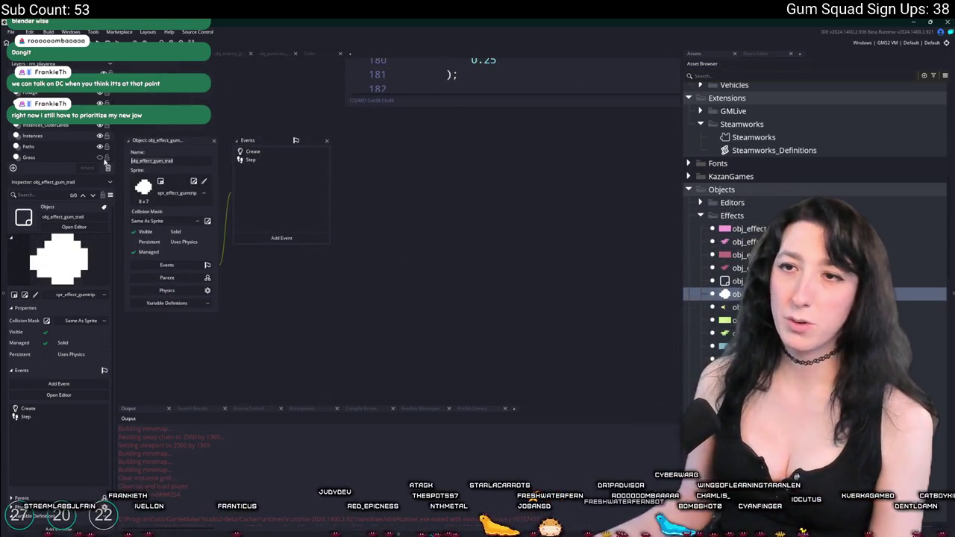
# Step: List every project reference to obj_effect_gum_trail, then bring up the Clean Up event's options
pyautogui.hotkey('ctrl', 'shift', 'f')
pyautogui.press('Return')
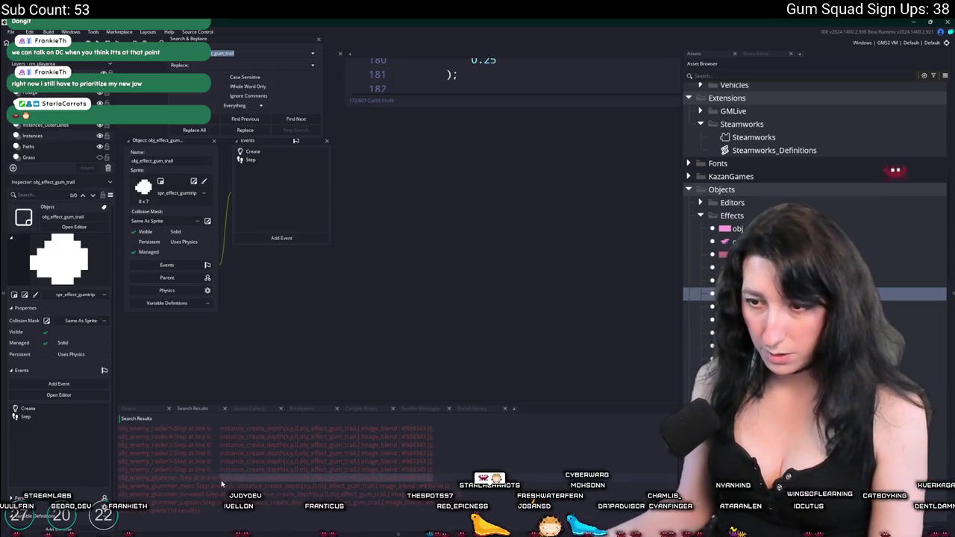
pyautogui.click(319, 40)
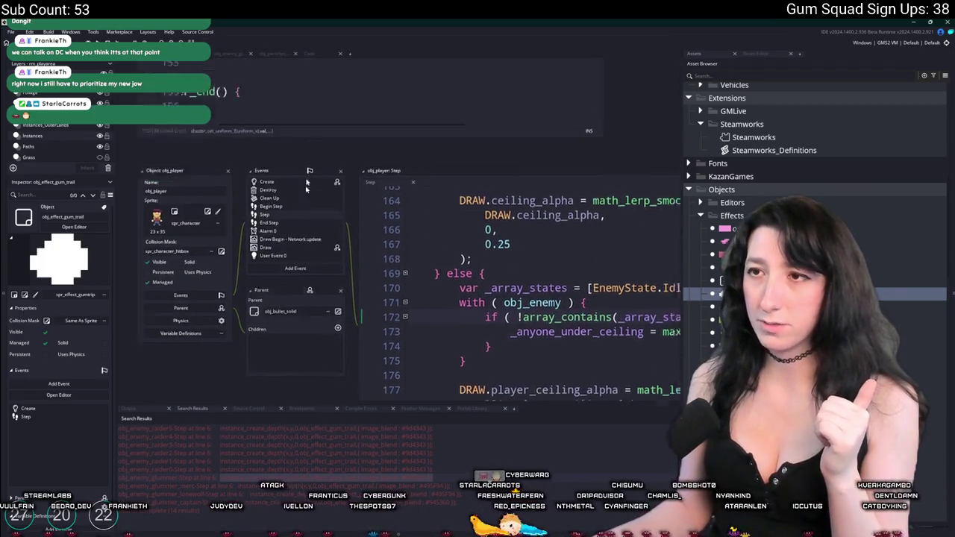
pyautogui.click(341, 128)
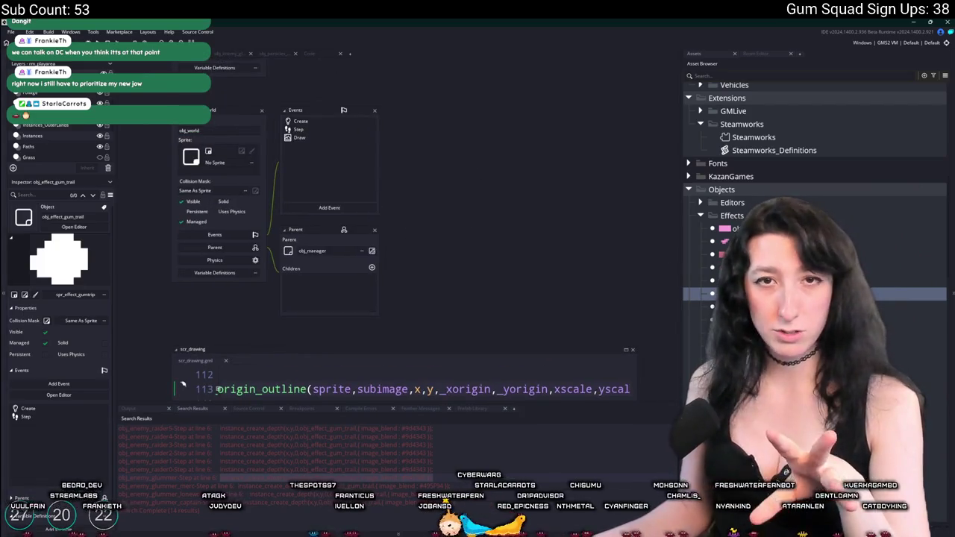
pyautogui.scroll(5, 454, 220)
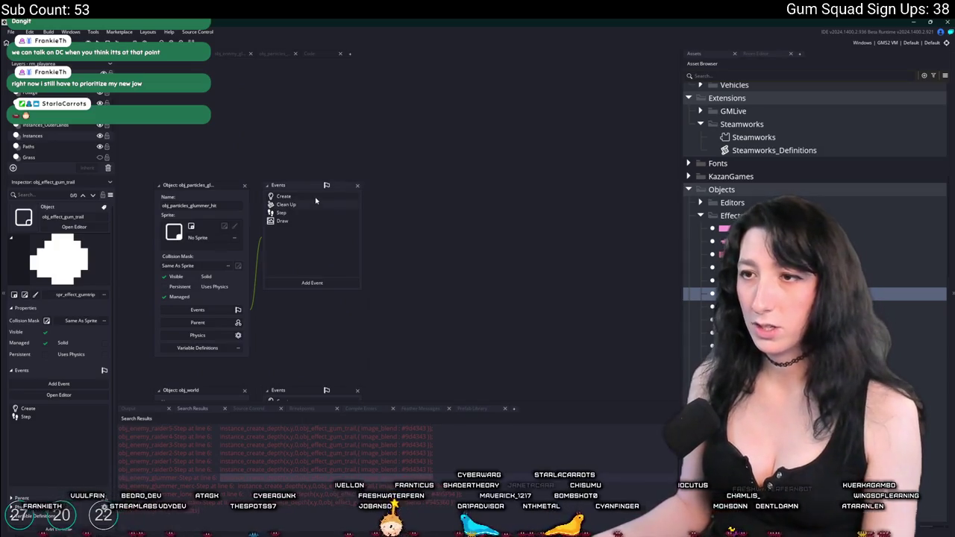
pyautogui.rightClick(306, 205)
# Step: Delete the Clean Up event and set the Draw event code to draw_self();
pyautogui.click(332, 280)
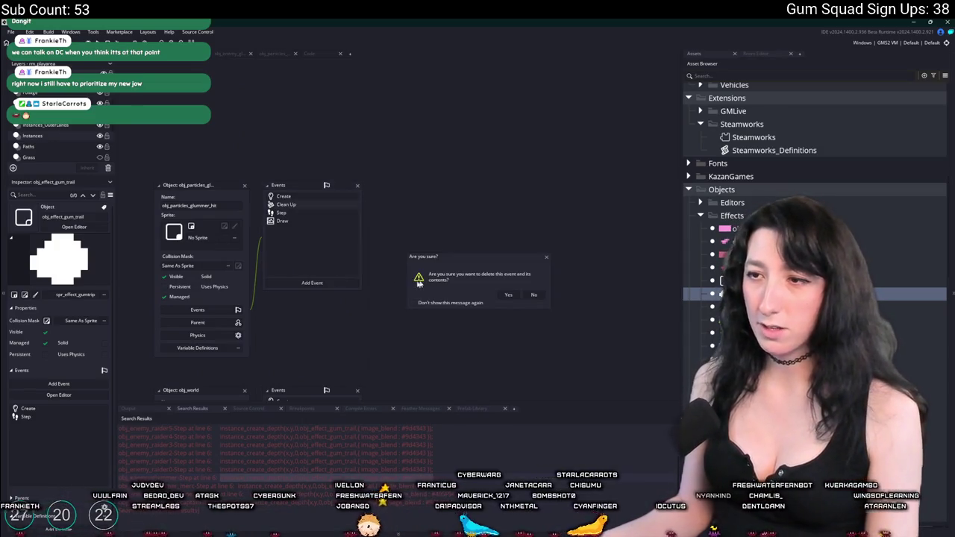
pyautogui.click(508, 295)
pyautogui.doubleClick(305, 212)
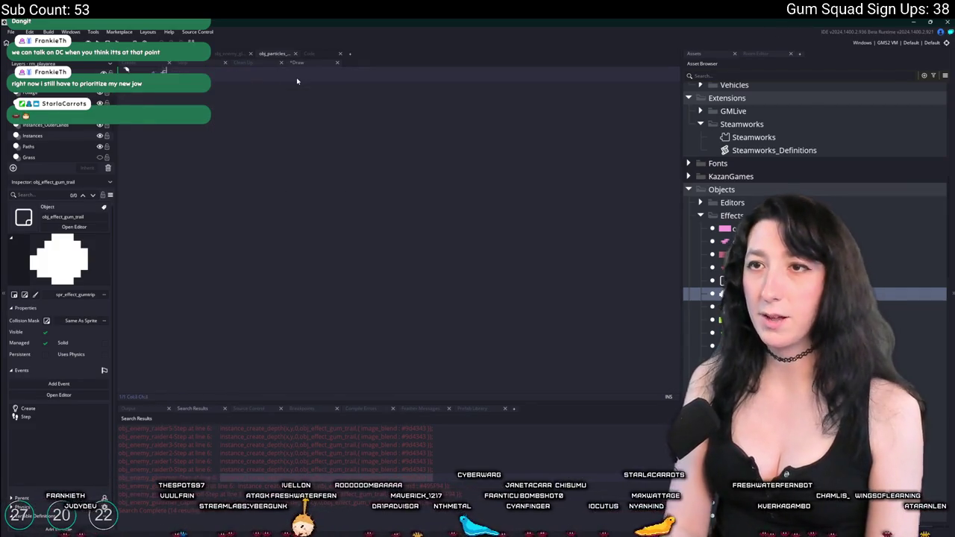
pyautogui.write('draw')
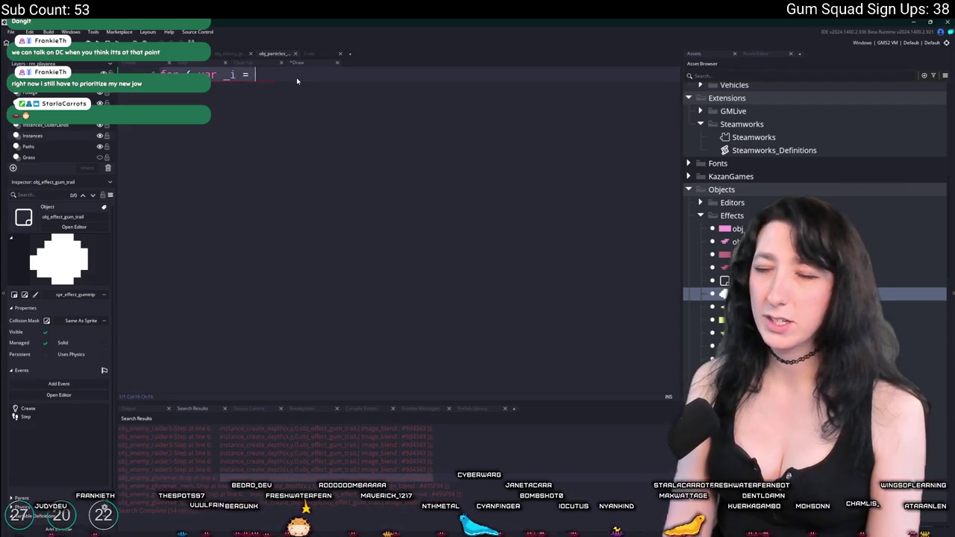
pyautogui.write('_self();')
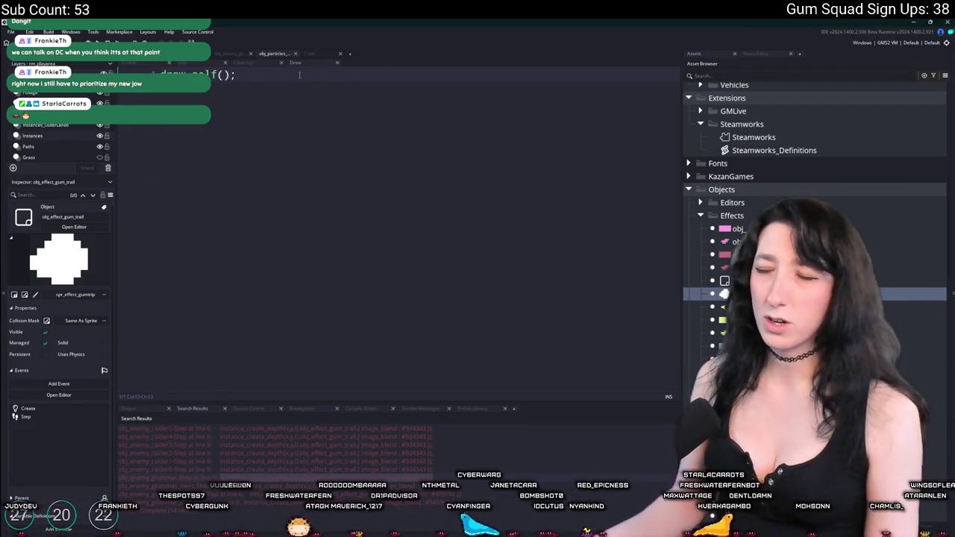
pyautogui.middleClick(318, 66)
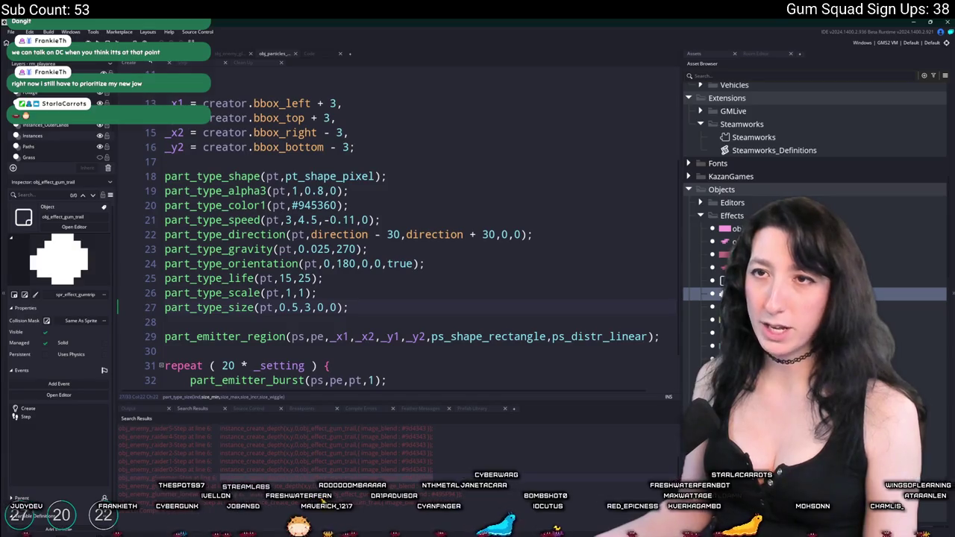
pyautogui.hotkey('ctrl', 'w')
pyautogui.doubleClick(292, 205)
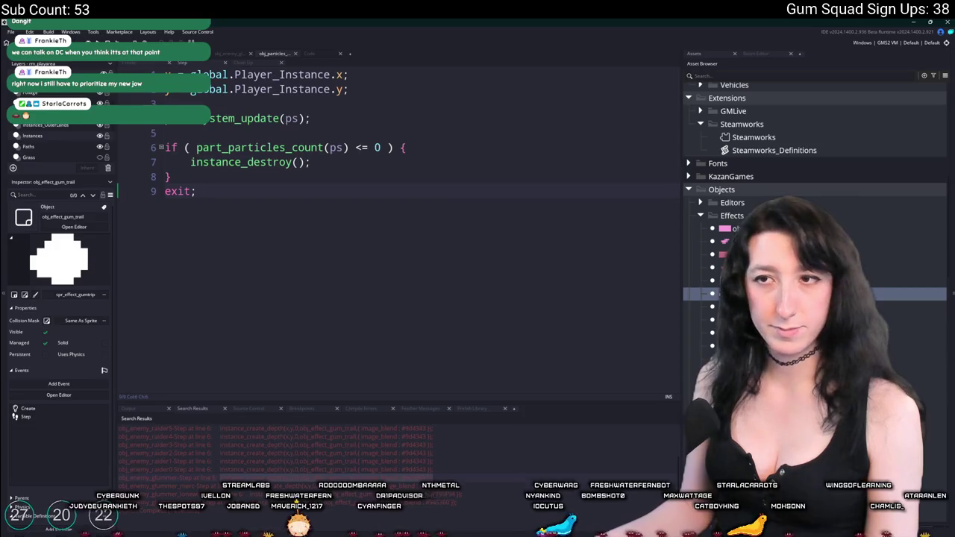
pyautogui.hotkey('ctrl', 'w')
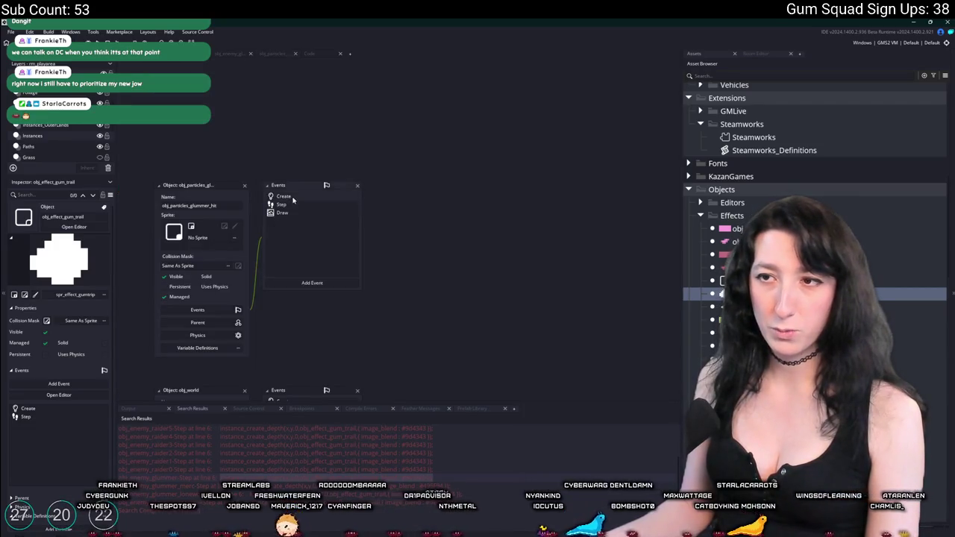
# Step: Delete the particle settings code from line 18 down in the hit object's Create event
pyautogui.doubleClick(295, 198)
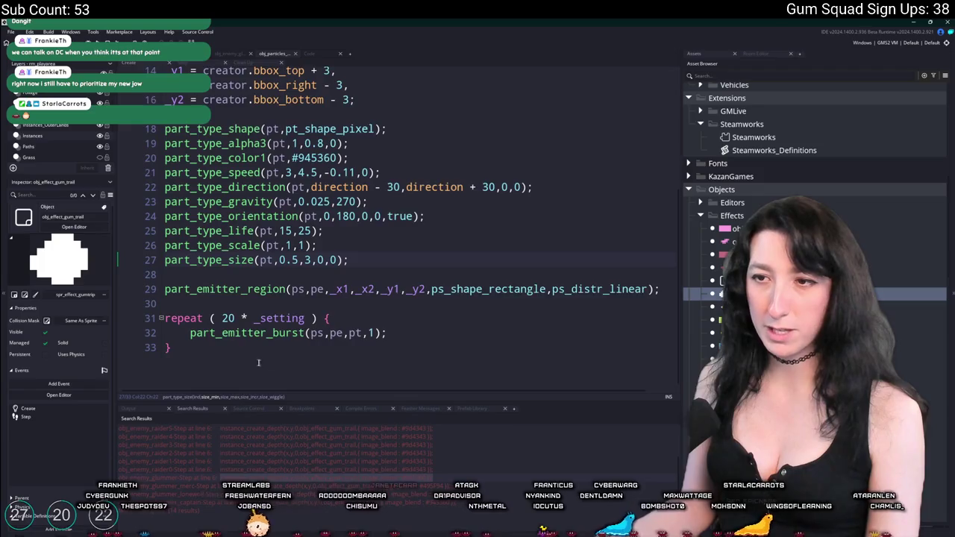
pyautogui.moveTo(258, 363); pyautogui.dragTo(194, 311)
pyautogui.press('Delete')
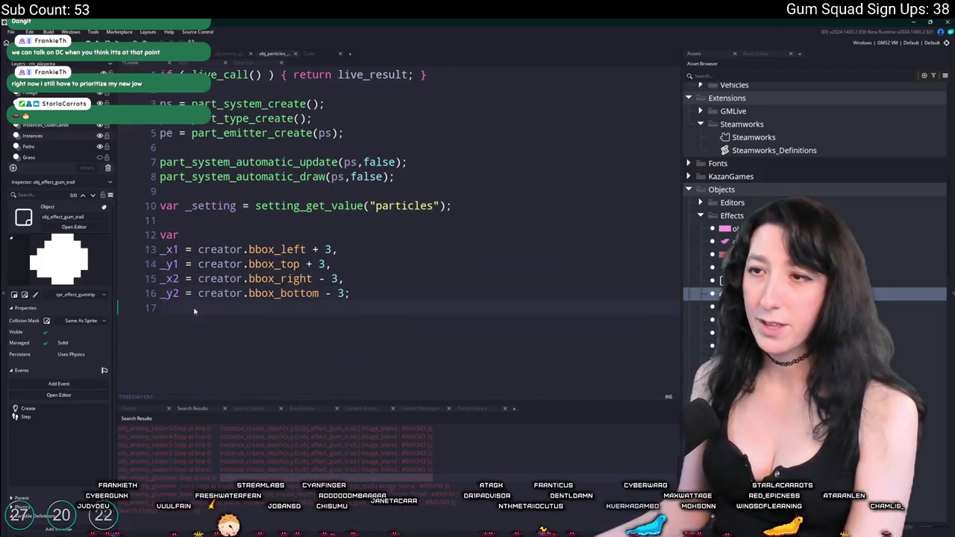
pyautogui.write('instance_create_depth(x,y,0,obj_effect_gum_trail,{ image_blend : #945360 });')
pyautogui.hotkey('ctrl', 'z')
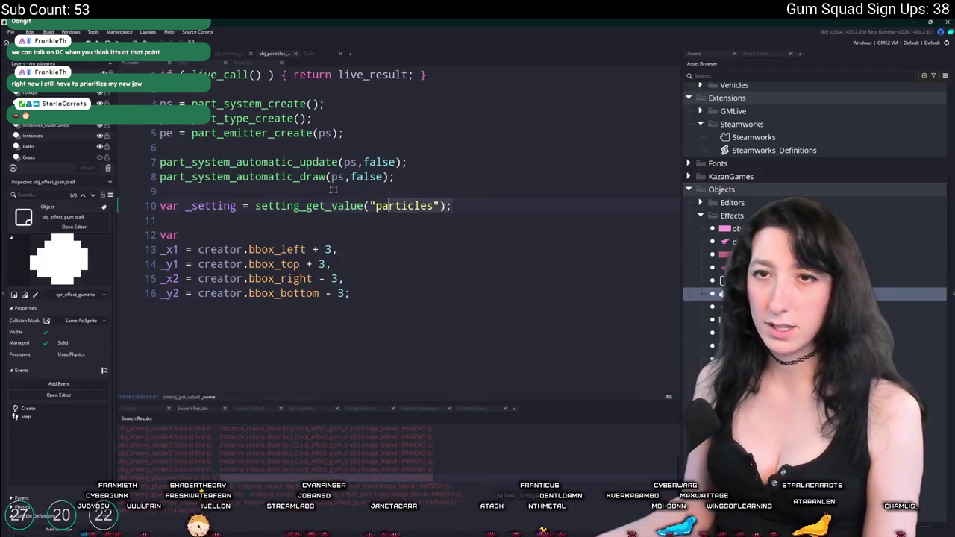
# Step: Delete the particle system setup lines 3–10 from the Create code
pyautogui.click(229, 176)
pyautogui.press('Down')
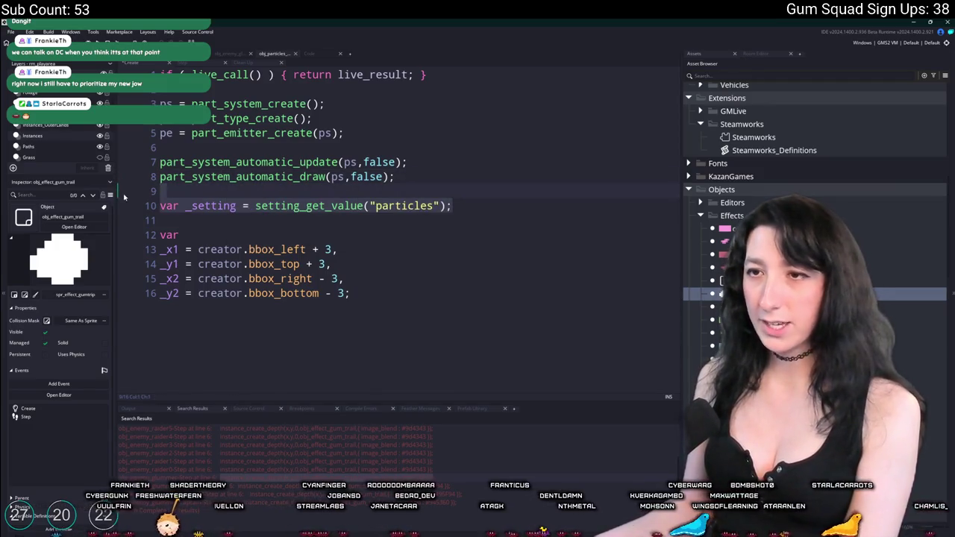
pyautogui.moveTo(125, 197); pyautogui.dragTo(121, 96)
pyautogui.press('Delete')
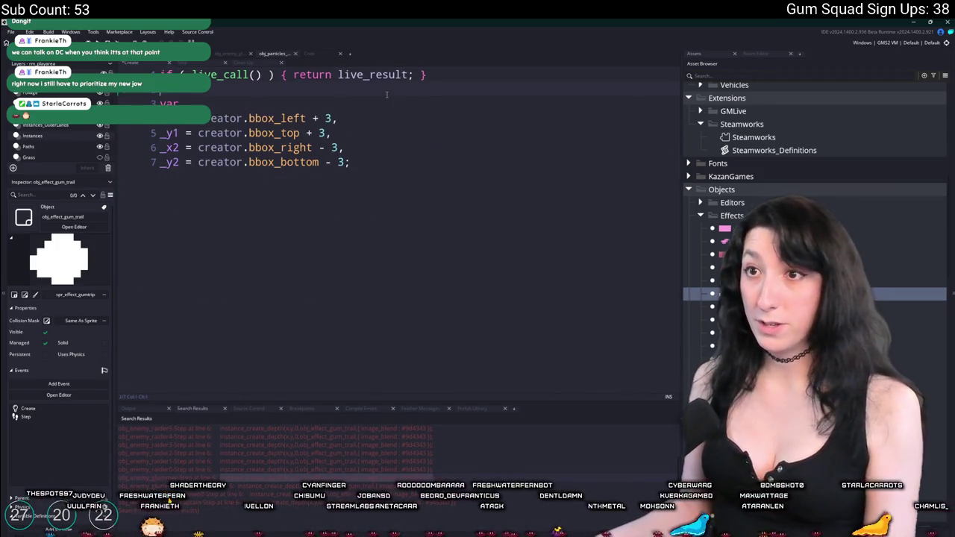
pyautogui.write('instance_create_depth(x,y,0,obj_effect_gum_trail,{ image_blend : #945360 });')
pyautogui.hotkey('ctrl', 'z')
# Step: In the Step code, add an obj_effect_gum_trail spawn tinted #945360, with bounding-box variables below it
pyautogui.click(183, 62)
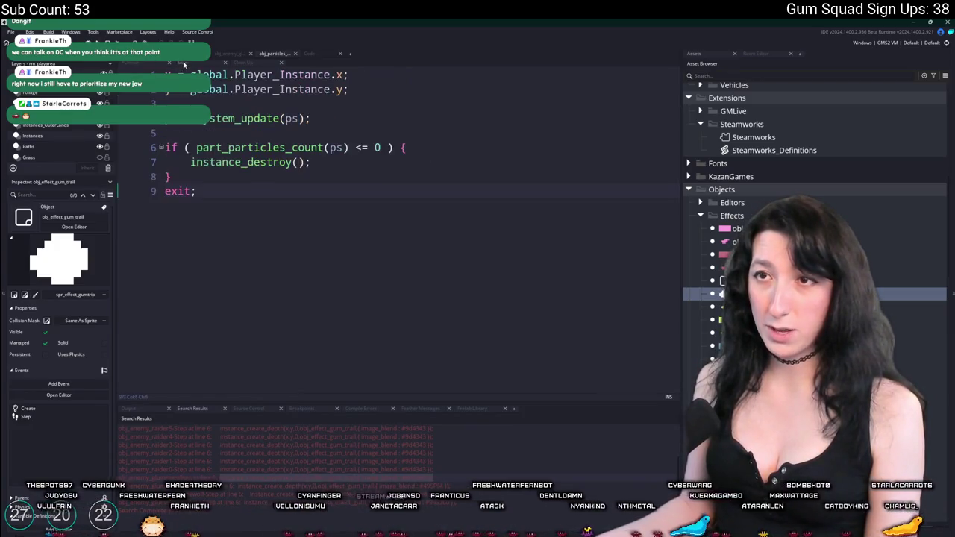
pyautogui.write('instance_create_depth(x,y,0,obj_effect_gum_trail,{ image_blend : #945360 });')
pyautogui.hotkey('ctrl', 'Tab')
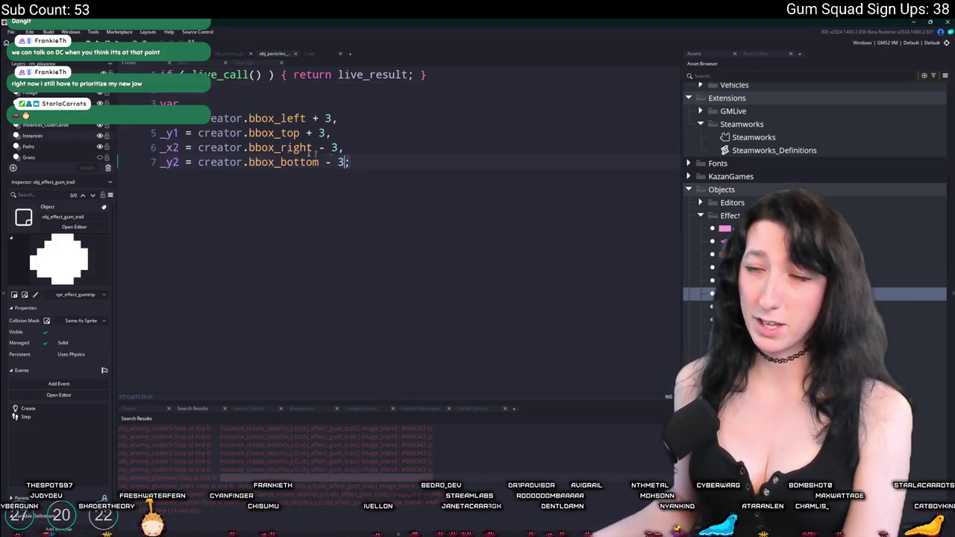
pyautogui.hotkey('shift', 'Up')
pyautogui.hotkey('shift', 'Up')
pyautogui.hotkey('shift', 'Up')
pyautogui.hotkey('shift', 'Home')
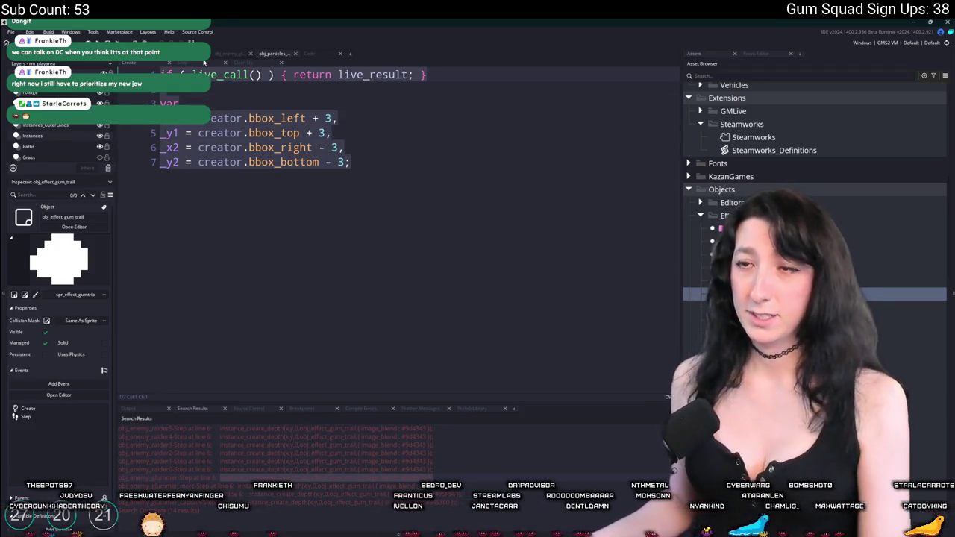
pyautogui.click(182, 62)
pyautogui.click(501, 265)
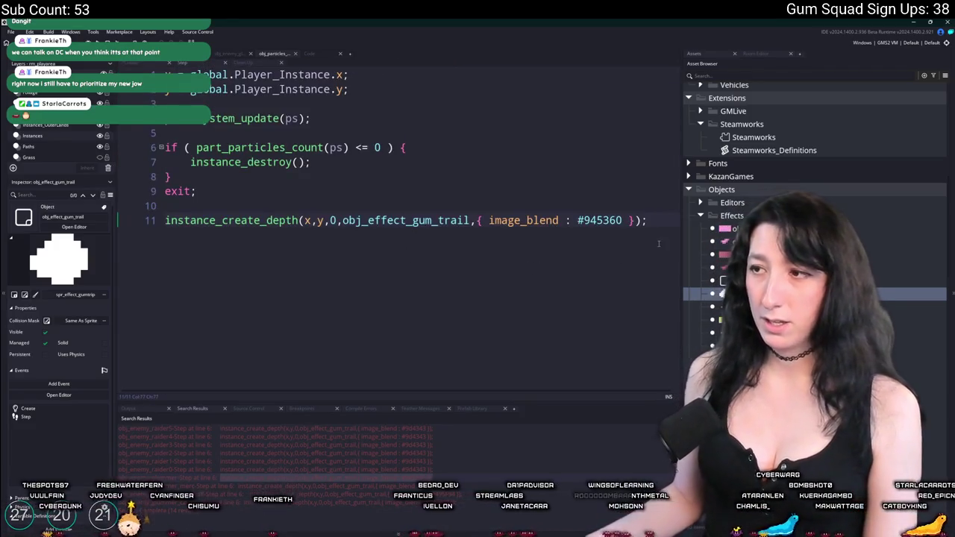
pyautogui.write('var _x1 = creator.bbox_left + 3, _y1 = creator.bbox_top + 3, _x2 = creator.bbox_right - 3, _y2 = creator.bbox_bottom - 3;')
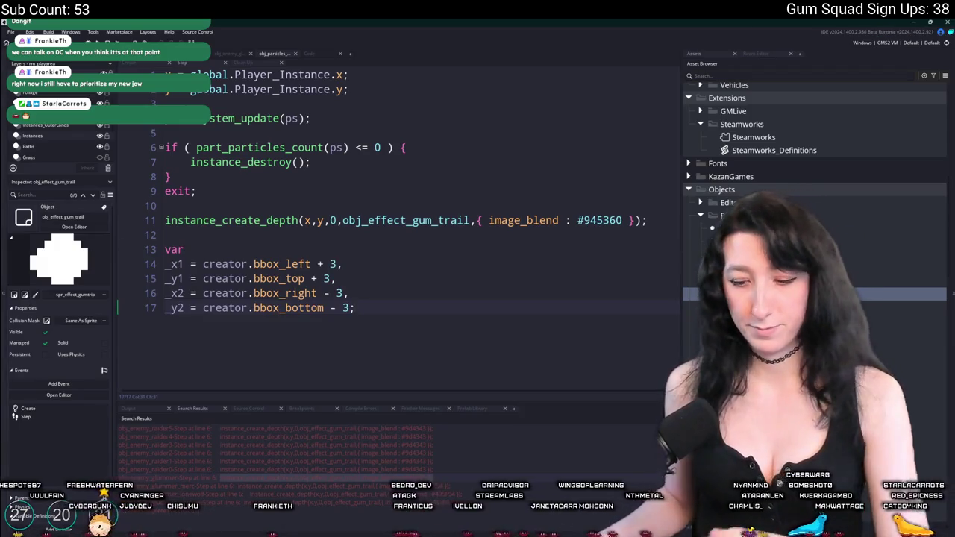
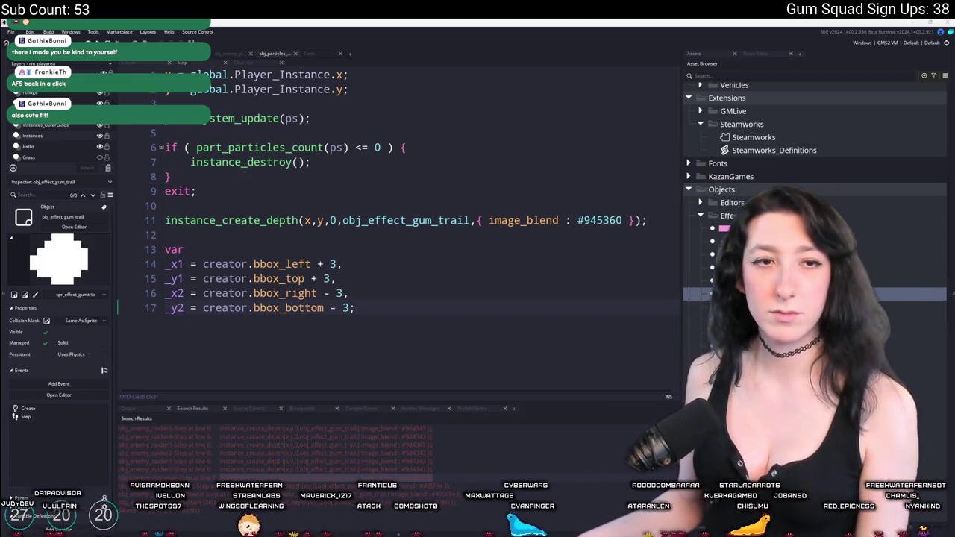
# Step: Delete the creator bbox variable lines after the instance_create_depth call, then return to the workspace
pyautogui.click(396, 279)
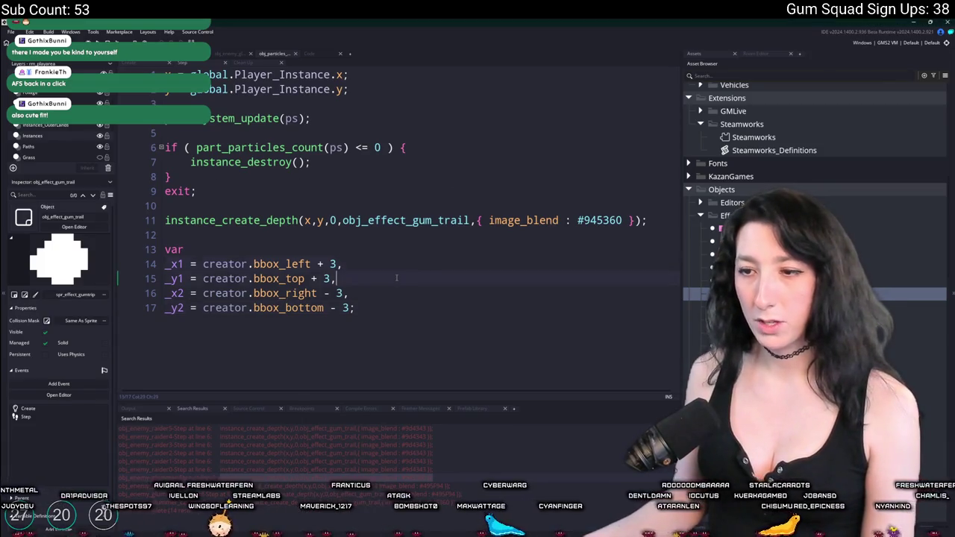
pyautogui.press('F12')
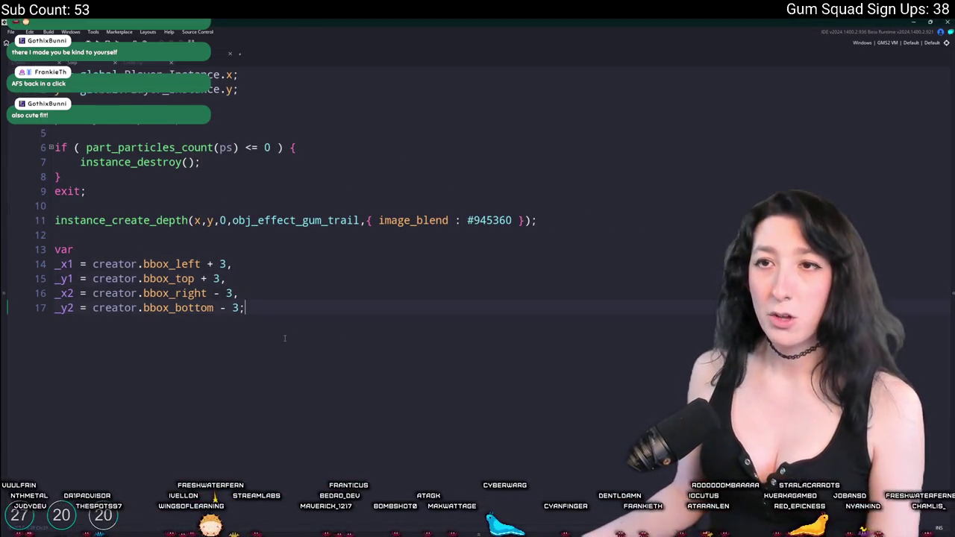
pyautogui.moveTo(245, 308); pyautogui.dragTo(32, 250)
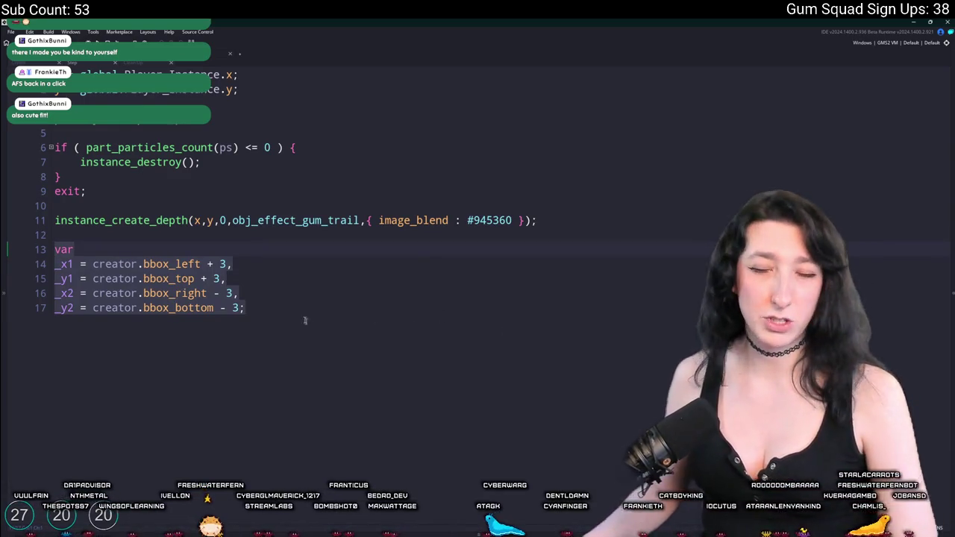
pyautogui.press('BackSpace')
pyautogui.press('BackSpace')
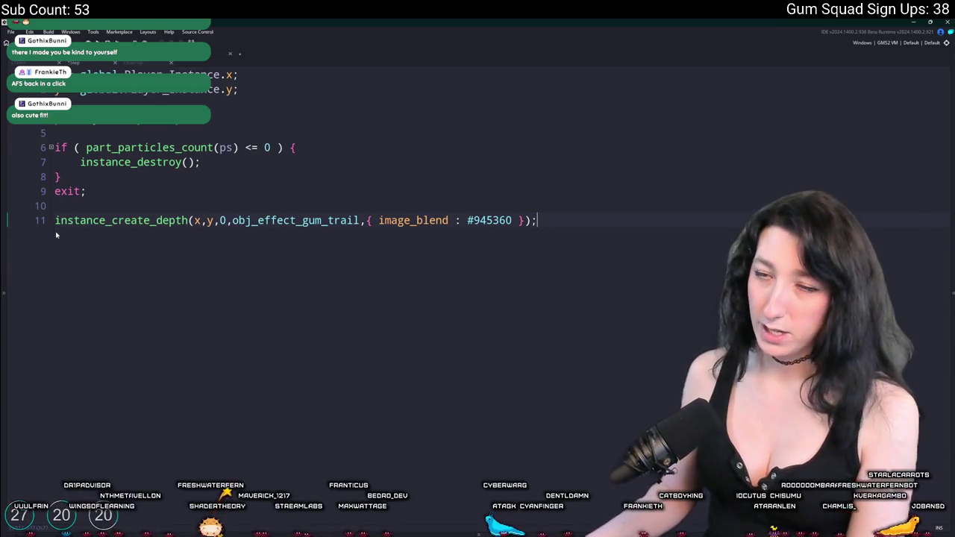
pyautogui.click(39, 64)
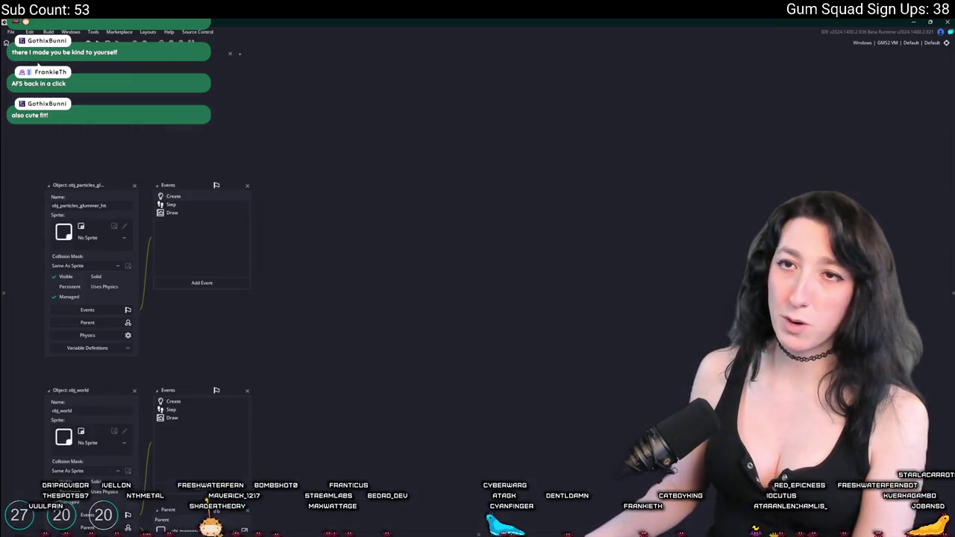
# Step: In the glummer hit particles' event code, write a line ending with = irandom_range(10,20);
pyautogui.doubleClick(181, 204)
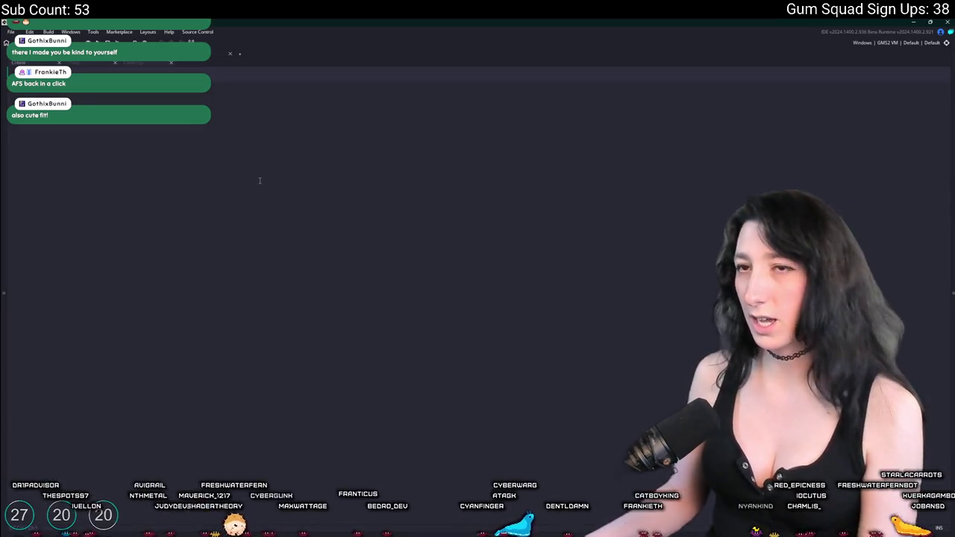
pyautogui.write('y')
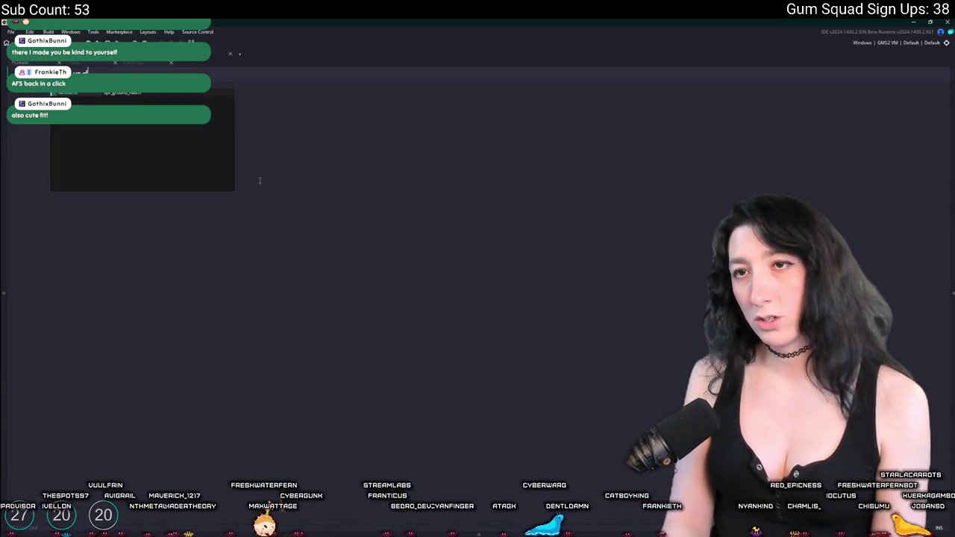
pyautogui.write('sounds_')
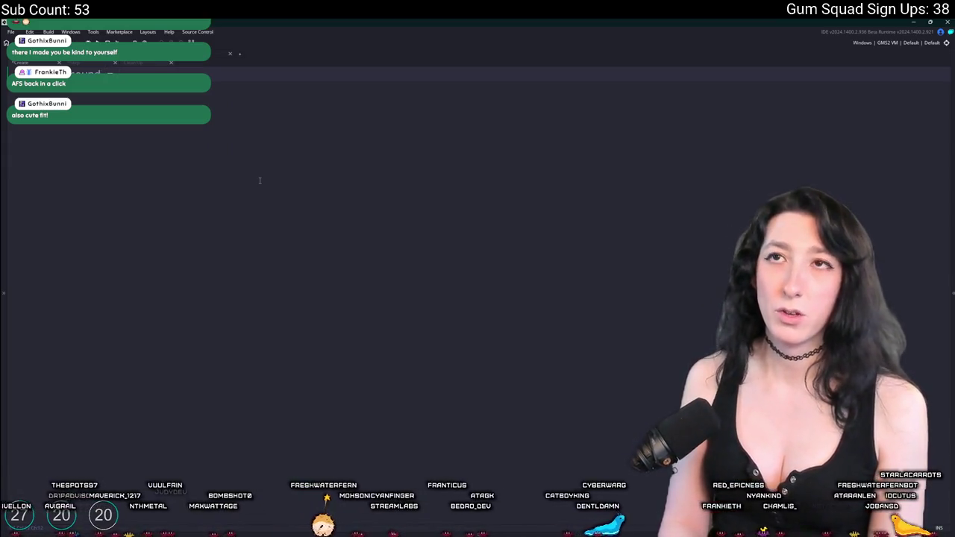
pyautogui.write('y')
pyautogui.press('Escape')
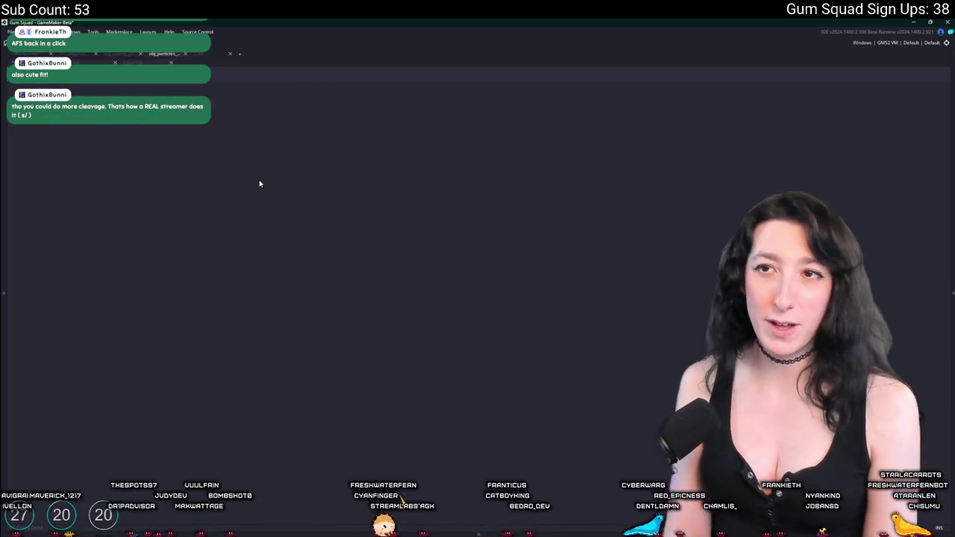
pyautogui.write('r')
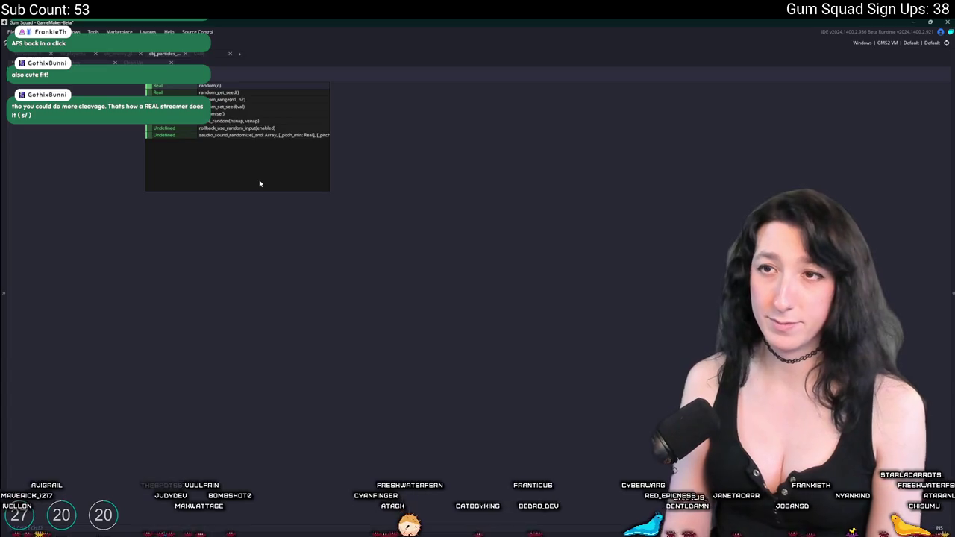
pyautogui.press('Escape')
pyautogui.write('andom_range(')
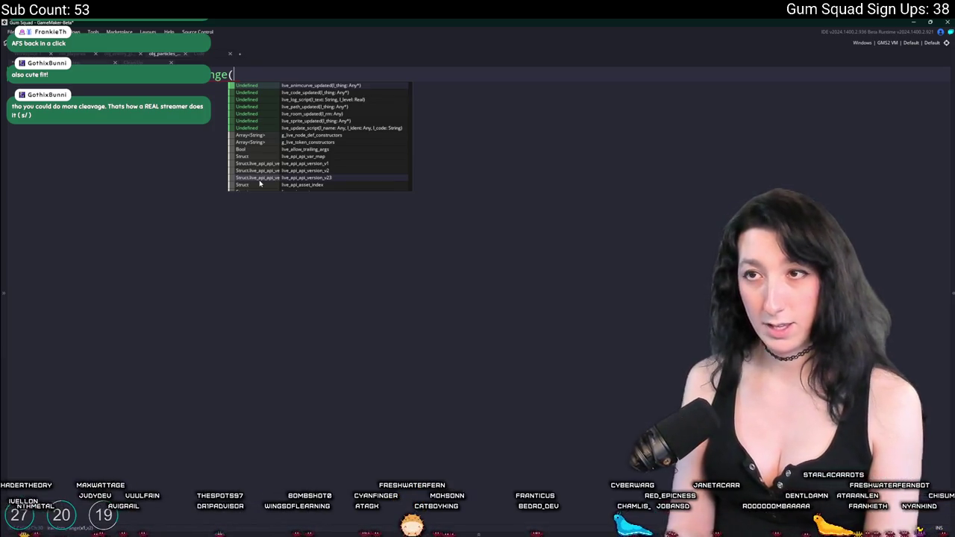
pyautogui.write('110')
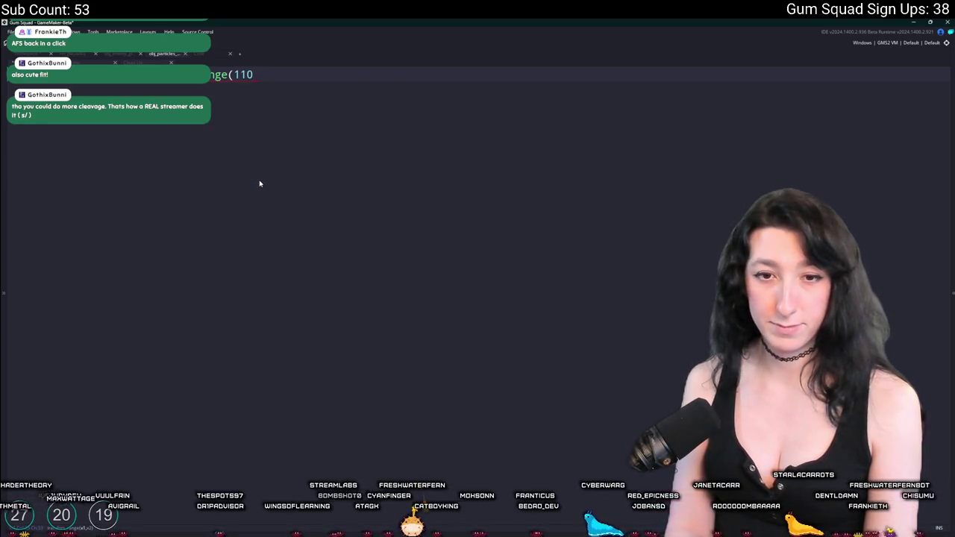
pyautogui.press('BackSpace')
pyautogui.press('BackSpace')
pyautogui.write('0,20')
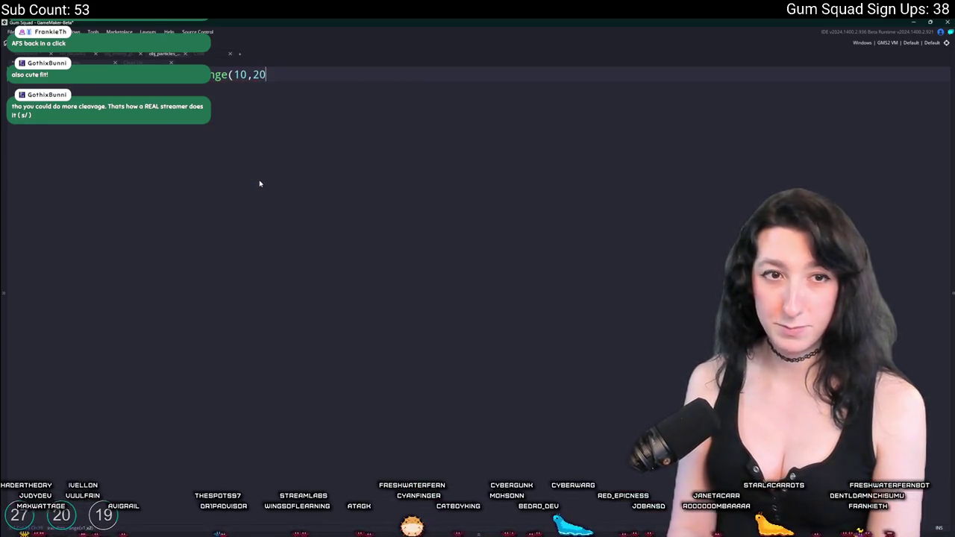
pyautogui.press('BackSpace')
pyautogui.write('5')
pyautogui.press('BackSpace')
pyautogui.write('0')
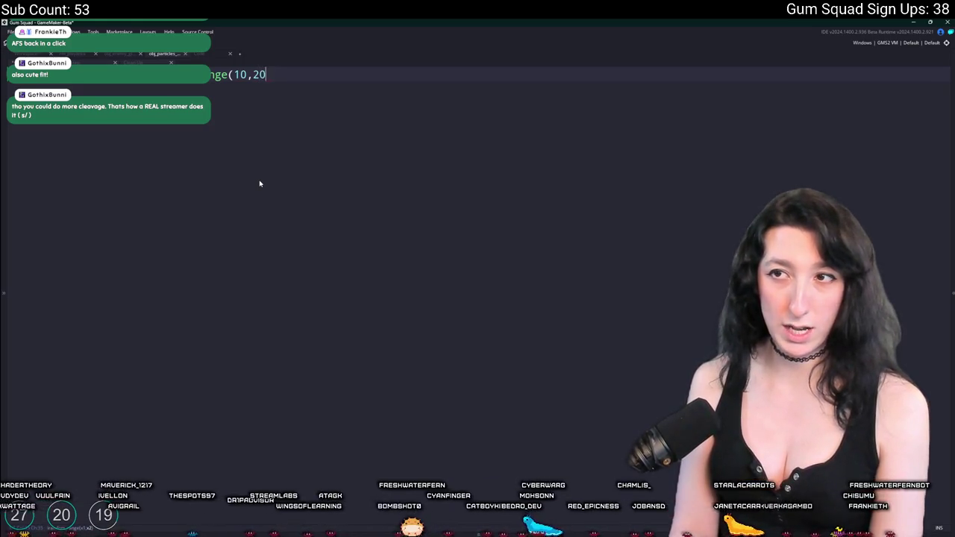
pyautogui.write(');')
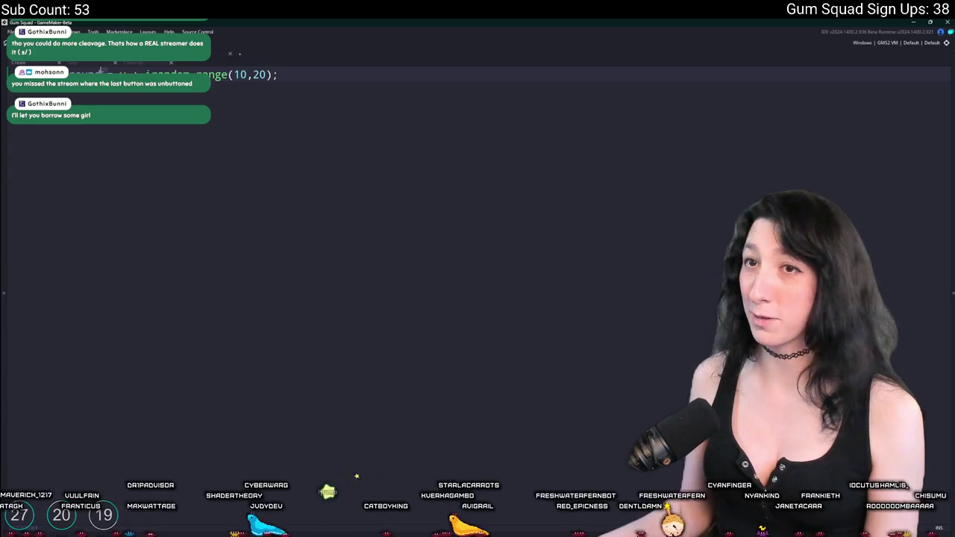
# Step: Review the gum trail code around the player y line, then come back to the hit particles code
pyautogui.hotkey('ctrl', 'Tab')
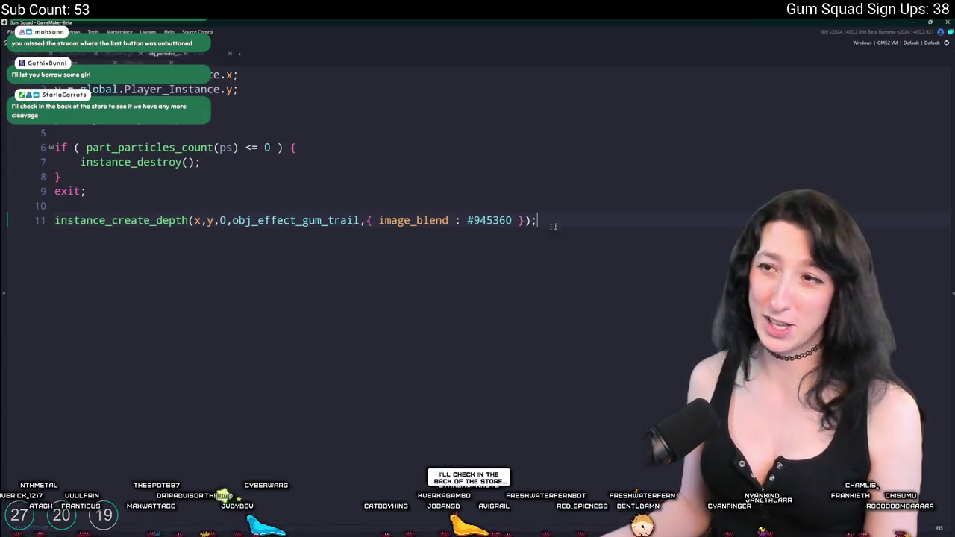
pyautogui.click(545, 195)
pyautogui.click(284, 89)
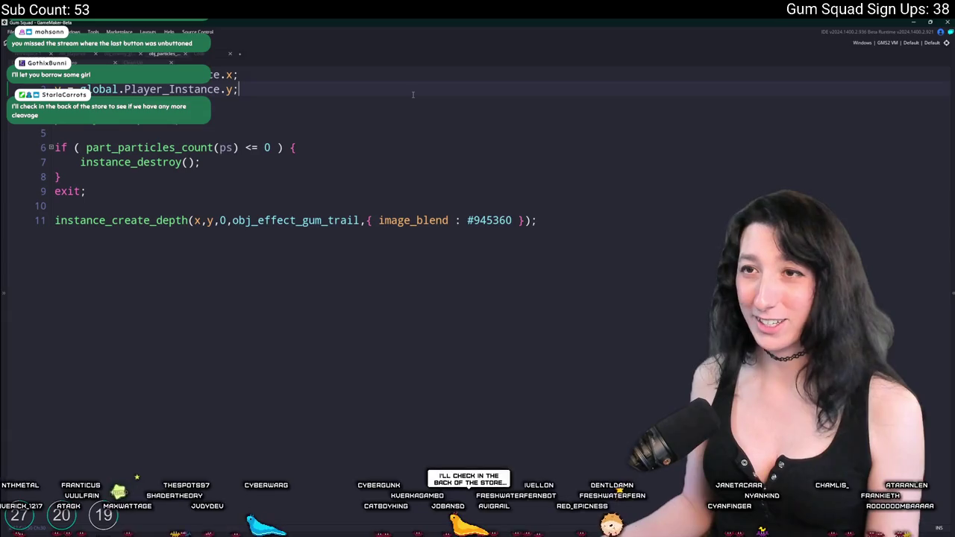
pyautogui.hotkey('ctrl', 'Tab')
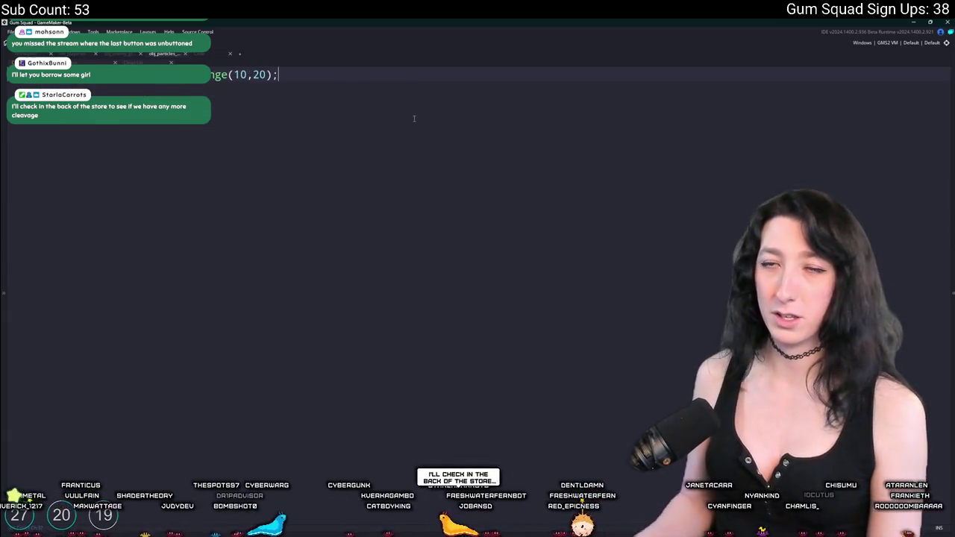
# Step: Start a new y line below the irandom_range(10,20) line and return to the workspace
pyautogui.press('Return')
pyautogui.write('y')
pyautogui.press('Escape')
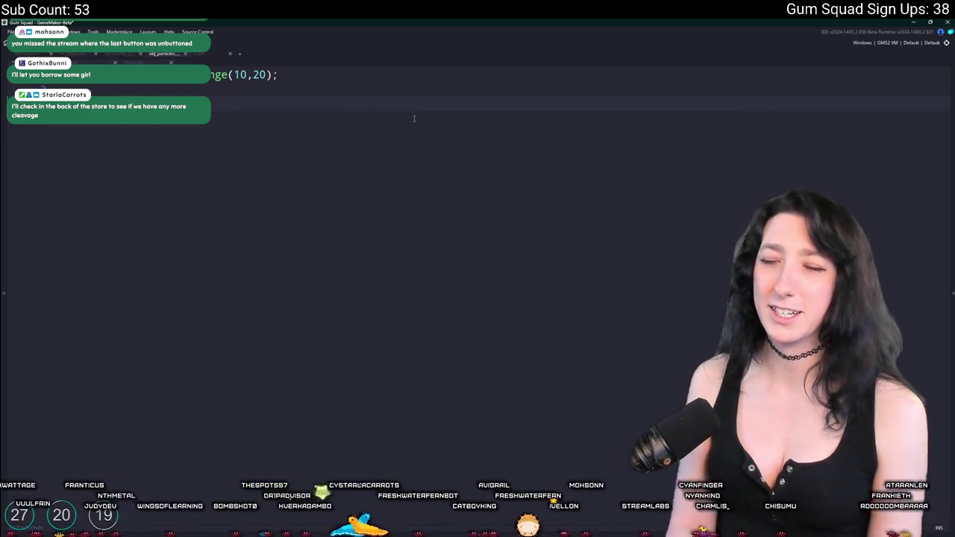
pyautogui.write('y')
pyautogui.press('Escape')
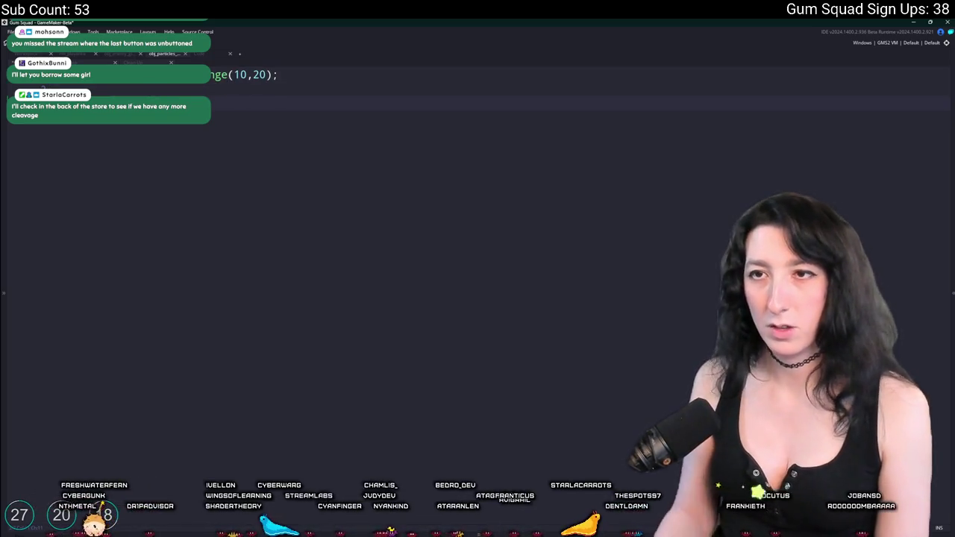
pyautogui.click(28, 54)
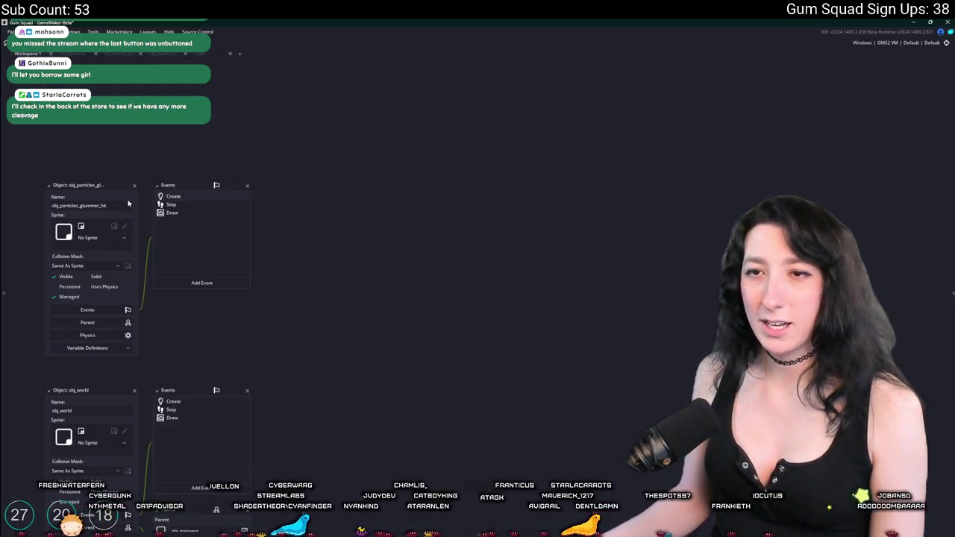
# Step: Find the glummer enemy object through asset search and open its event code
pyautogui.hotkey('ctrl', 't')
pyautogui.write('glummer')
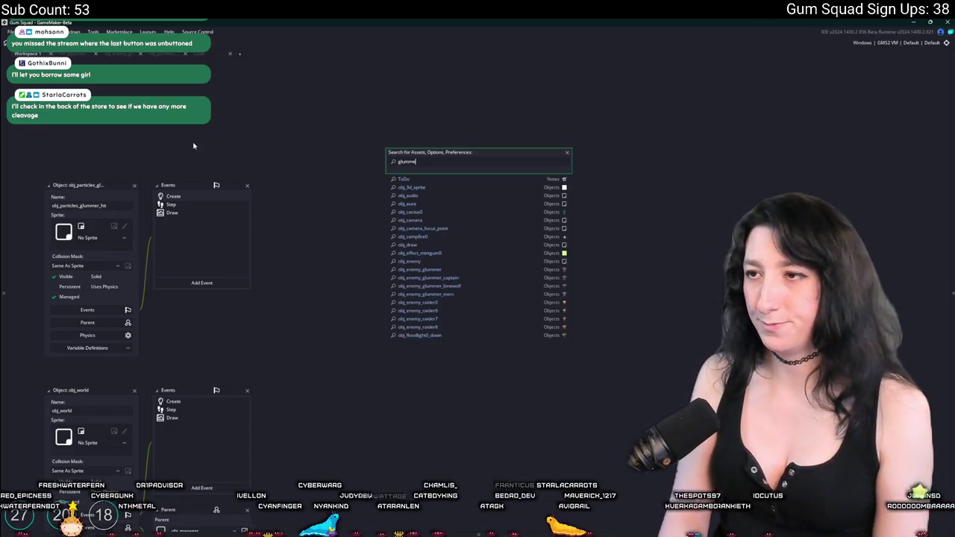
pyautogui.press('Down')
pyautogui.press('Return')
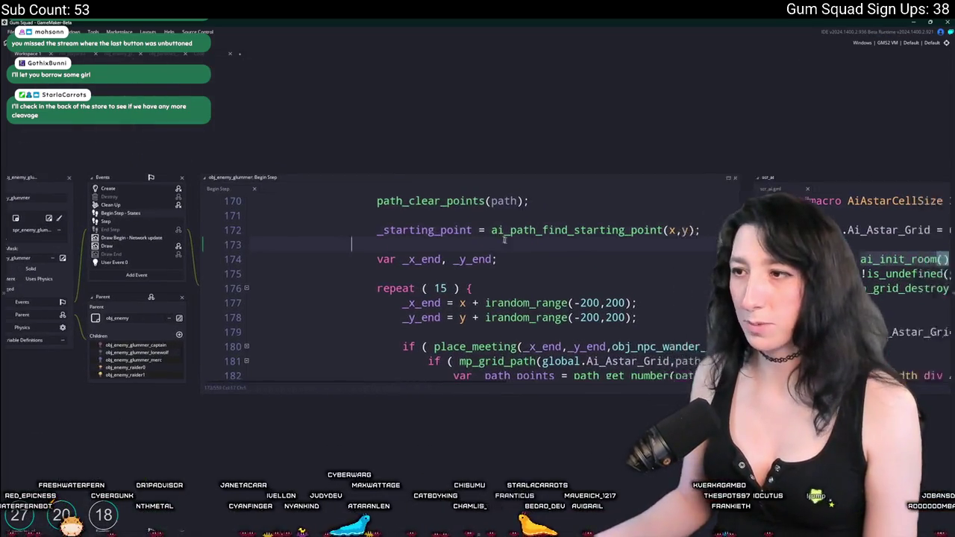
pyautogui.press('Down')
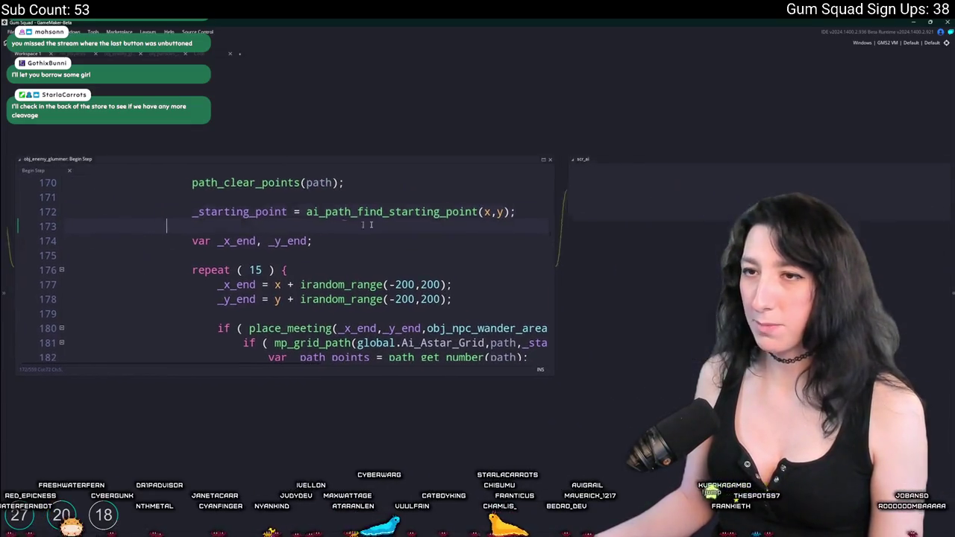
pyautogui.click(209, 176)
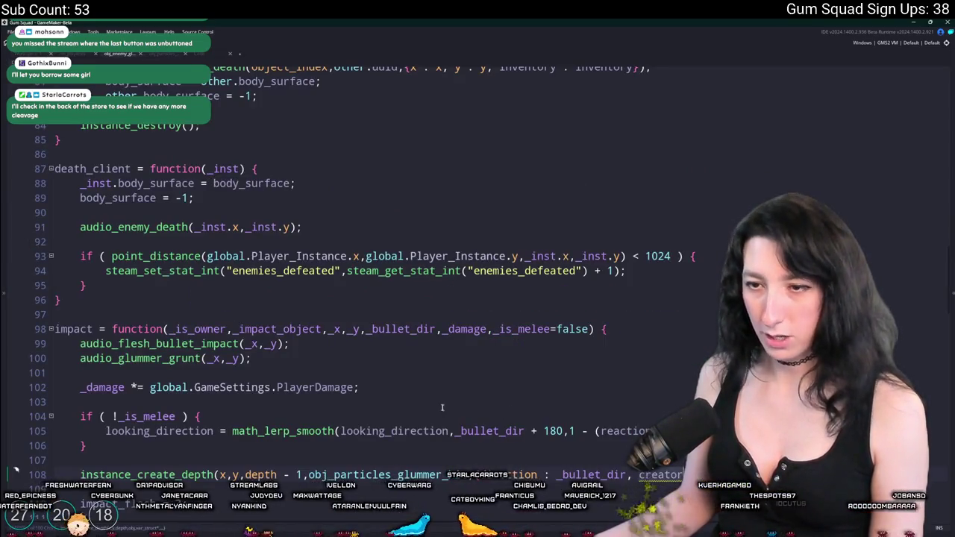
pyautogui.scroll(-3, 607, 385)
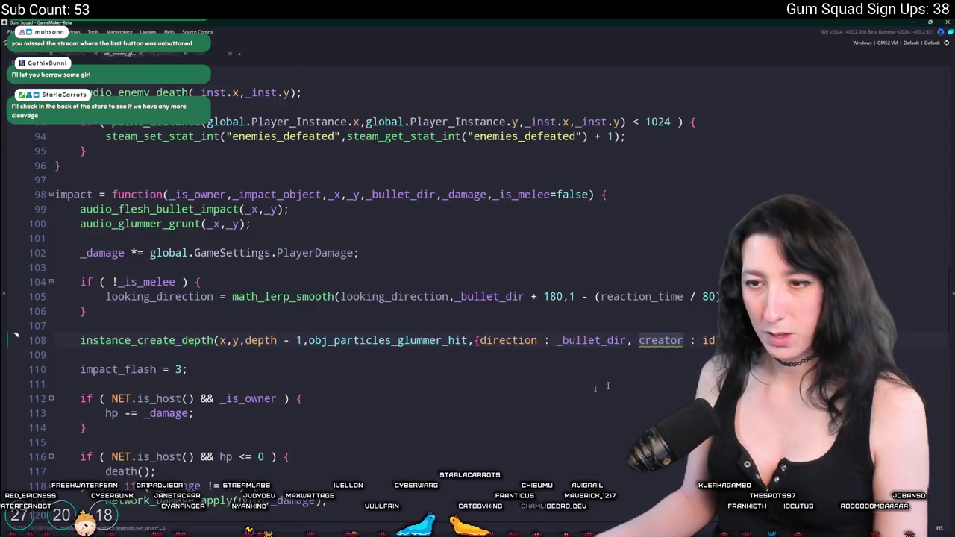
# Step: Insert repeat ( irandom_range(5,10) ) { above the glummer hit particle creation call
pyautogui.click(599, 326)
pyautogui.press('Return')
pyautogui.write('repeat')
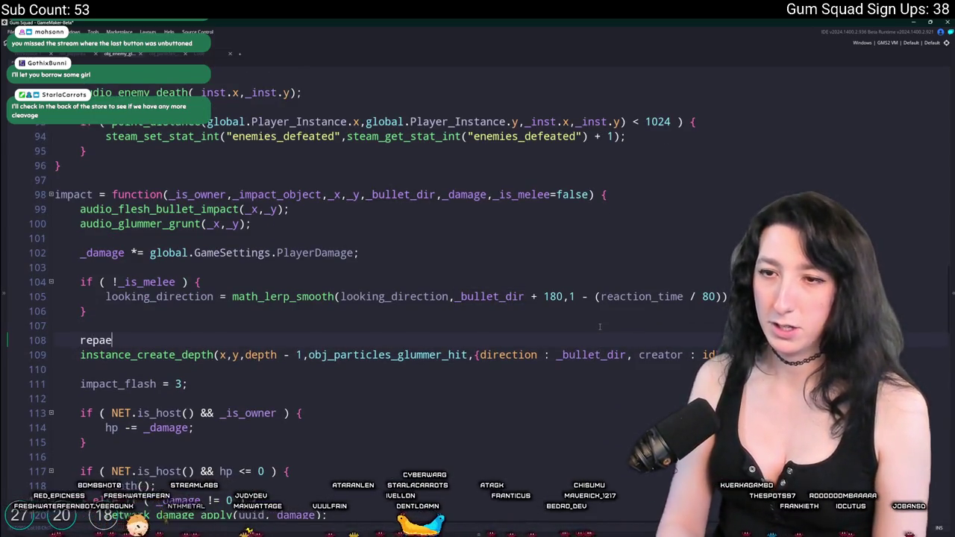
pyautogui.write('s')
pyautogui.press('BackSpace')
pyautogui.press('BackSpace')
pyautogui.press('BackSpace')
pyautogui.write('eat ( irandom')
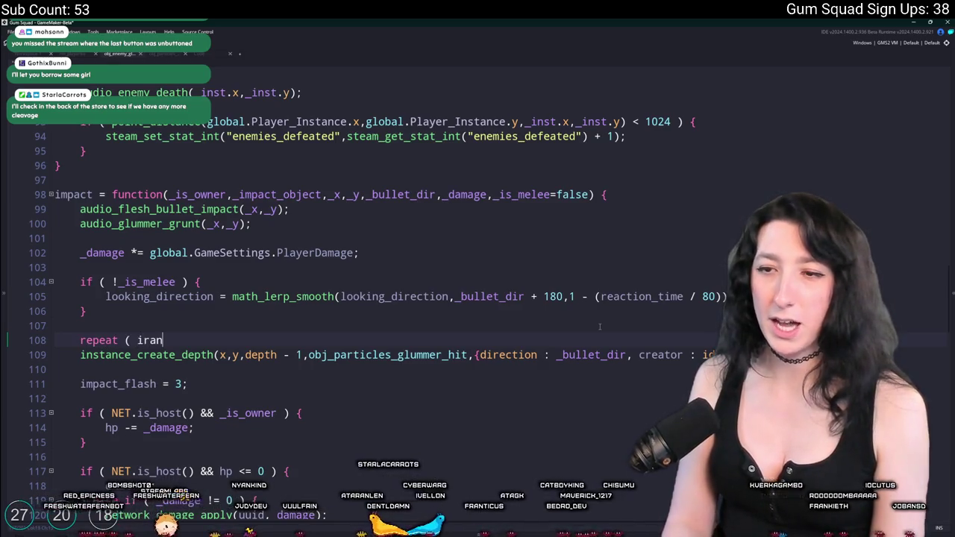
pyautogui.press('Down')
pyautogui.press('Return')
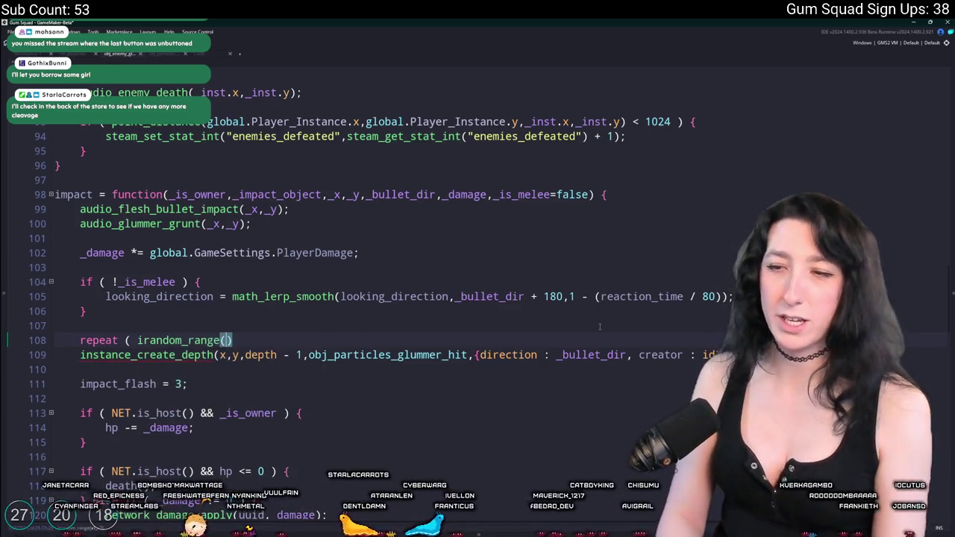
pyautogui.write('5,10) ) {')
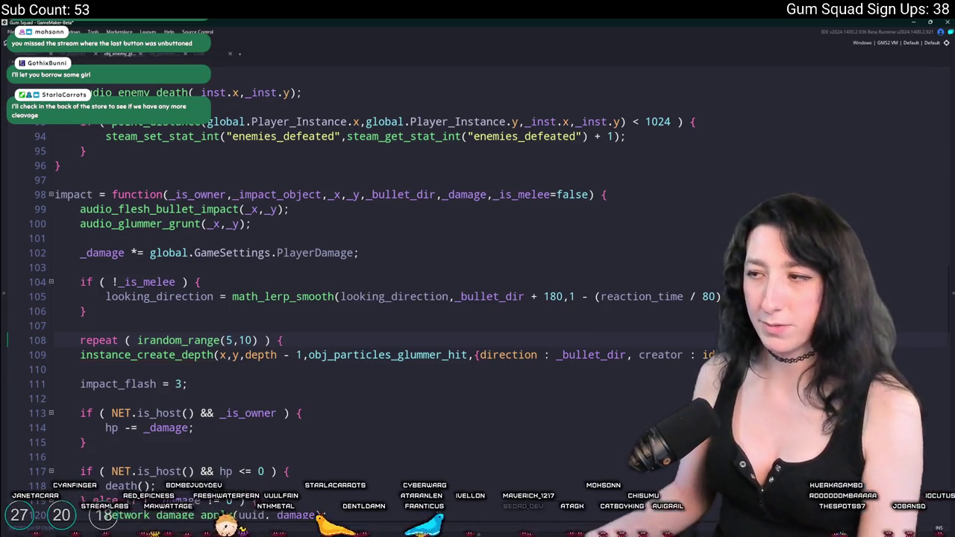
# Step: Close the loop with } after the particle call, indent the call, and open rm_playarea
pyautogui.press('Down')
pyautogui.press('End')
pyautogui.press('Return')
pyautogui.write('}')
pyautogui.press('Up')
pyautogui.press('Home')
pyautogui.press('Tab')
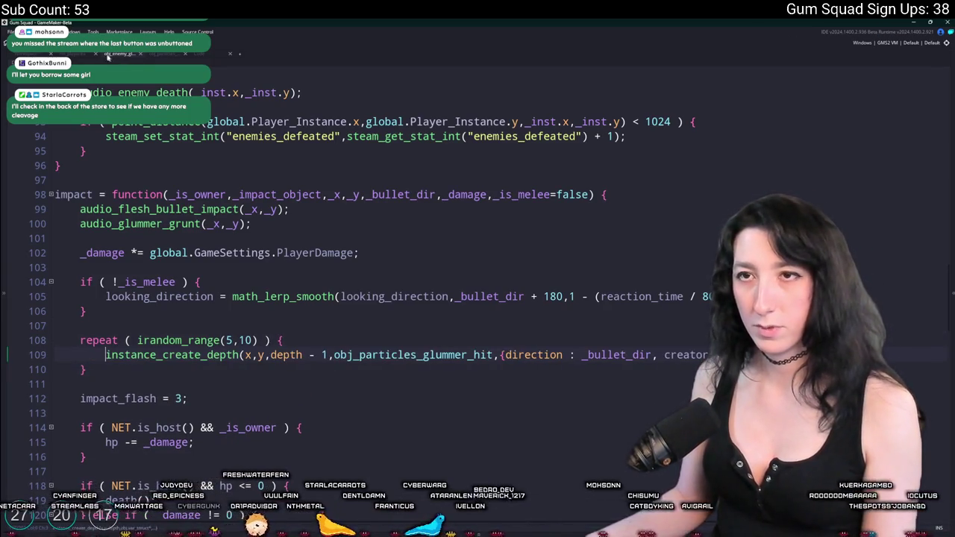
pyautogui.click(109, 58)
pyautogui.scroll(-3, 447, 280)
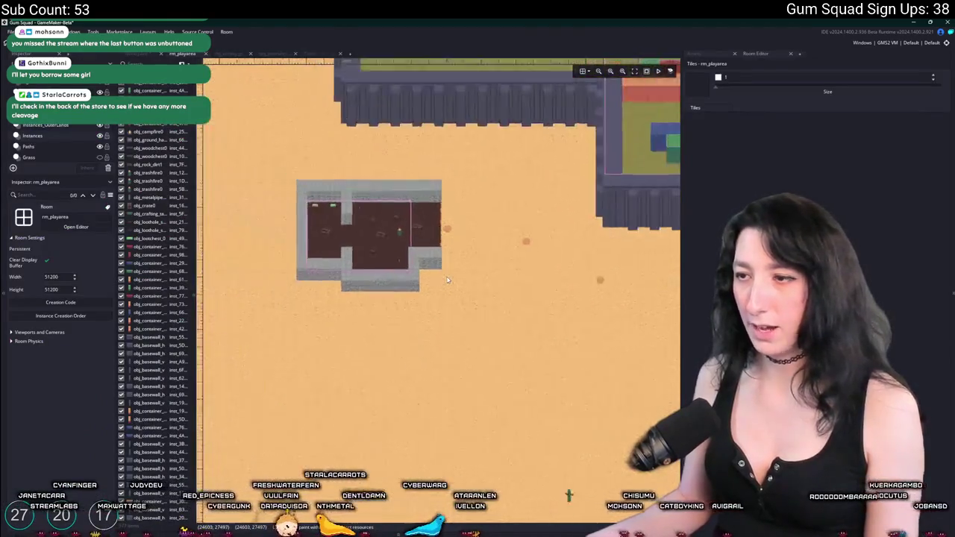
# Step: Cycle through the open script and code tabs back to the glummer enemy's impact code
pyautogui.scroll(1, 377, 348)
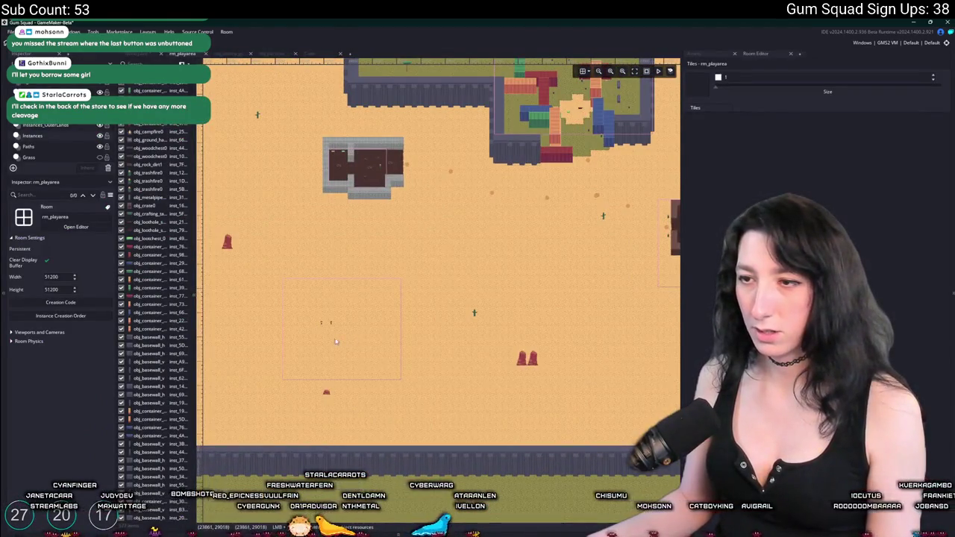
pyautogui.scroll(3, 337, 342)
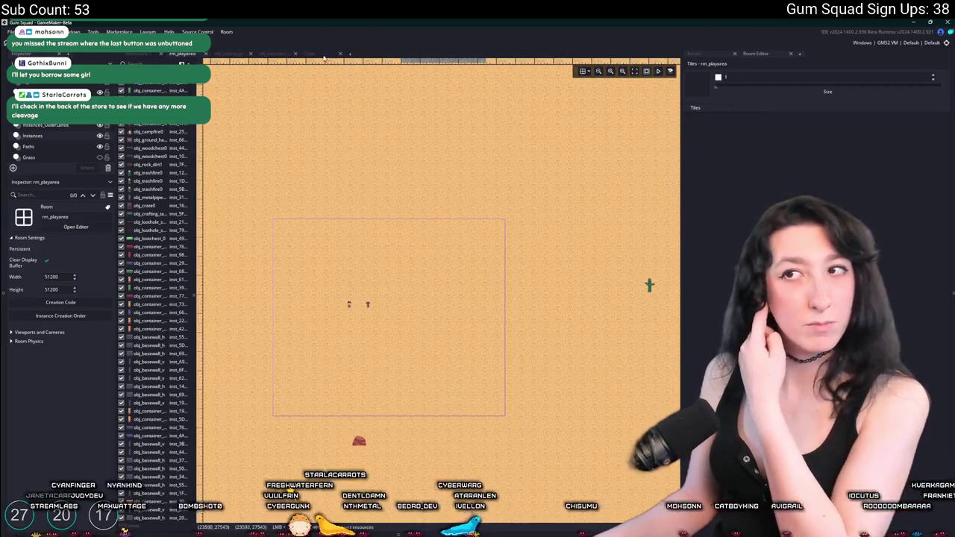
pyautogui.click(329, 57)
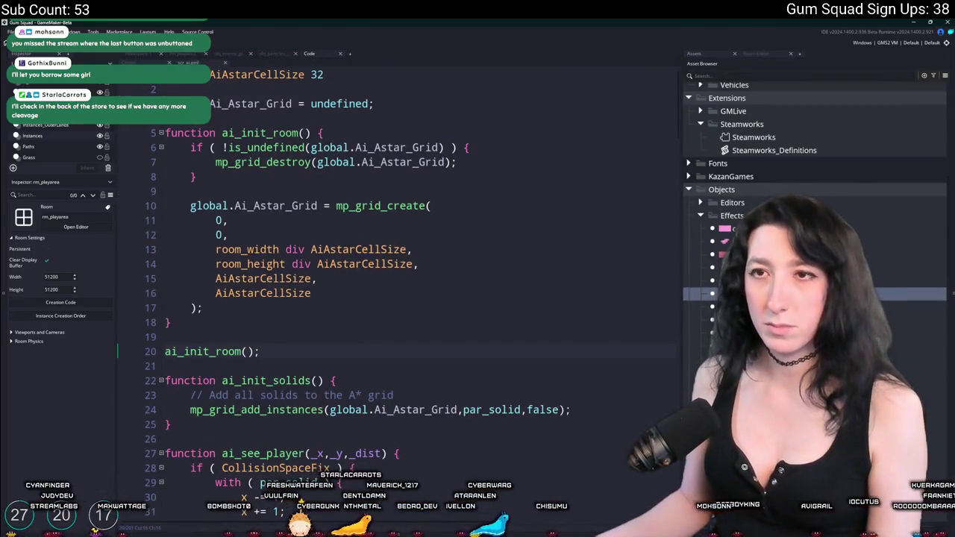
pyautogui.click(133, 62)
pyautogui.click(289, 56)
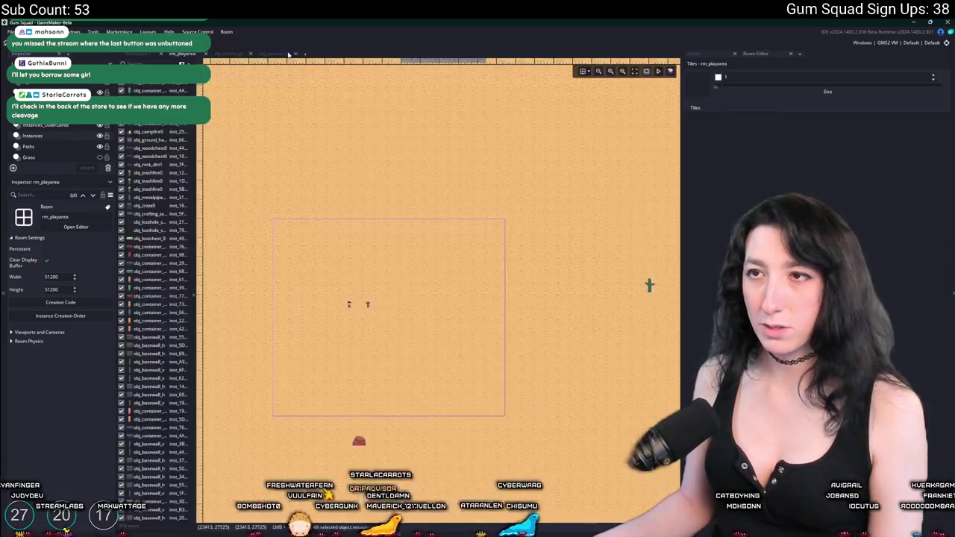
pyautogui.click(203, 55)
pyautogui.click(224, 55)
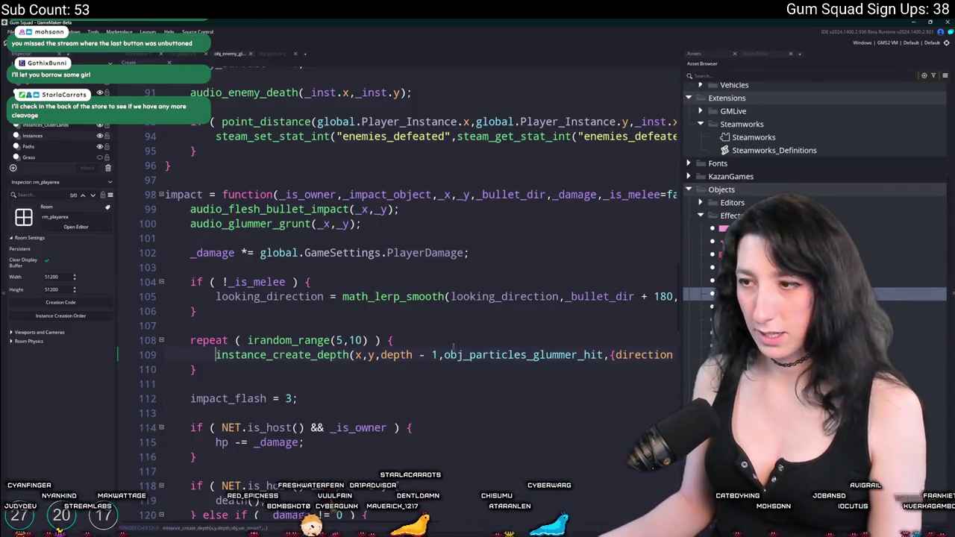
# Step: Replace the particle's x argument with irandom_range(bbox_left + 2,bbox_right - 2)
pyautogui.click(610, 355)
pyautogui.press('F12')
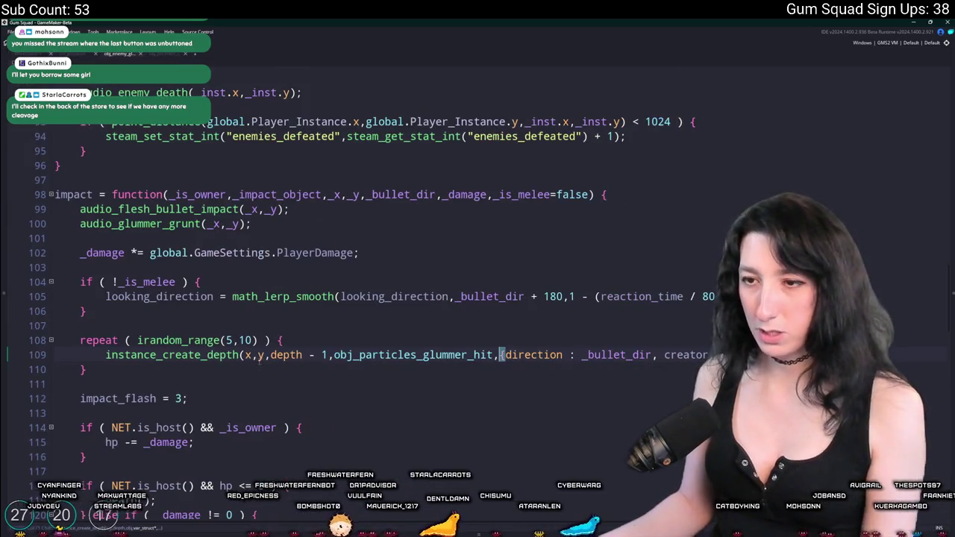
pyautogui.click(248, 354)
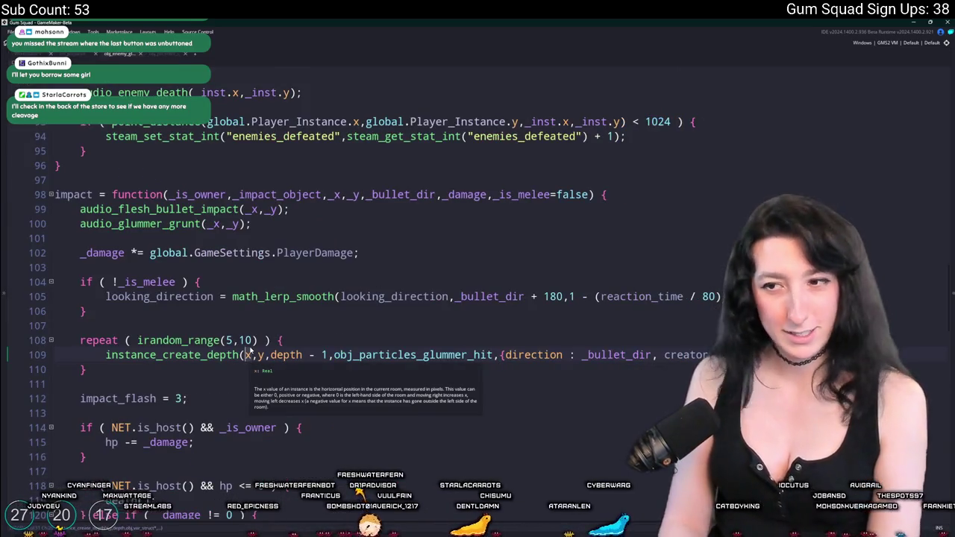
pyautogui.press('Delete')
pyautogui.write('irandom_range(bbox_lef')
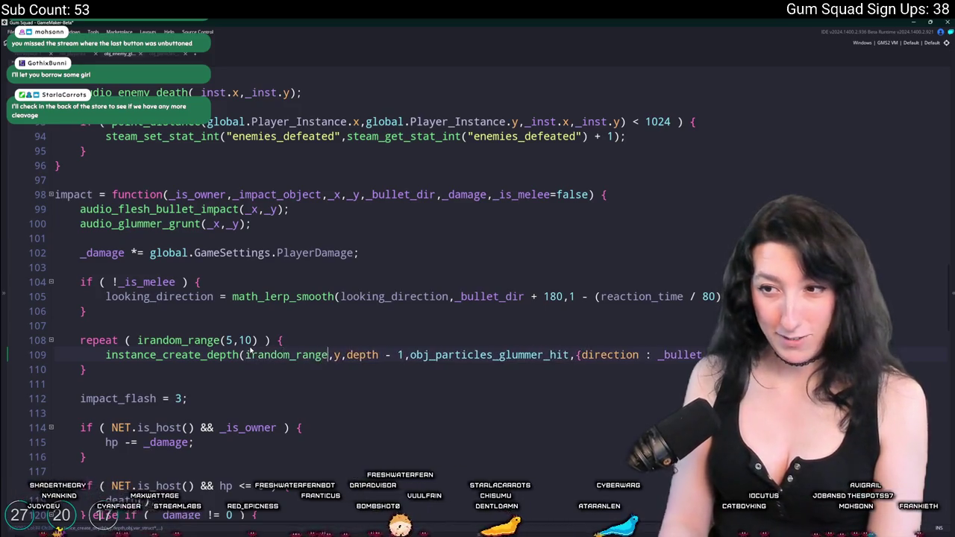
pyautogui.write('t + 2,')
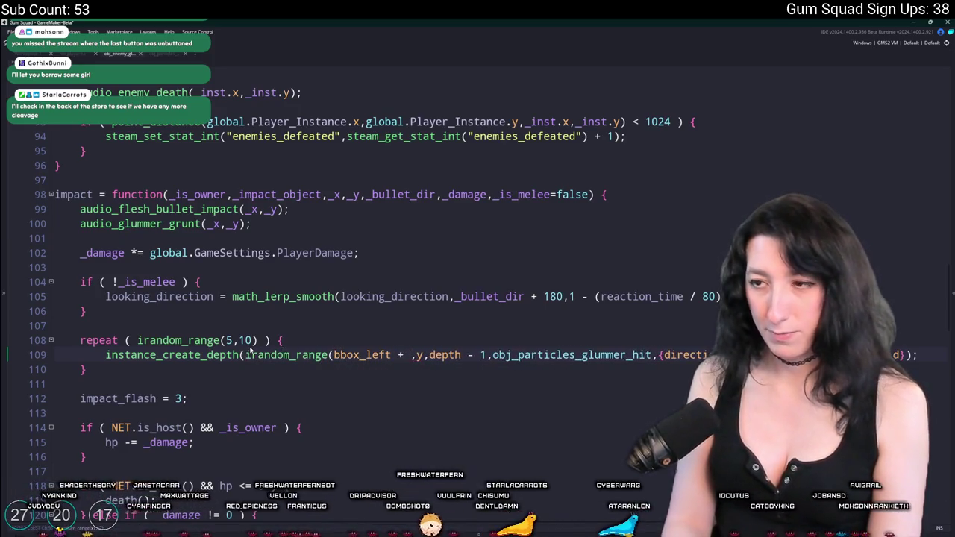
pyautogui.write('bbox_rig')
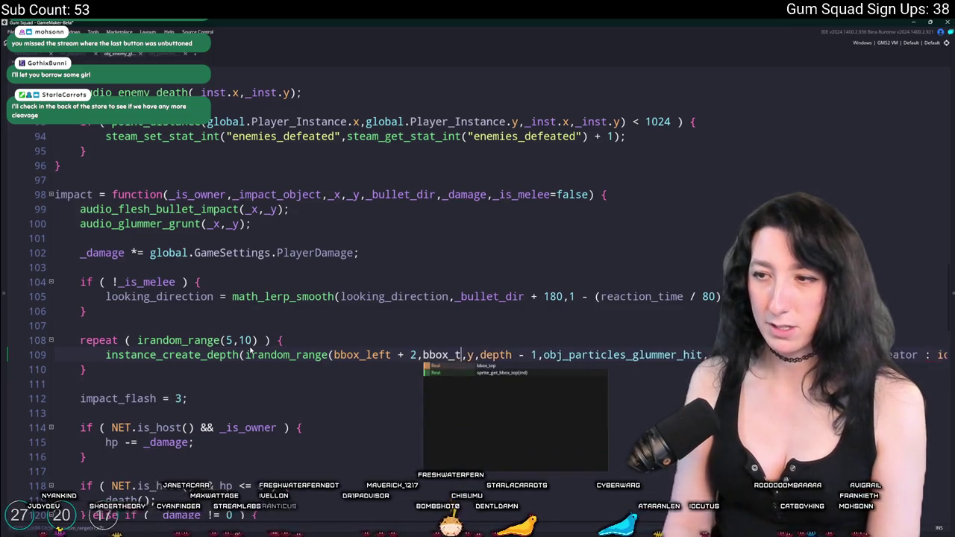
pyautogui.write('ht - 2)')
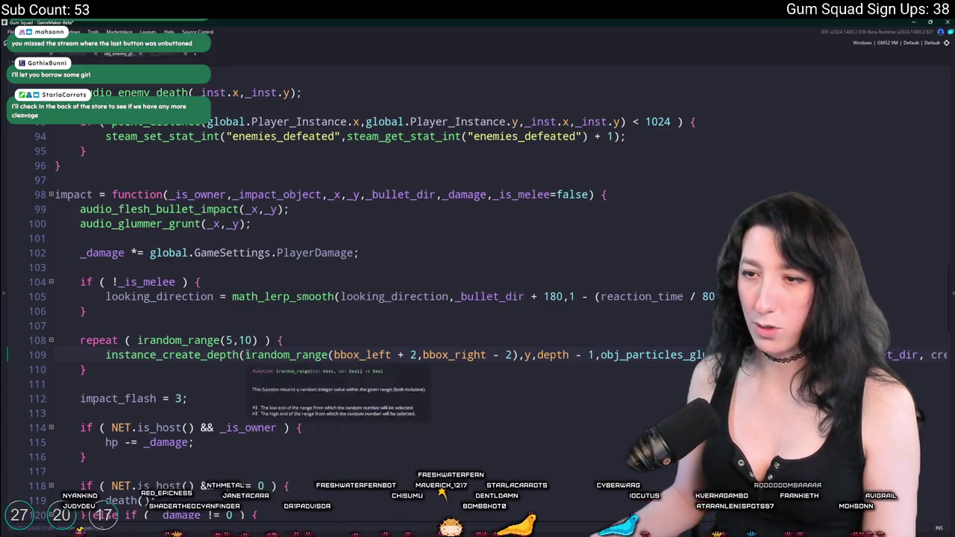
# Step: Replace the y argument with irandom_range(bbox_top + 2,bbox_bottom - 2)
pyautogui.doubleClick(525, 355)
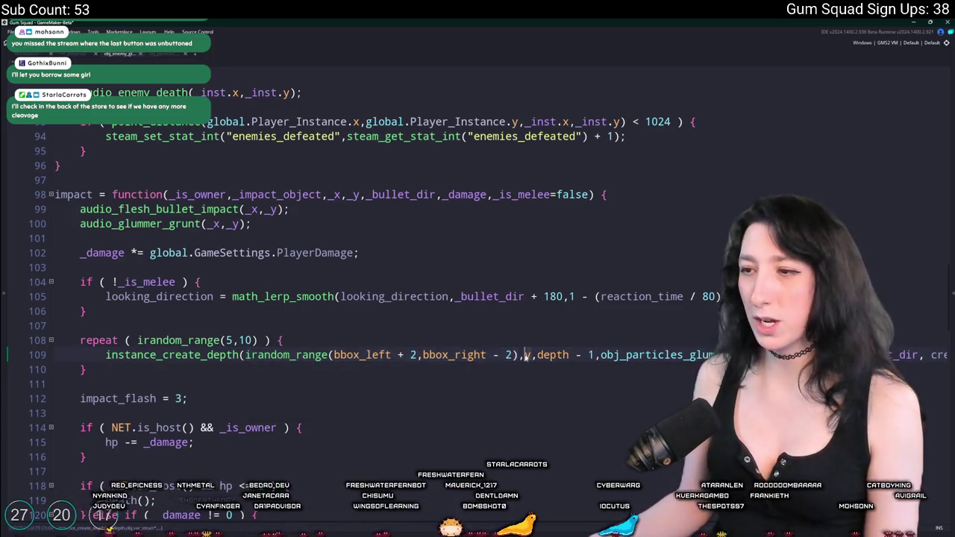
pyautogui.hotkey('ctrl', 'v')
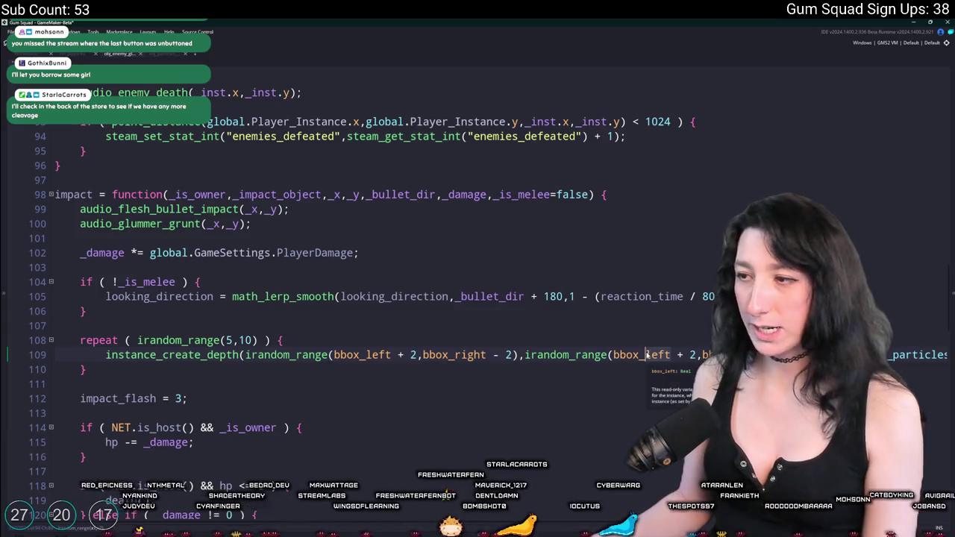
pyautogui.doubleClick(647, 355)
pyautogui.write('bbox_top')
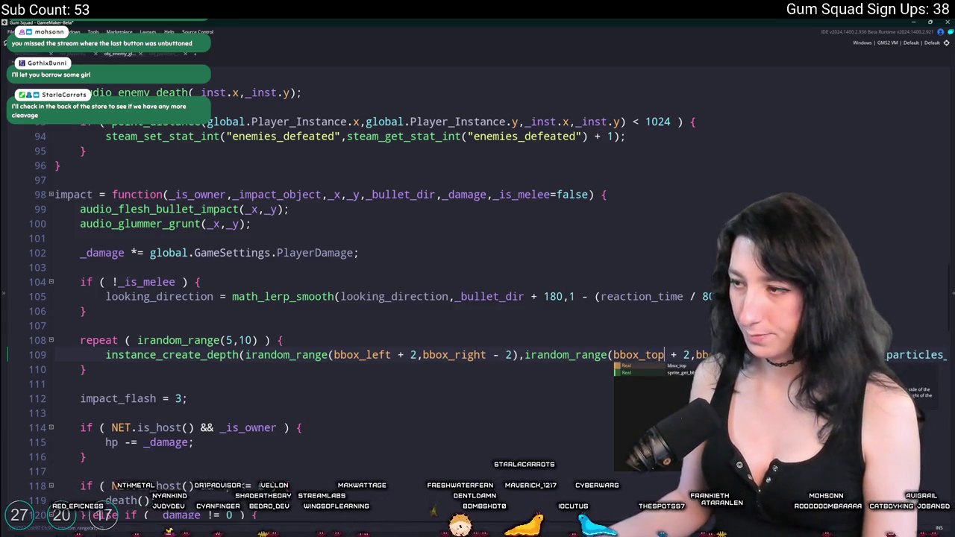
pyautogui.doubleClick(724, 355)
pyautogui.write('bbox_b')
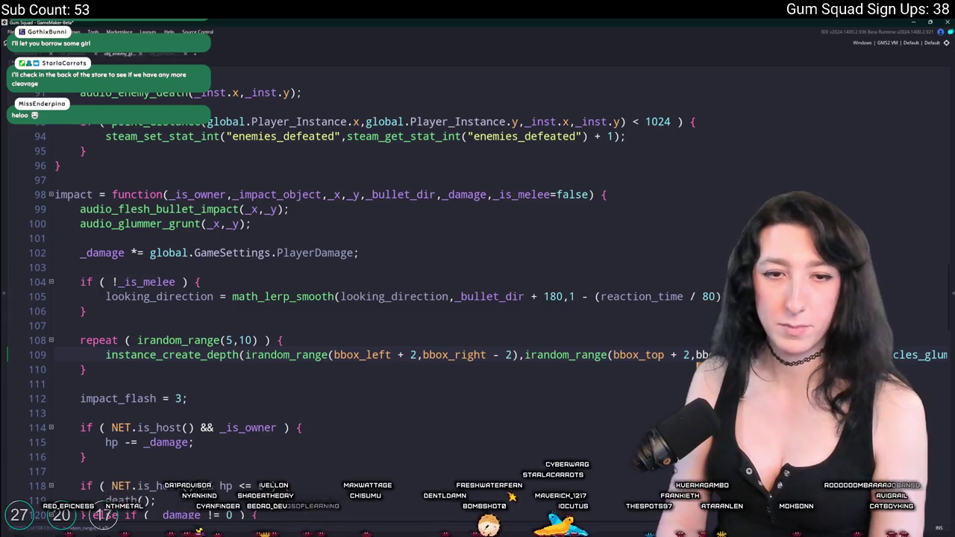
pyautogui.write('ottom')
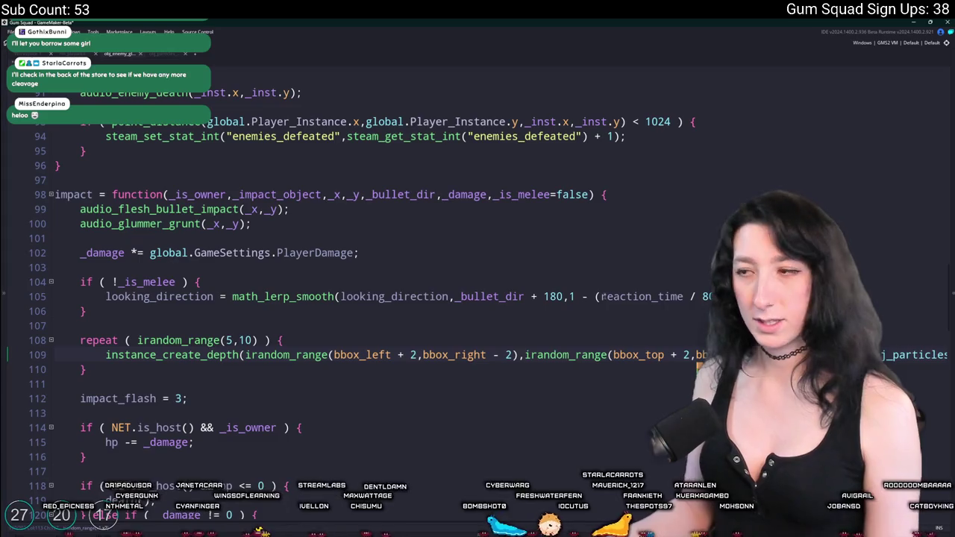
# Step: Check the finished particle creation line and switch to the particle object's code
pyautogui.press('Up')
pyautogui.press('Down')
pyautogui.press('End')
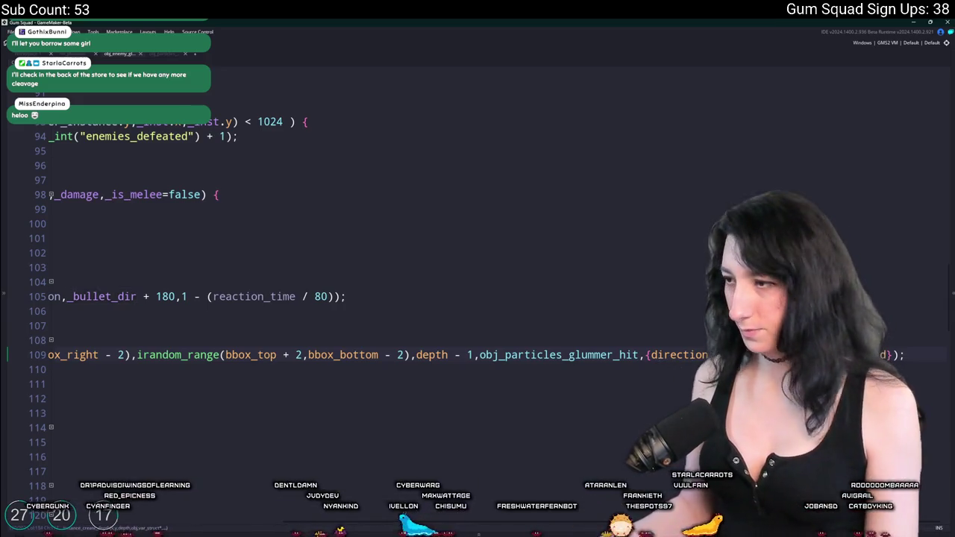
pyautogui.click(358, 332)
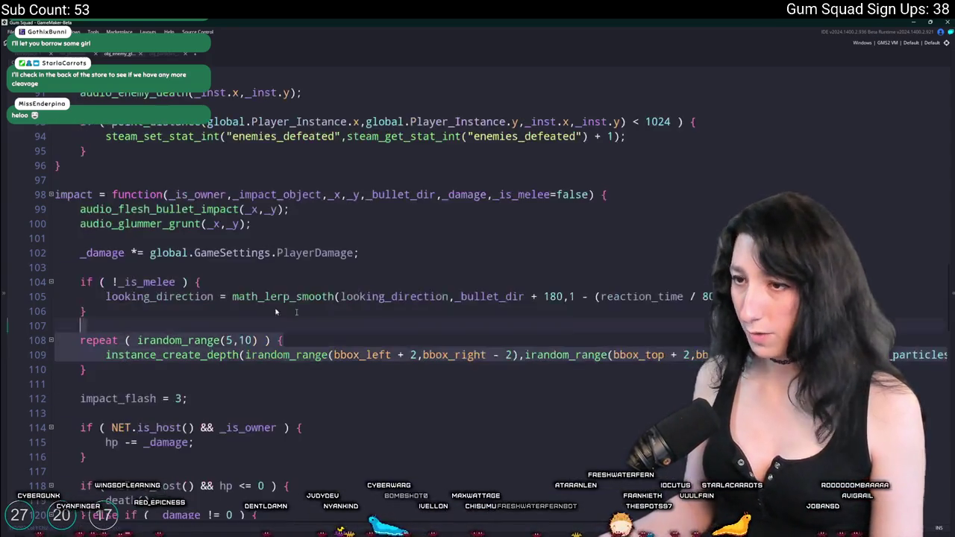
pyautogui.click(166, 53)
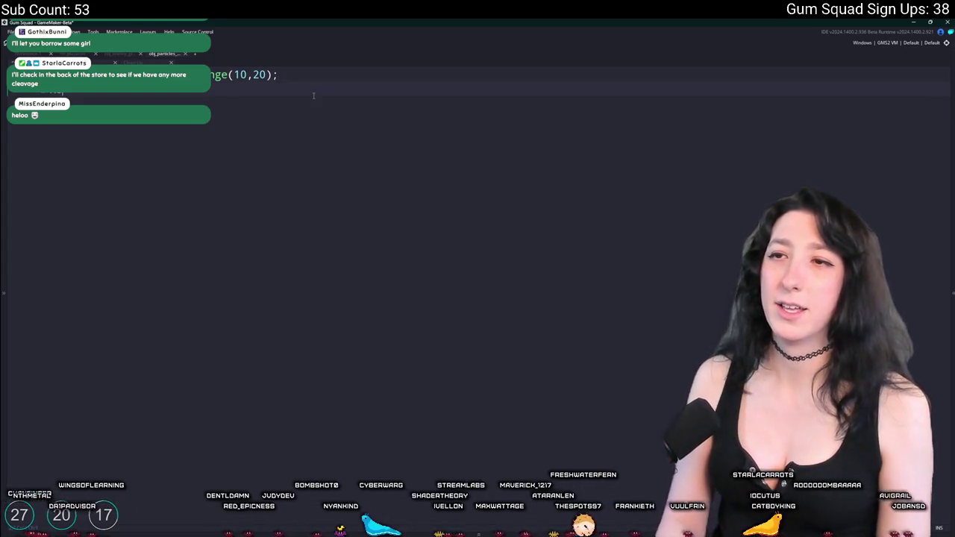
# Step: Write the x_speed line as lengthdir_x(random_range(2,4), direction)
pyautogui.write('_speed =')
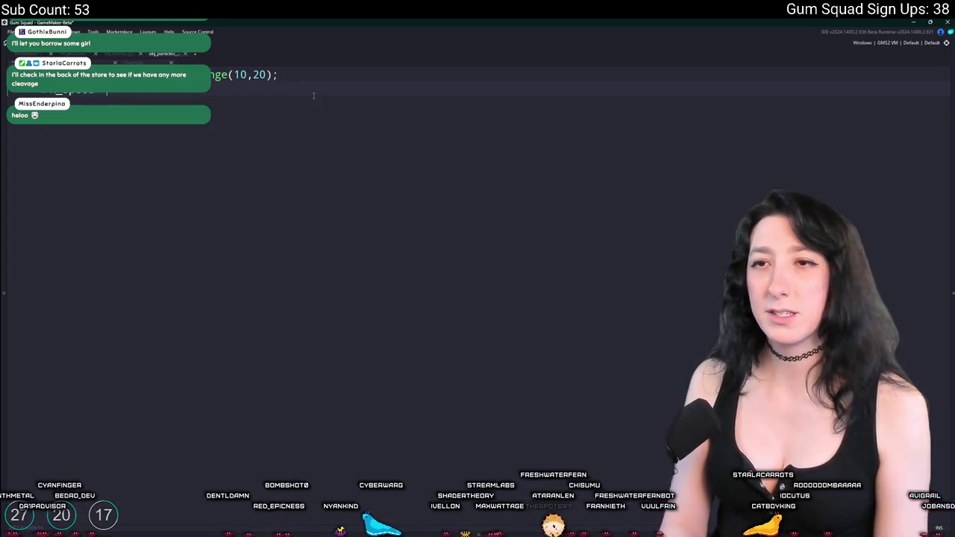
pyautogui.write('lengthdir_')
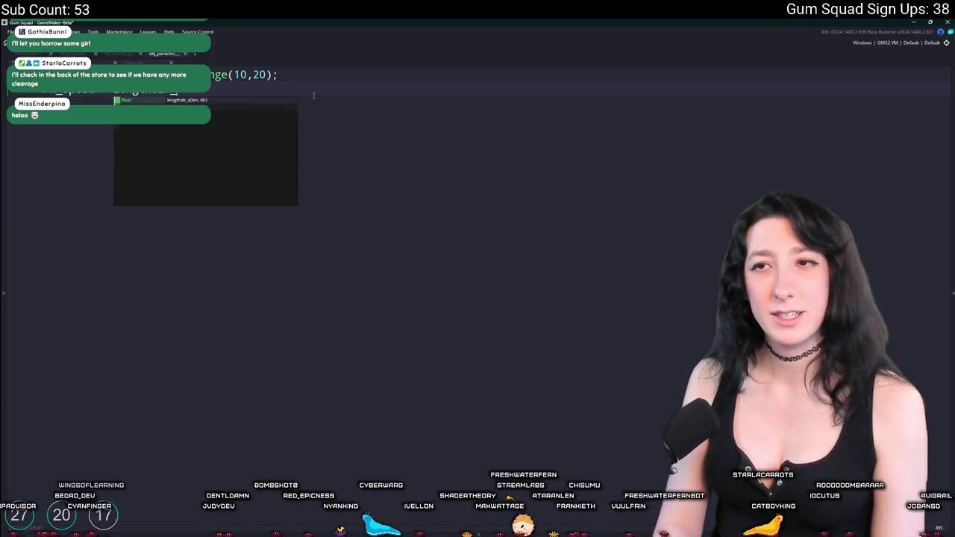
pyautogui.write('x(')
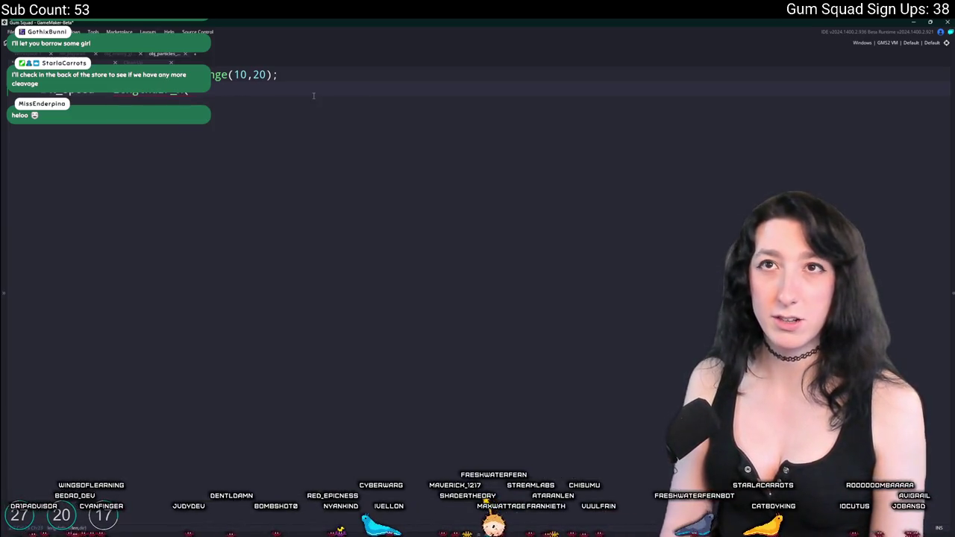
pyautogui.write('direction')
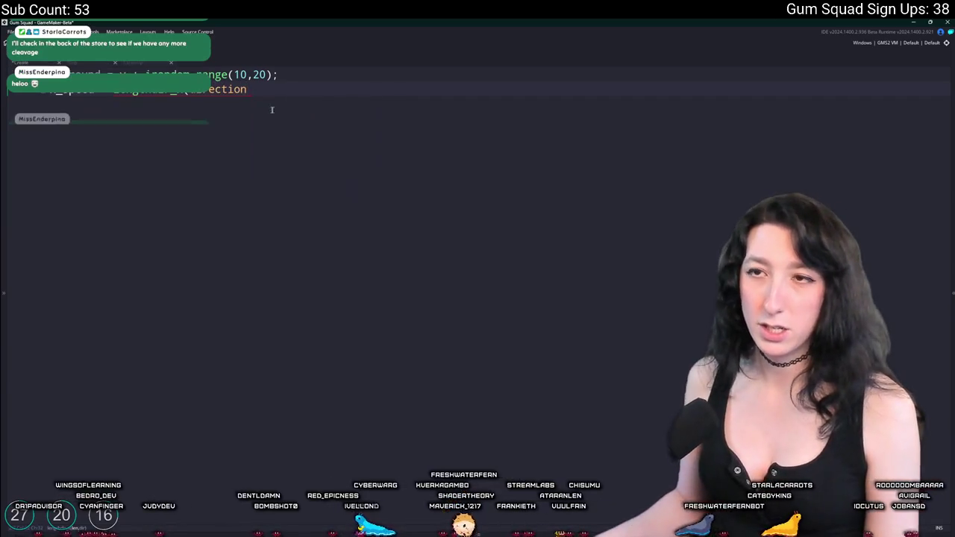
pyautogui.write('random_')
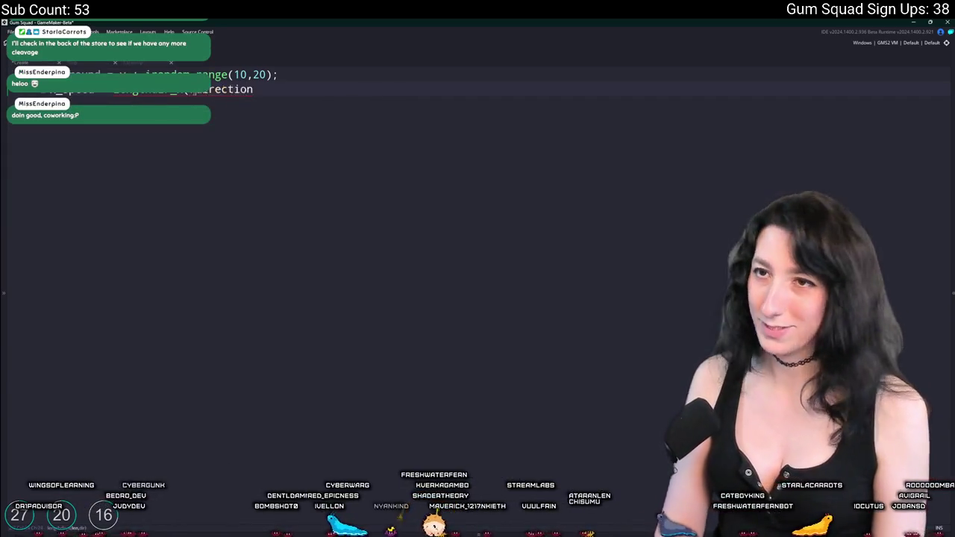
pyautogui.write('range(')
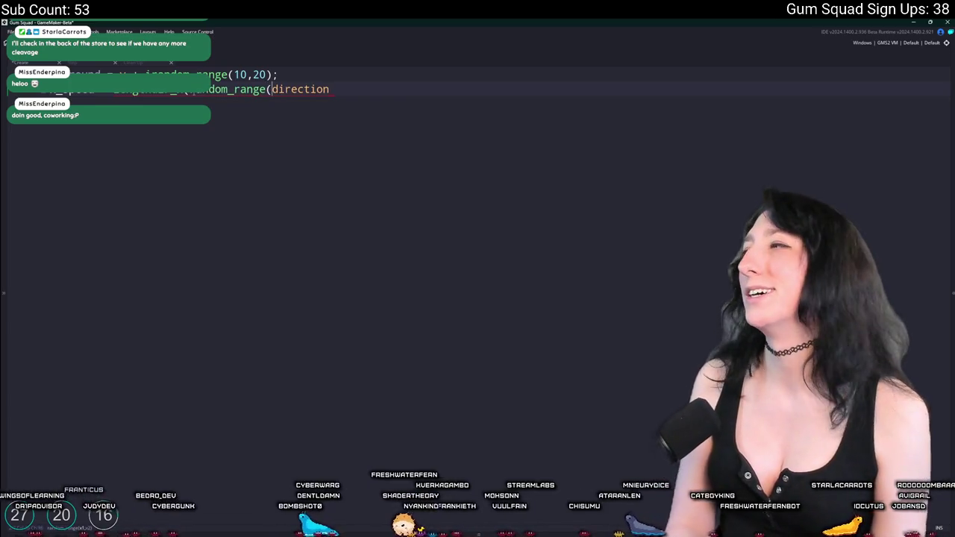
pyautogui.write('2,4),m')
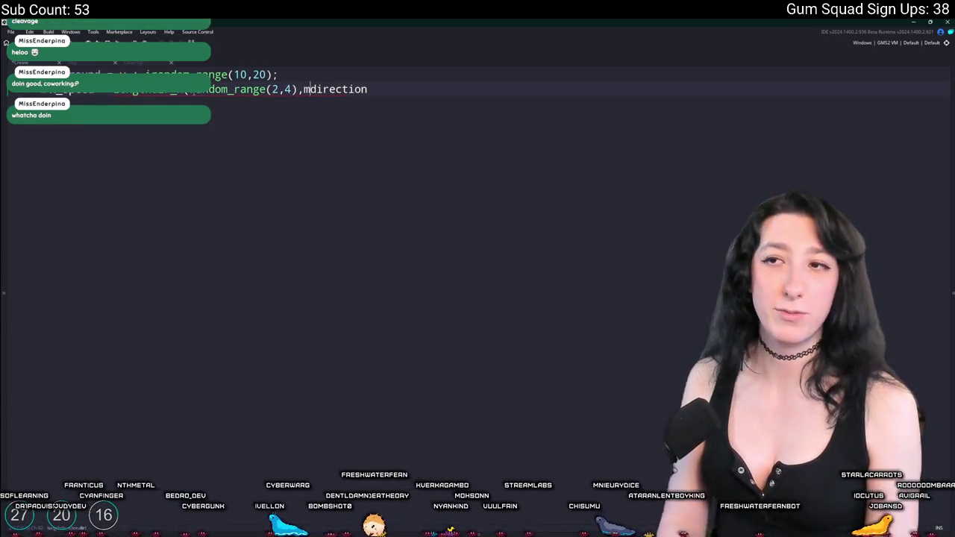
pyautogui.press('BackSpace')
pyautogui.press('End')
pyautogui.write(');')
# Step: Duplicate it into a matching y_speed line using lengthdir_y
pyautogui.hotkey('ctrl', 'd')
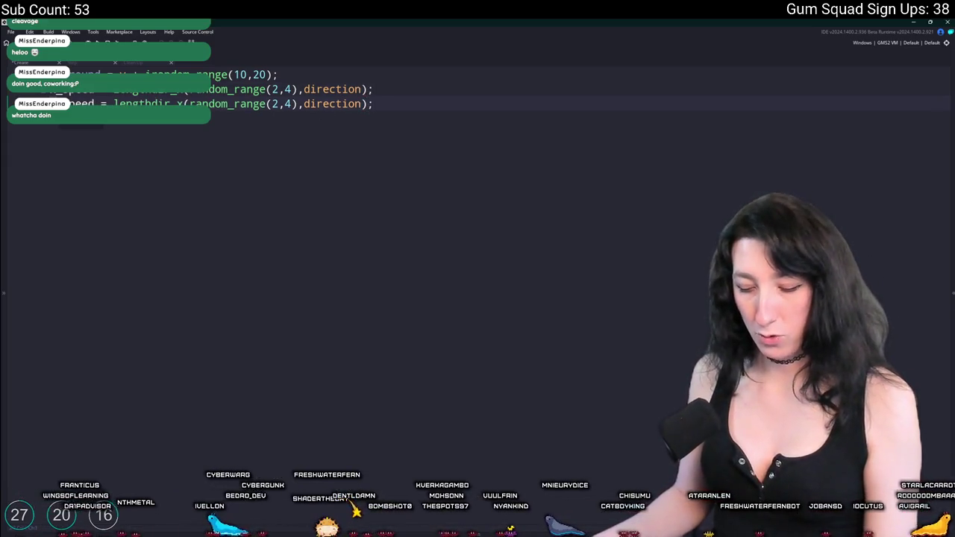
pyautogui.click(184, 104)
pyautogui.press('BackSpace')
pyautogui.write('y')
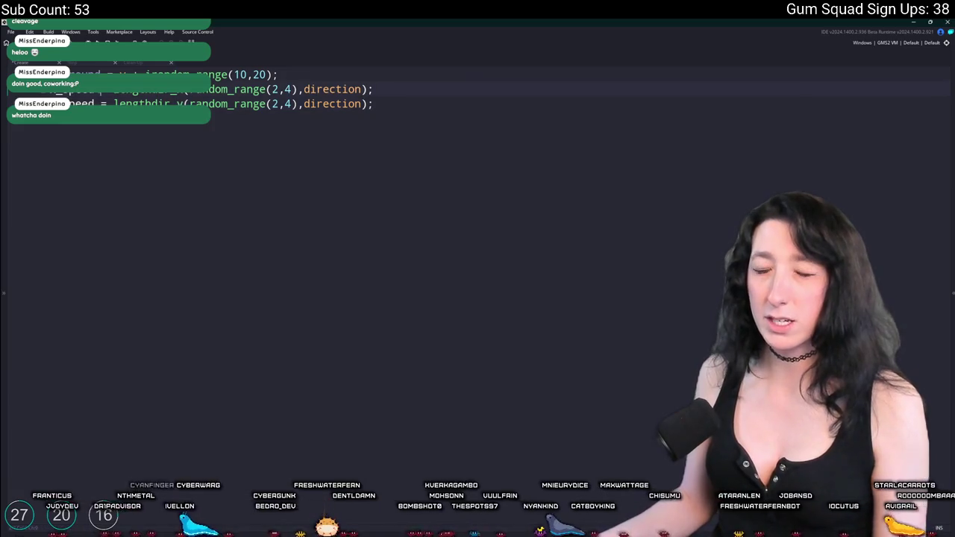
pyautogui.hotkey('ctrl', 'Tab')
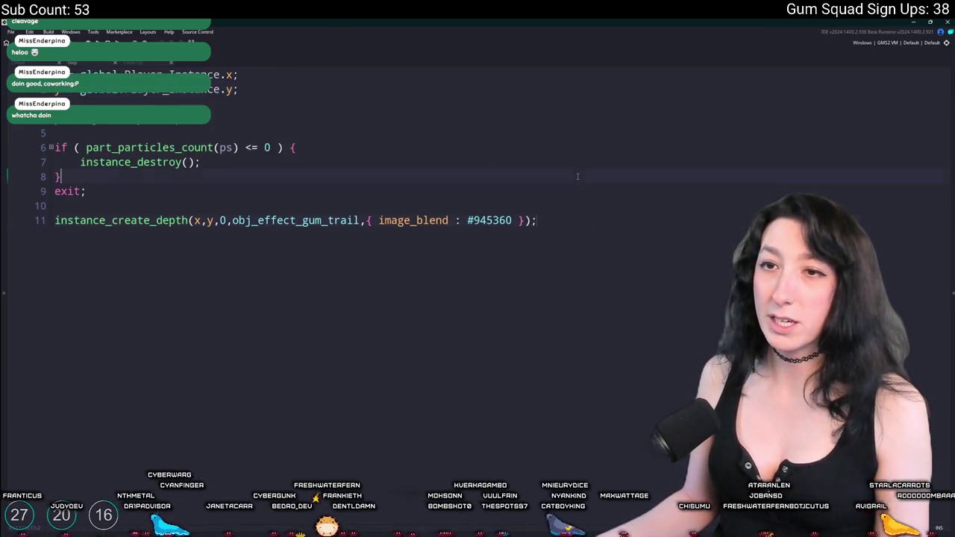
# Step: Add part_system_update(ps), an x_speed *= 0.02 line and a live_call line to the Step code
pyautogui.click(460, 120)
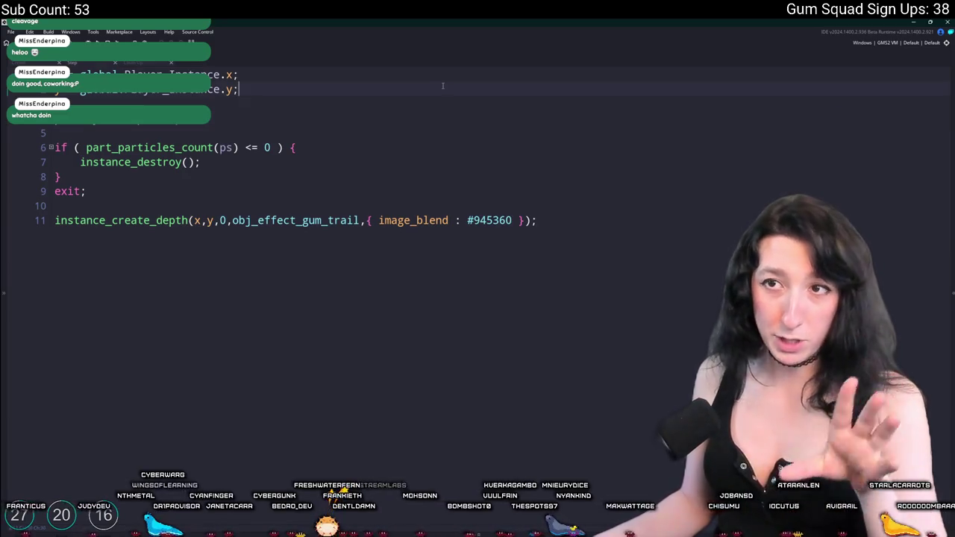
pyautogui.write('part_system_update(ps);')
pyautogui.press('Return')
pyautogui.press('Escape')
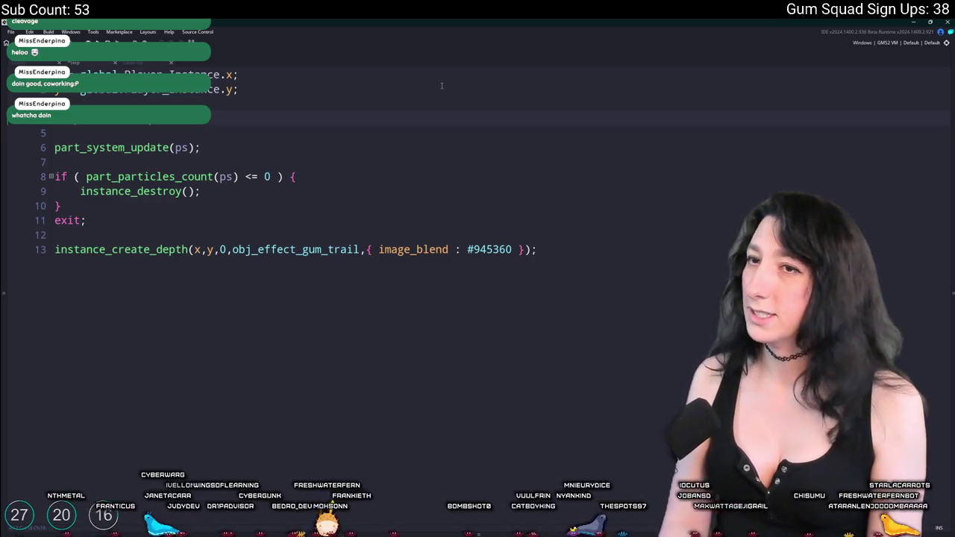
pyautogui.write('x_speed *= 0.02;')
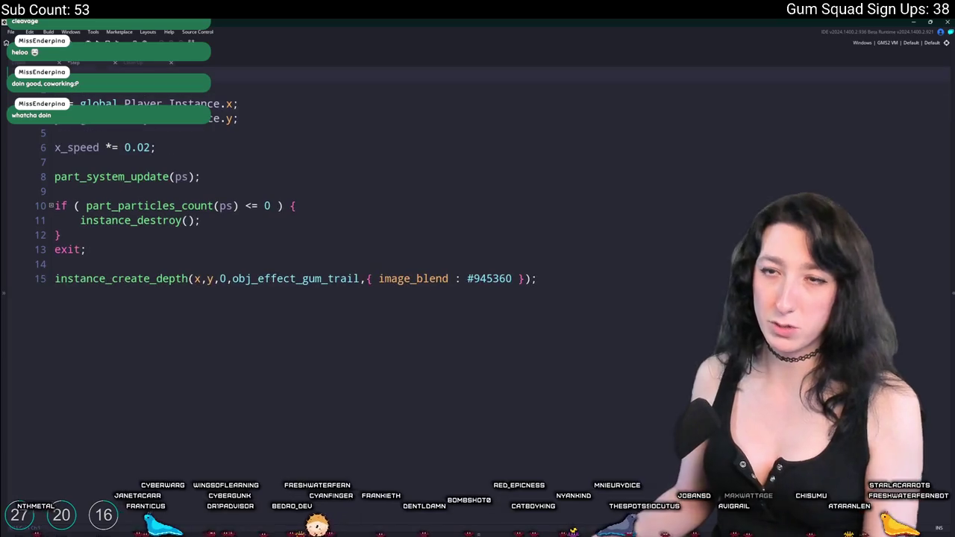
pyautogui.write('( live_call() ) {')
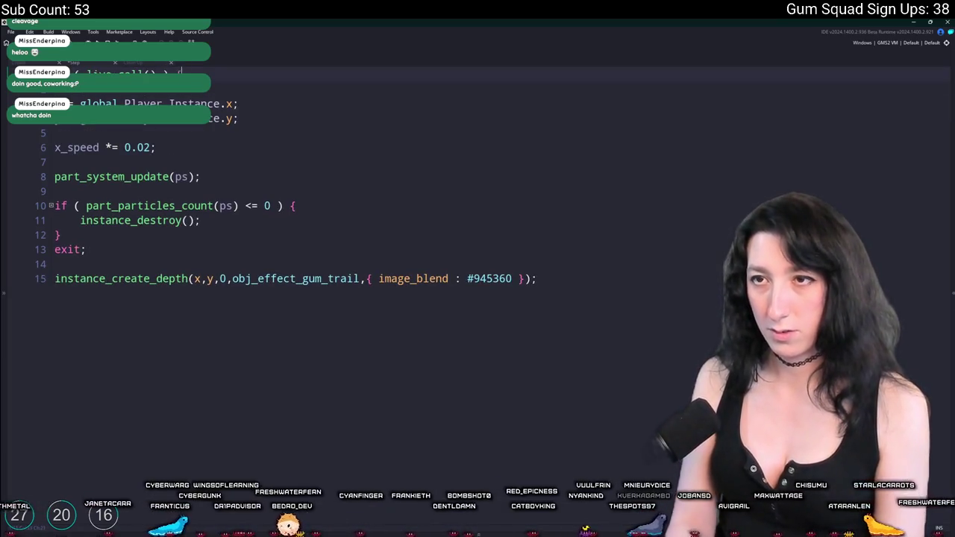
pyautogui.write(' return live_result; }')
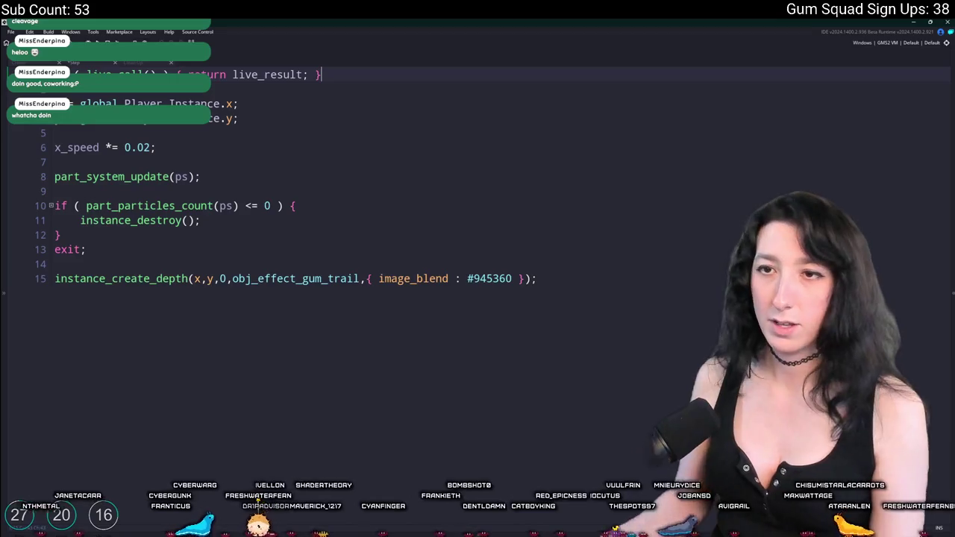
# Step: Duplicate the damping line as y_speed *= 0.02
pyautogui.click(190, 147)
pyautogui.hotkey('ctrl', 'd')
pyautogui.press('Home')
pyautogui.press('Delete')
pyautogui.write('y')
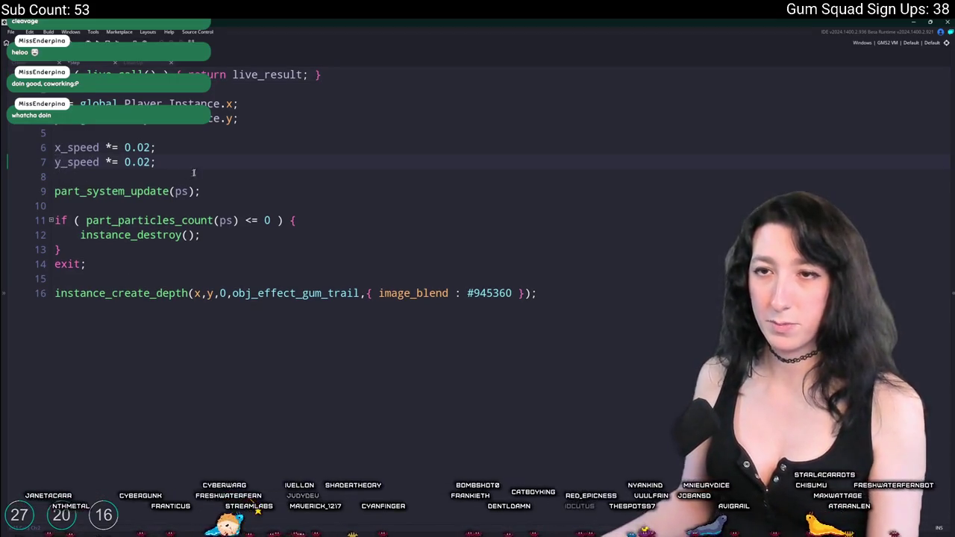
# Step: Add a y_speed += 0.02 gravity line and save the Step code
pyautogui.press('End')
pyautogui.press('Return')
pyautogui.press('Return')
pyautogui.write('y_spee')
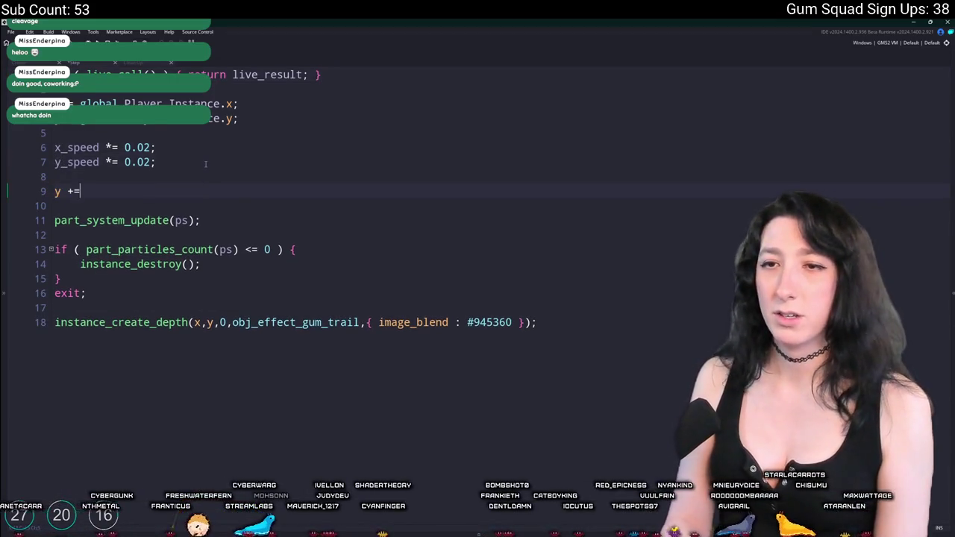
pyautogui.write('d += 0.0')
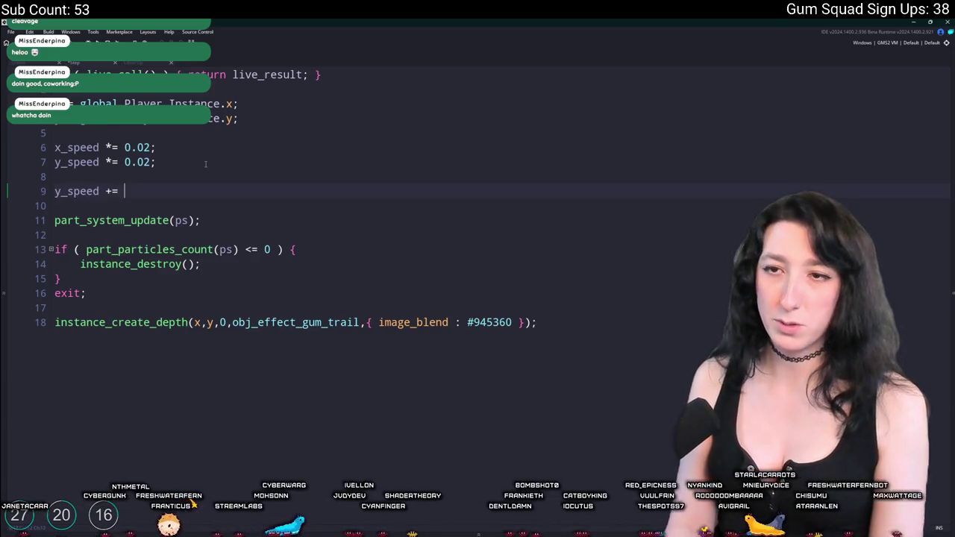
pyautogui.write('1;')
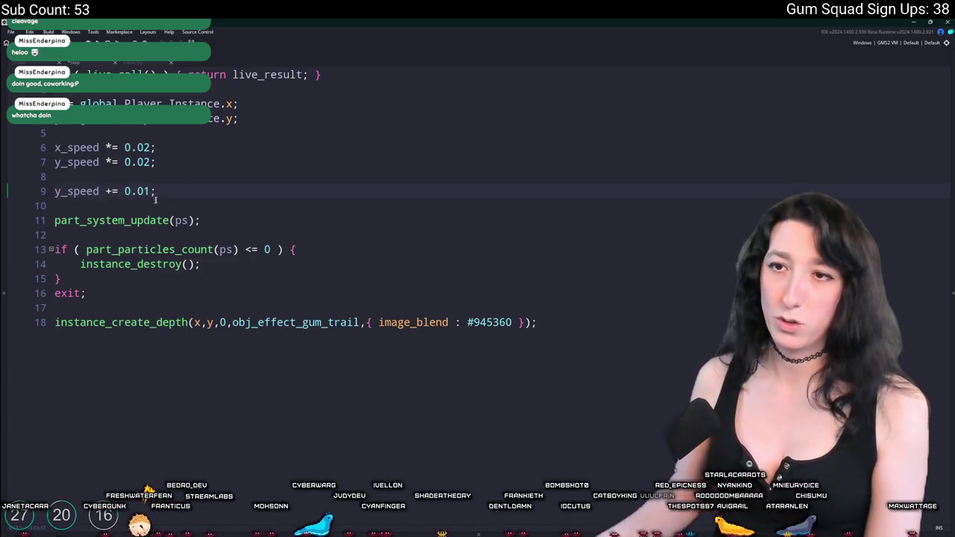
pyautogui.click(145, 197)
pyautogui.press('Delete')
pyautogui.write('2')
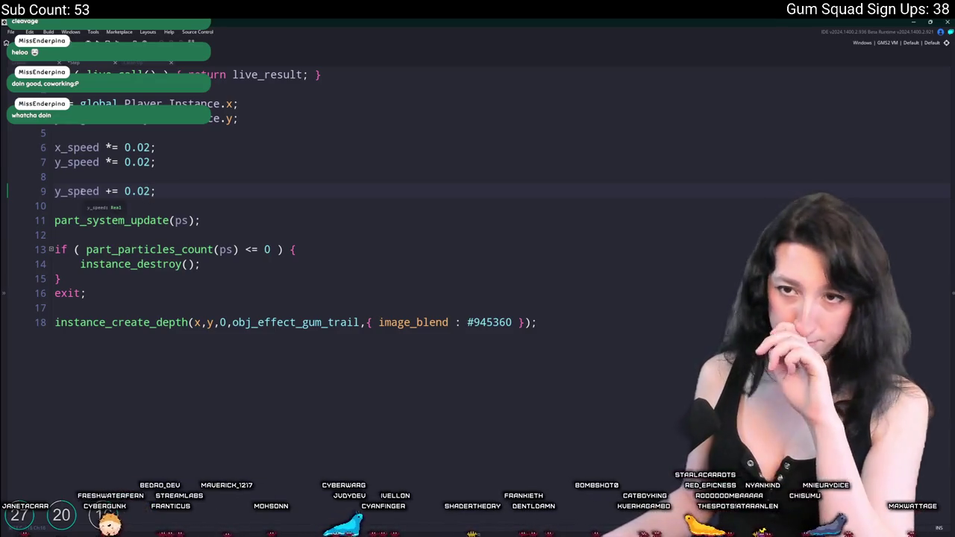
pyautogui.hotkey('ctrl', 's')
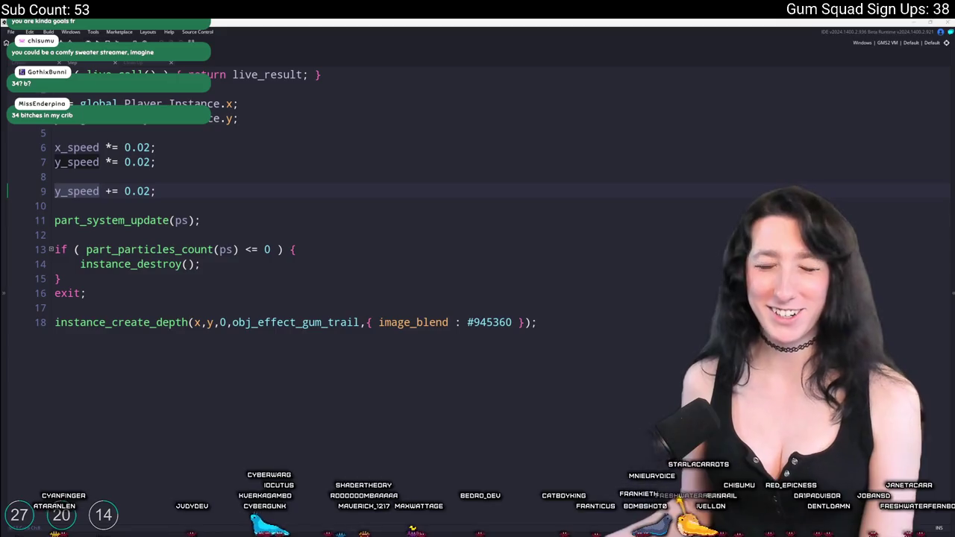
# Step: Add two blank lines after the gravity line in the Step code
pyautogui.click(158, 191)
pyautogui.click(89, 191)
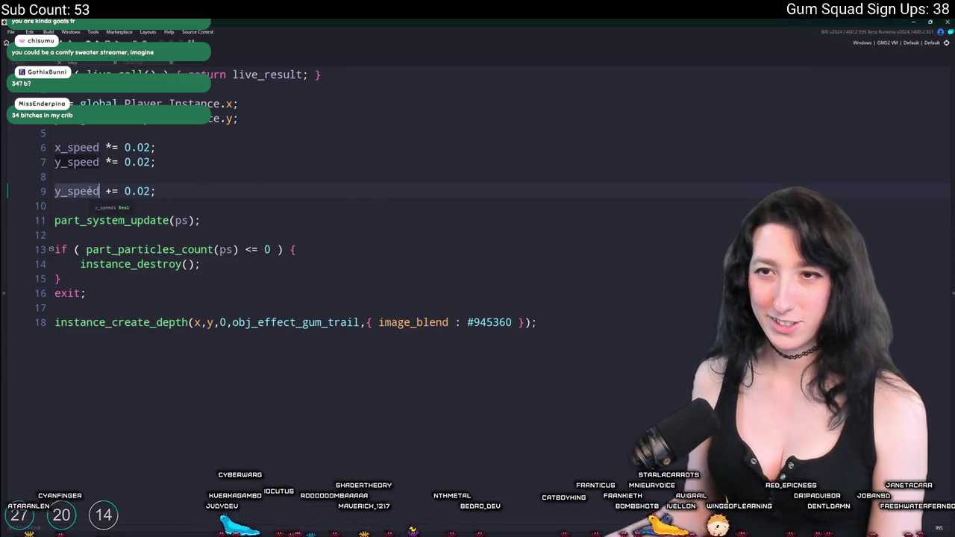
pyautogui.click(225, 201)
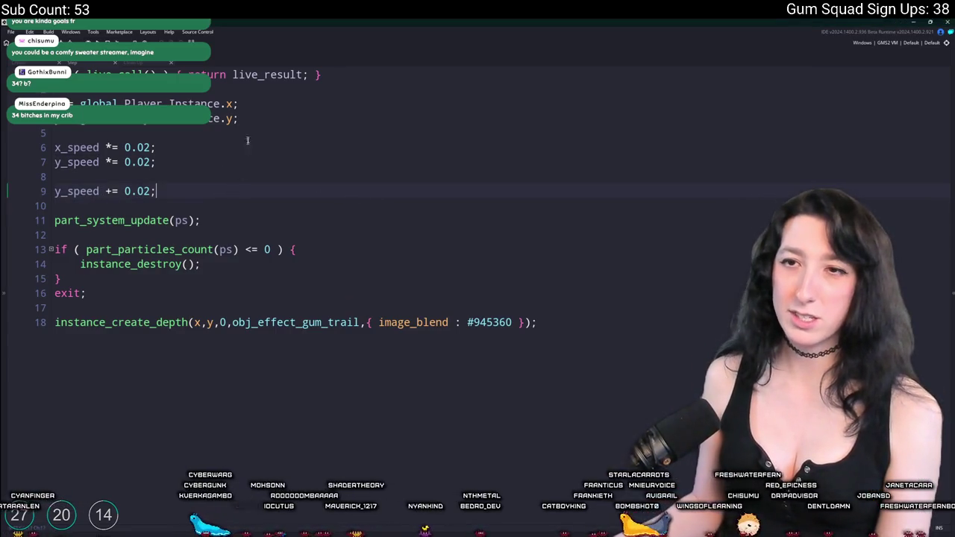
pyautogui.click(269, 118)
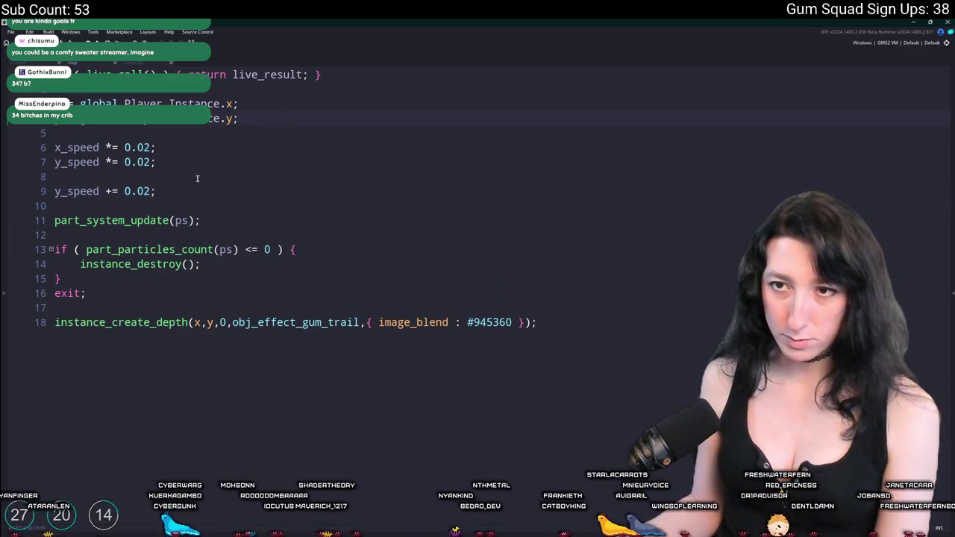
pyautogui.press('Return')
pyautogui.press('Return')
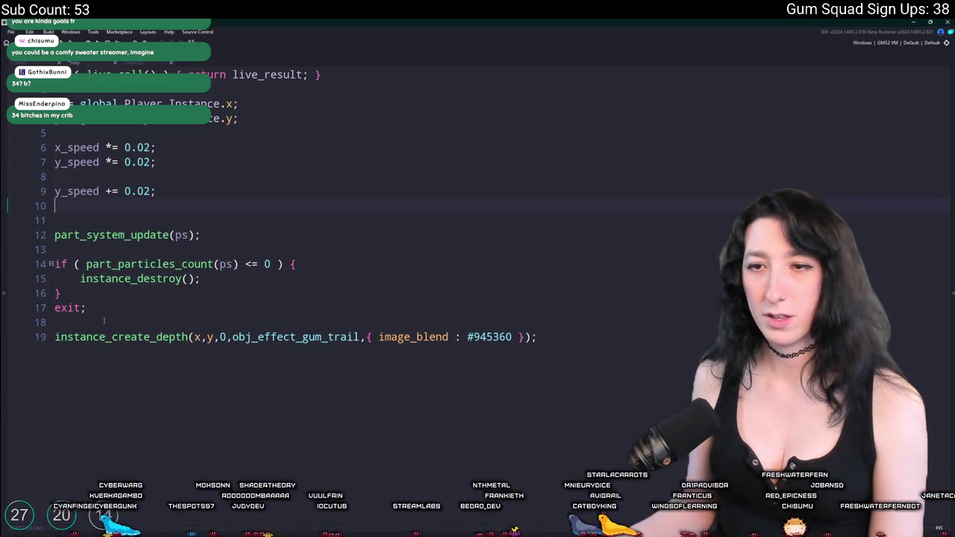
# Step: Replace the old particle-count check with a y_ground check that spawns the gum trail and calls instance_destroy()
pyautogui.moveTo(87, 323); pyautogui.dragTo(53, 227)
pyautogui.write('if ( y >')
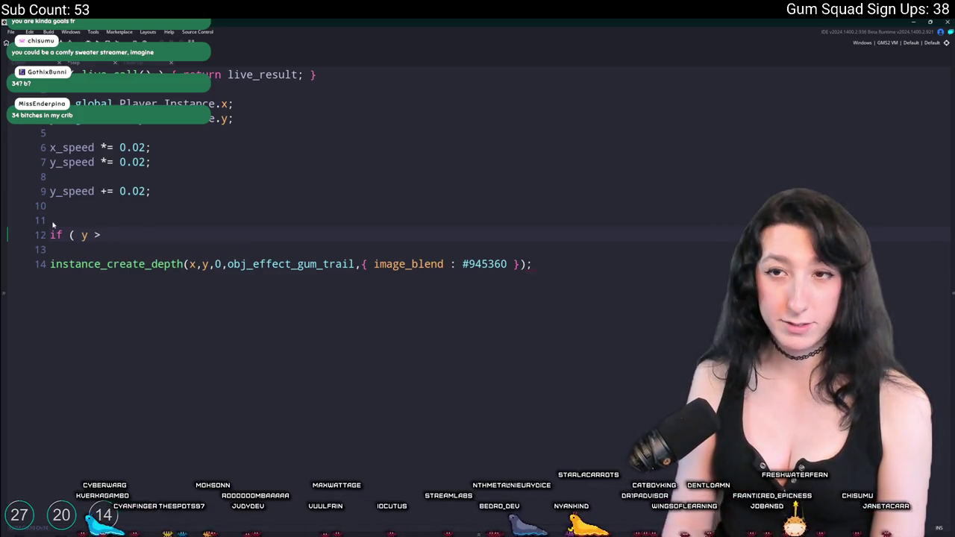
pyautogui.write(' y_ground ) {')
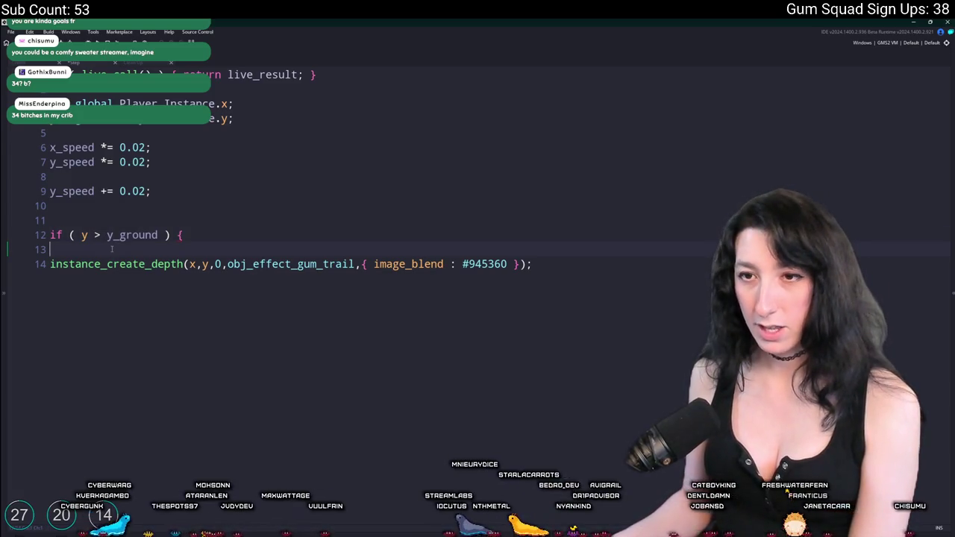
pyautogui.write('=')
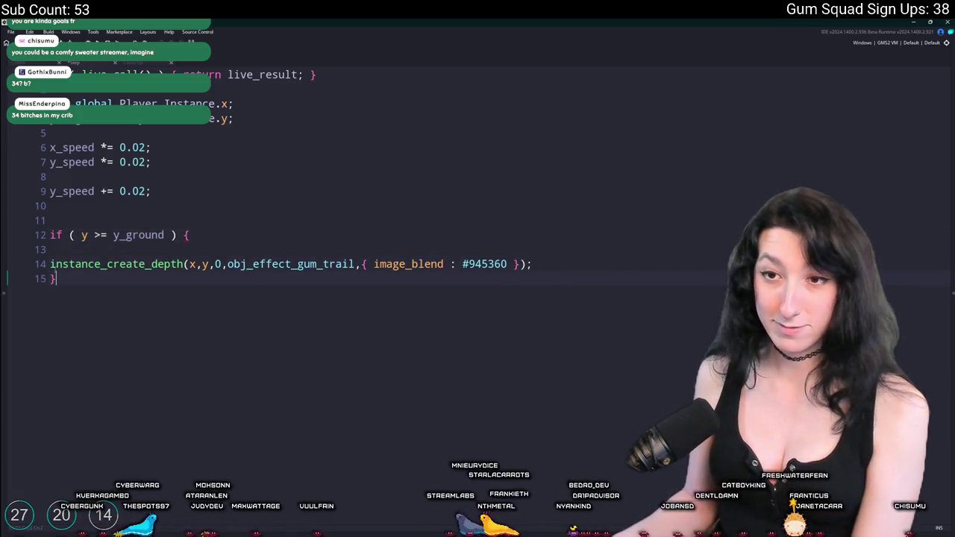
pyautogui.press('Tab')
pyautogui.press('Up')
pyautogui.press('BackSpace')
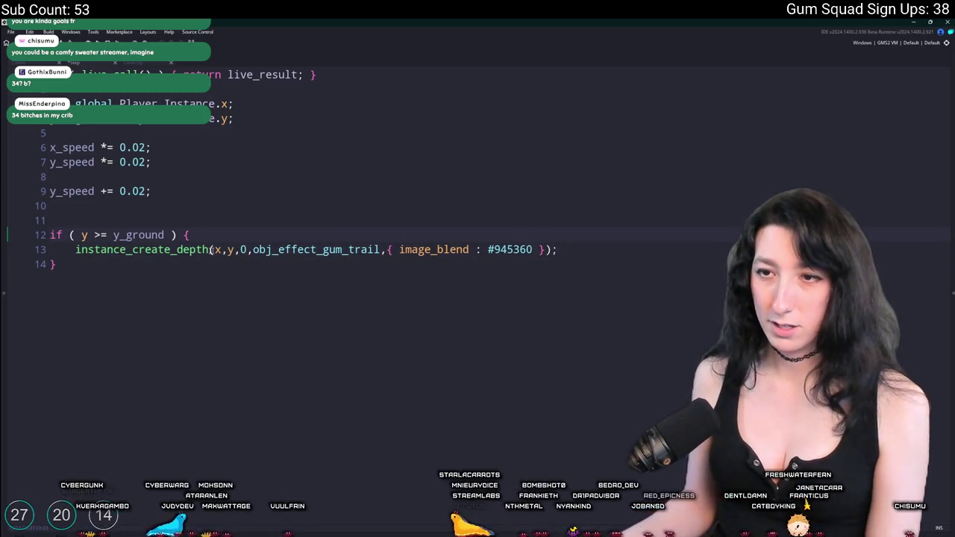
pyautogui.click(247, 235)
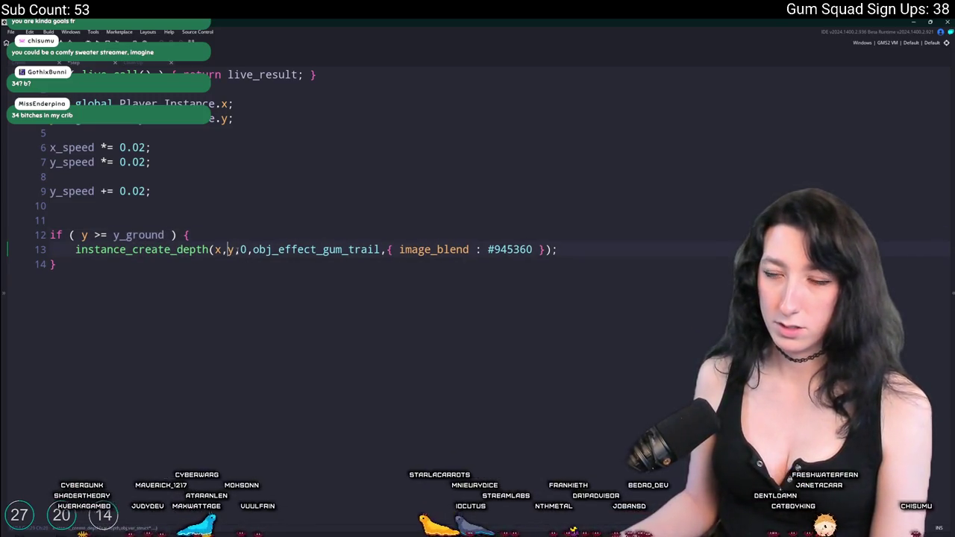
pyautogui.moveTo(233, 250)
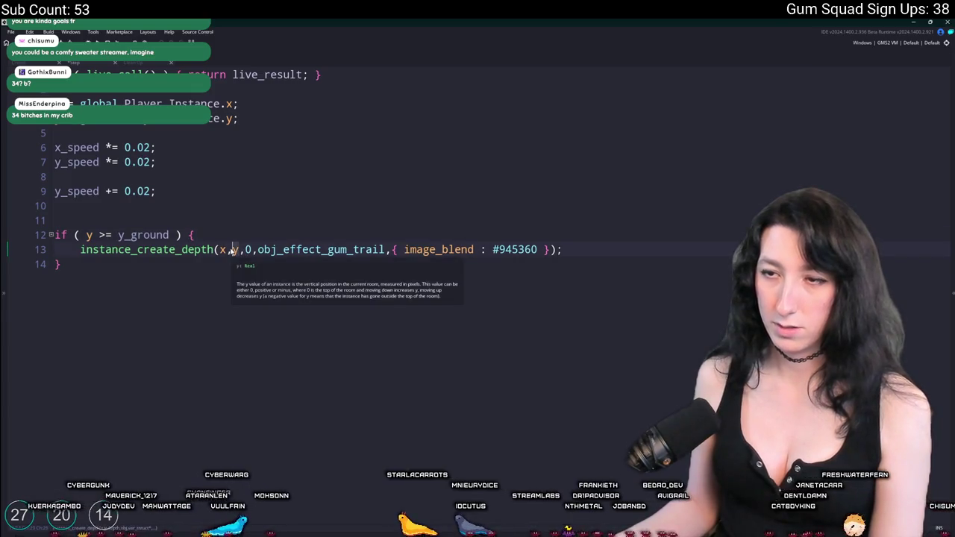
pyautogui.write('_ground')
pyautogui.write('instance_dest')
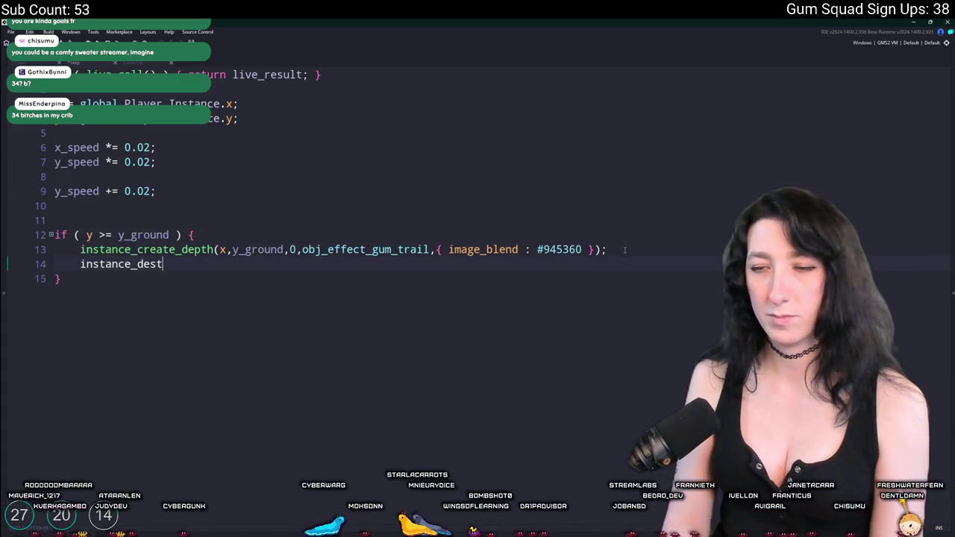
pyautogui.write('roy();')
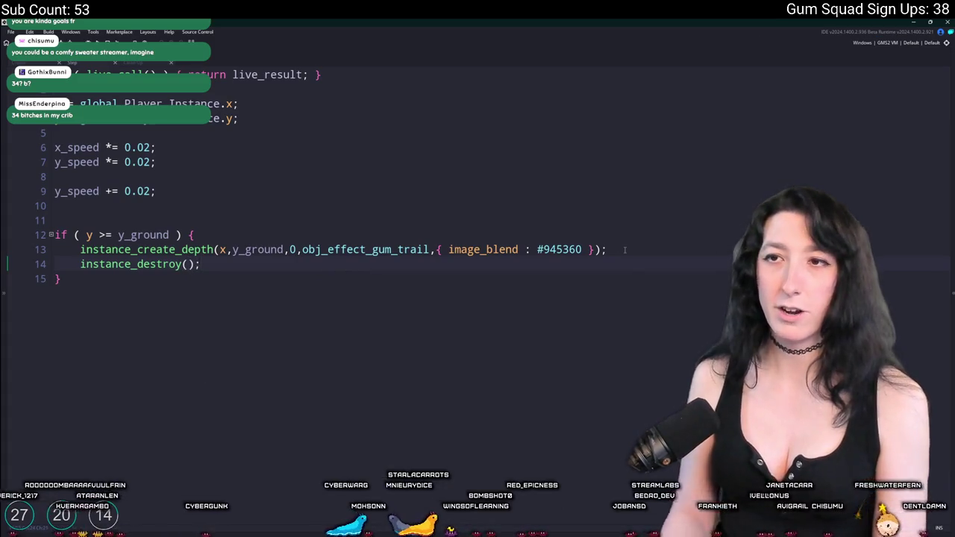
# Step: Compare with the other event's lengthdir speed code and add blank lines for spacing
pyautogui.click(24, 64)
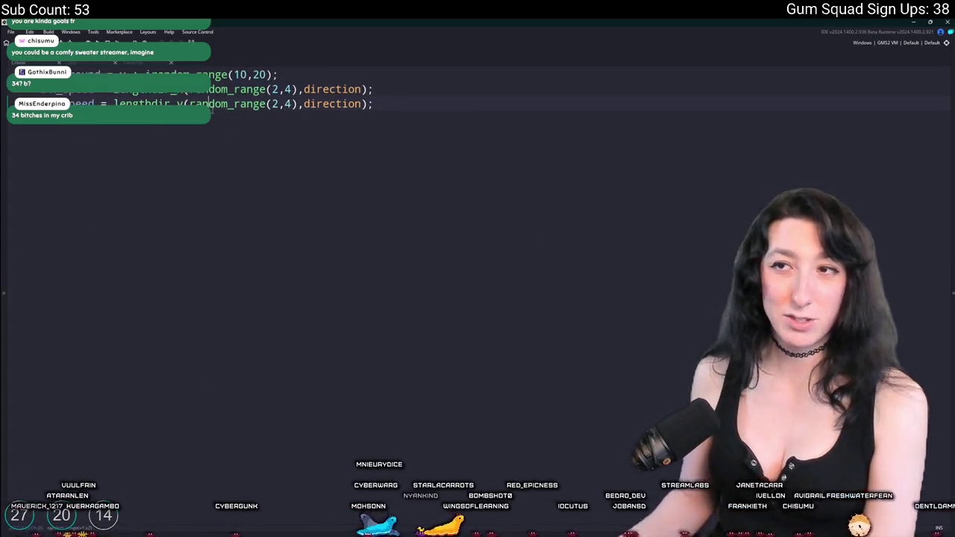
pyautogui.click(93, 65)
pyautogui.click(334, 71)
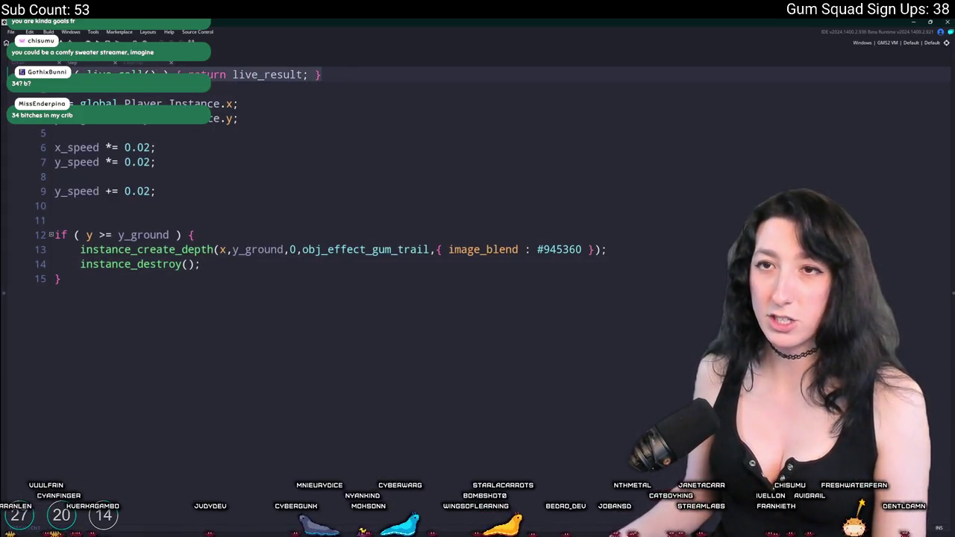
pyautogui.click(25, 63)
pyautogui.press('Return')
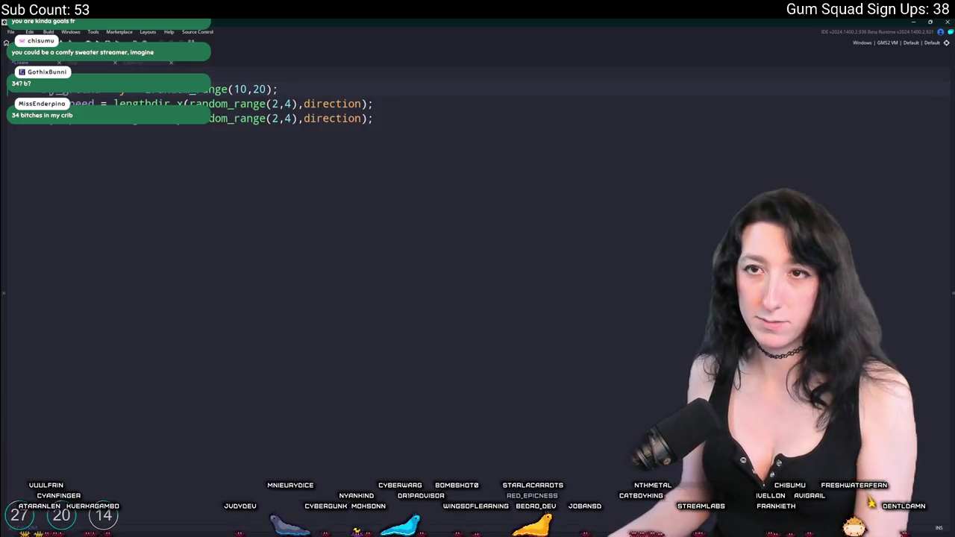
pyautogui.press('Return')
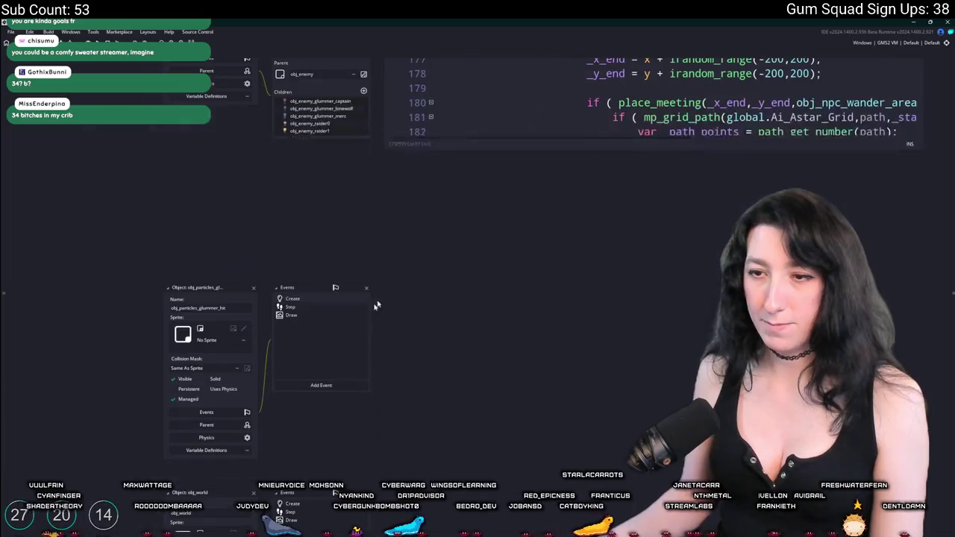
# Step: Assign spr_particle_pixel as the glummer hit particle object's sprite
pyautogui.click(103, 292)
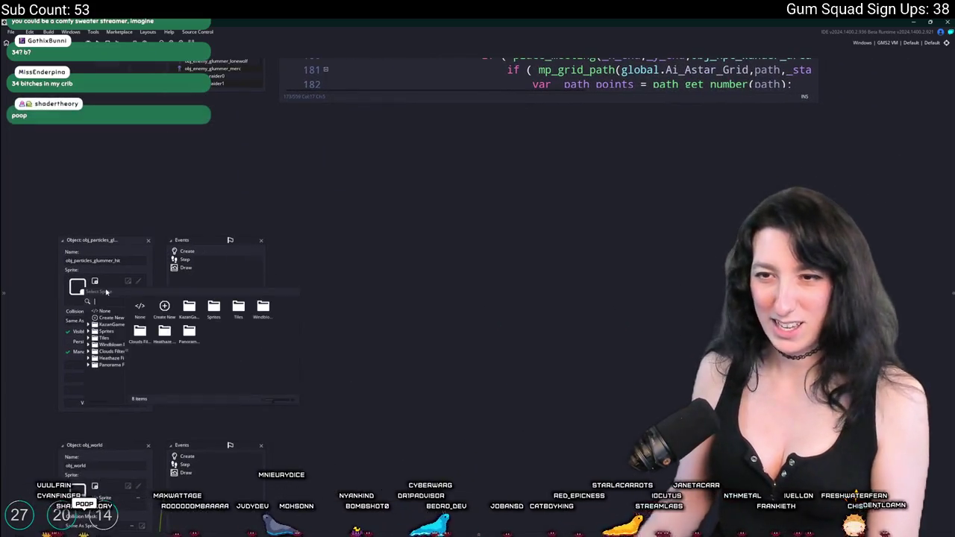
pyautogui.write('pixel')
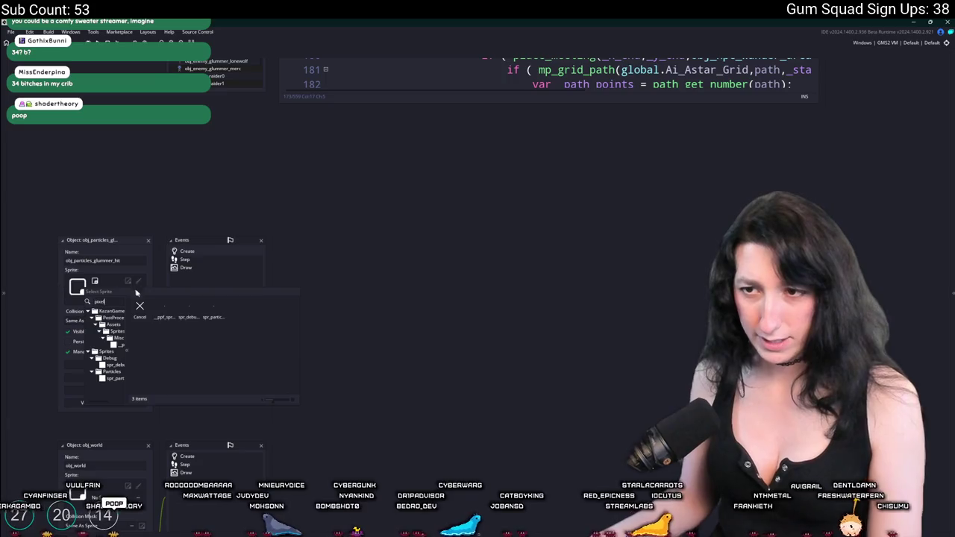
pyautogui.click(219, 308)
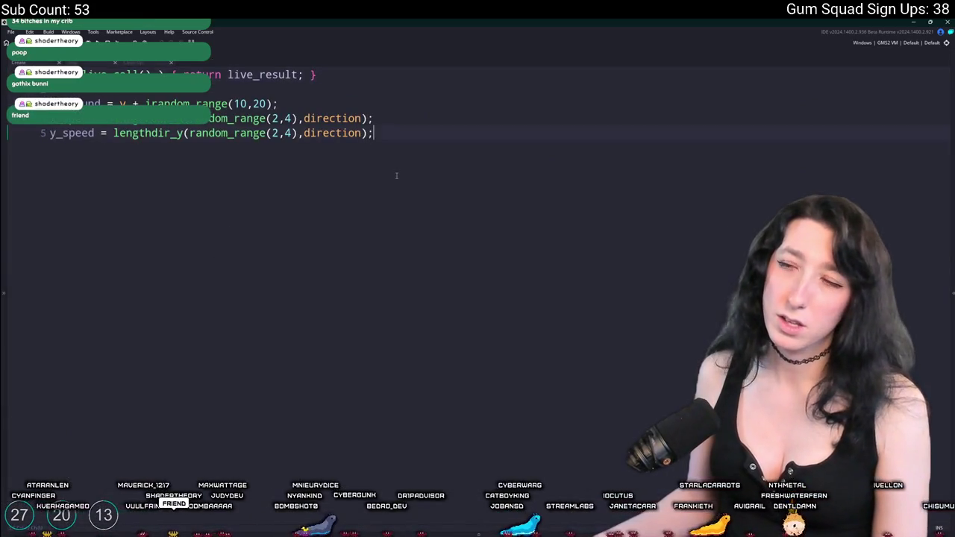
# Step: Add an image_blend line to the Create code, taking the gum colour #945360 from Aseprite
pyautogui.write('image-ble')
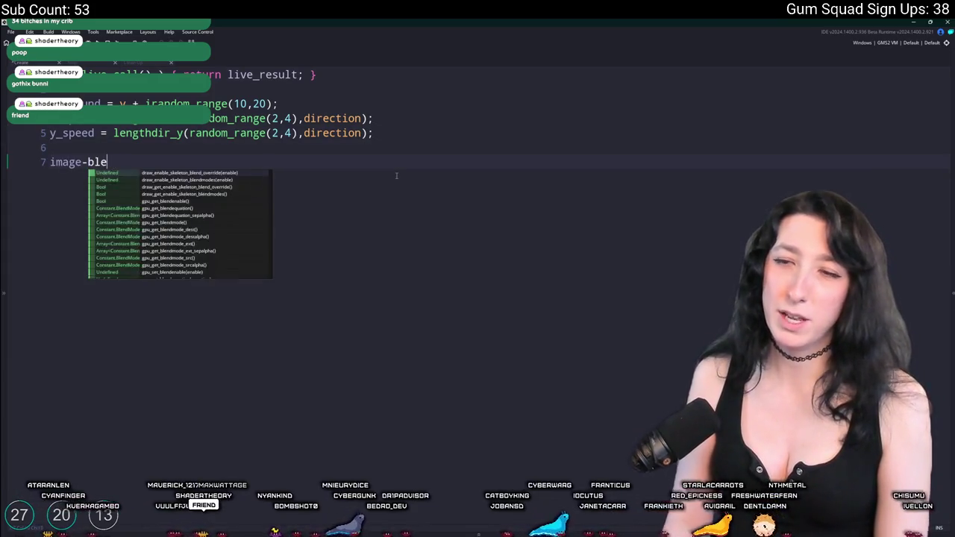
pyautogui.press('BackSpace')
pyautogui.press('BackSpace')
pyautogui.press('BackSpace')
pyautogui.press('BackSpace')
pyautogui.write('_blend =-')
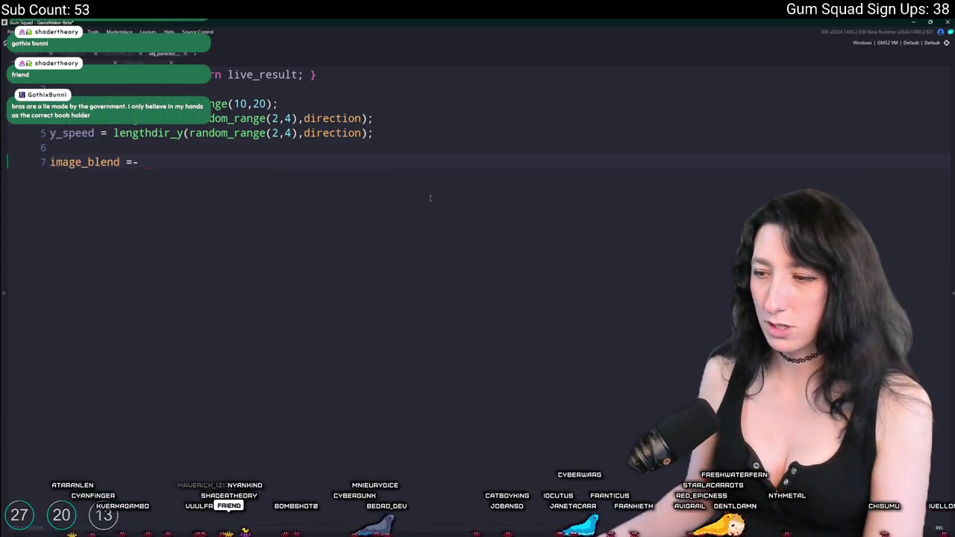
pyautogui.hotkey('alt', 'Tab')
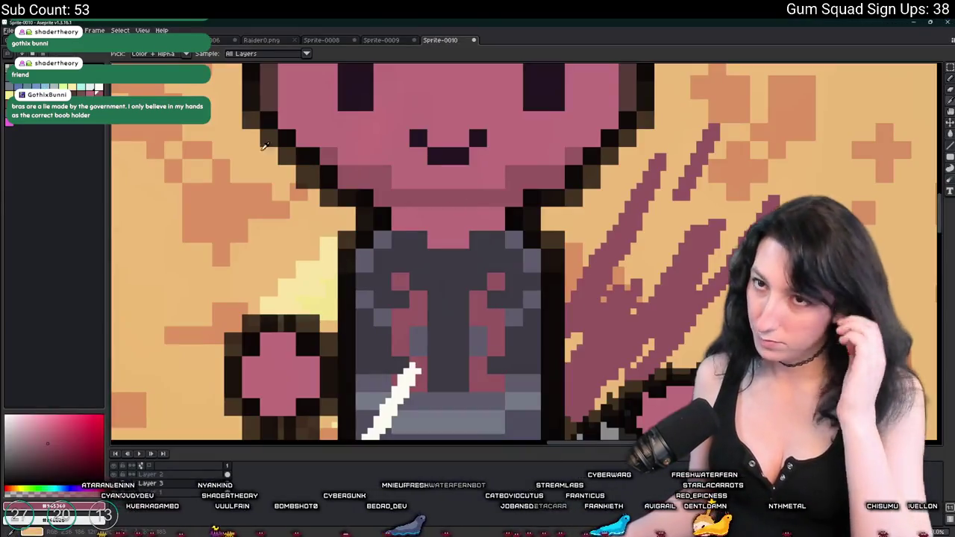
pyautogui.click(93, 507)
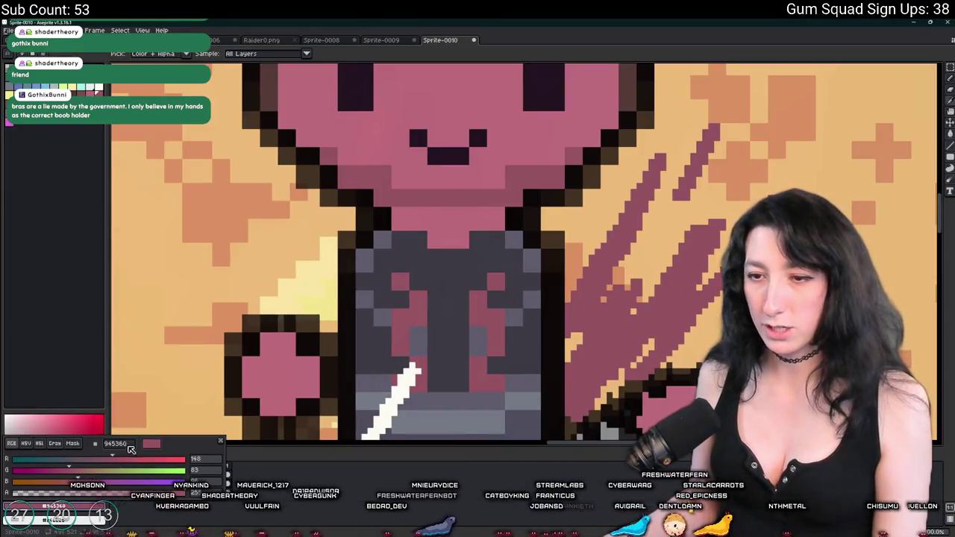
pyautogui.hotkey('alt', 'Tab')
# Step: Enter #945360 on the image_blend line and build and run the game with F5
pyautogui.write('#945360')
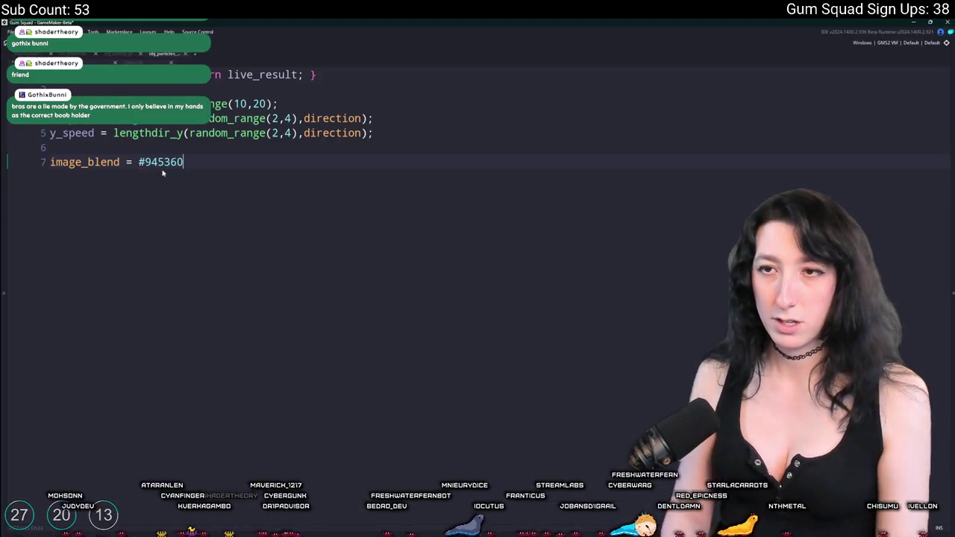
pyautogui.press('F5')
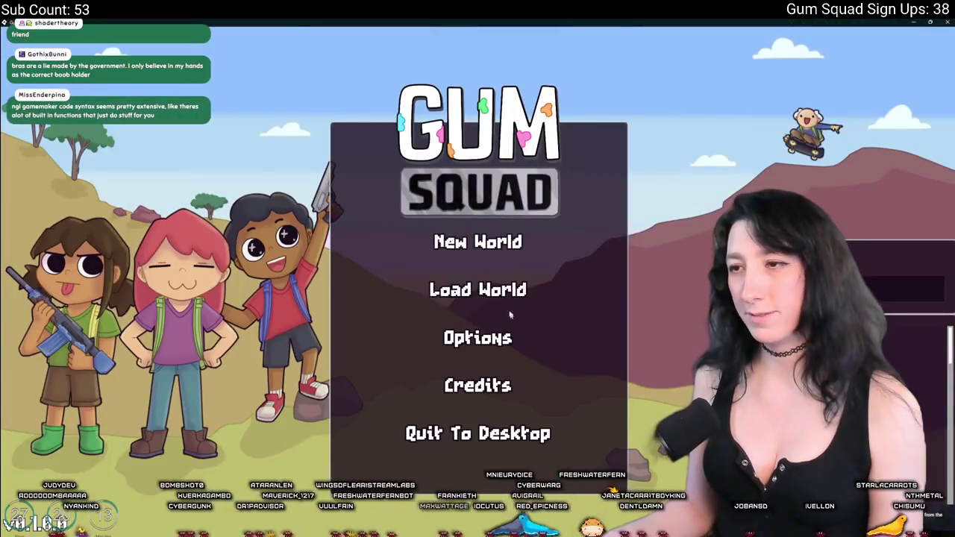
# Step: Start a new world through Create Lobby and get back to the game window
pyautogui.press('Return')
pyautogui.click(485, 398)
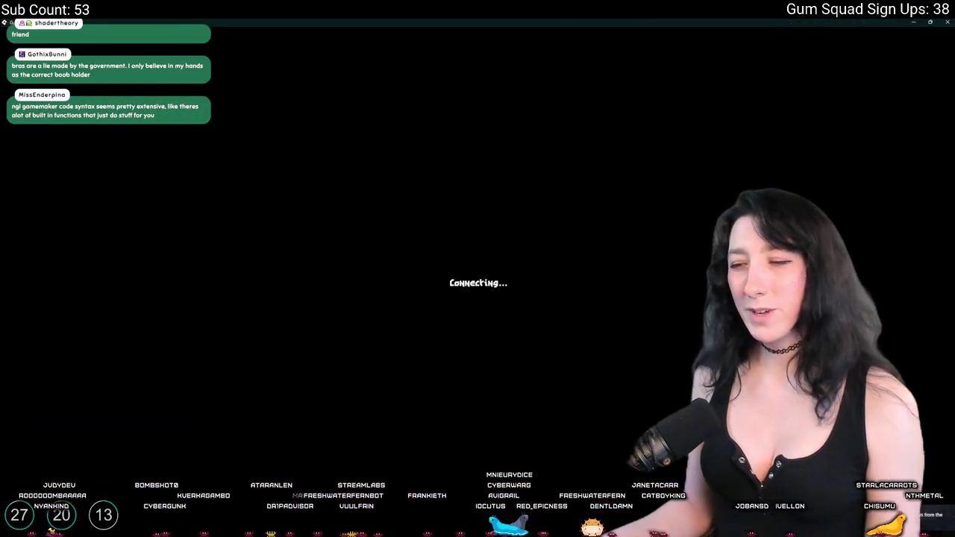
pyautogui.hotkey('alt', 'Tab')
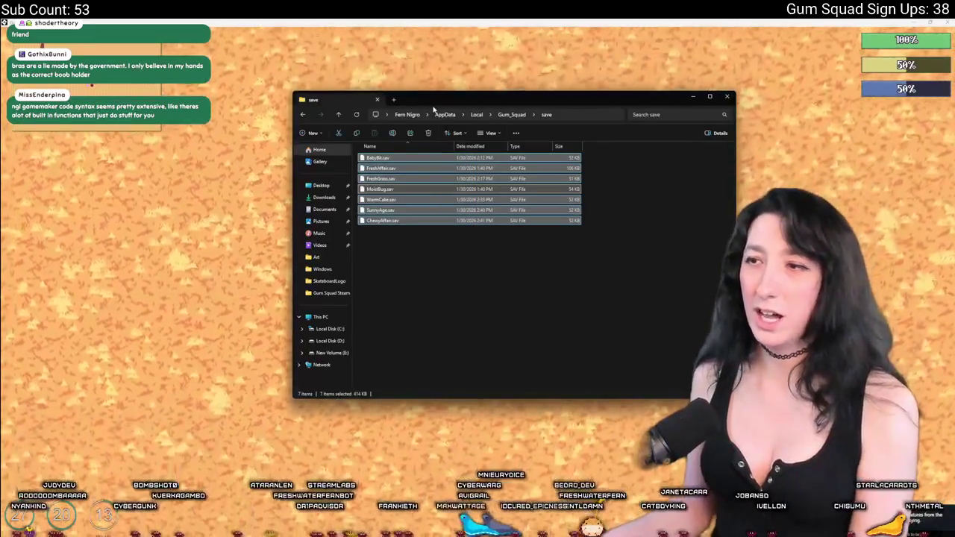
pyautogui.hotkey('alt', 'Tab')
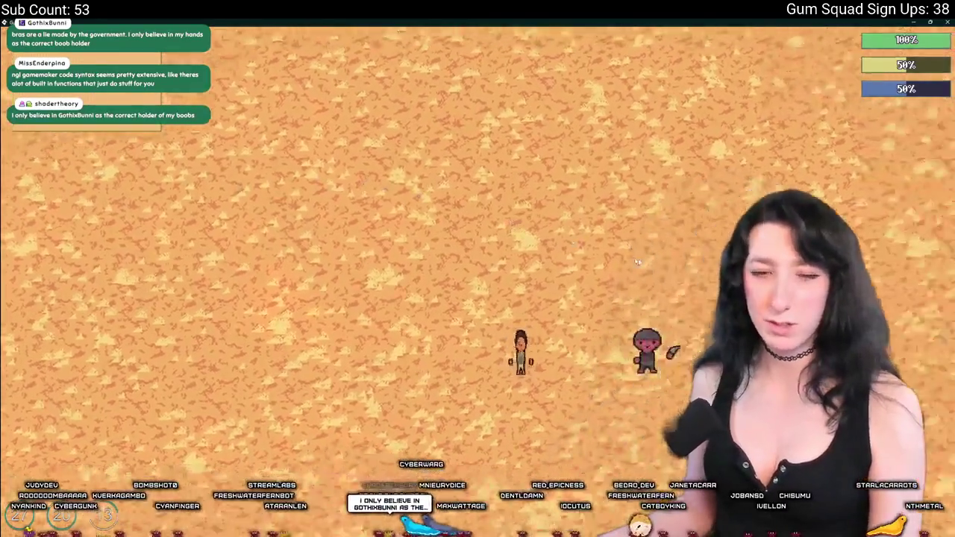
# Step: Equip the DMR, shoot the enemy, and abort the game at the code error
pyautogui.press('Tab')
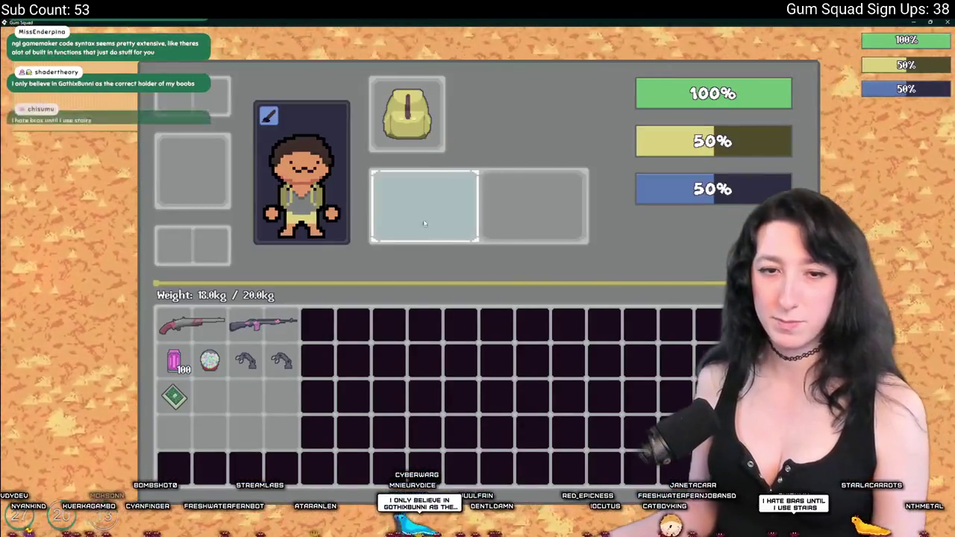
pyautogui.press('Tab')
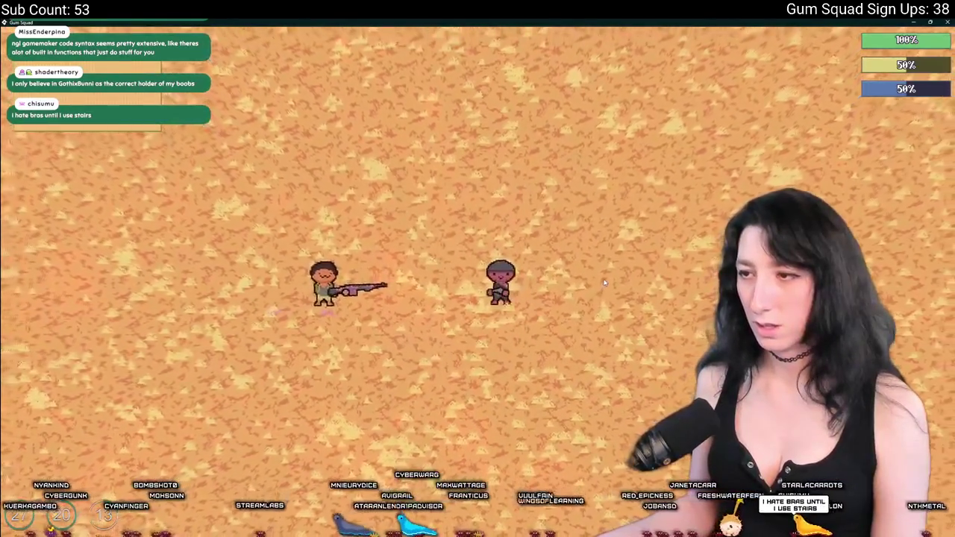
pyautogui.click(606, 283)
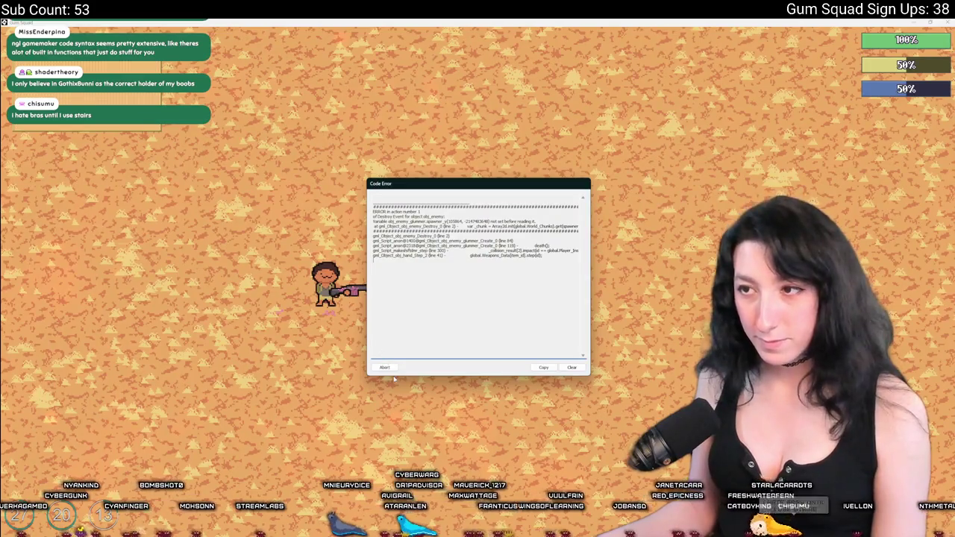
pyautogui.click(388, 370)
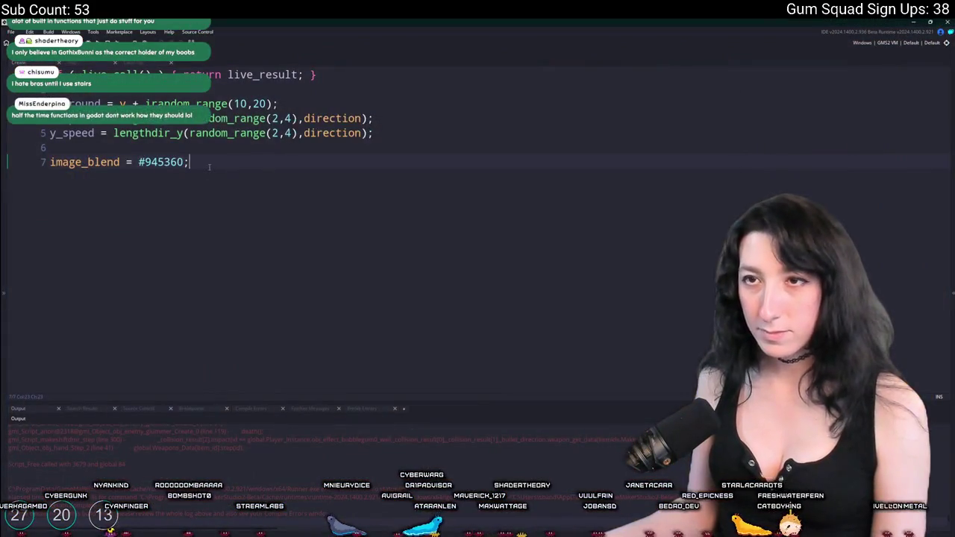
# Step: Close the particle code and open obj_enemy_glummer's Create event
pyautogui.hotkey('ctrl', 'w')
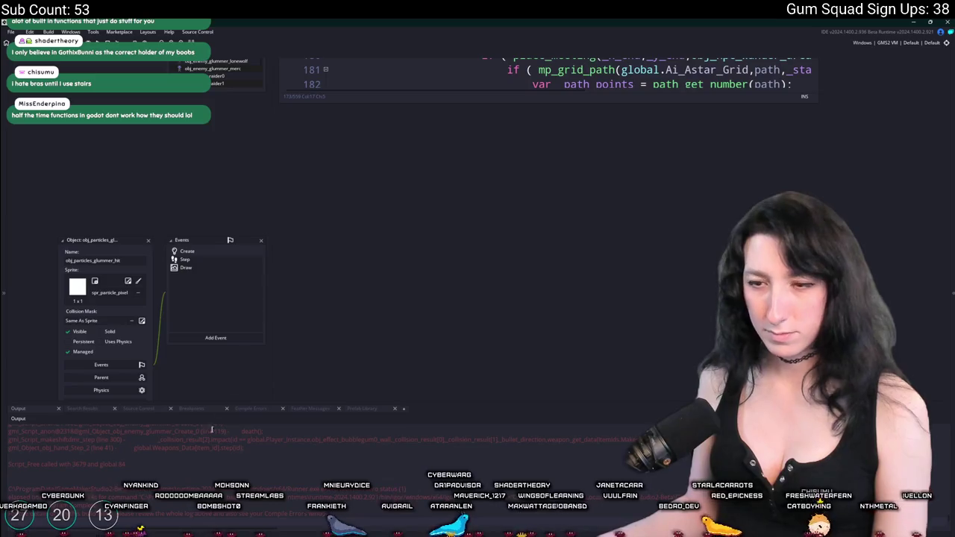
pyautogui.scroll(3, 203, 445)
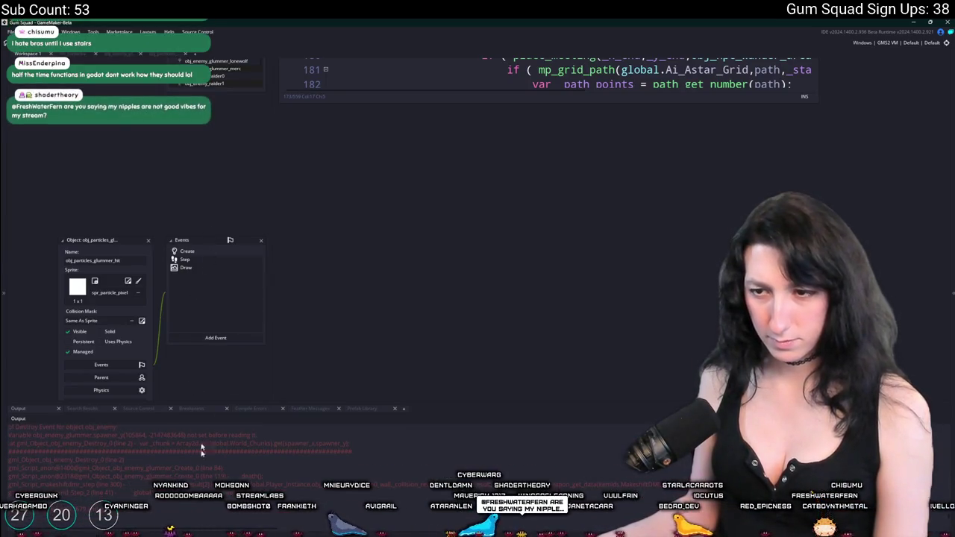
pyautogui.scroll(1, 203, 449)
pyautogui.scroll(5, 256, 345)
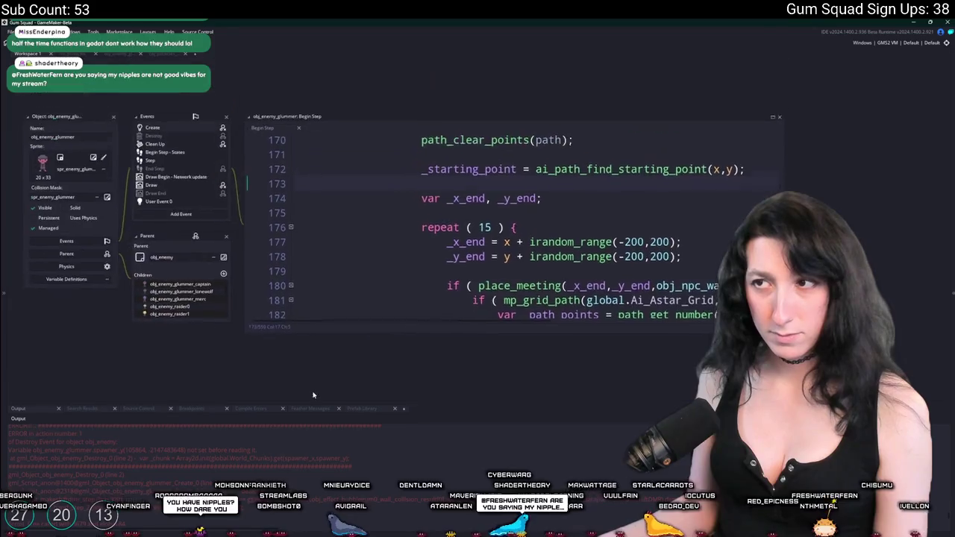
pyautogui.doubleClick(171, 156)
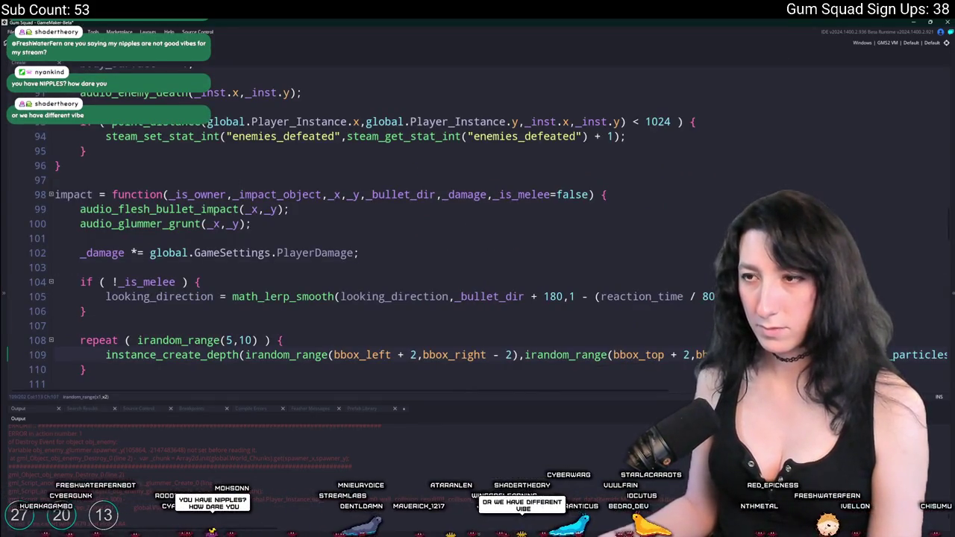
# Step: Review the particle-spawning repeat loop in impact, then return to the rm_playarea room
pyautogui.press('End')
pyautogui.keyDown('shift'); pyautogui.click(189, 306); pyautogui.keyUp('shift')
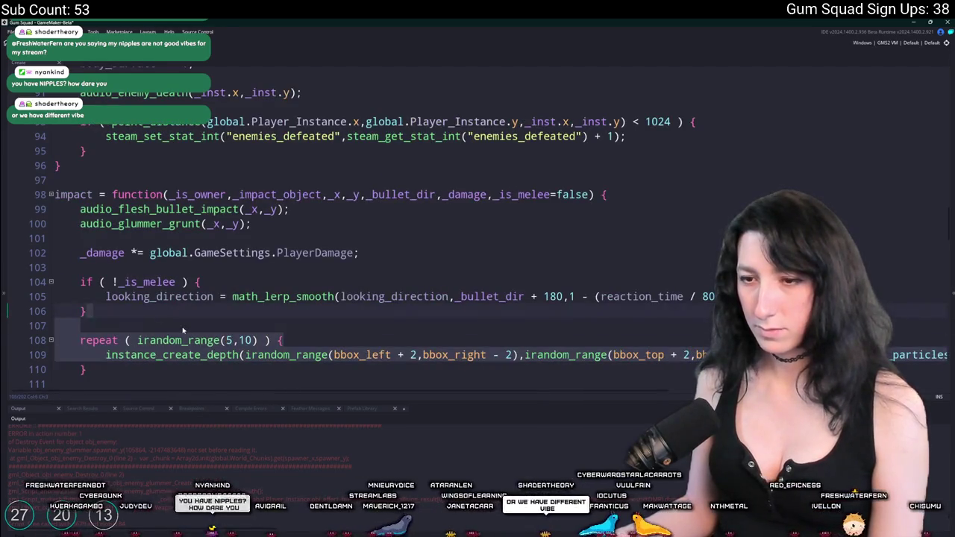
pyautogui.press('Down')
pyautogui.scroll(-1, 189, 306)
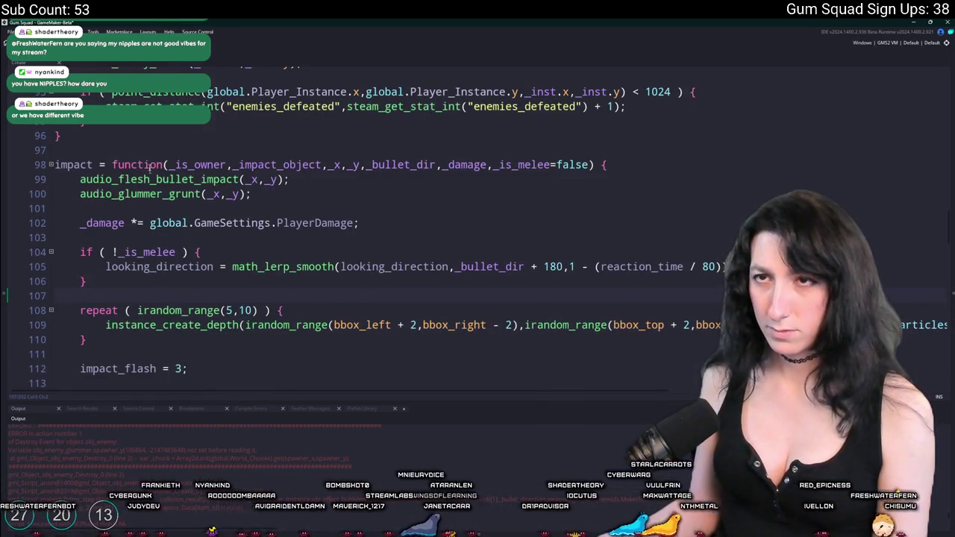
pyautogui.click(77, 66)
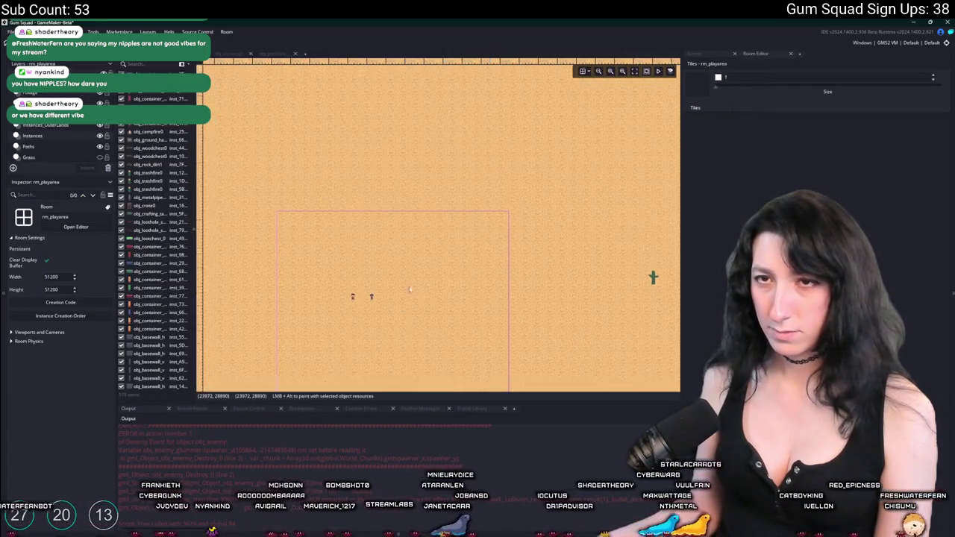
# Step: Delete the placed glummer enemy from the room's Instances layer
pyautogui.click(47, 125)
pyautogui.click(42, 96)
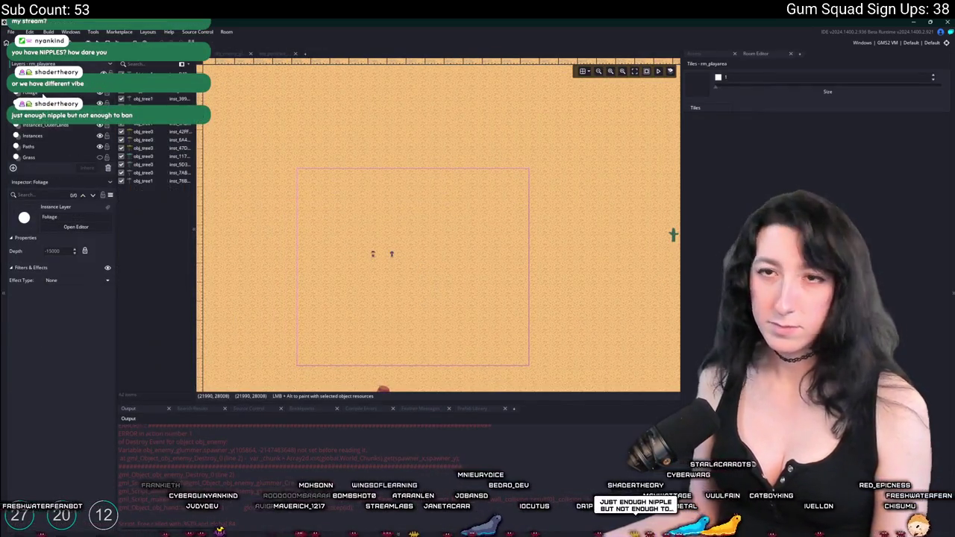
pyautogui.click(37, 137)
pyautogui.click(394, 255)
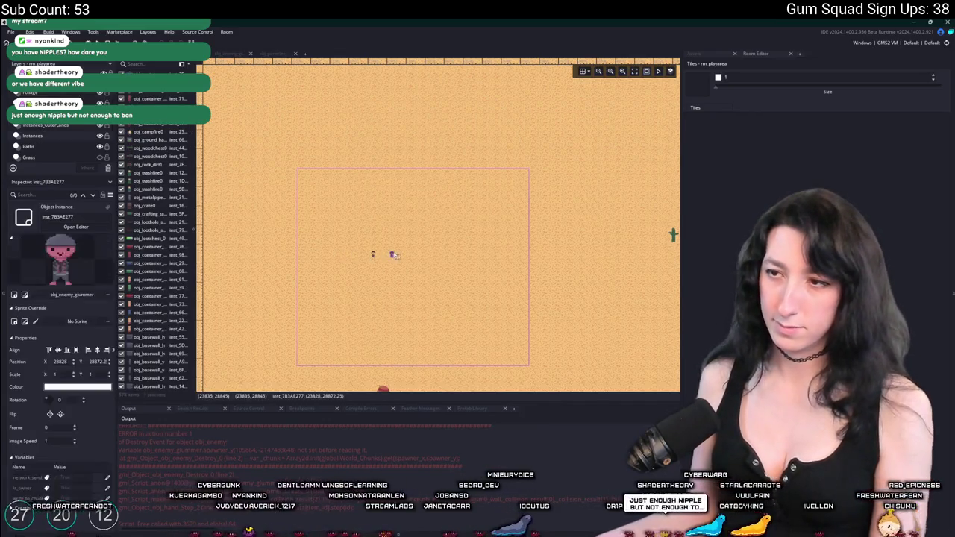
pyautogui.press('Delete')
# Step: Find obj_spawn_glummer in the Asset Browser and place an instance in its spot
pyautogui.click(698, 53)
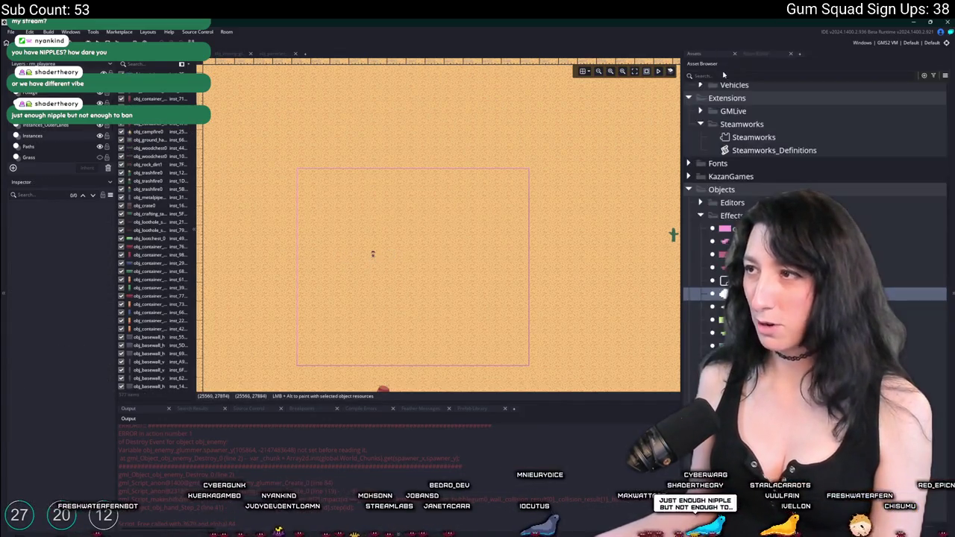
pyautogui.write('spawn')
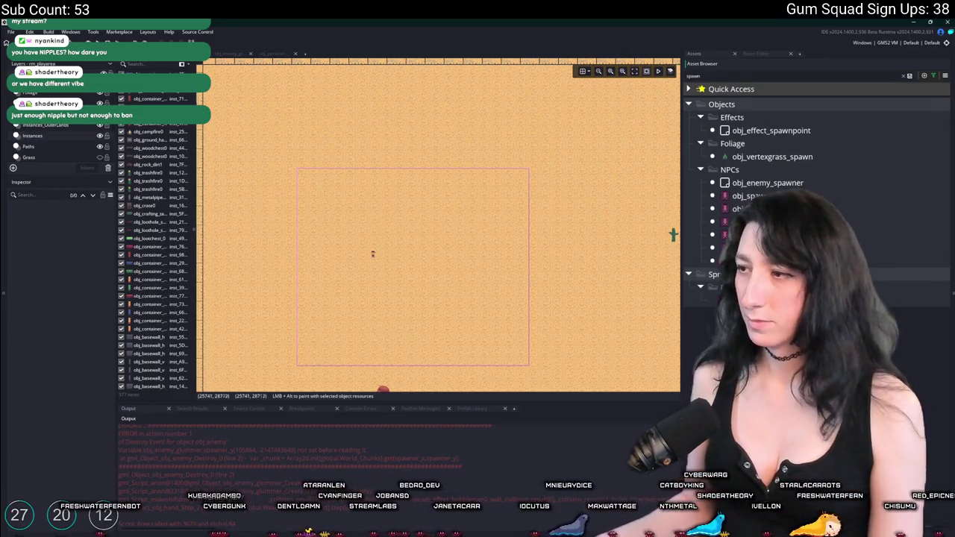
pyautogui.click(746, 196)
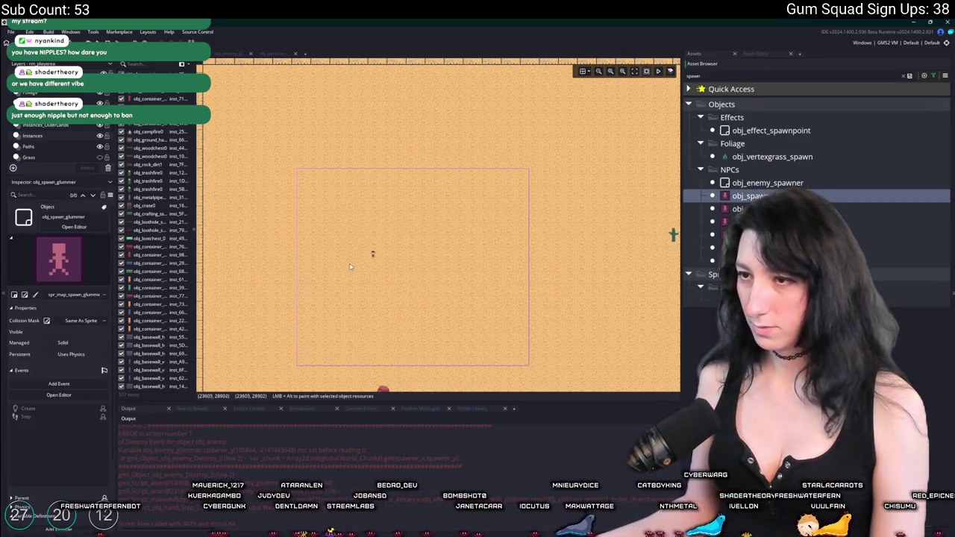
pyautogui.click(404, 258)
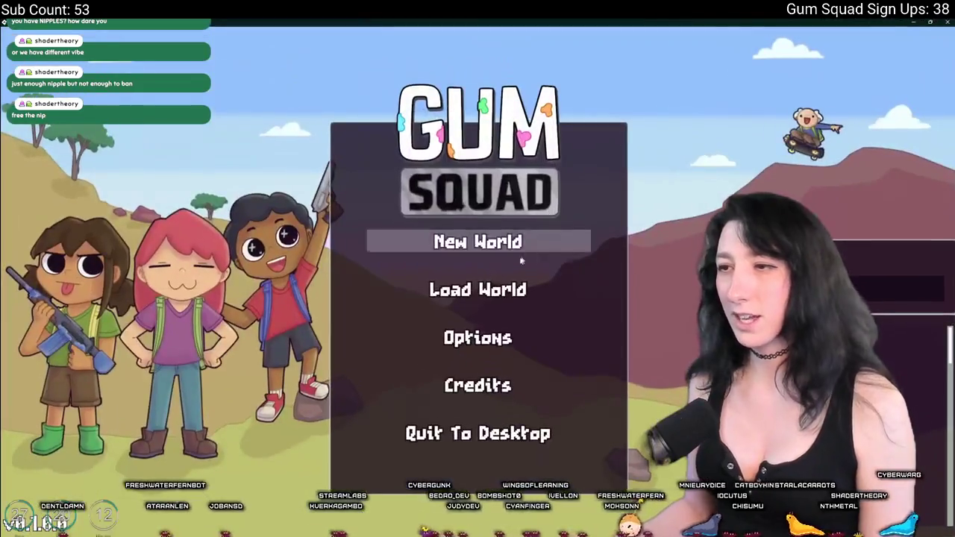
# Step: Create a new world lobby with player and enemy damage both at 0%
pyautogui.click(462, 253)
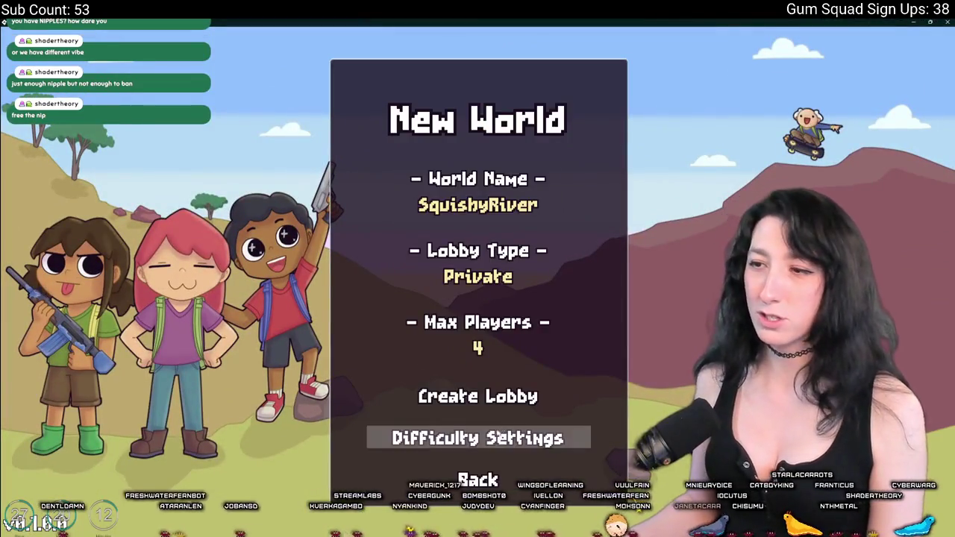
pyautogui.click(477, 438)
pyautogui.moveTo(469, 282); pyautogui.dragTo(396, 280)
pyautogui.moveTo(441, 207); pyautogui.dragTo(395, 207)
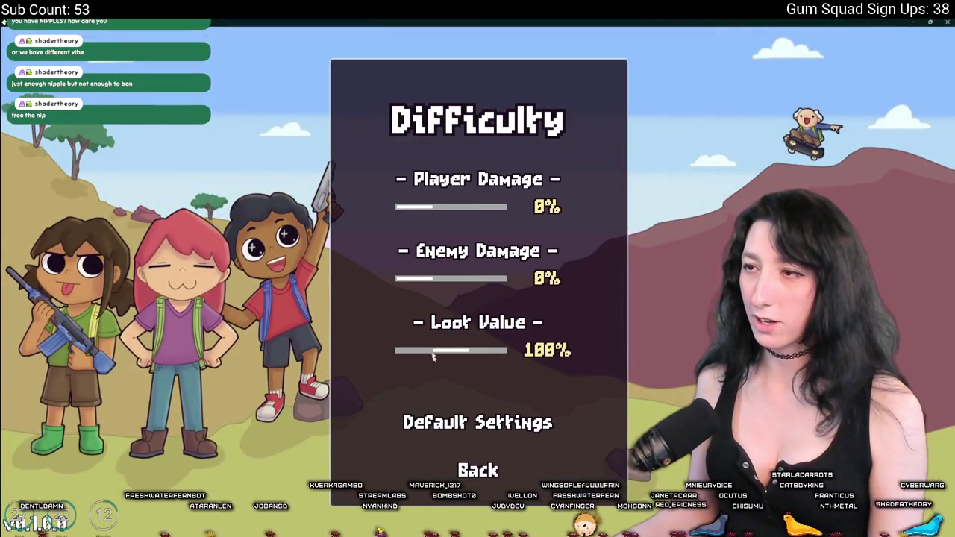
pyautogui.click(409, 468)
pyautogui.click(448, 396)
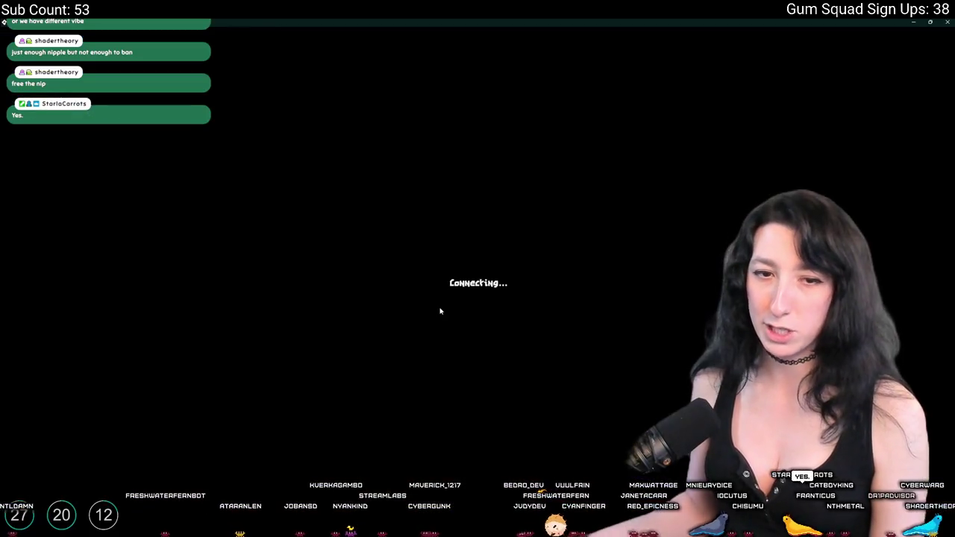
# Step: Equip the rifle, walk toward the glummer to shoot it, then return to GameMaker
pyautogui.press('Tab')
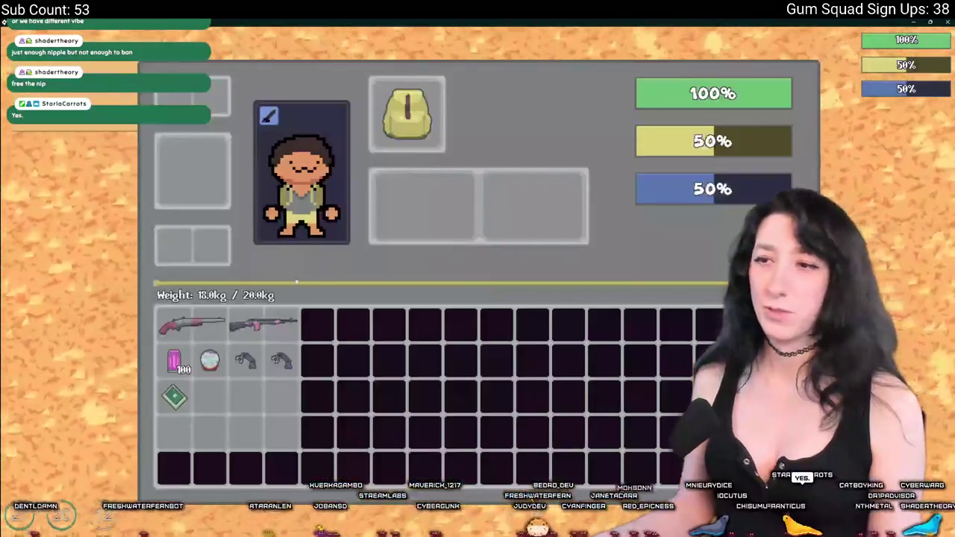
pyautogui.press('Tab')
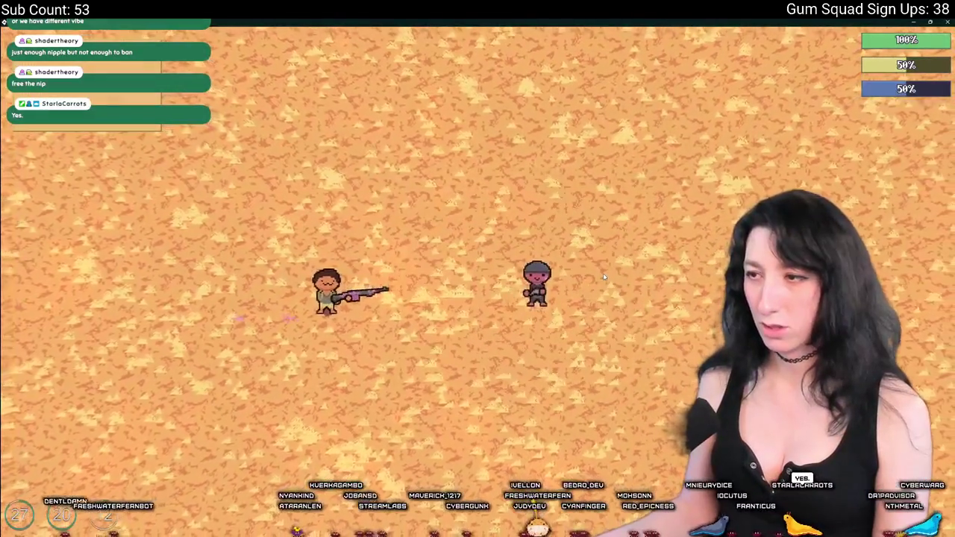
pyautogui.press('d')
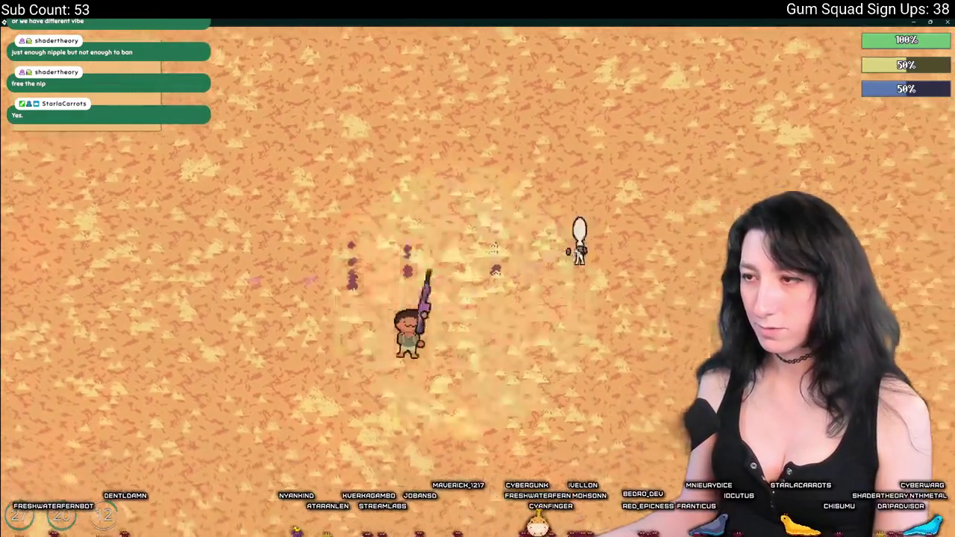
pyautogui.hotkey('alt', 'Tab')
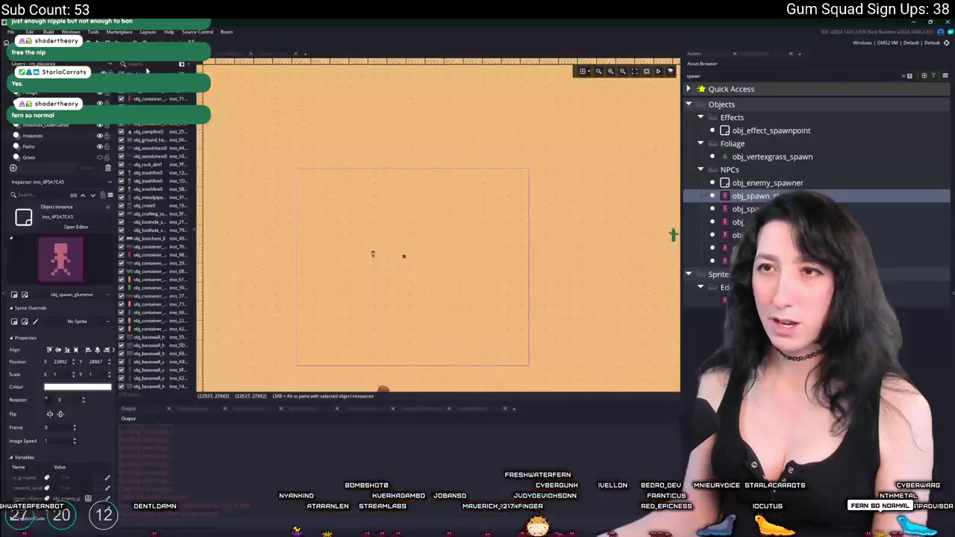
# Step: Compare the particle's lengthdir lines with the direction the glummer's impact code passes in
pyautogui.click(224, 55)
pyautogui.click(369, 195)
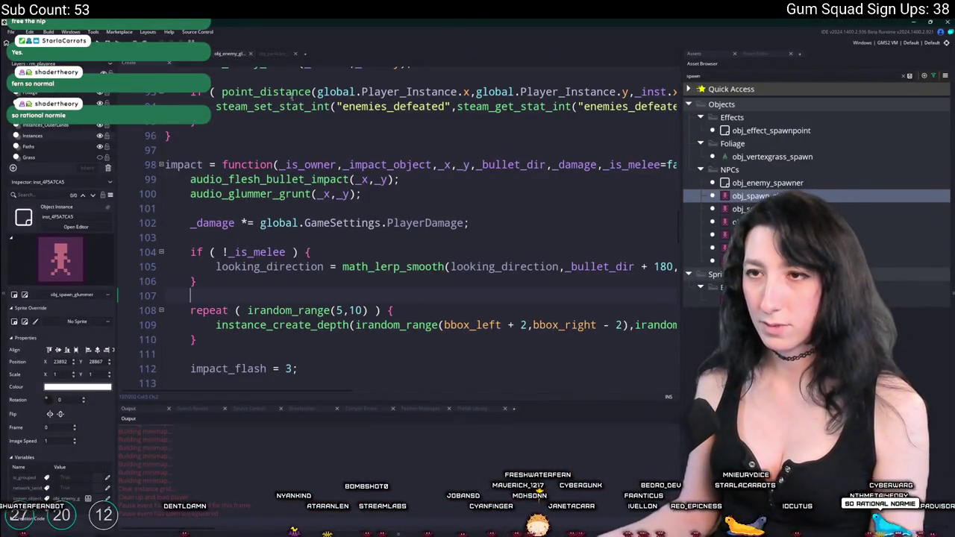
pyautogui.click(273, 53)
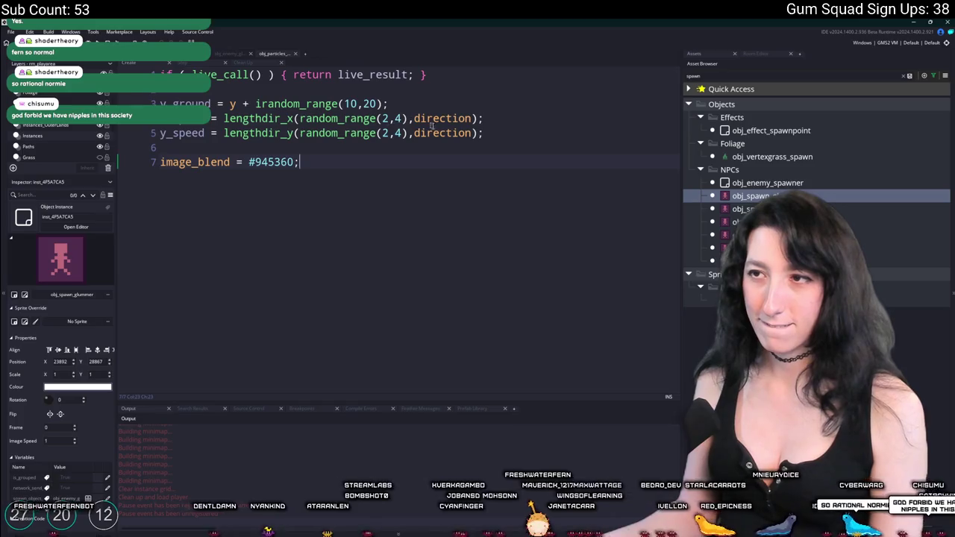
pyautogui.moveTo(472, 118); pyautogui.dragTo(473, 133)
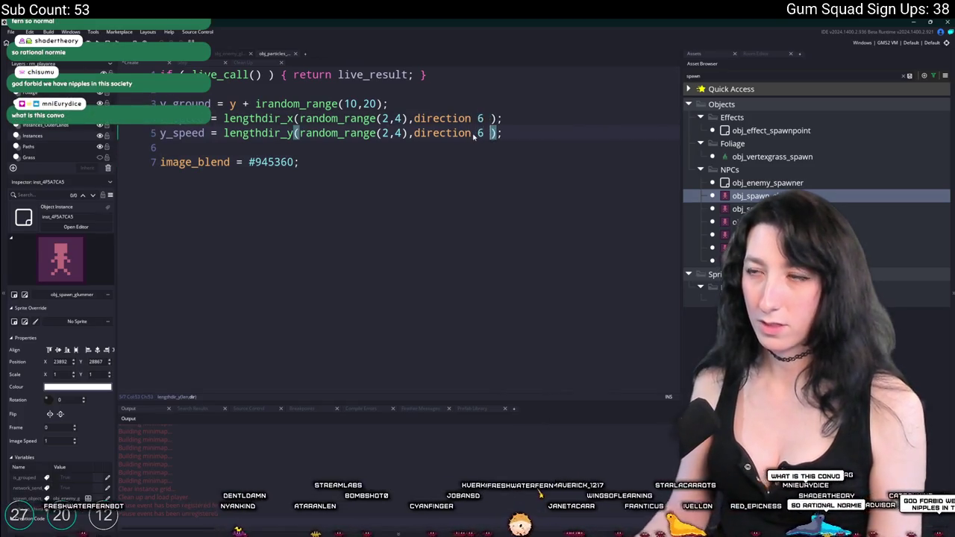
pyautogui.click(225, 54)
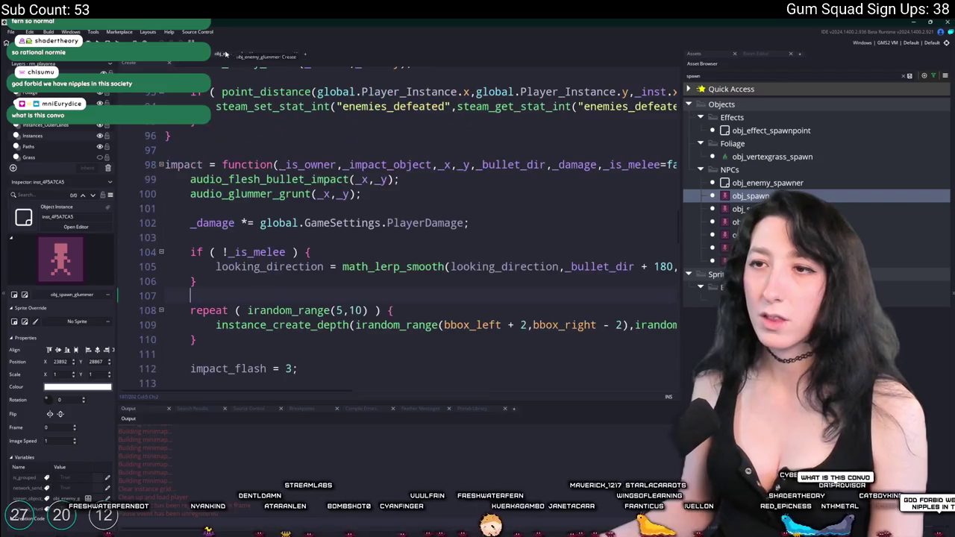
pyautogui.click(617, 266)
pyautogui.press('End')
pyautogui.press('Down')
pyautogui.press('Down')
pyautogui.press('Down')
pyautogui.press('End')
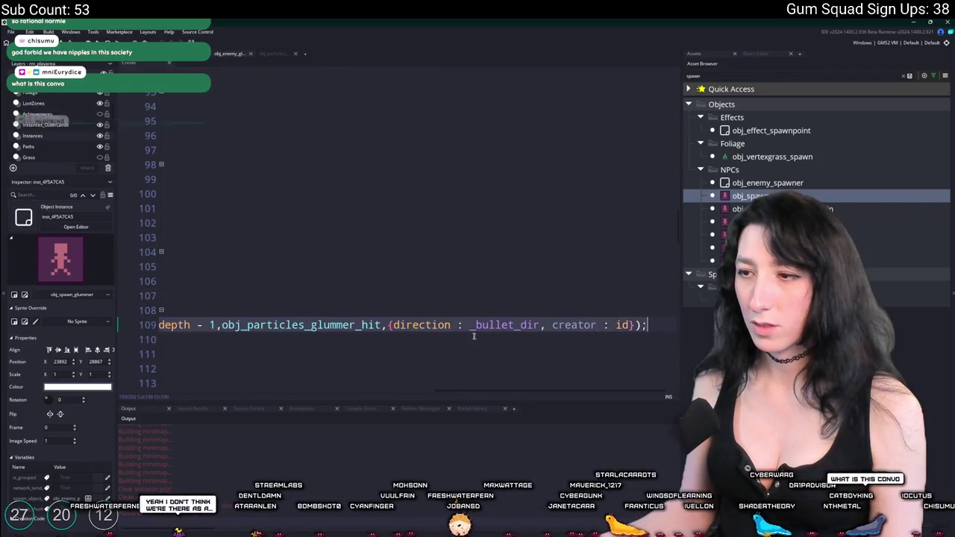
# Step: Change direction to direction + 180 on both lengthdir speed lines and run the game
pyautogui.click(288, 52)
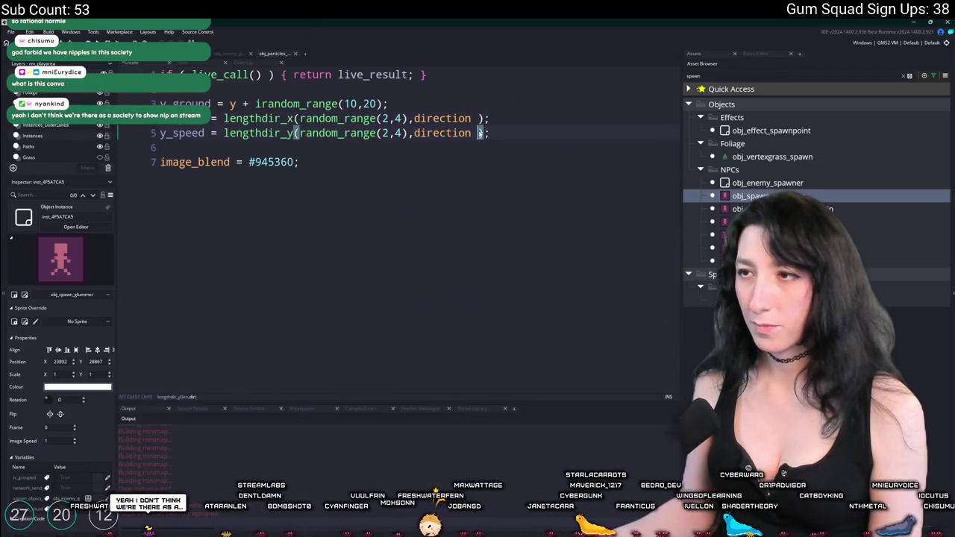
pyautogui.write('+ 180')
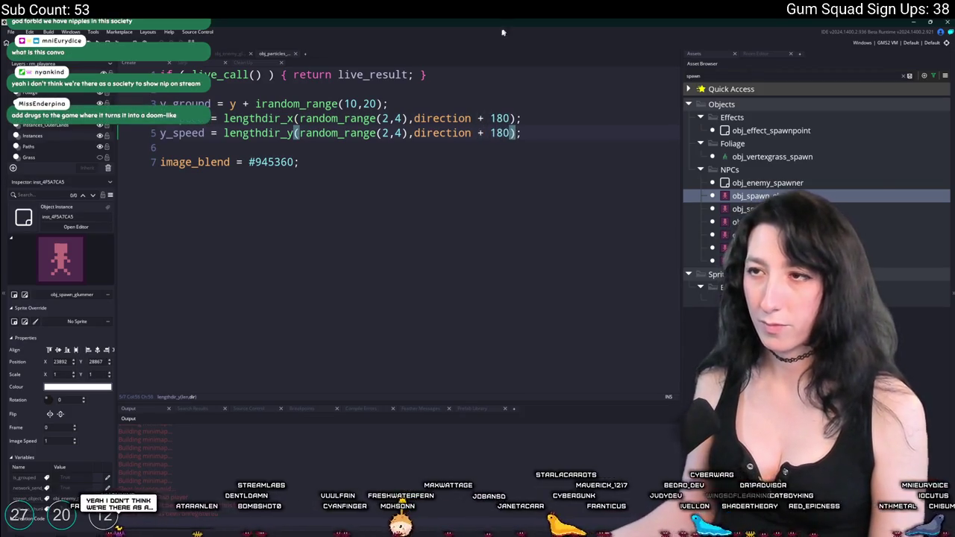
pyautogui.hotkey('alt', 'Tab')
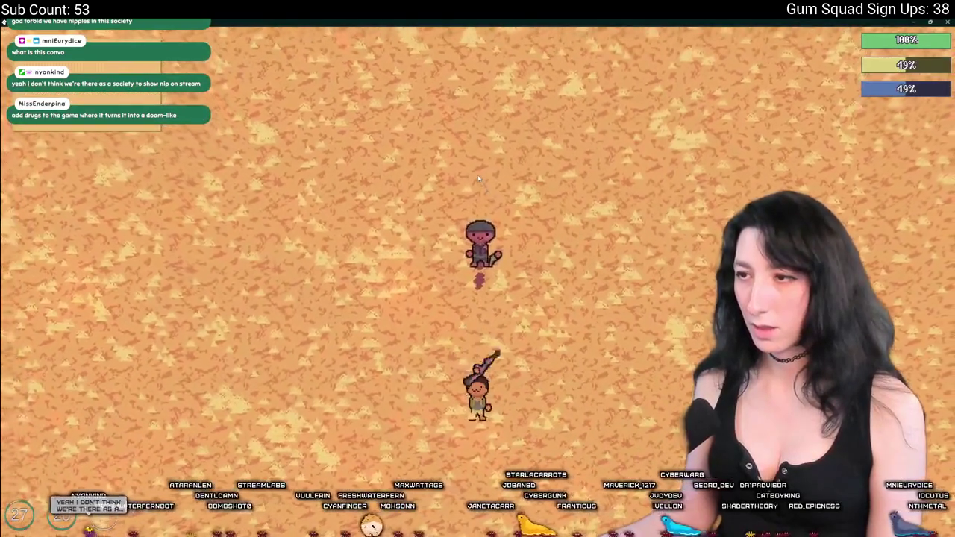
# Step: Multiply the y_ground offset by sign(y_speed) and run the game
pyautogui.hotkey('alt', 'Tab')
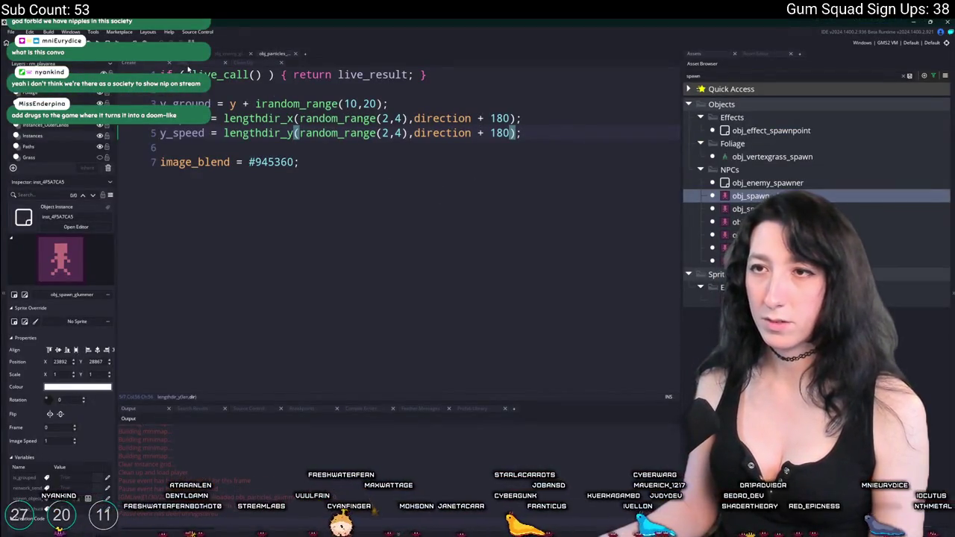
pyautogui.click(350, 104)
pyautogui.write('3')
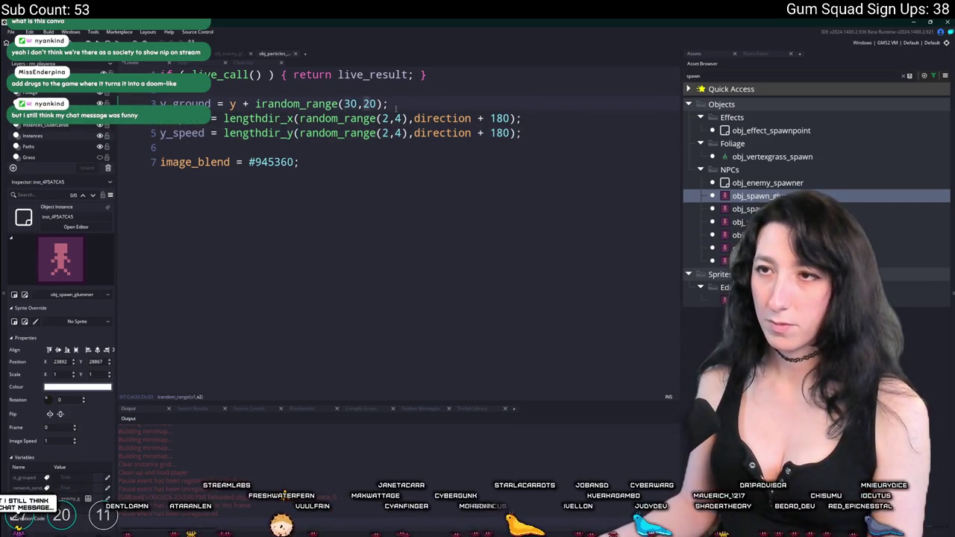
pyautogui.hotkey('ctrl', 'z')
pyautogui.click(350, 118)
pyautogui.doubleClick(192, 133)
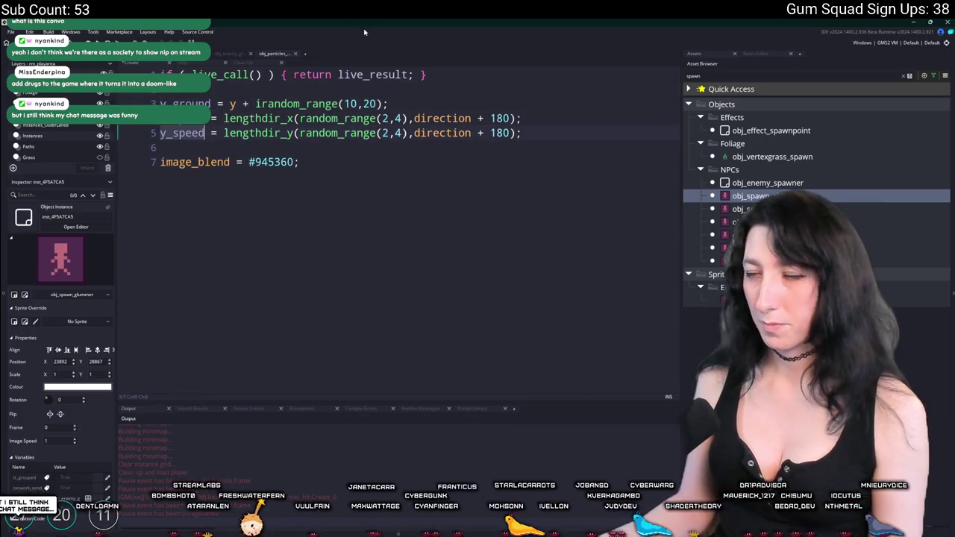
pyautogui.click(391, 103)
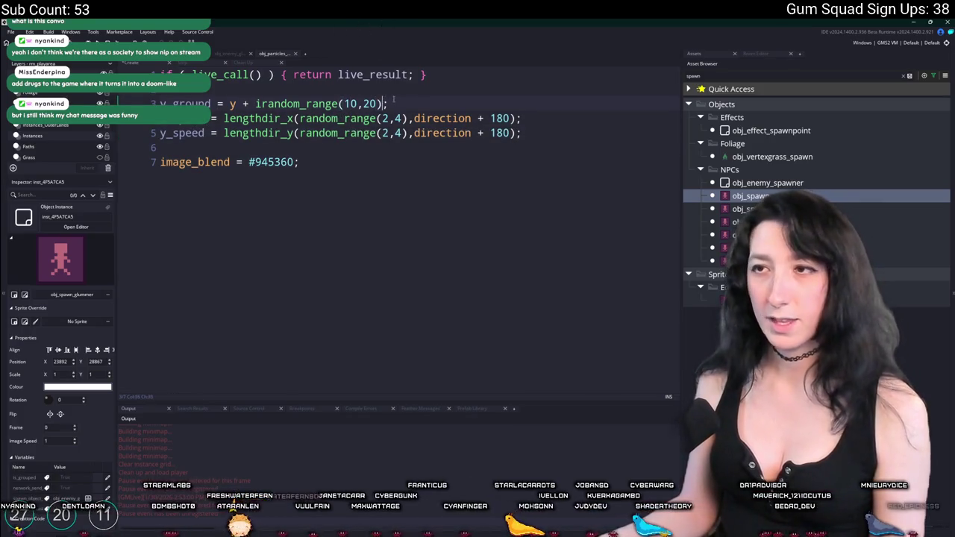
pyautogui.write('* sign(y_speed)')
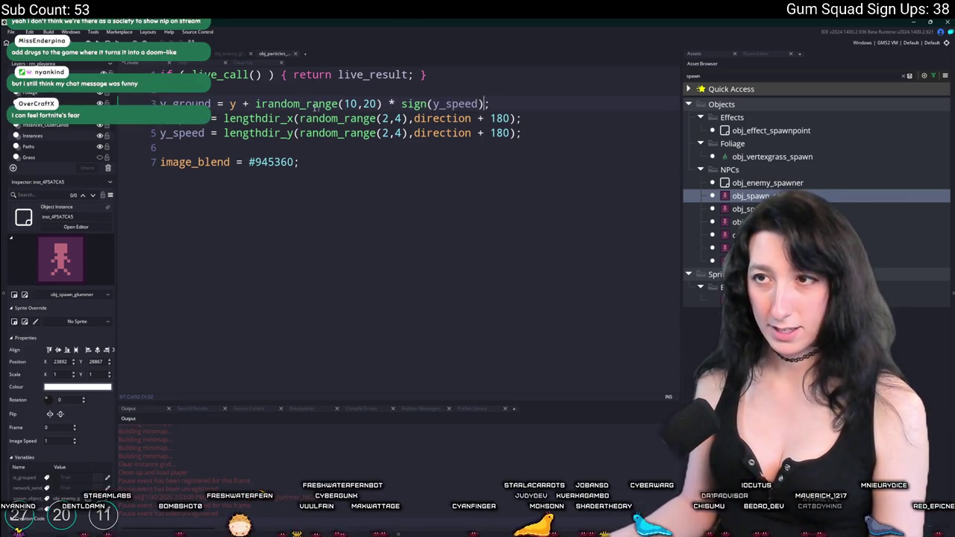
pyautogui.write('(')
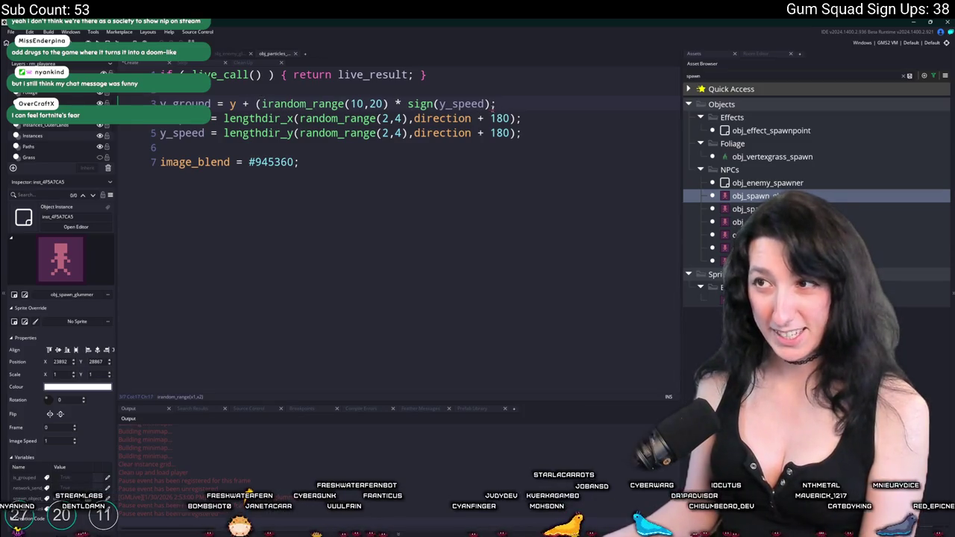
pyautogui.hotkey('alt', 'Tab')
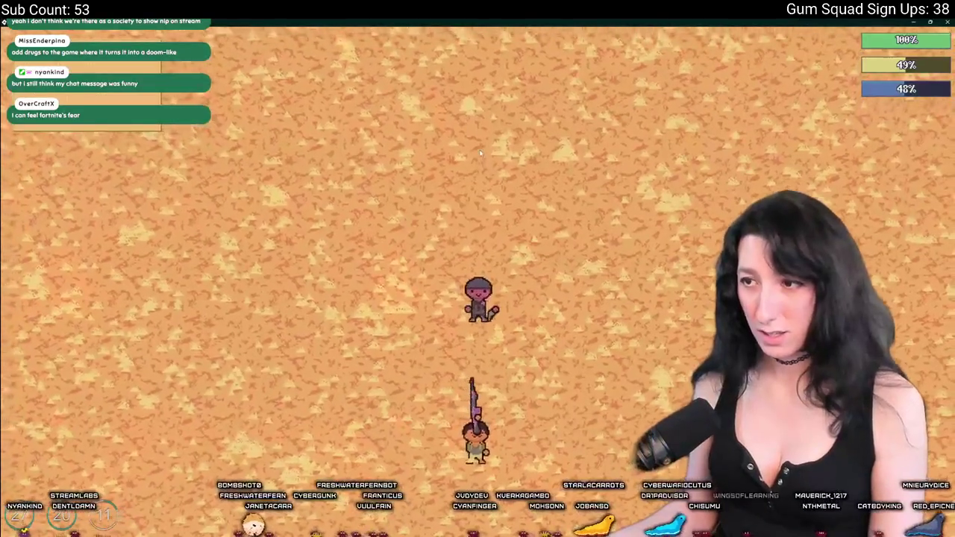
# Step: Dismiss the code error, move the y_ground line below the speed lines, and rerun
pyautogui.click(384, 368)
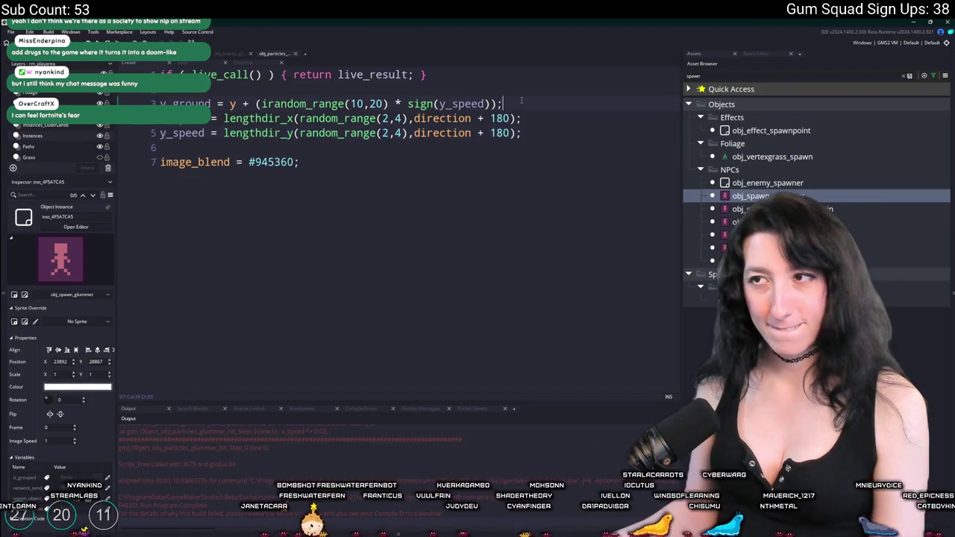
pyautogui.click(159, 104)
pyautogui.hotkey('ctrl', 'x')
pyautogui.press('Return')
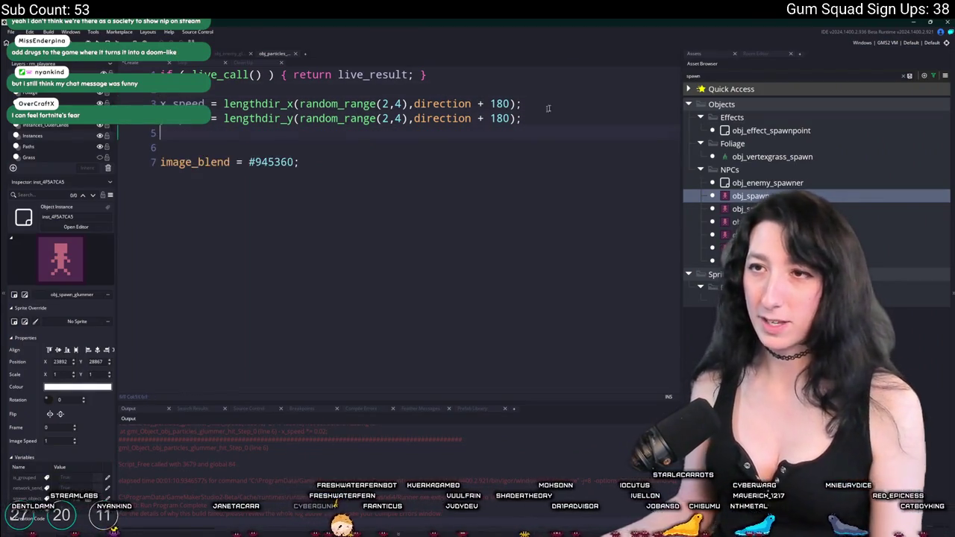
pyautogui.hotkey('ctrl', 'v')
pyautogui.press('F5')
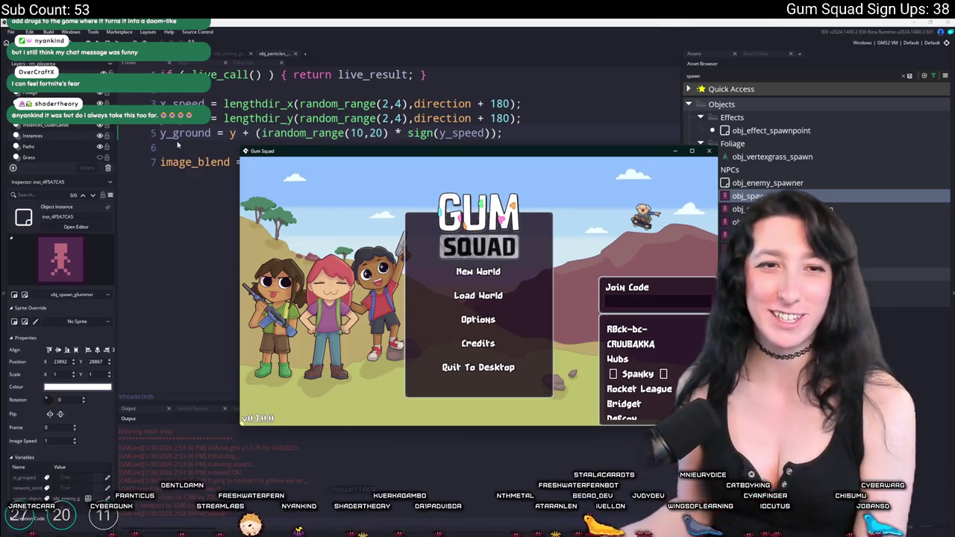
# Step: Create a new world lobby with Player and Enemy Damage sliders dragged to 0%
pyautogui.click(488, 279)
pyautogui.click(476, 367)
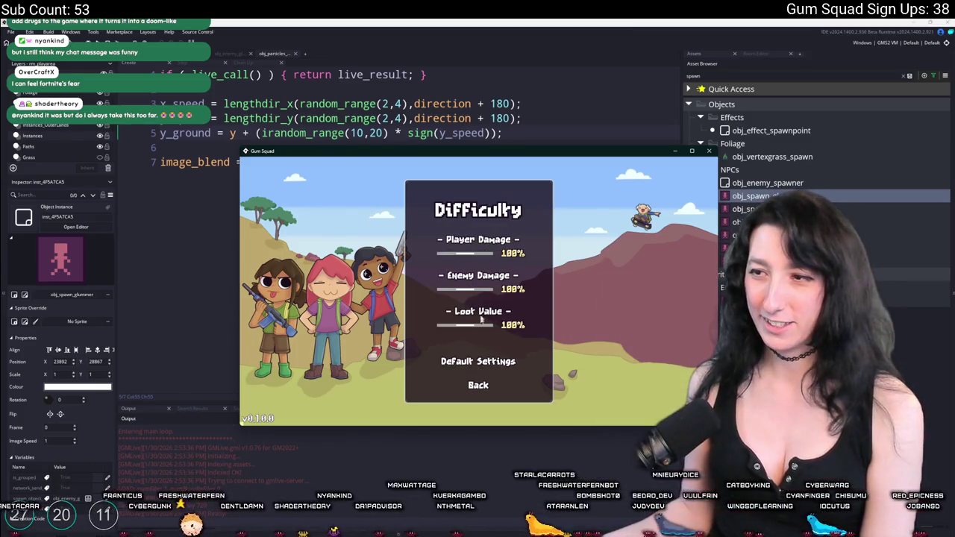
pyautogui.moveTo(463, 289); pyautogui.dragTo(438, 290)
pyautogui.moveTo(464, 253); pyautogui.dragTo(438, 254)
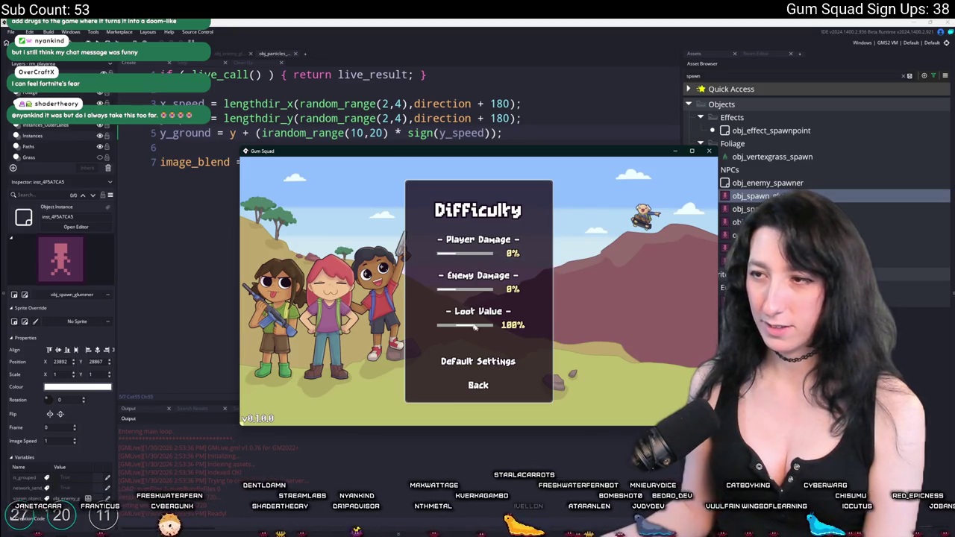
pyautogui.click(478, 386)
pyautogui.click(485, 354)
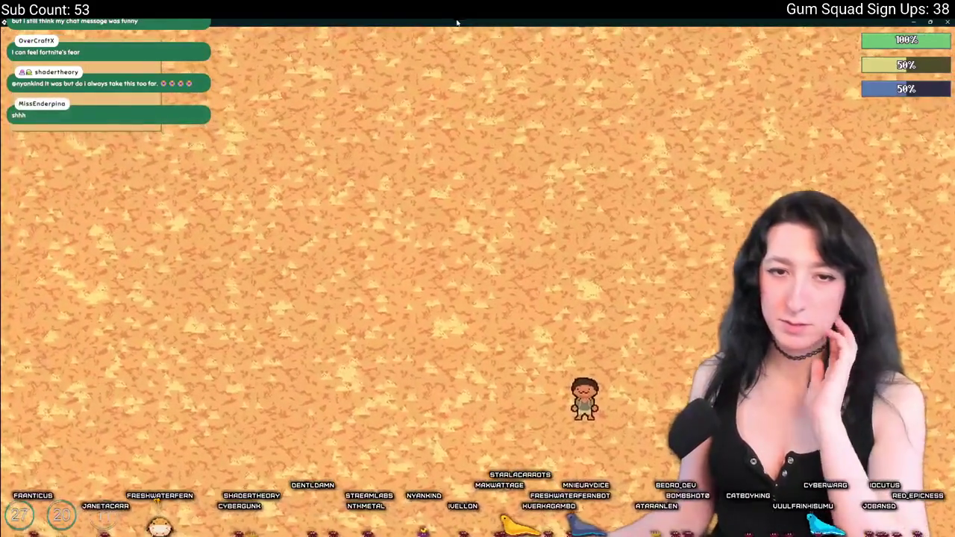
# Step: Walk the player around with the rifle equipped and shoot at the enemy, checking the particle code between tests
pyautogui.press('w')
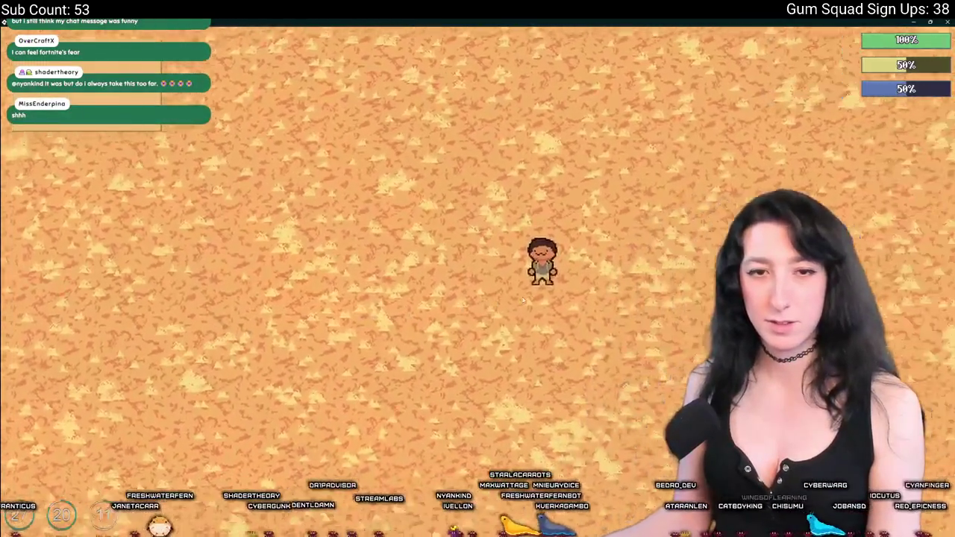
pyautogui.press('d')
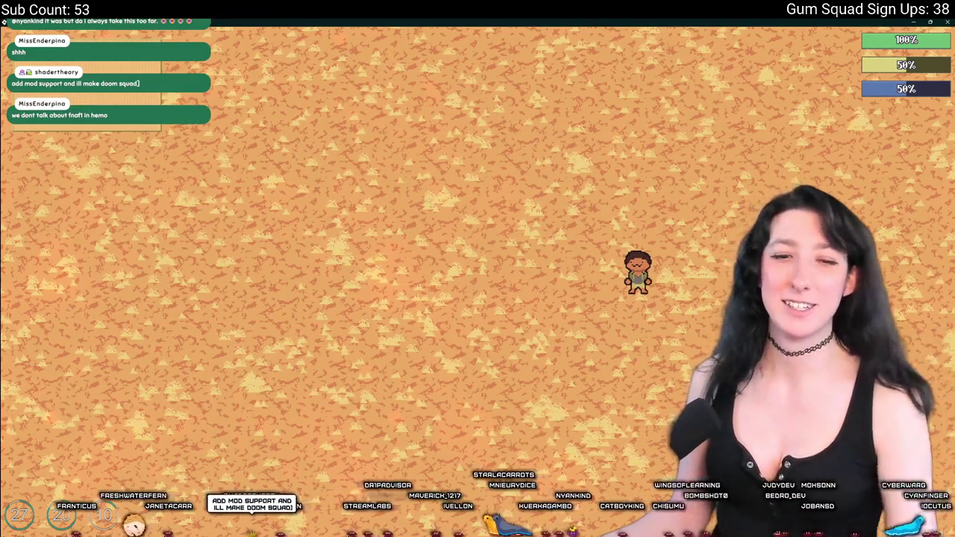
pyautogui.press('Tab')
pyautogui.press('Tab')
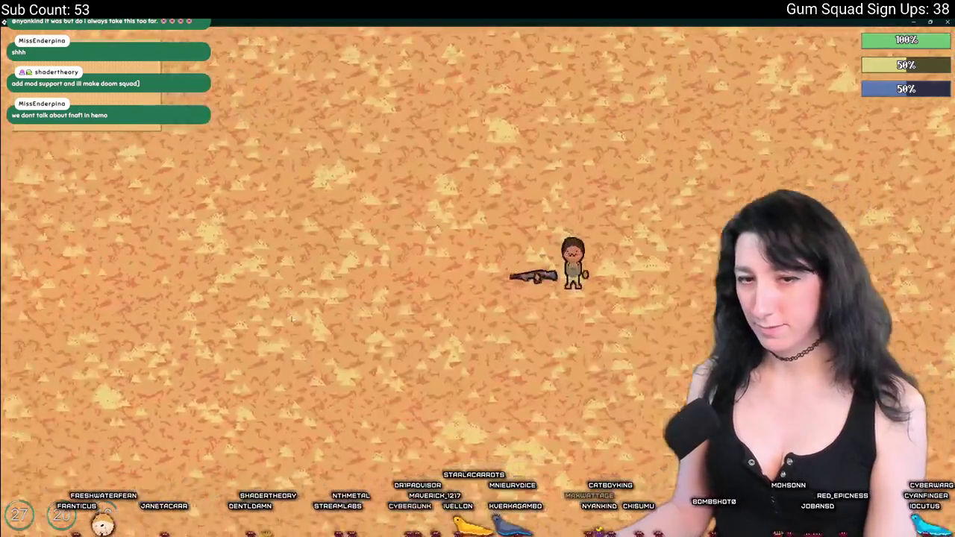
pyautogui.press('s')
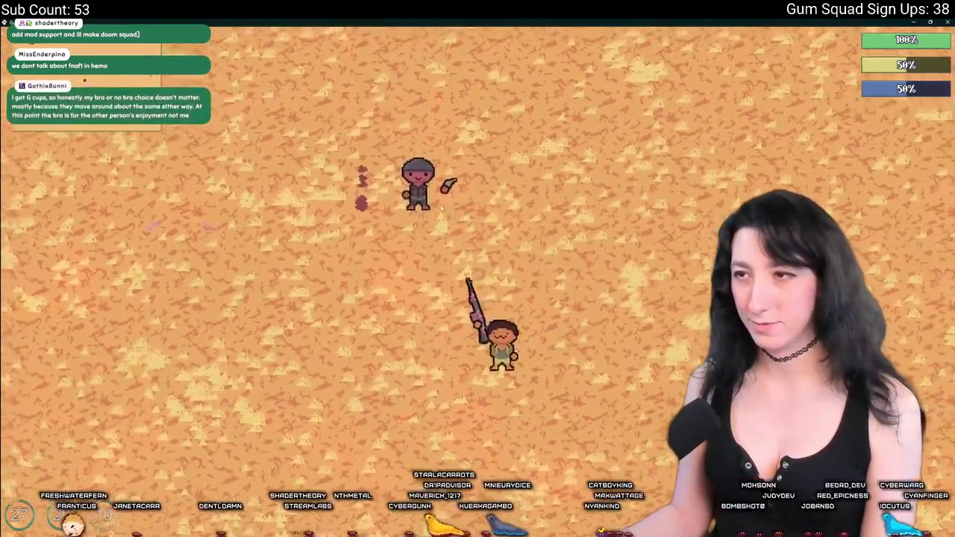
pyautogui.press('s')
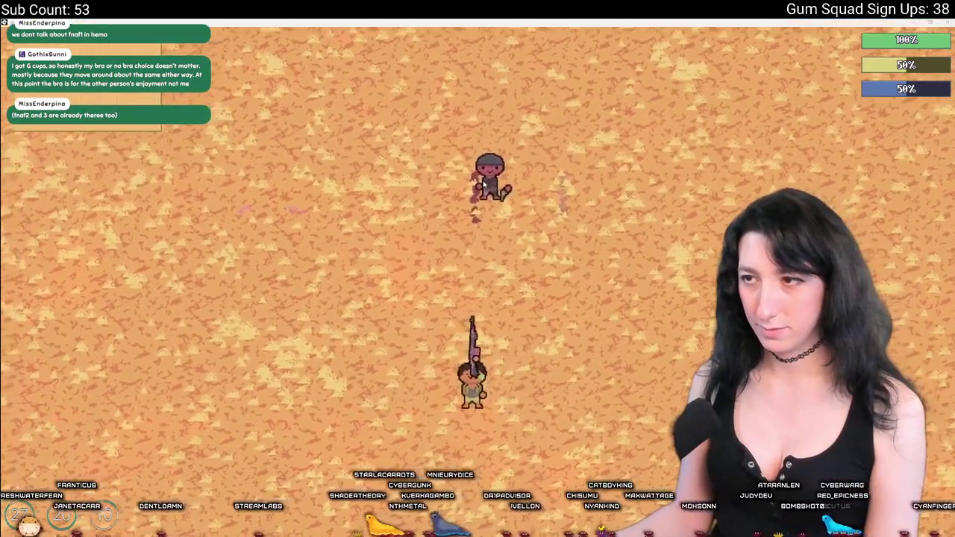
pyautogui.hotkey('alt', 'Tab')
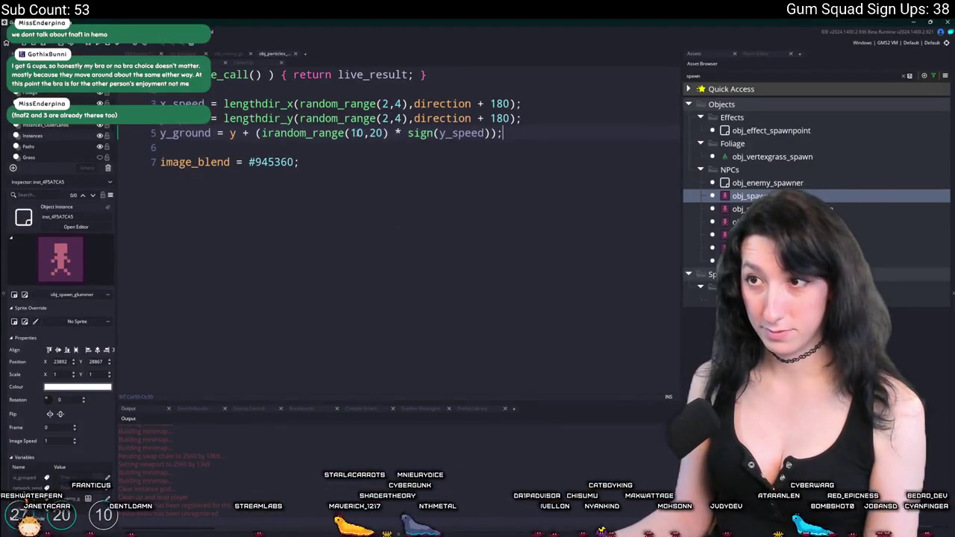
pyautogui.hotkey('alt', 'Tab')
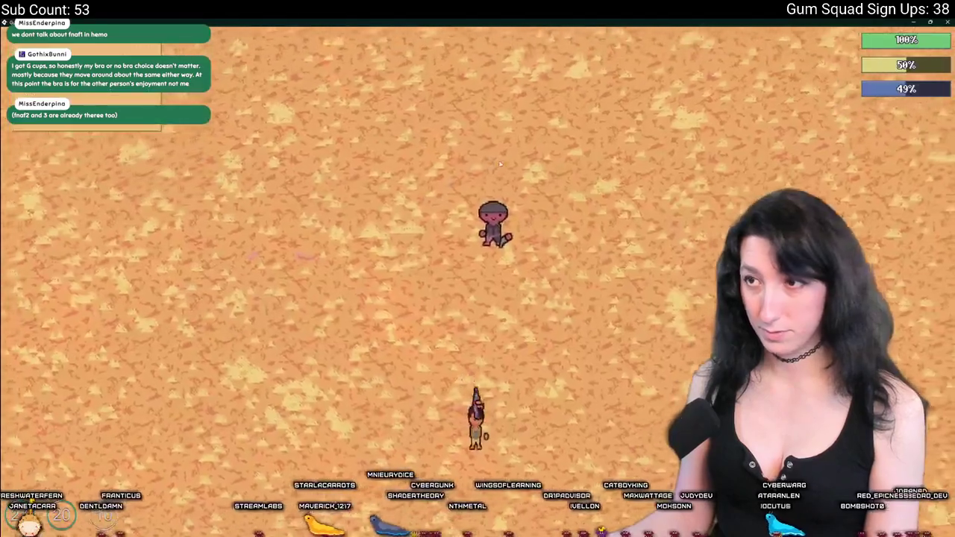
pyautogui.press('d')
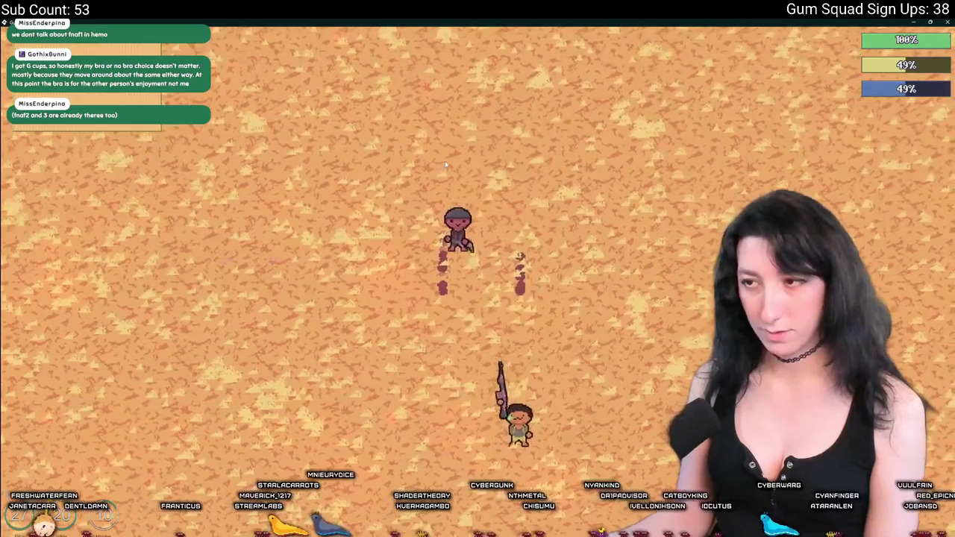
pyautogui.hotkey('alt', 'Tab')
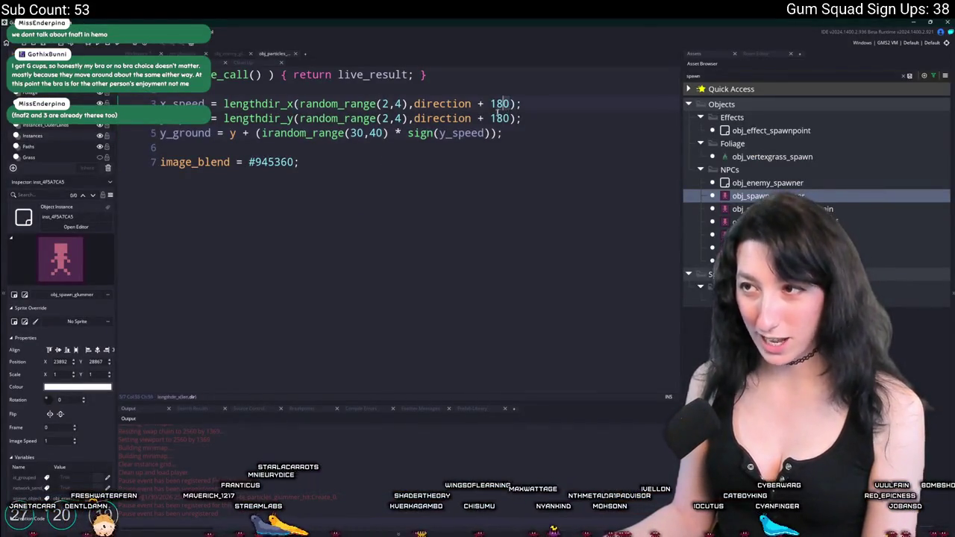
# Step: Review the direction + 180 lines in the particle's Create code
pyautogui.doubleClick(457, 104)
pyautogui.click(501, 118)
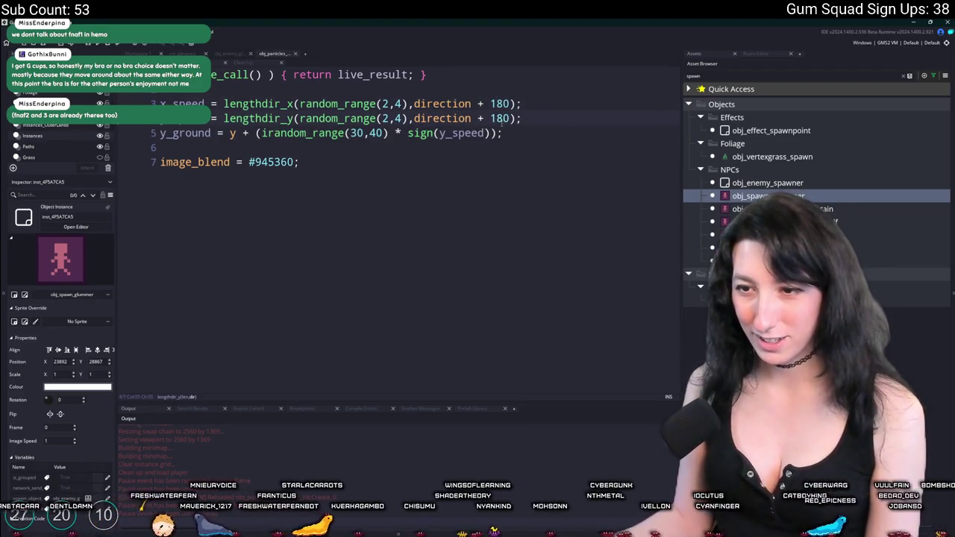
pyautogui.doubleClick(439, 103)
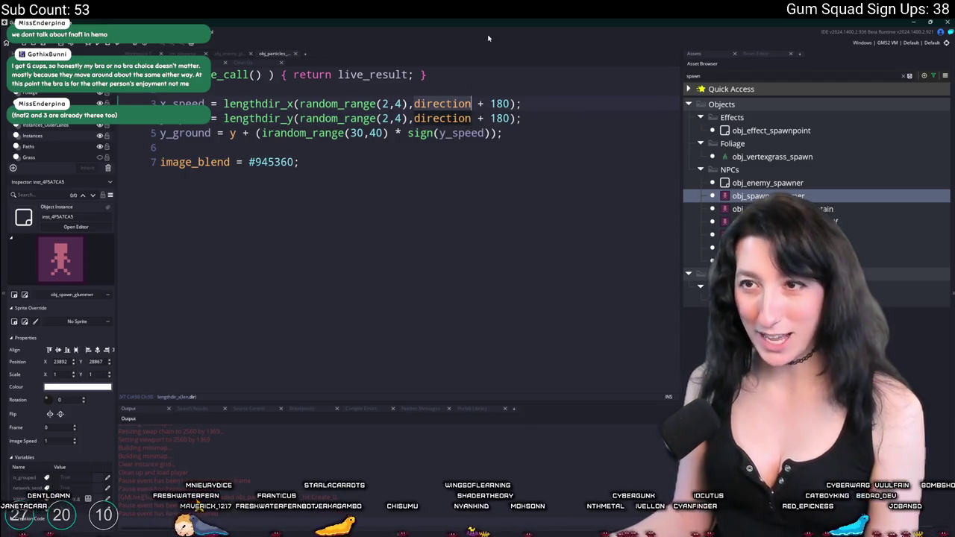
pyautogui.click(557, 103)
# Step: In the Step event, replace the Player_Instance positions with x += x_speed and y += y_speed
pyautogui.click(181, 62)
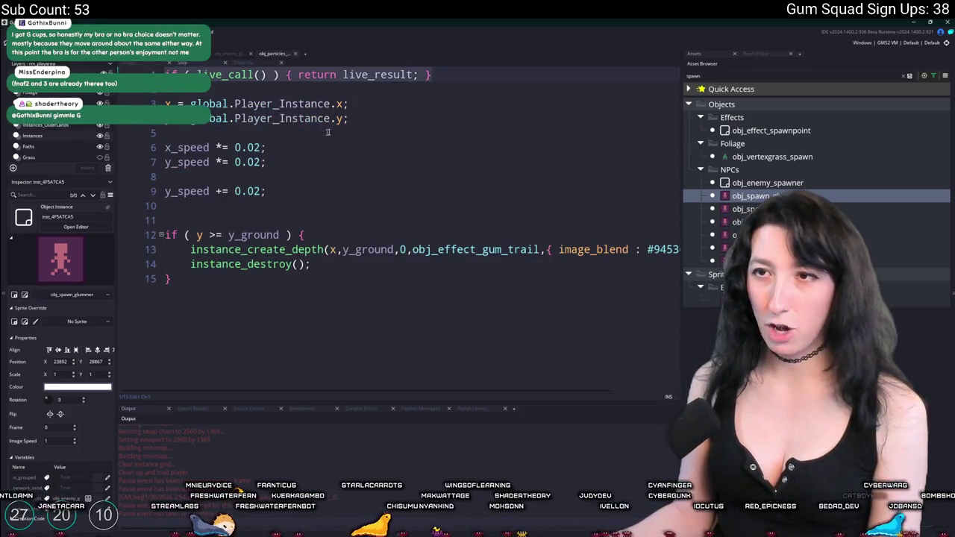
pyautogui.click(359, 119)
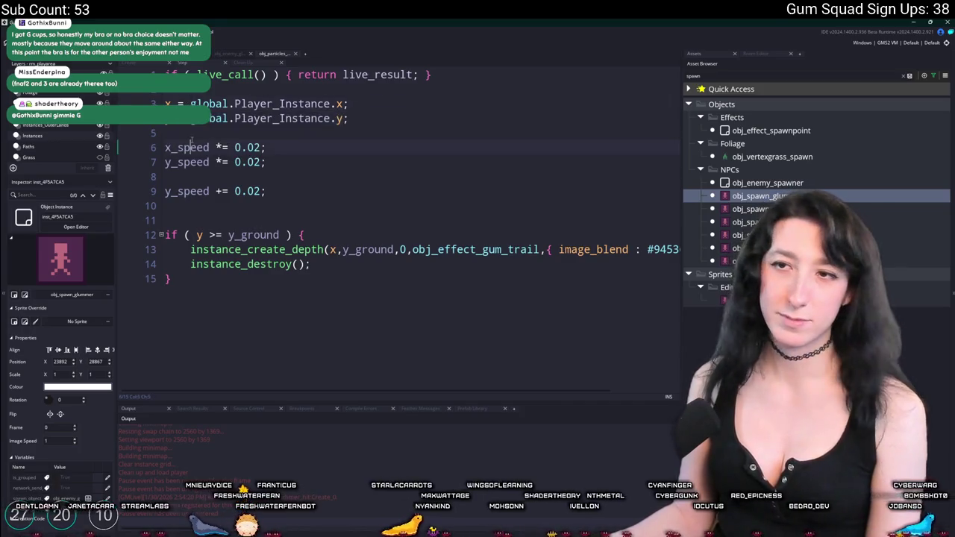
pyautogui.write('+')
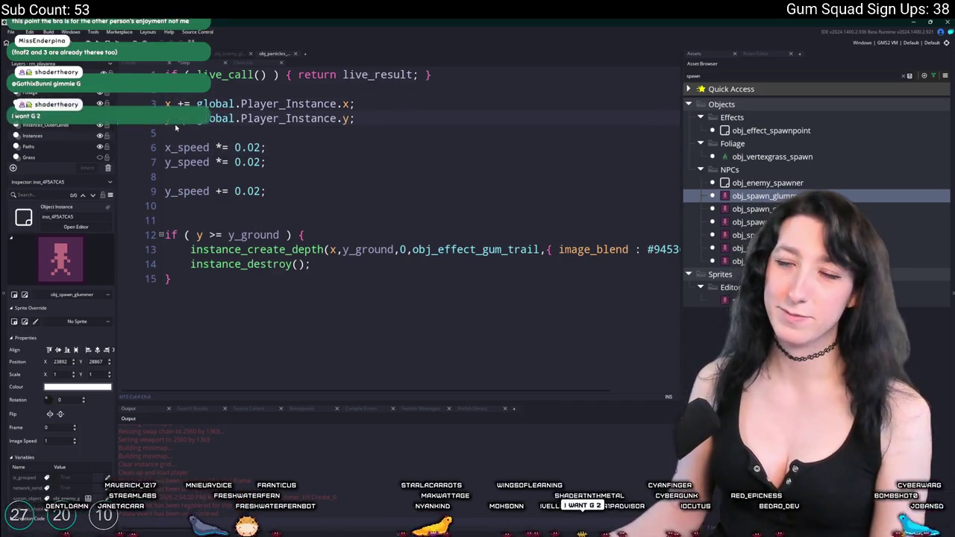
pyautogui.moveTo(197, 104); pyautogui.dragTo(355, 104)
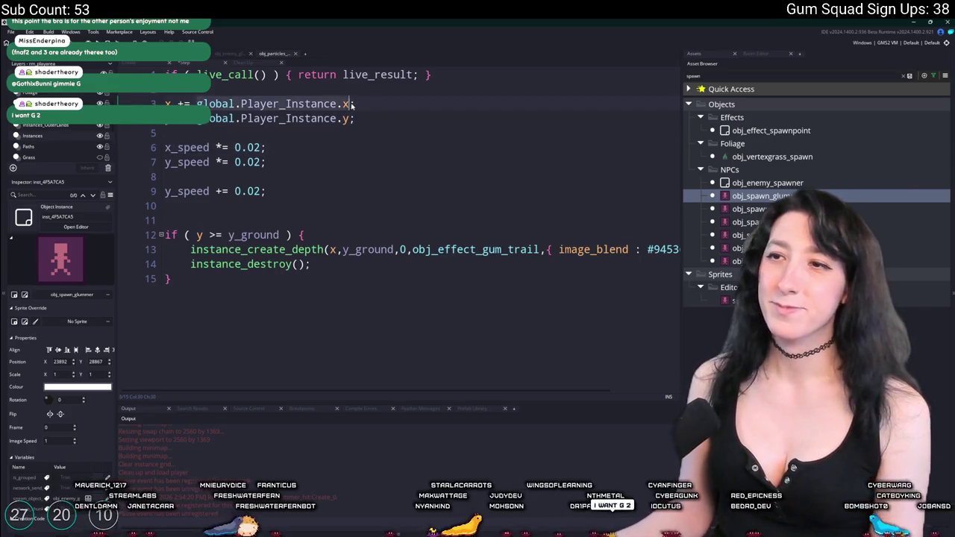
pyautogui.write('x_speed;')
pyautogui.moveTo(196, 118); pyautogui.dragTo(358, 119)
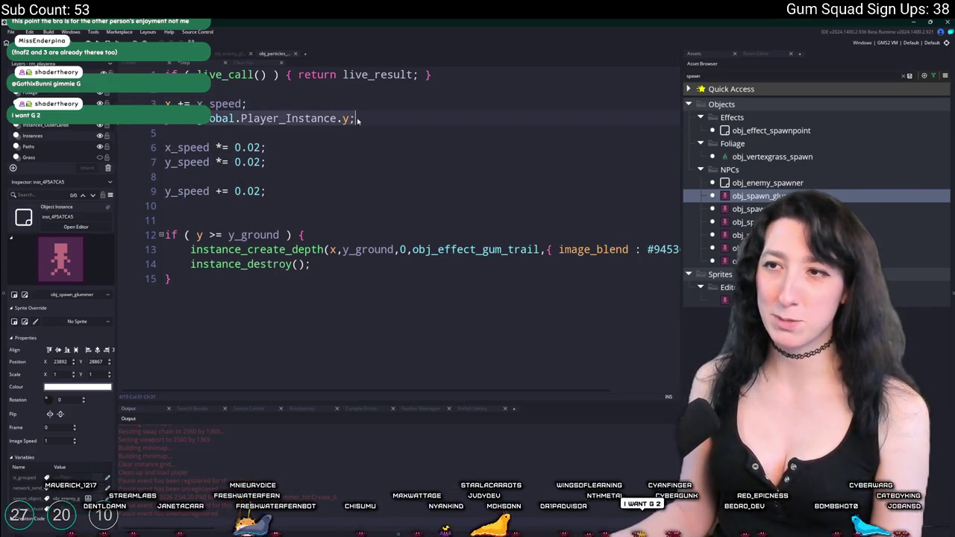
pyautogui.write('y_speed;')
# Step: Test the particles in game, save the 0.04 x_speed damping change, and retest
pyautogui.hotkey('alt', 'Tab')
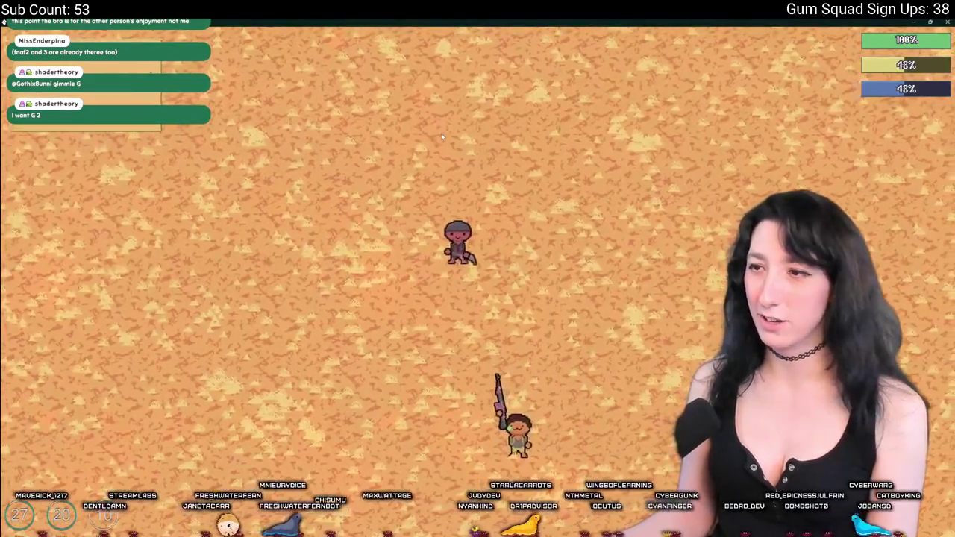
pyautogui.press('w')
pyautogui.press('d')
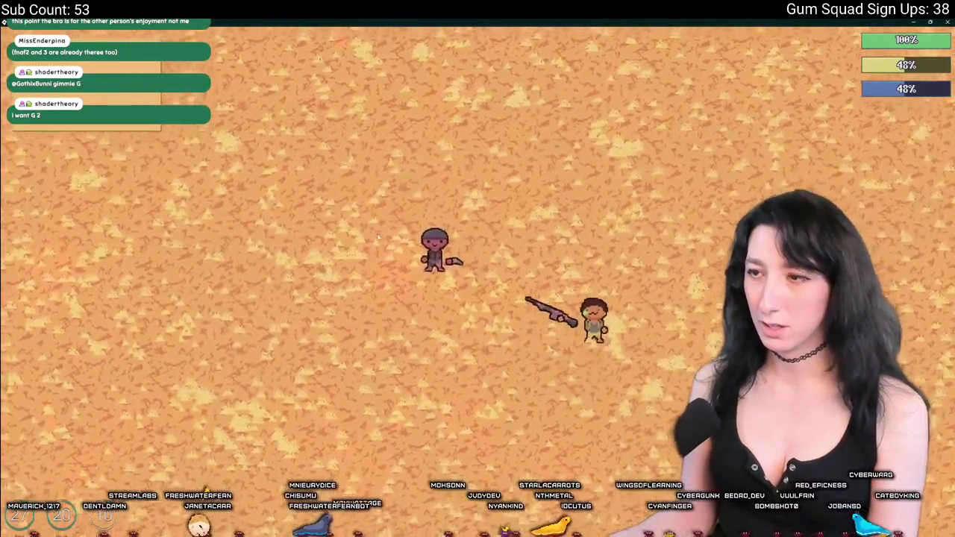
pyautogui.hotkey('alt', 'Tab')
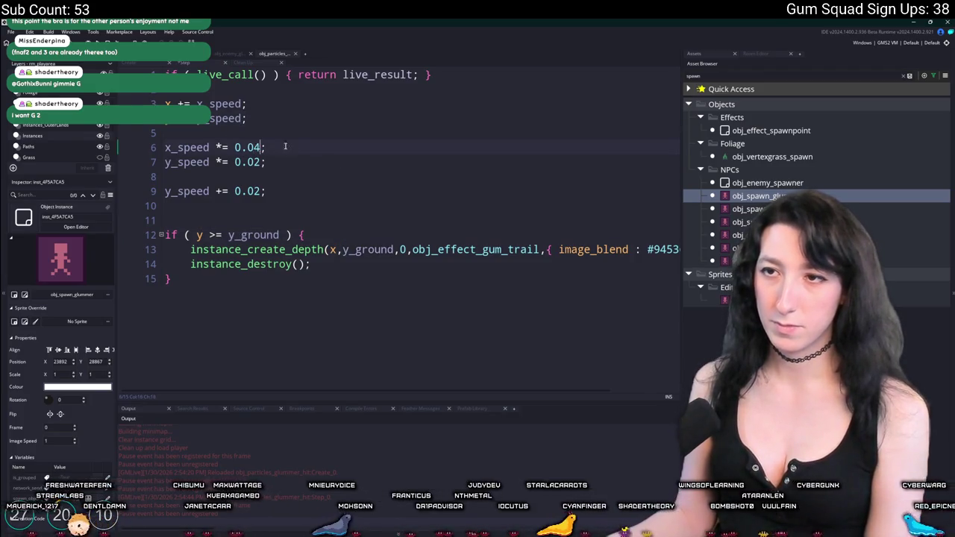
pyautogui.hotkey('ctrl', 's')
pyautogui.hotkey('alt', 'Tab')
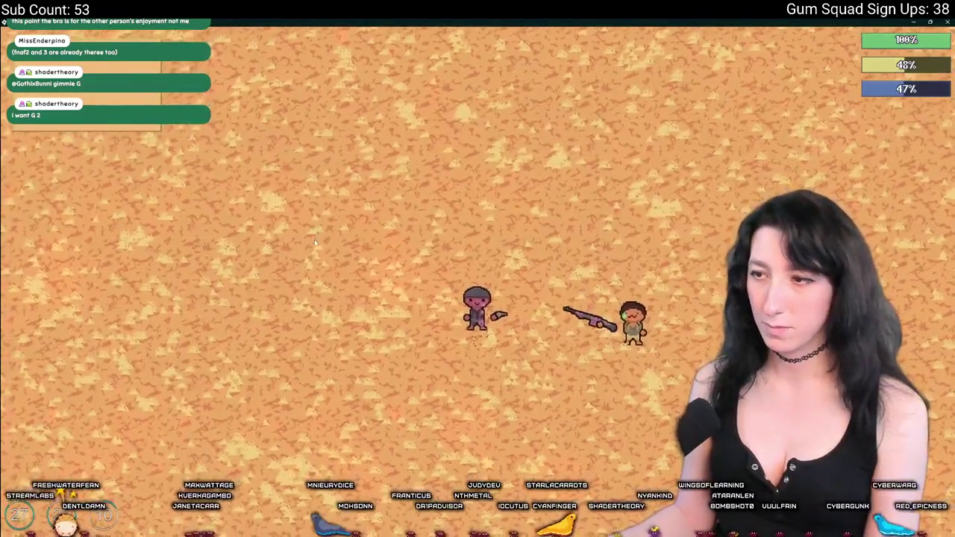
pyautogui.hotkey('alt', 'Tab')
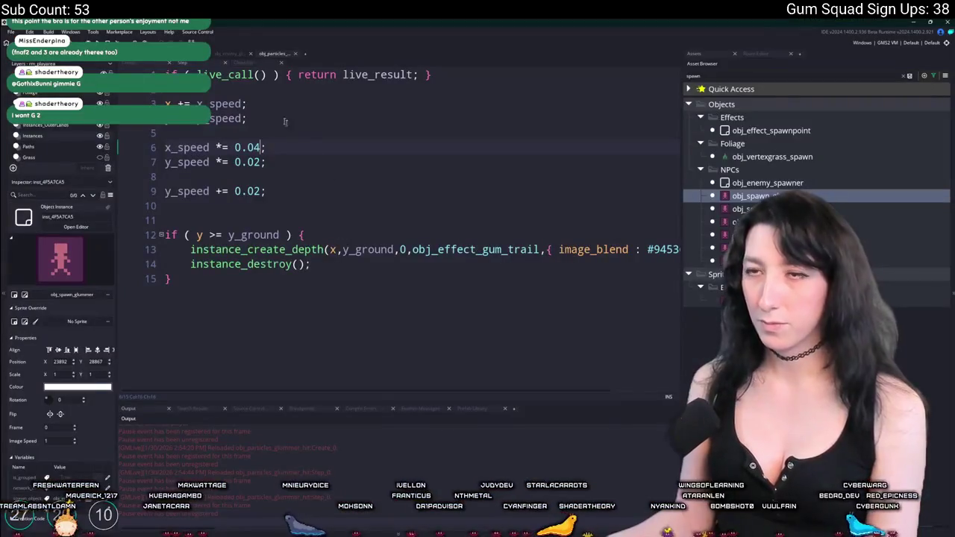
pyautogui.click(150, 66)
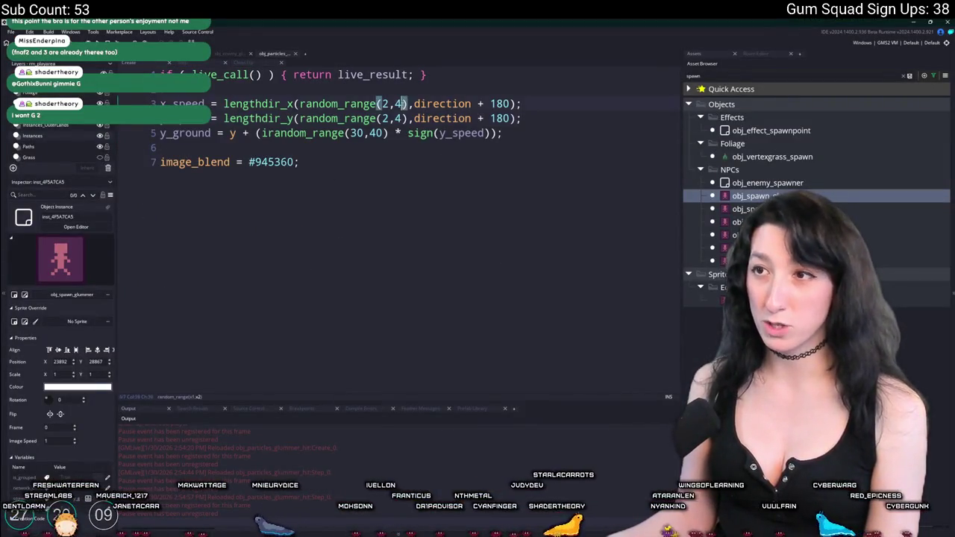
# Step: Remove the + 180 offset from the direction lines and check the result in the running game
pyautogui.click(403, 117)
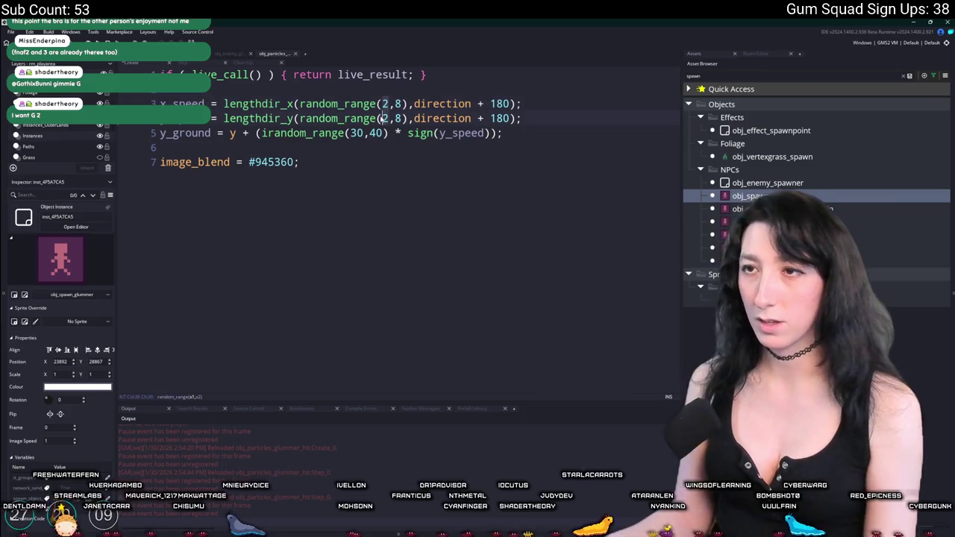
pyautogui.hotkey('alt', 'Tab')
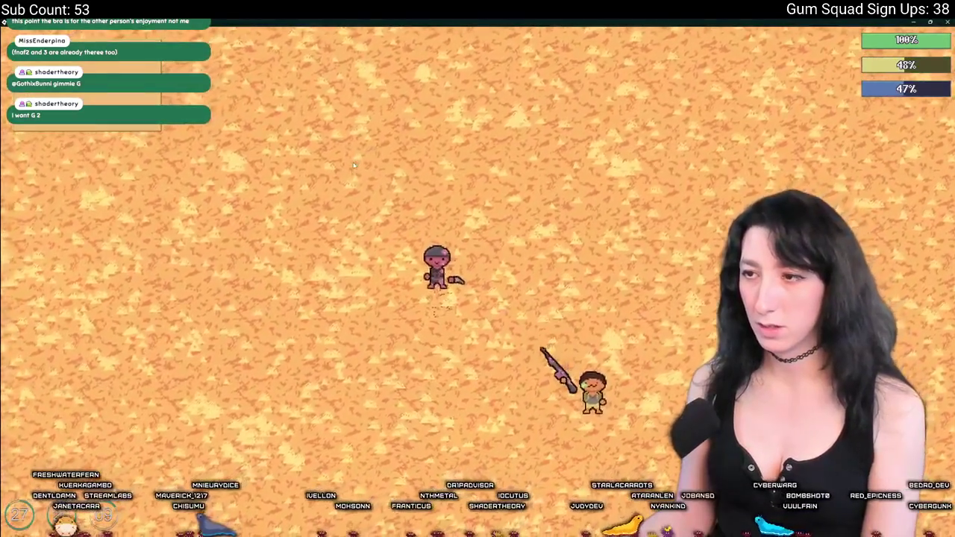
pyautogui.hotkey('alt', 'Tab')
pyautogui.click(510, 105)
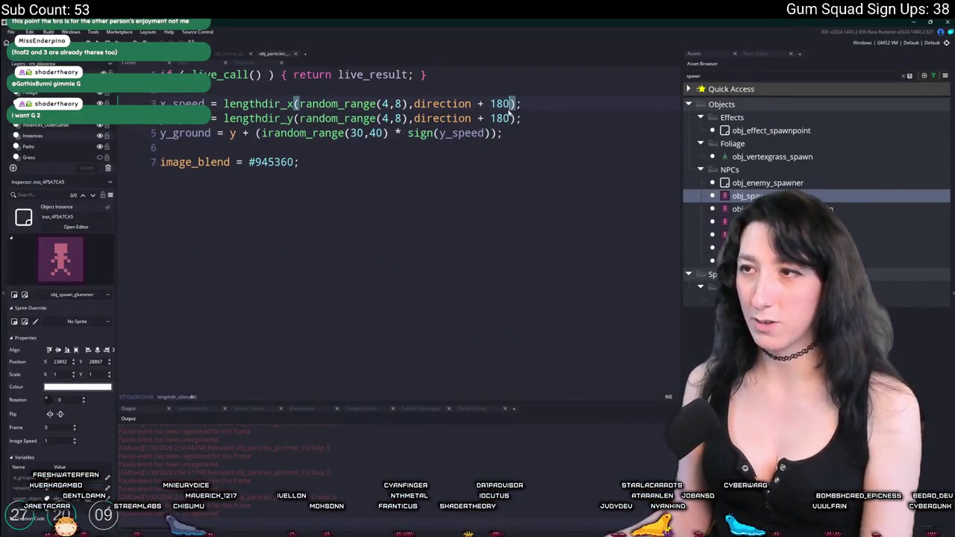
pyautogui.press('Delete')
pyautogui.hotkey('alt', 'Tab')
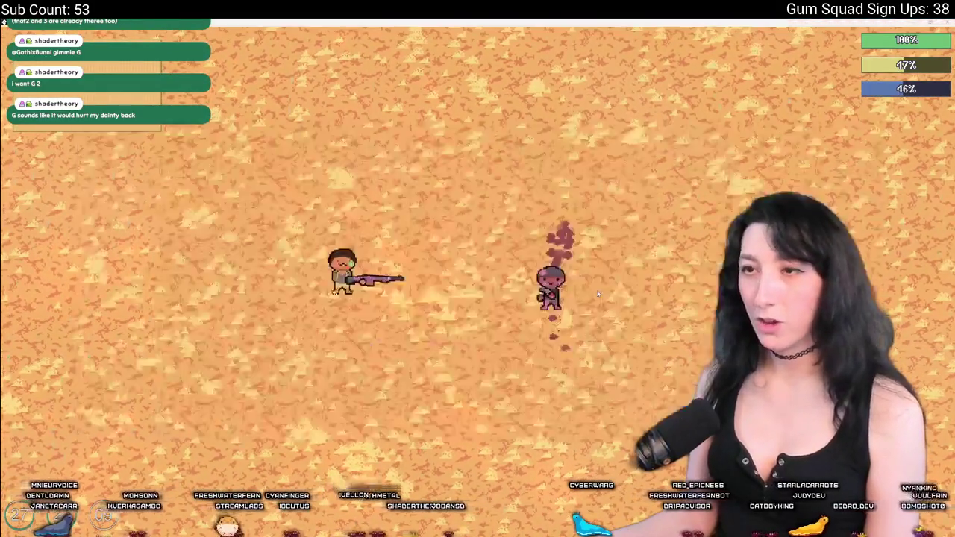
pyautogui.hotkey('alt', 'Tab')
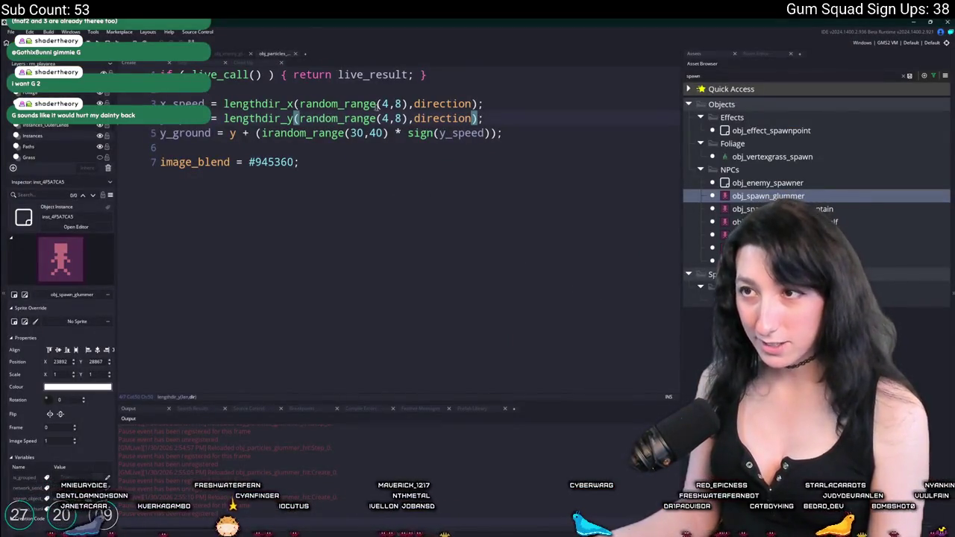
pyautogui.press('Up')
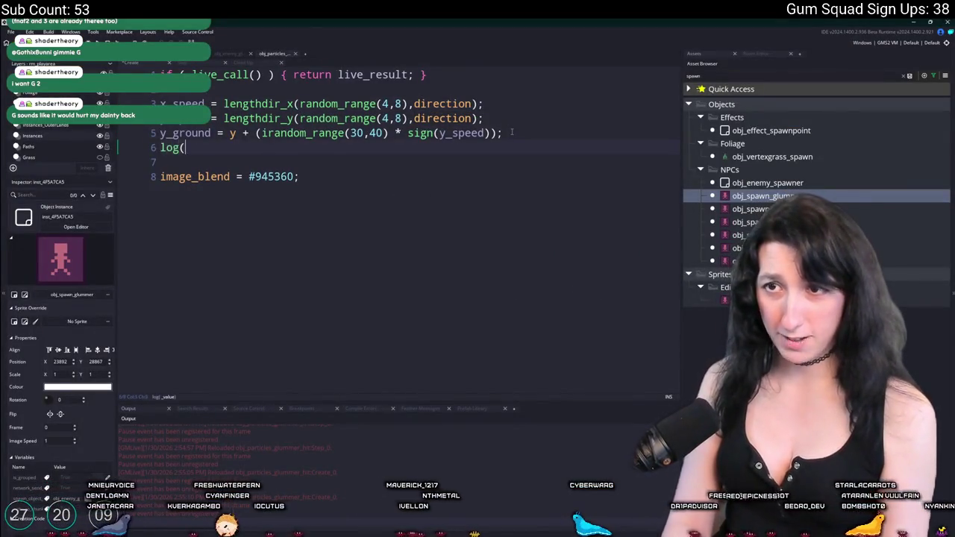
pyautogui.hotkey('alt', 'Tab')
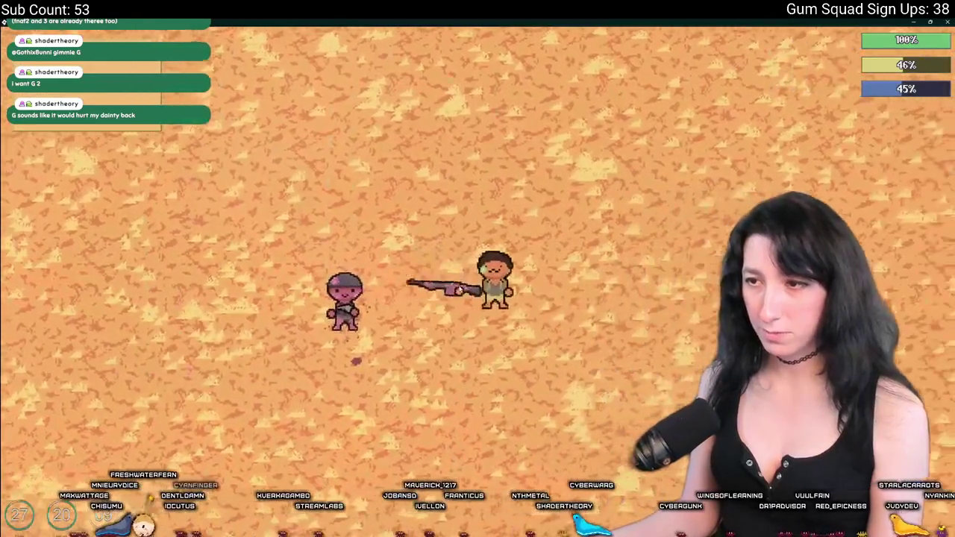
pyautogui.hotkey('alt', 'Tab')
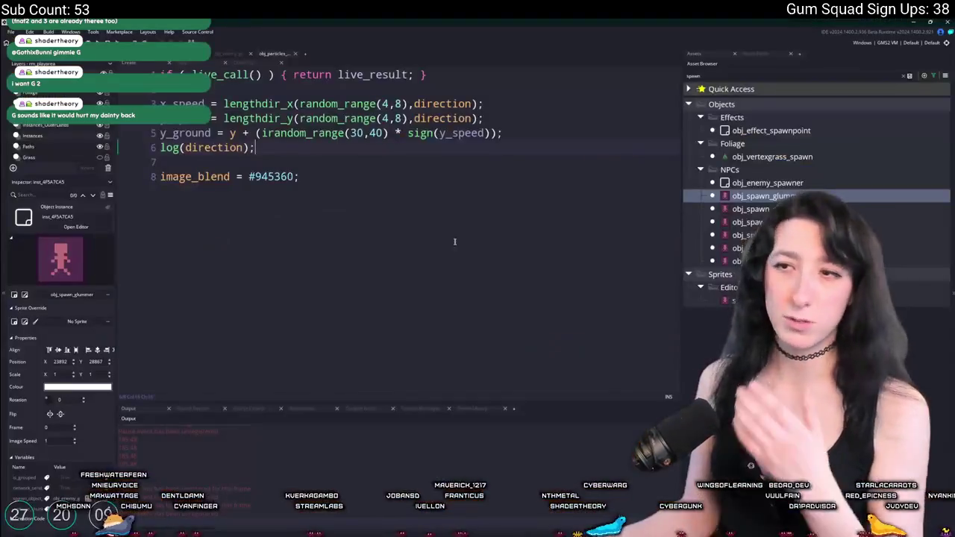
# Step: Delete the log(direction) debug line, restoring sign(y_speed) after a brief accidental edit
pyautogui.moveTo(292, 150); pyautogui.dragTo(173, 147)
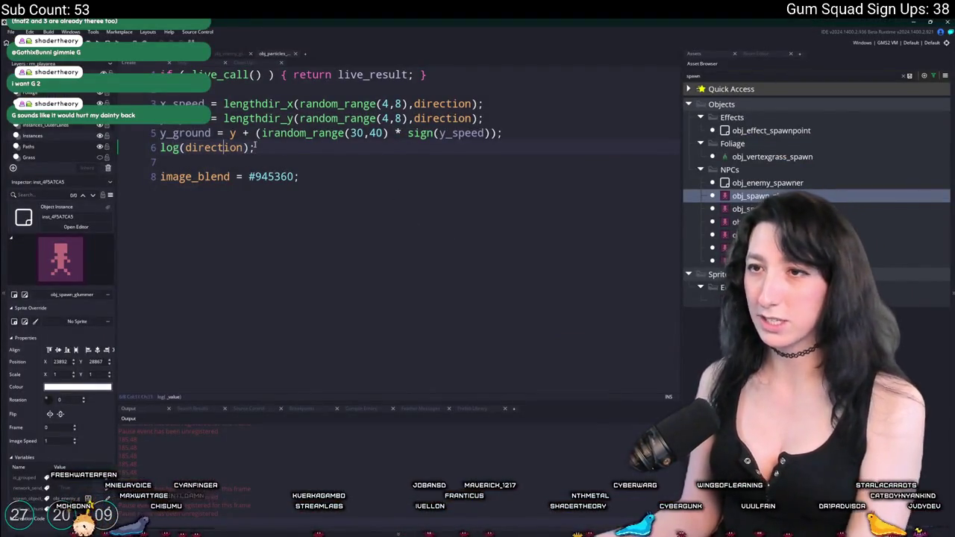
pyautogui.moveTo(257, 148); pyautogui.dragTo(155, 149)
pyautogui.press('BackSpace')
pyautogui.press('BackSpace')
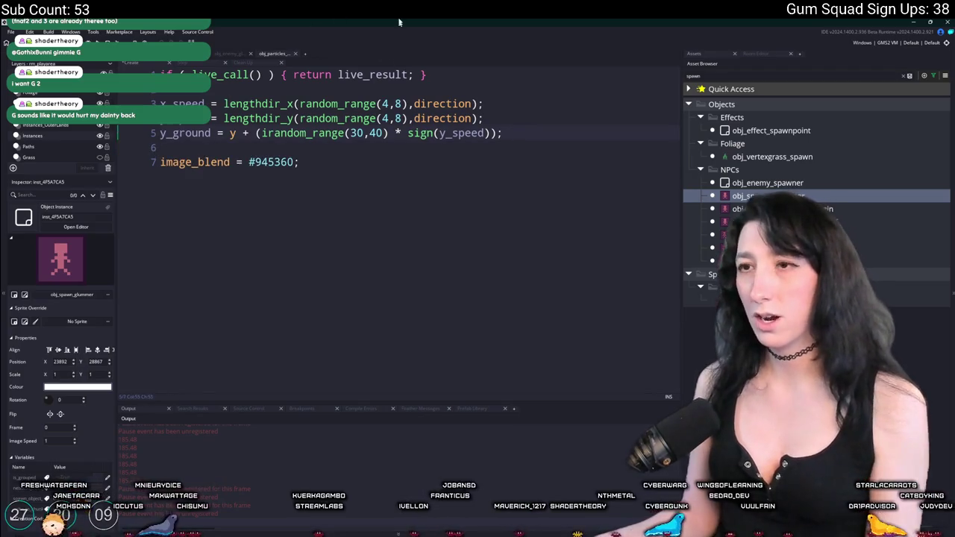
pyautogui.click(260, 132)
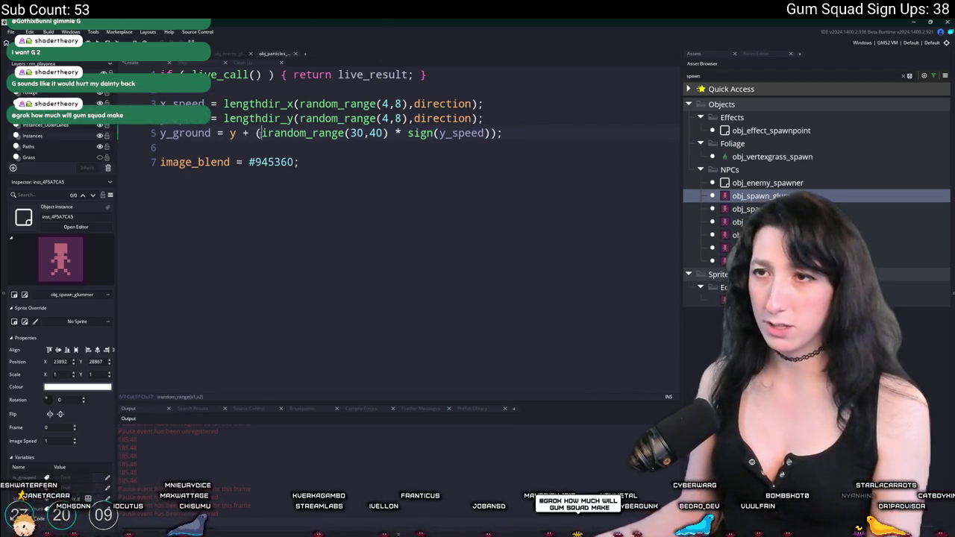
pyautogui.click(352, 133)
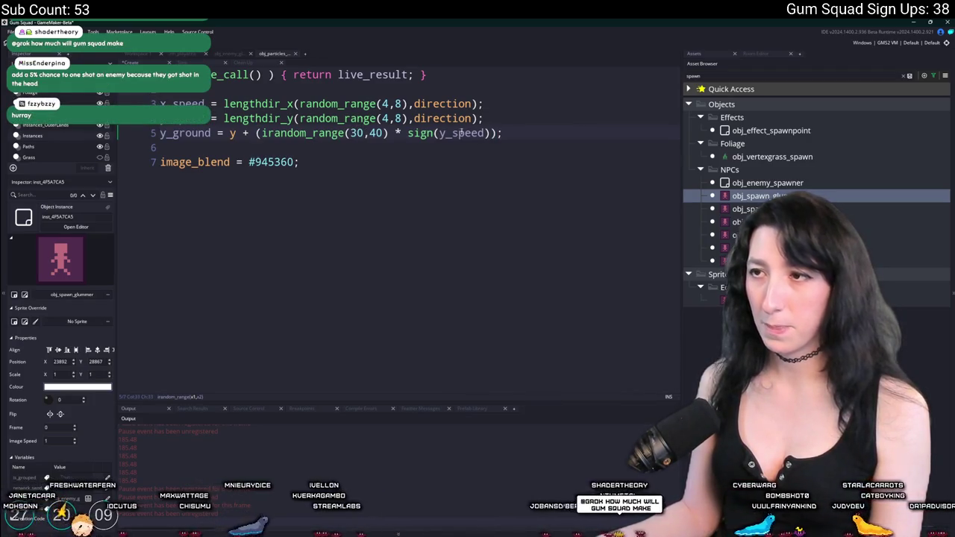
pyautogui.click(485, 135)
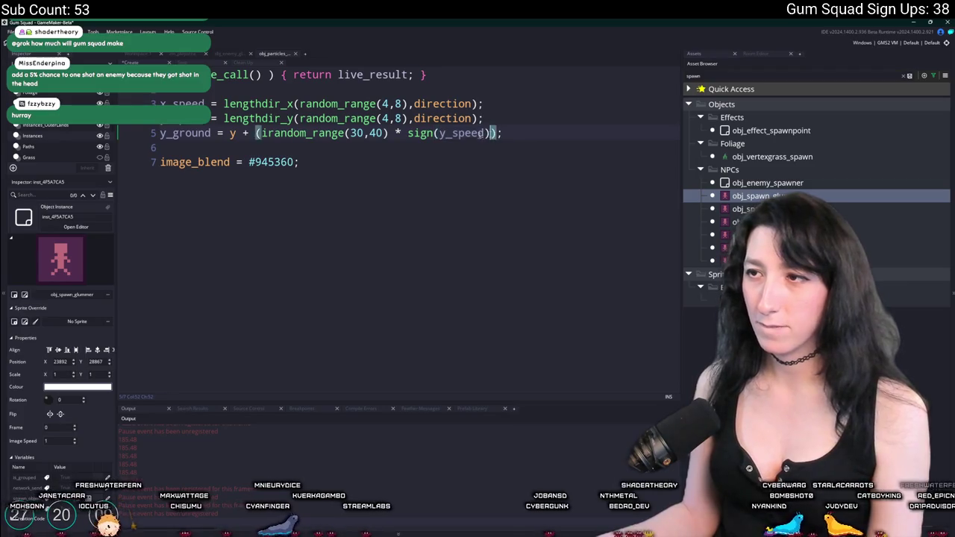
pyautogui.moveTo(490, 134); pyautogui.dragTo(408, 134)
pyautogui.write('s')
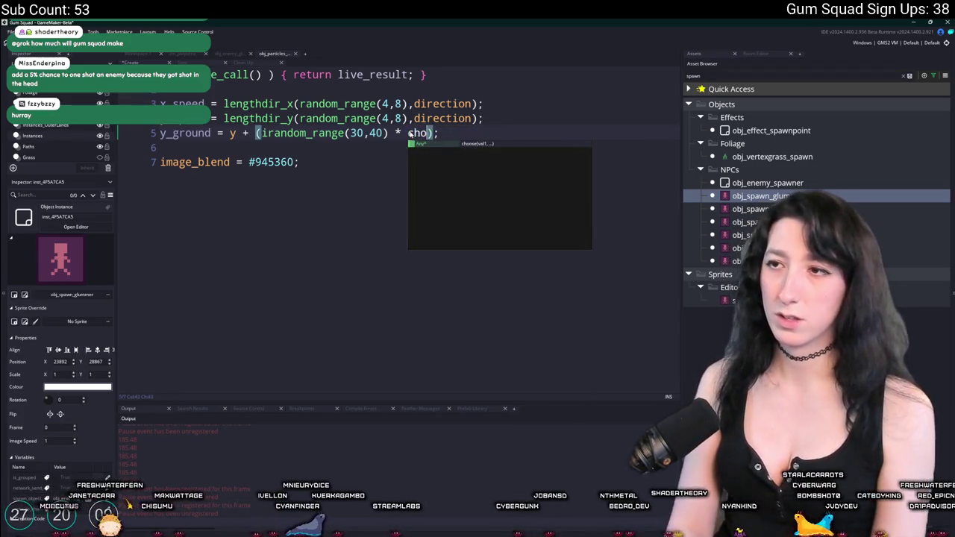
pyautogui.hotkey('ctrl', 'z')
pyautogui.click(346, 133)
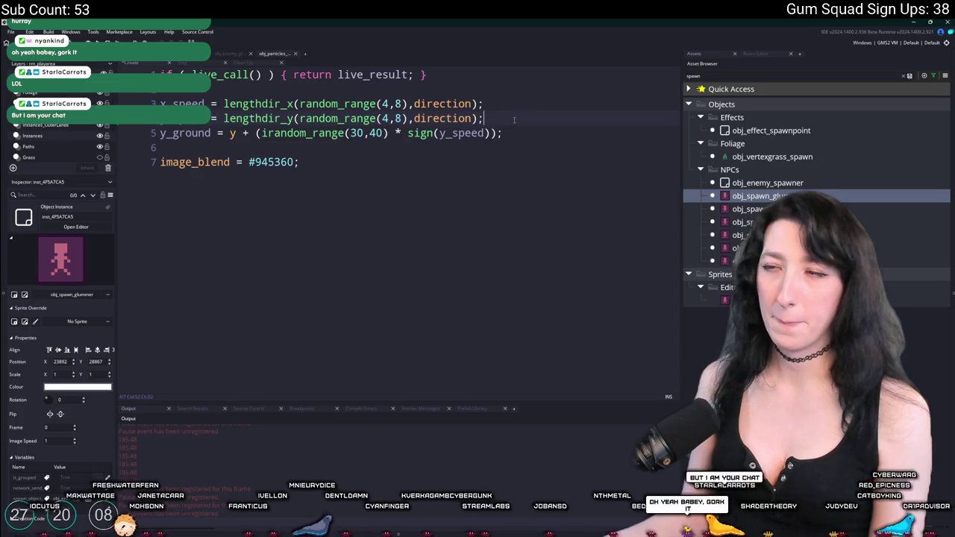
# Step: Add a z_speed = random_range(1,3); line above the y_ground line in the Create code
pyautogui.press('Home')
pyautogui.press('Return')
pyautogui.press('Up')
pyautogui.write('z_speed =')
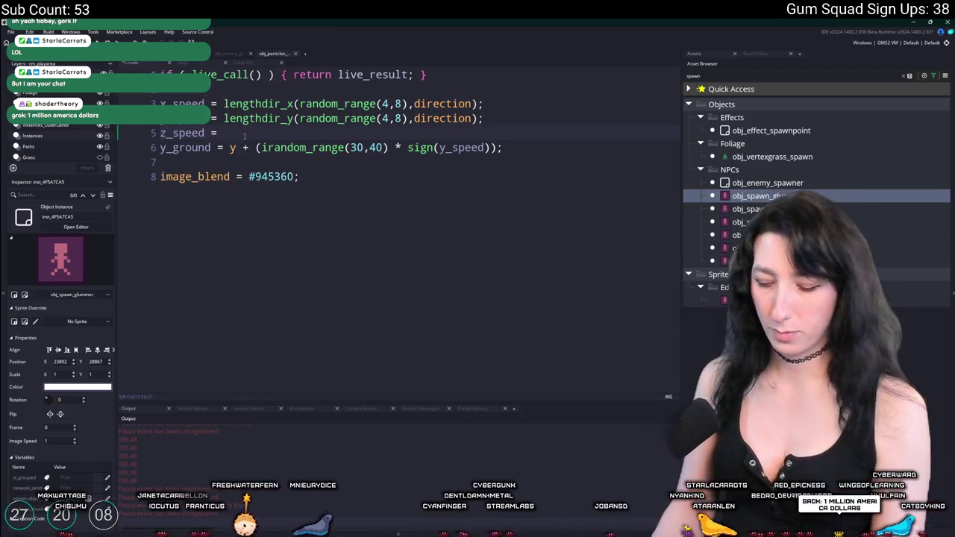
pyautogui.write('random_range(')
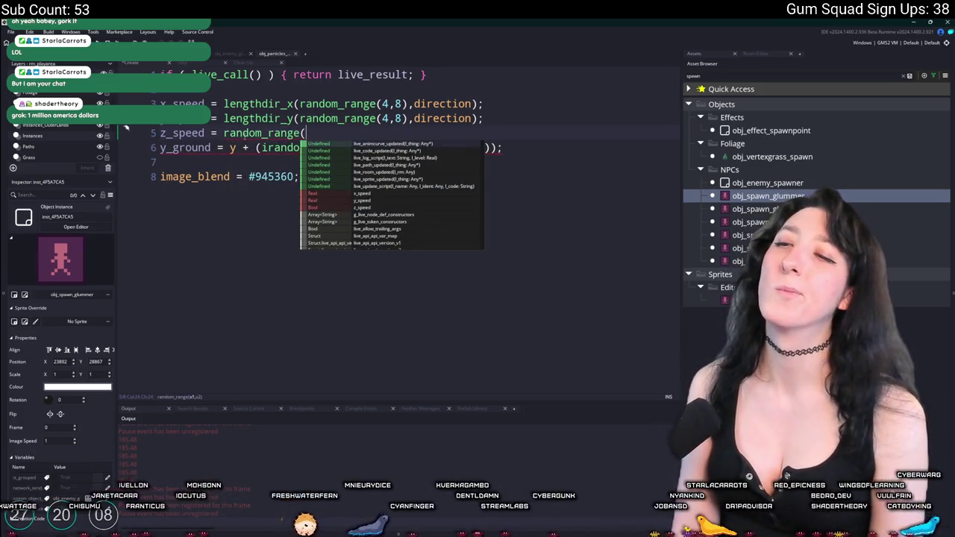
pyautogui.write('0.5')
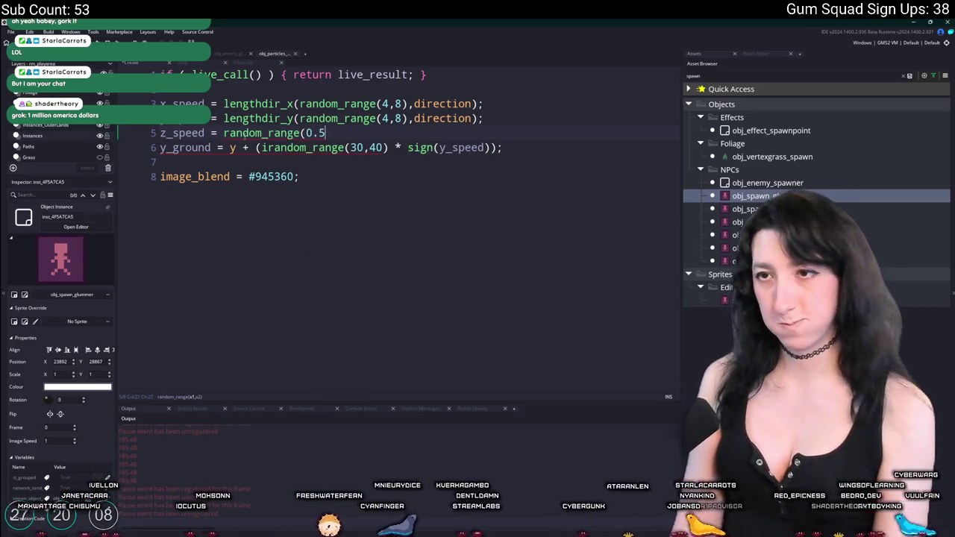
pyautogui.press('BackSpace')
pyautogui.press('BackSpace')
pyautogui.press('BackSpace')
pyautogui.write('1,')
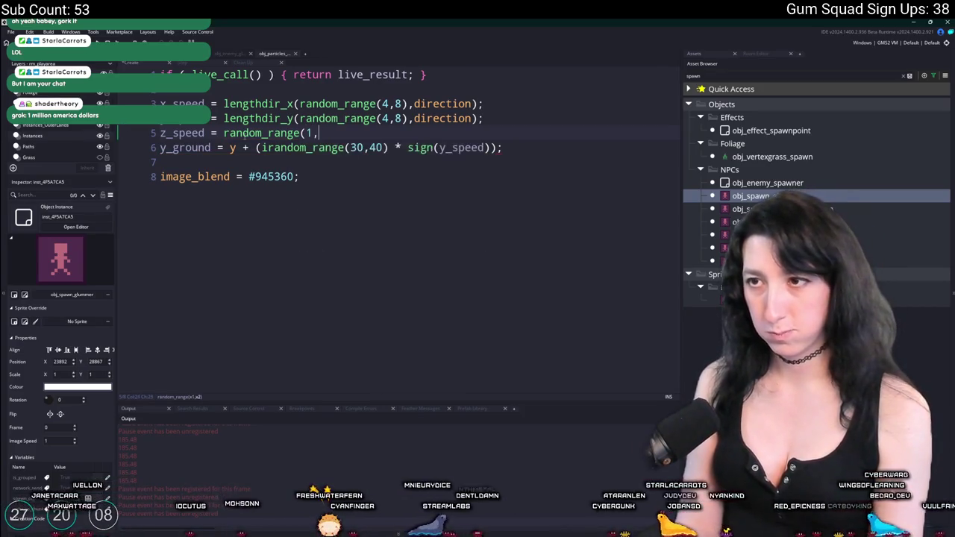
pyautogui.write('2);')
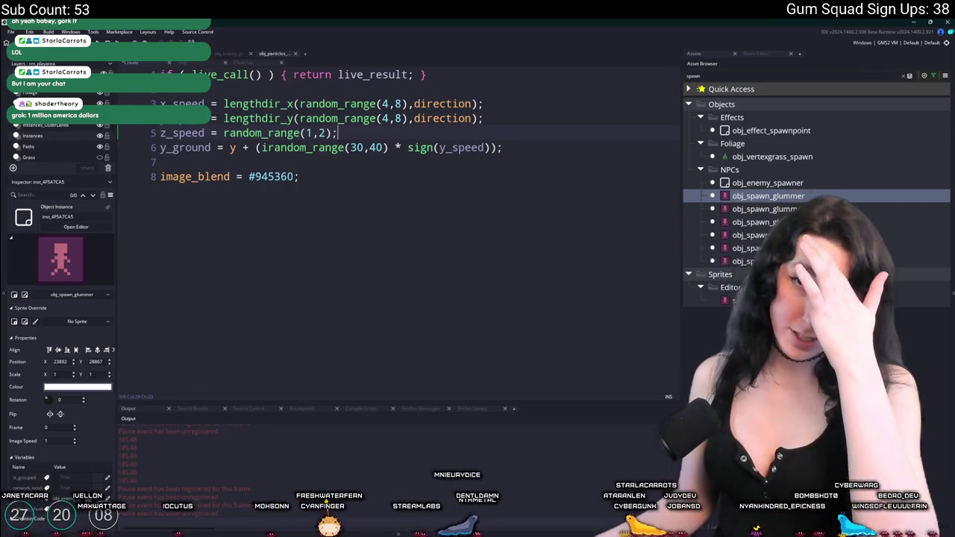
pyautogui.click(326, 134)
pyautogui.write('3')
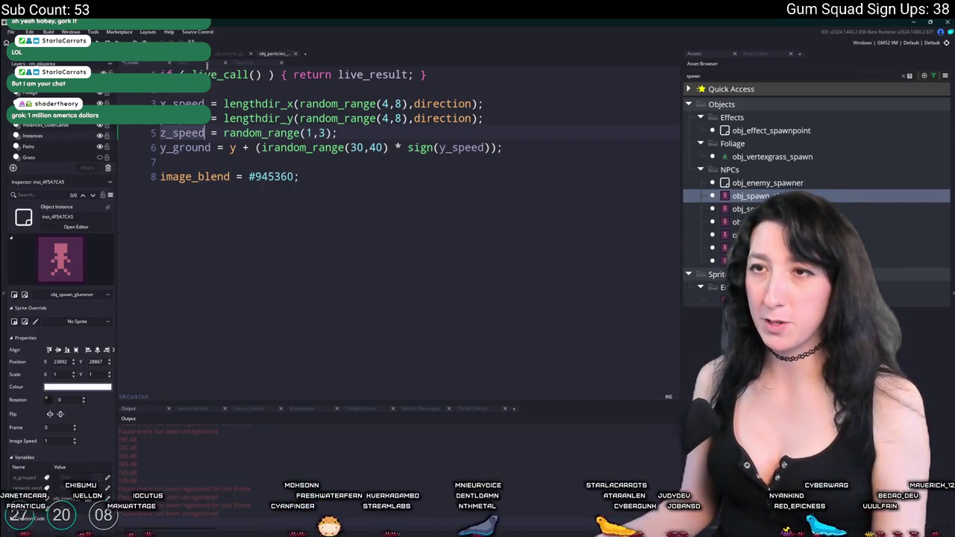
pyautogui.click(200, 65)
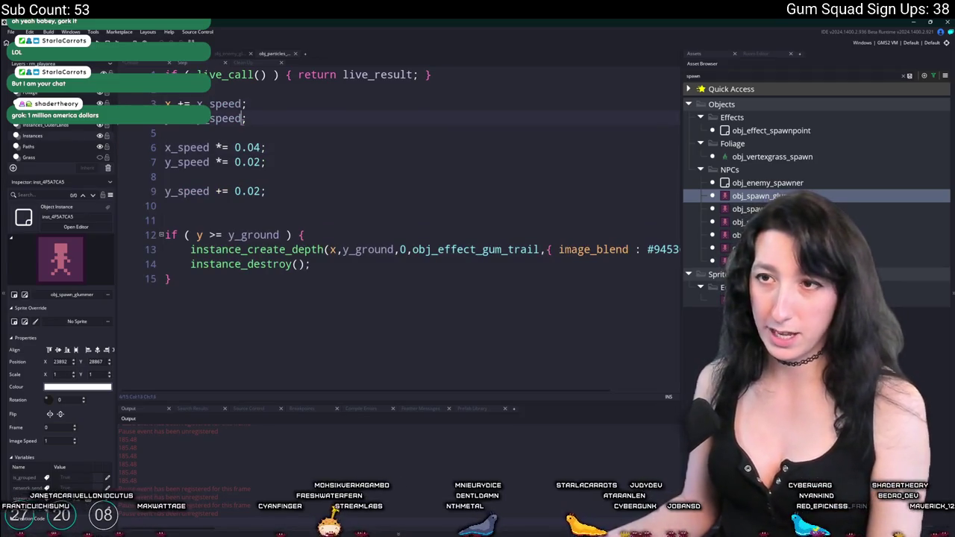
# Step: Subtract z_speed from vertical movement, land only once z_speed < -1, and lower z_speed by 0.02 per step
pyautogui.write('+ z_speed')
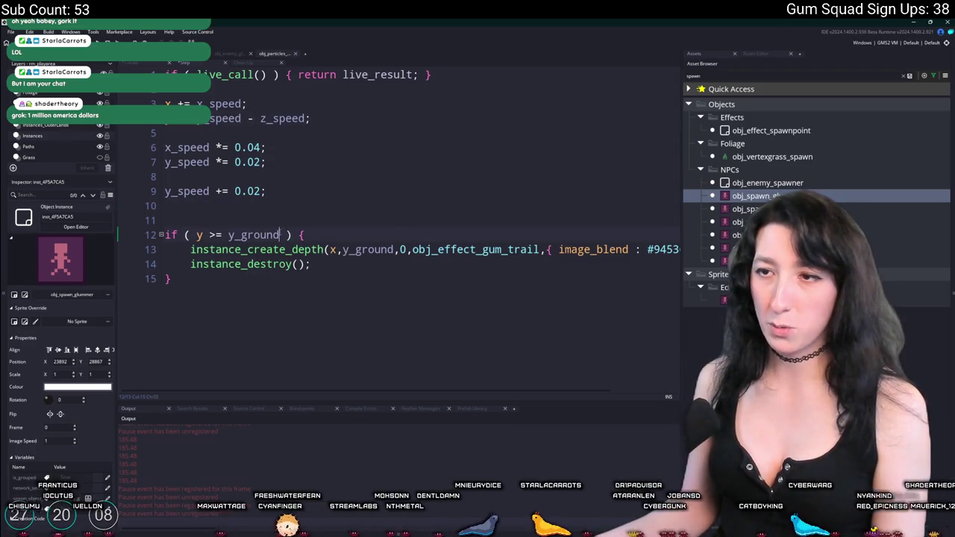
pyautogui.write('&& z_speed >  ')
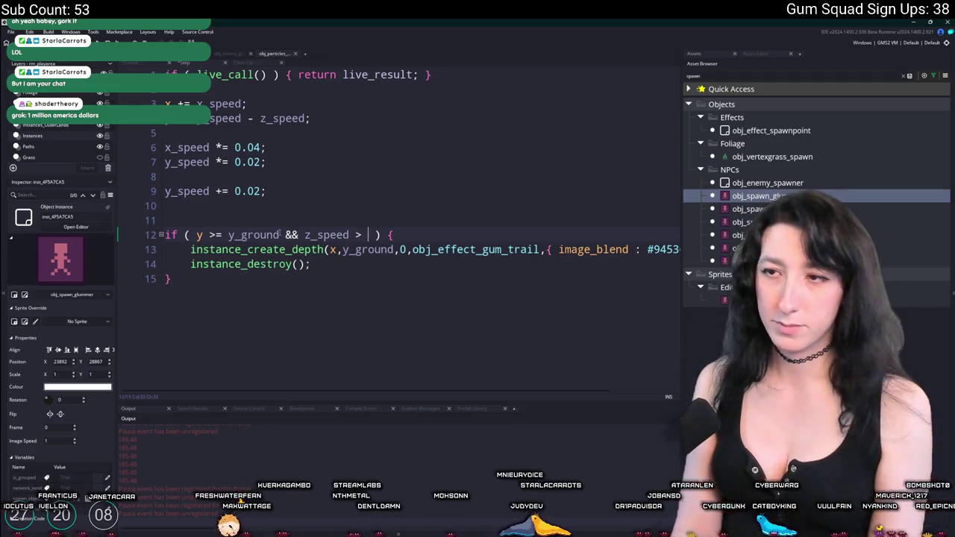
pyautogui.write('1')
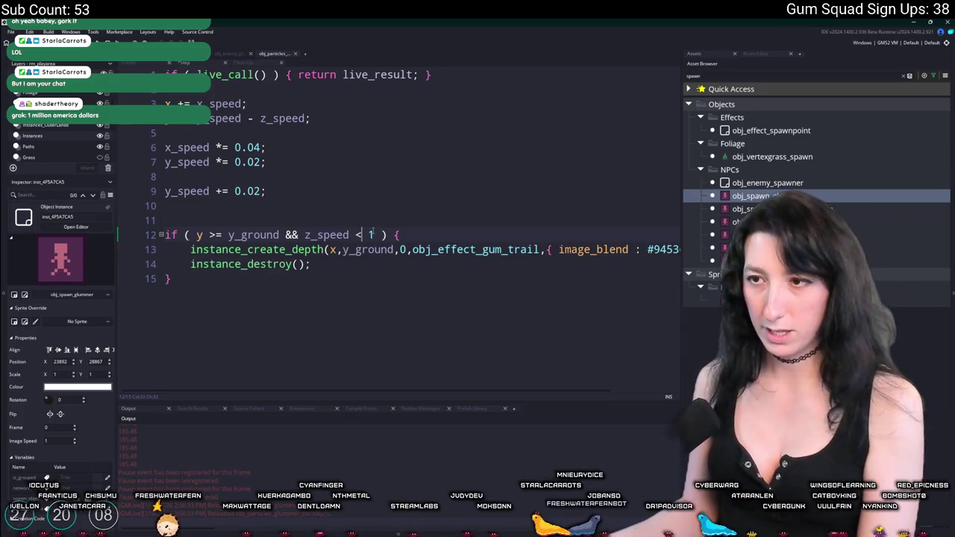
pyautogui.write('-')
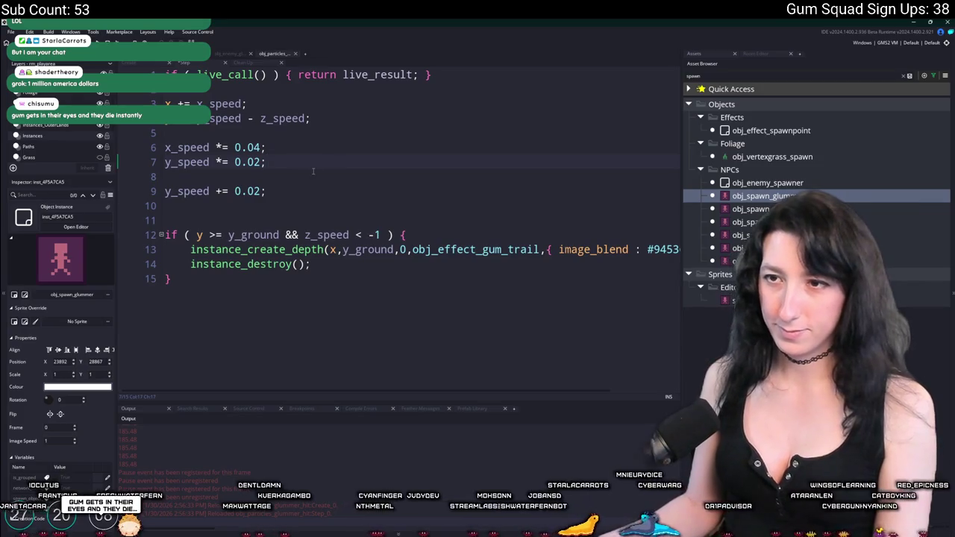
pyautogui.press('Down')
pyautogui.press('Down')
pyautogui.hotkey('ctrl', 'd')
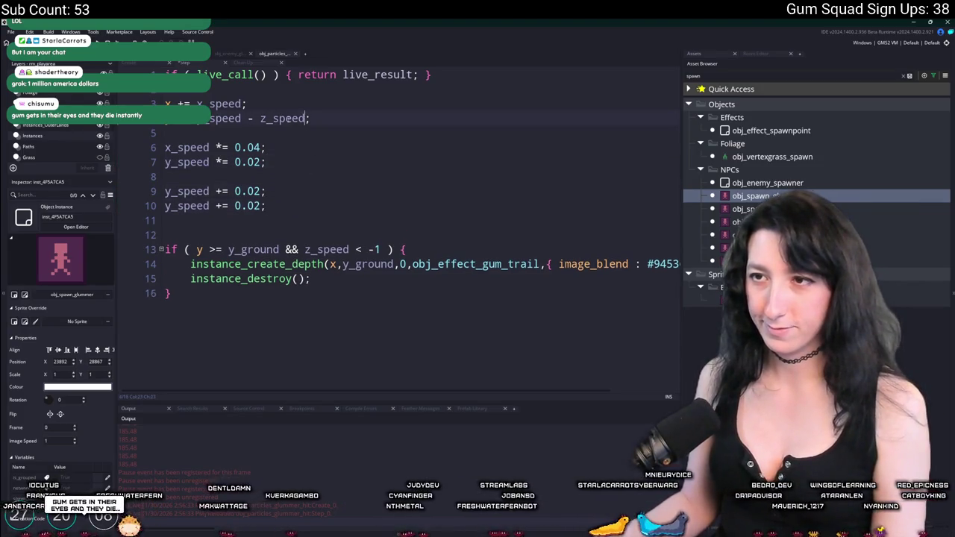
pyautogui.hotkey('ctrl', 'shift', 'Left')
pyautogui.hotkey('ctrl', 'c')
pyautogui.doubleClick(187, 206)
pyautogui.hotkey('ctrl', 'v')
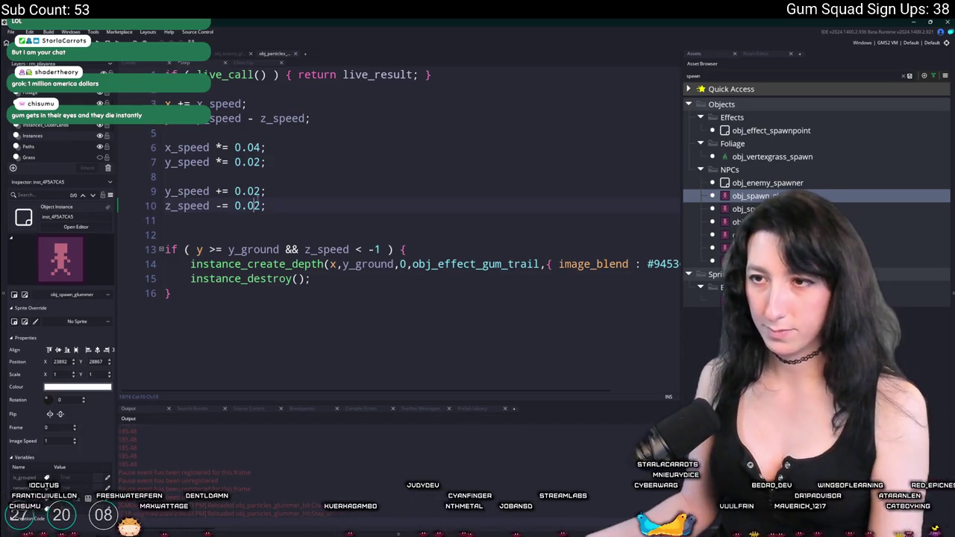
pyautogui.hotkey('alt', 'Tab')
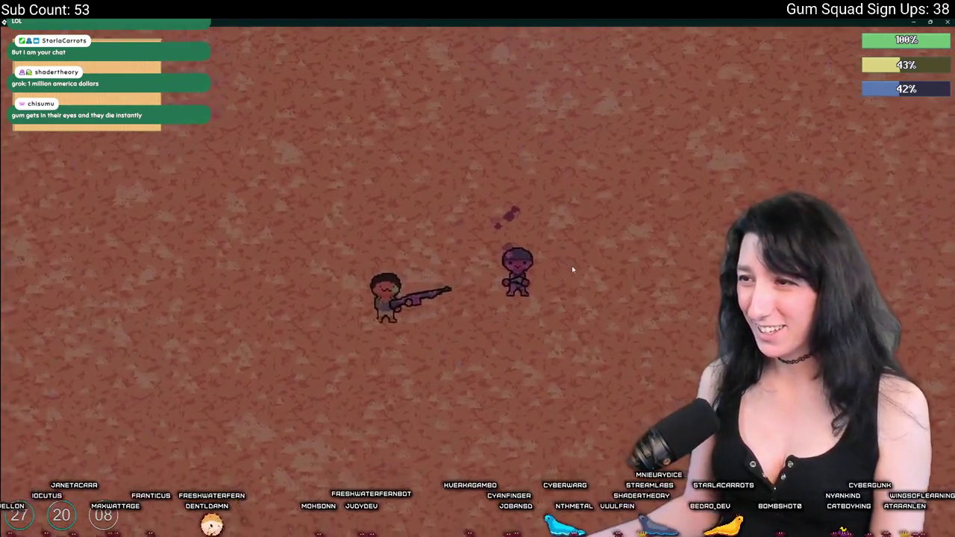
# Step: Raise the particle launch speed range's upper bound to 12 in the Create code
pyautogui.hotkey('alt', 'Tab')
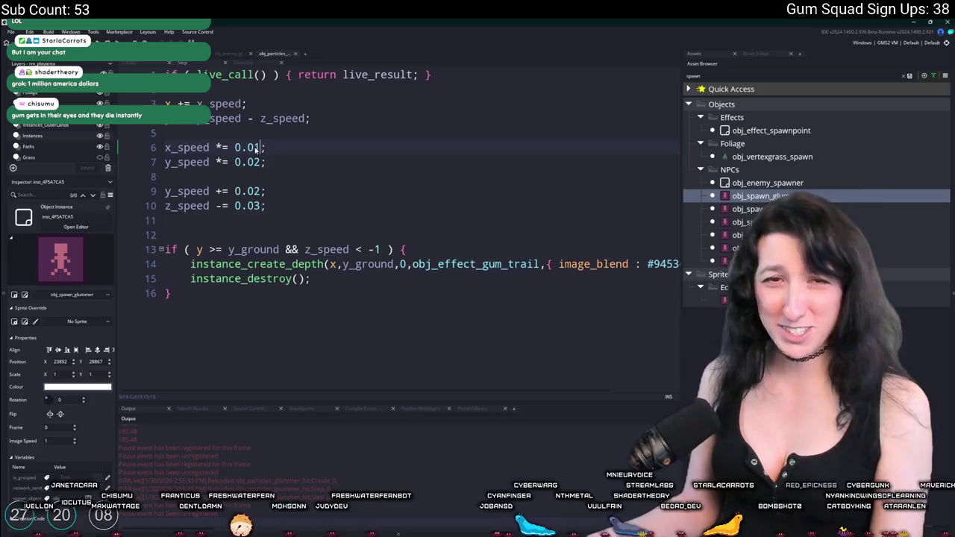
pyautogui.hotkey('alt', 'Tab')
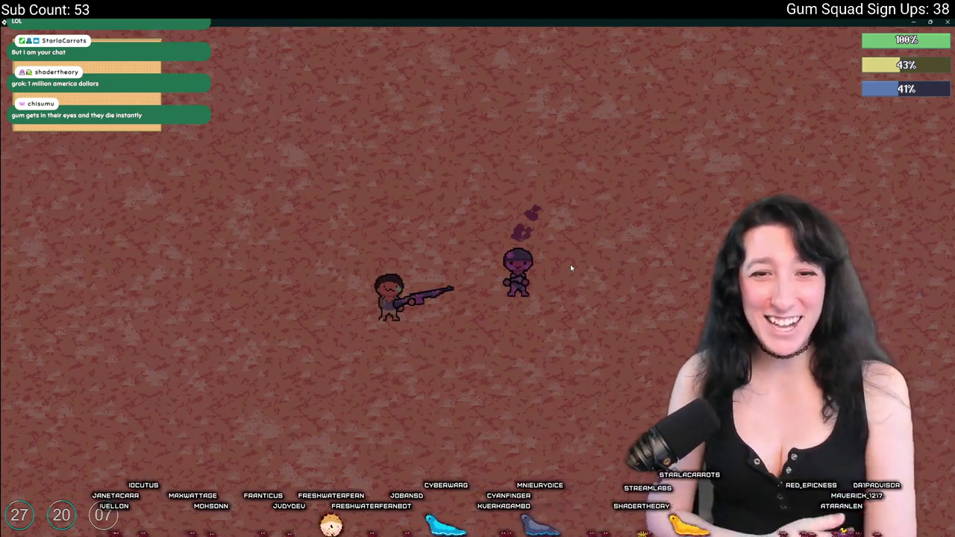
pyautogui.hotkey('alt', 'Tab')
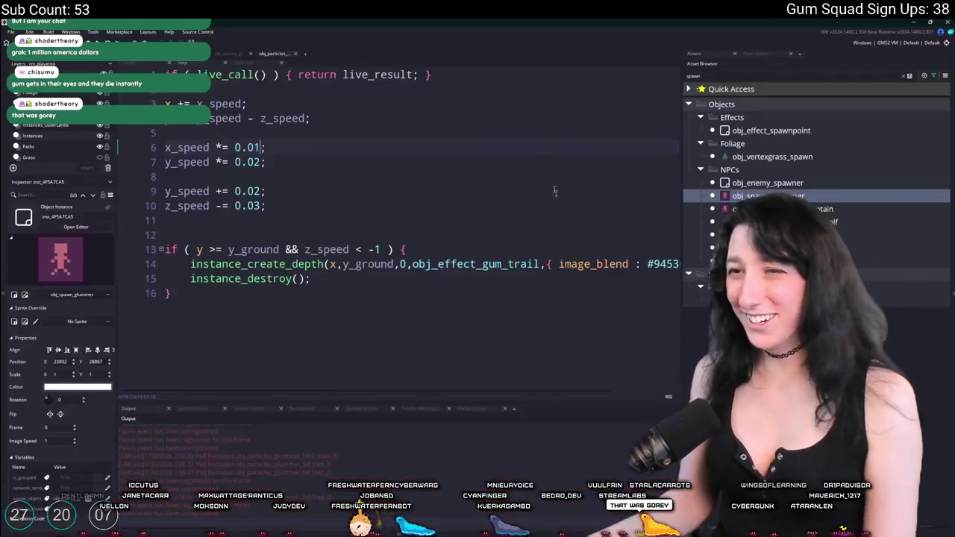
pyautogui.click(161, 66)
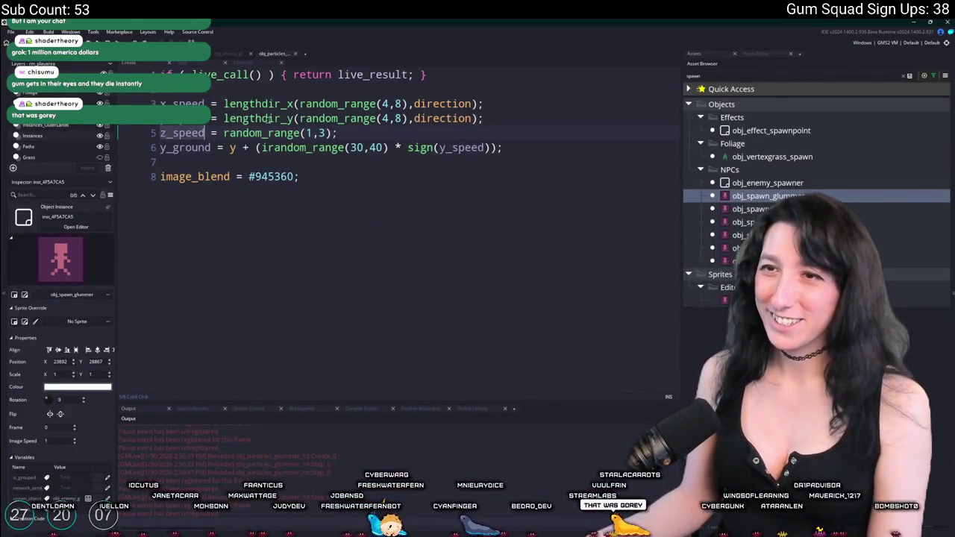
pyautogui.click(386, 104)
pyautogui.click(395, 119)
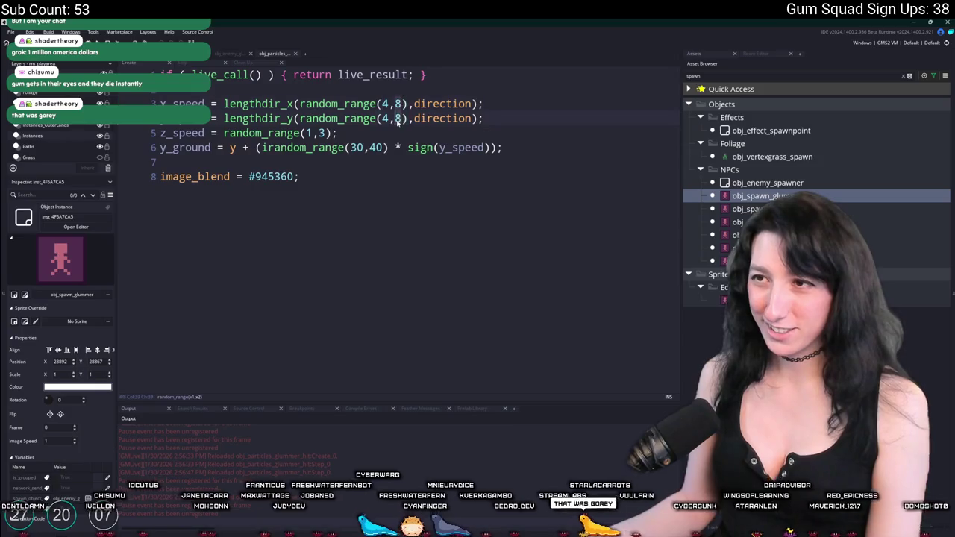
pyautogui.write('12')
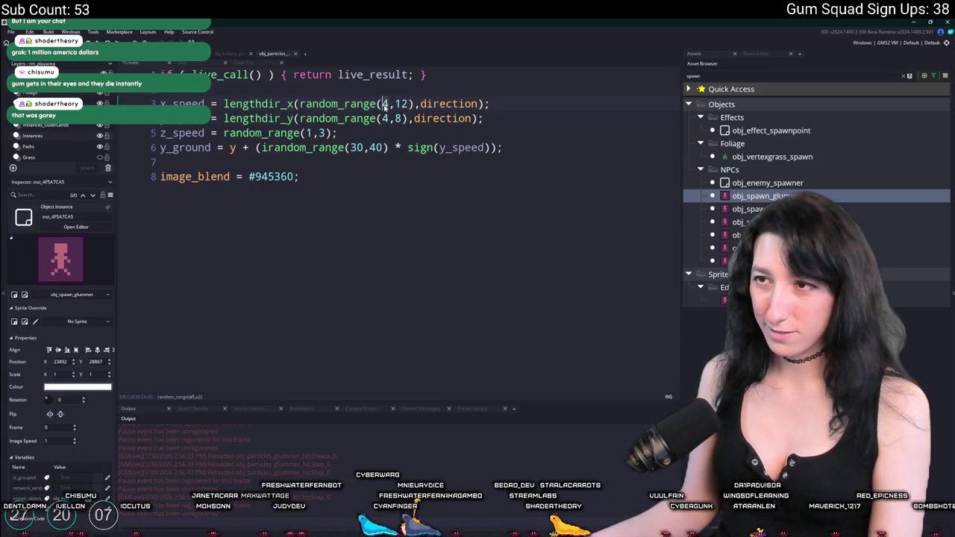
pyautogui.click(386, 119)
pyautogui.write('6')
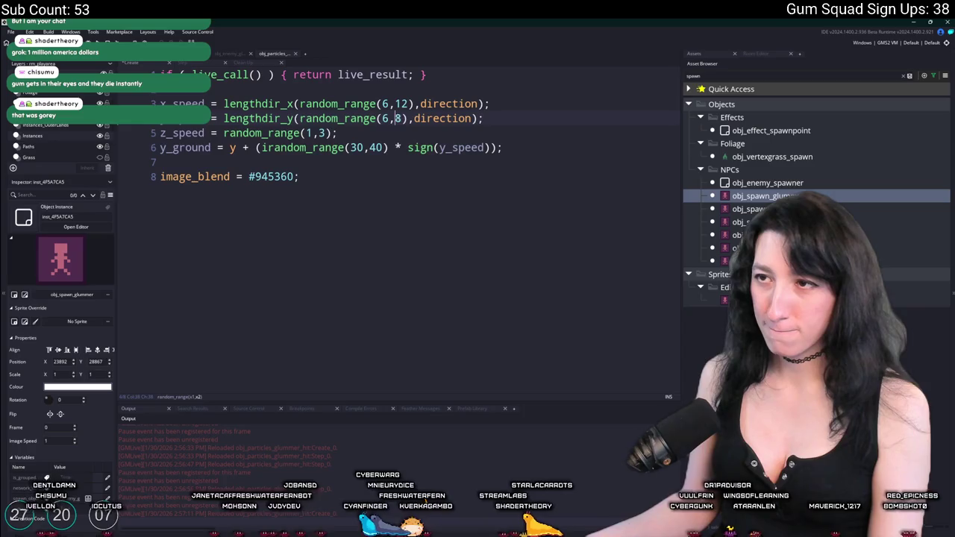
pyautogui.hotkey('shift', 'Right')
pyautogui.write('12')
# Step: Shoot the enemy in the game to test, then inspect the x_speed damping value in the Step code
pyautogui.hotkey('alt', 'Tab')
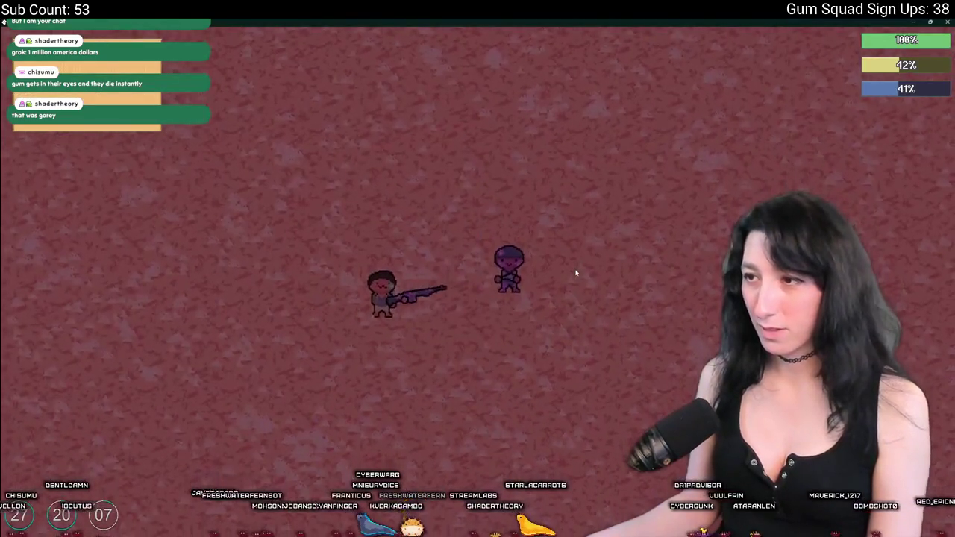
pyautogui.press('s')
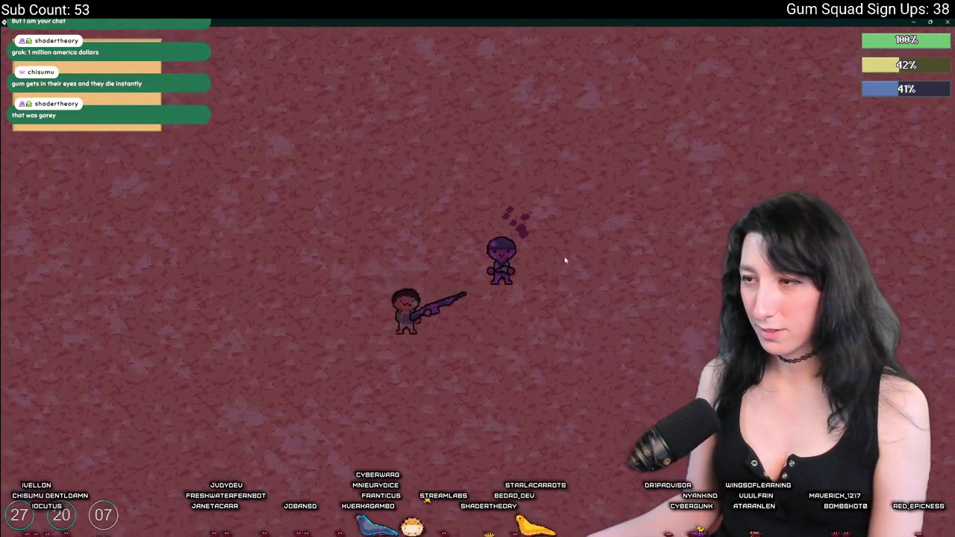
pyautogui.press('d')
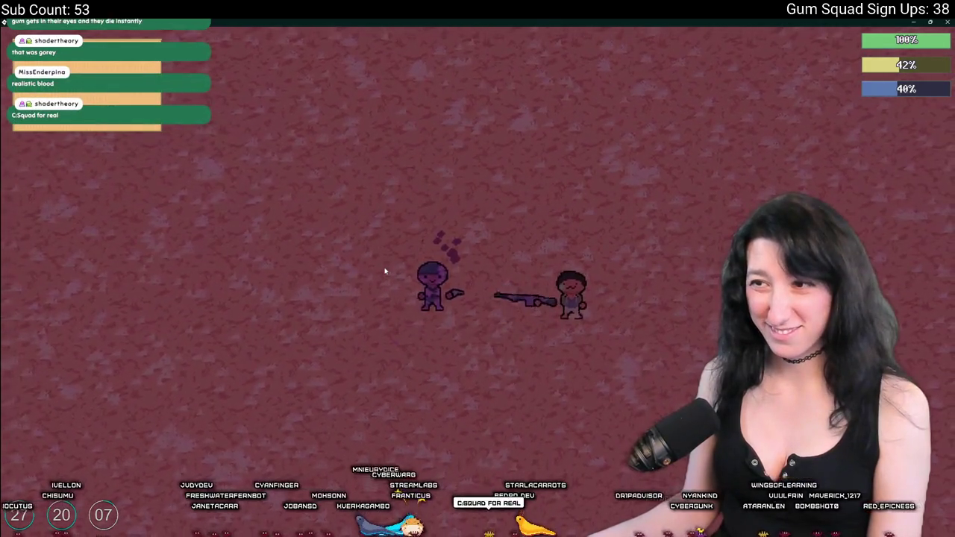
pyautogui.hotkey('alt', 'Tab')
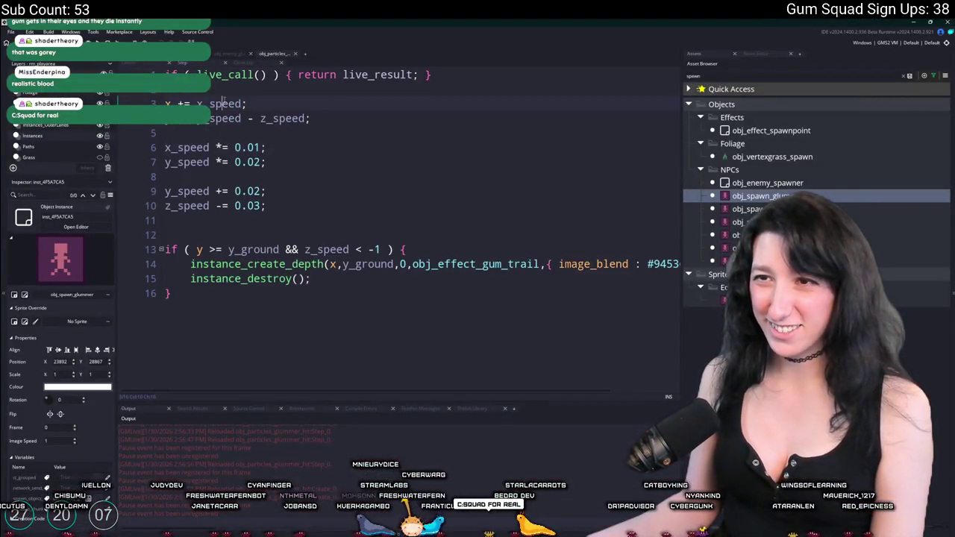
pyautogui.doubleClick(222, 104)
pyautogui.click(262, 147)
pyautogui.write('05')
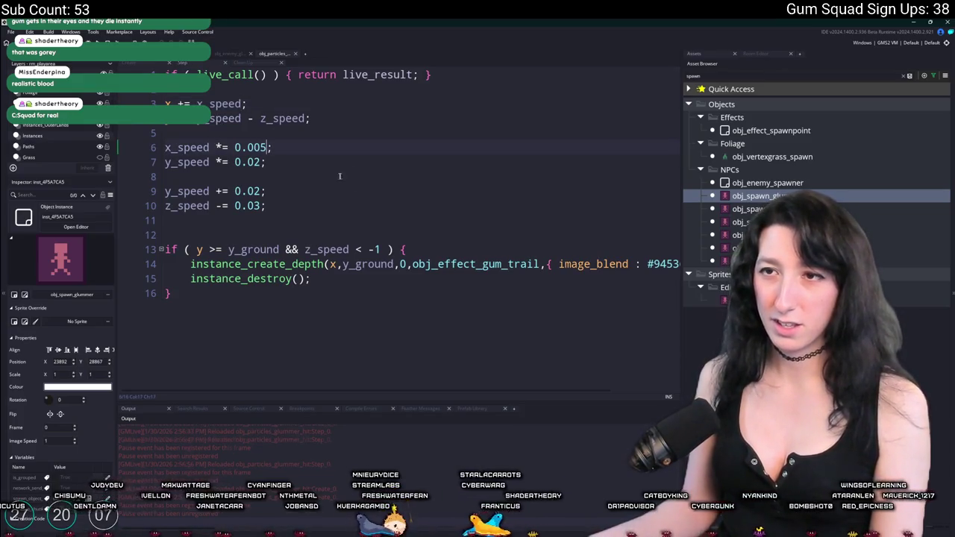
pyautogui.hotkey('alt', 'Tab')
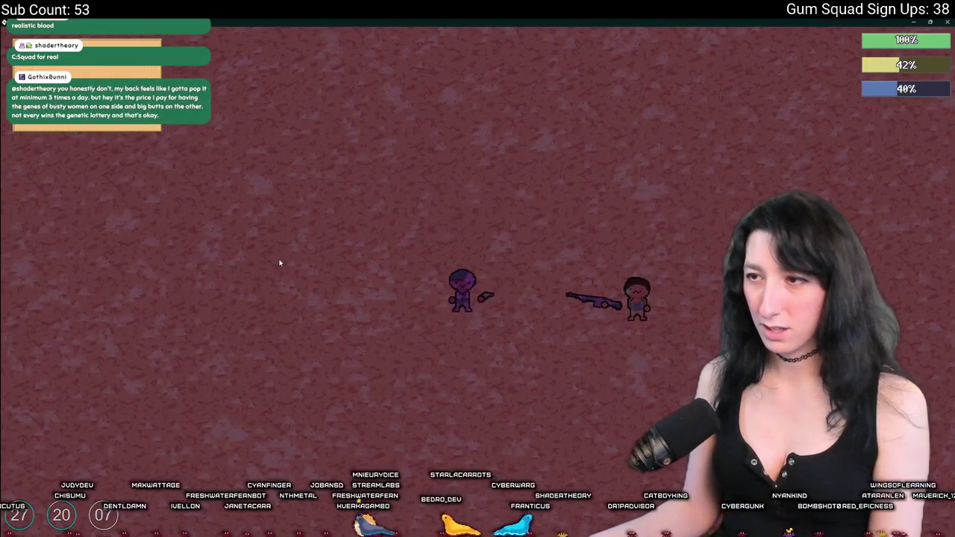
pyautogui.hotkey('alt', 'Tab')
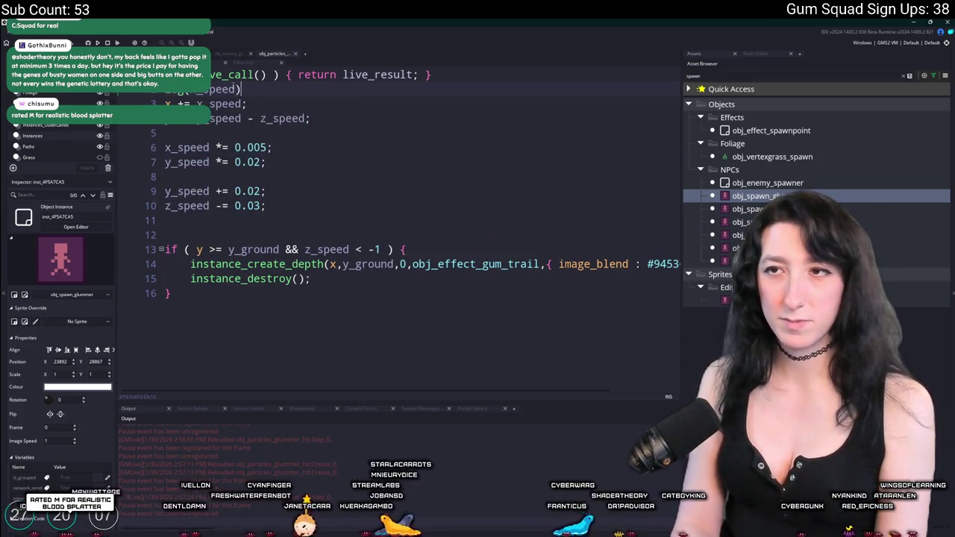
pyautogui.hotkey('alt', 'Tab')
pyautogui.hotkey('alt', 'Tab')
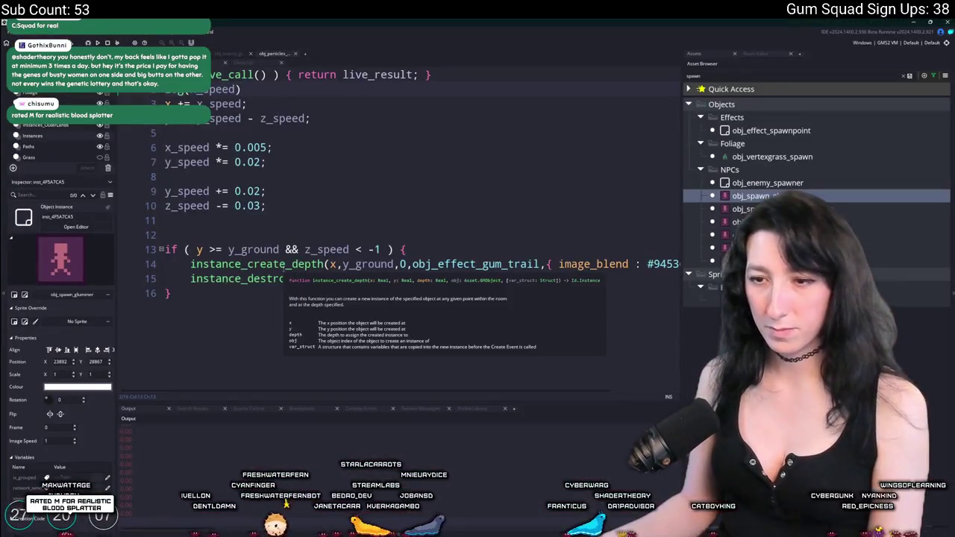
pyautogui.hotkey('alt', 'Tab')
pyautogui.hotkey('alt', 'Tab')
# Step: Remove the temporary z_speed logging and add log(x_speed) after line 6 of the Create code
pyautogui.press('BackSpace')
pyautogui.press('BackSpace')
pyautogui.press('BackSpace')
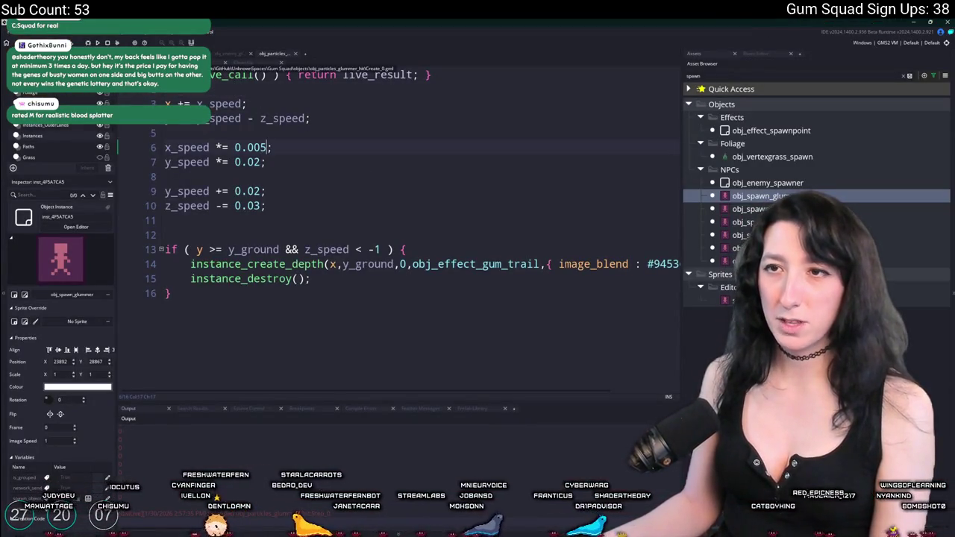
pyautogui.click(241, 62)
pyautogui.click(357, 117)
pyautogui.click(343, 104)
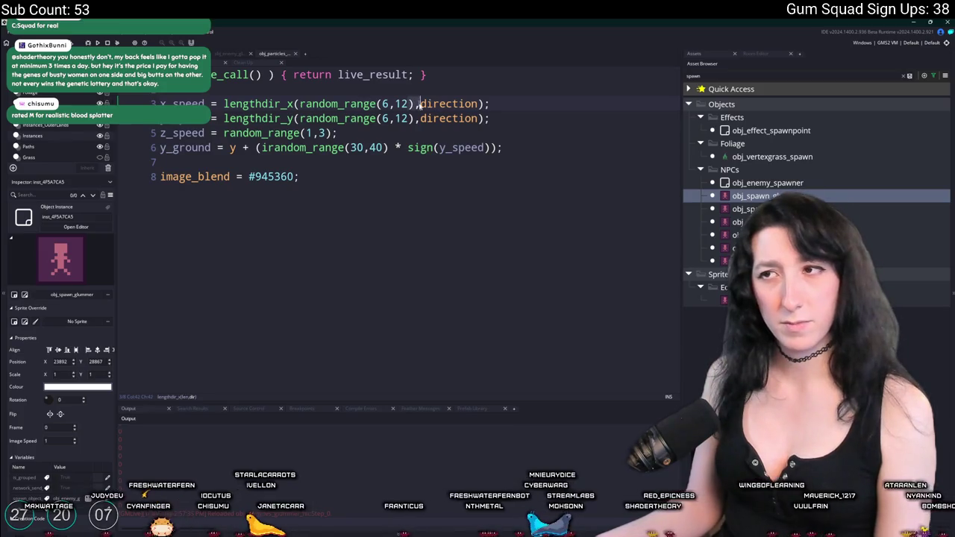
pyautogui.click(205, 104)
pyautogui.click(546, 153)
pyautogui.press('Return')
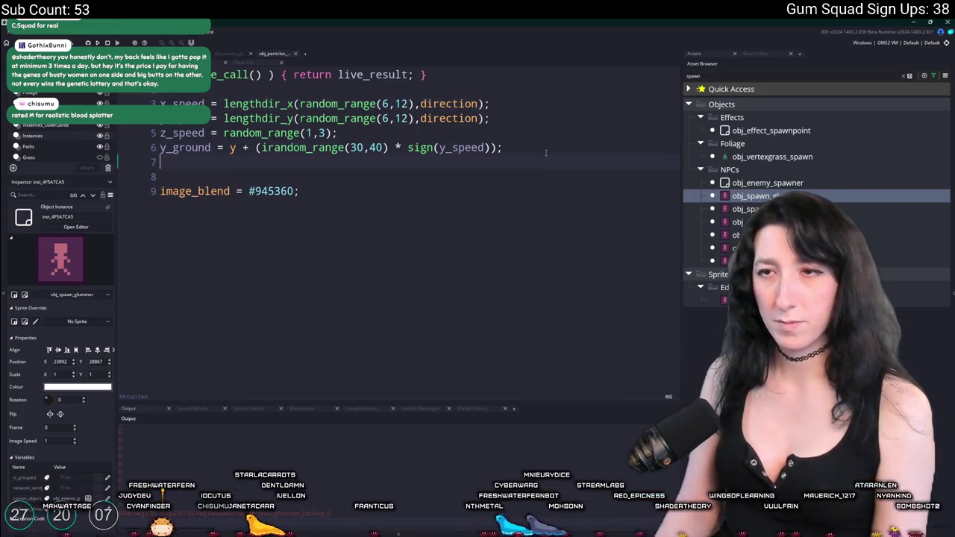
pyautogui.write('log(x_speed)')
# Step: Save, shoot the enemy to log particle speeds, then delete the temporary log line
pyautogui.hotkey('ctrl', 's')
pyautogui.hotkey('alt', 'Tab')
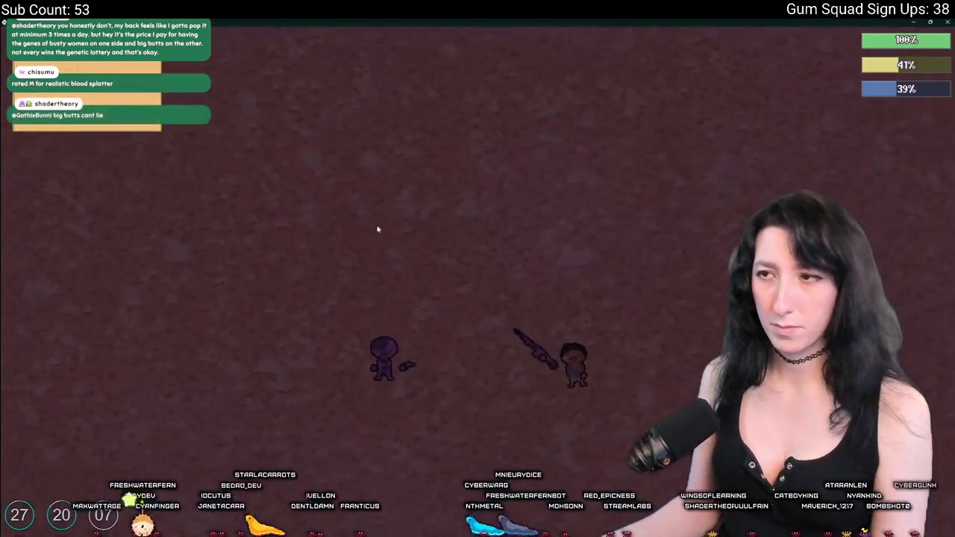
pyautogui.hotkey('alt', 'Tab')
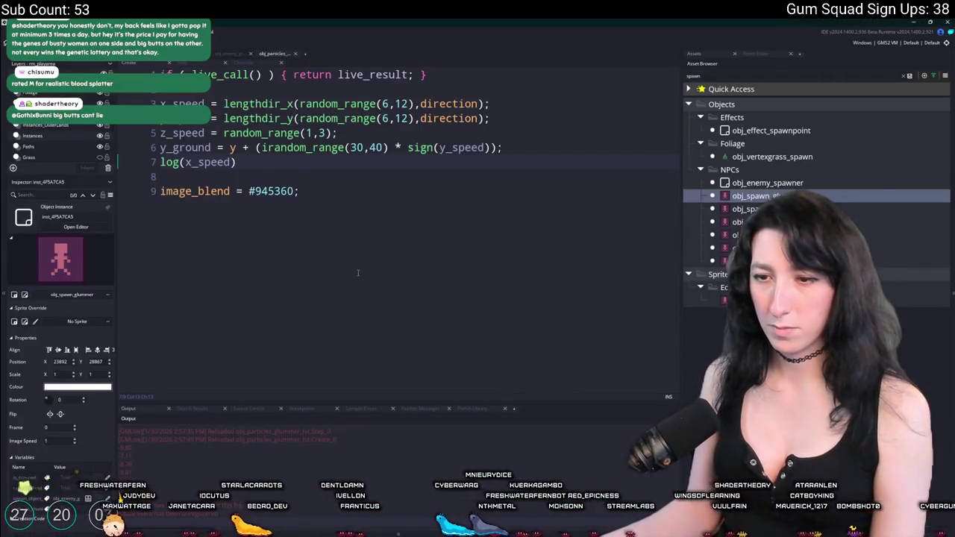
pyautogui.hotkey('alt', 'Tab')
pyautogui.hotkey('alt', 'Tab')
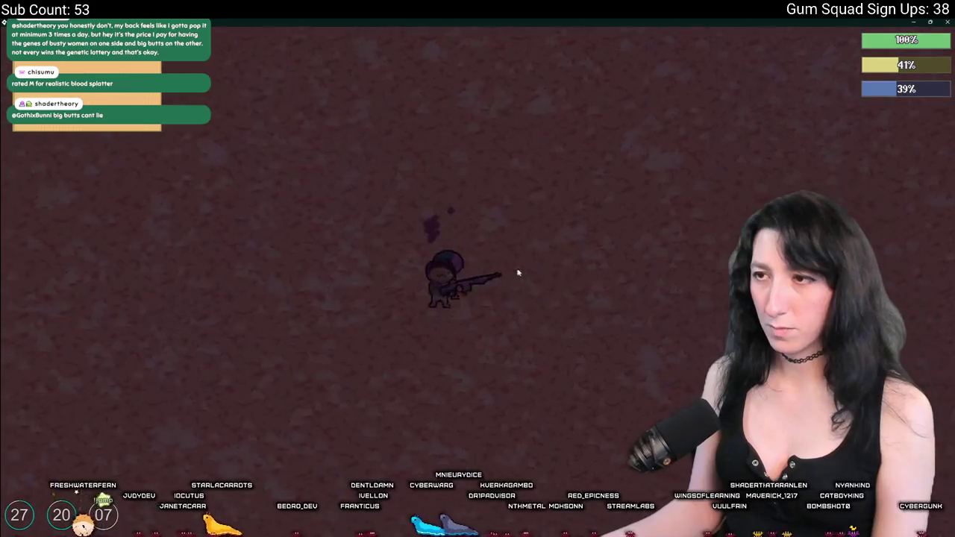
pyautogui.hotkey('alt', 'Tab')
pyautogui.hotkey('alt', 'Tab')
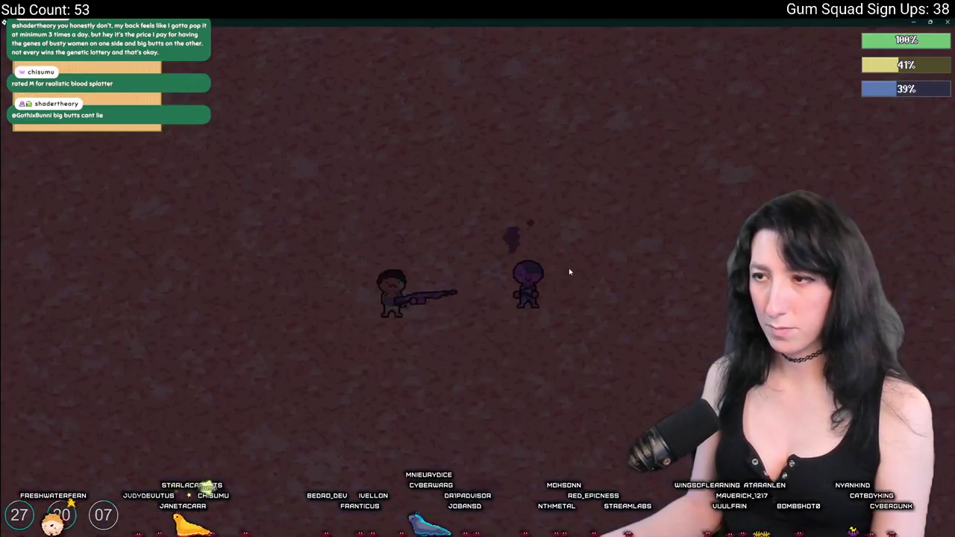
pyautogui.hotkey('alt', 'Tab')
pyautogui.hotkey('shift', 'Home')
pyautogui.press('BackSpace')
pyautogui.press('BackSpace')
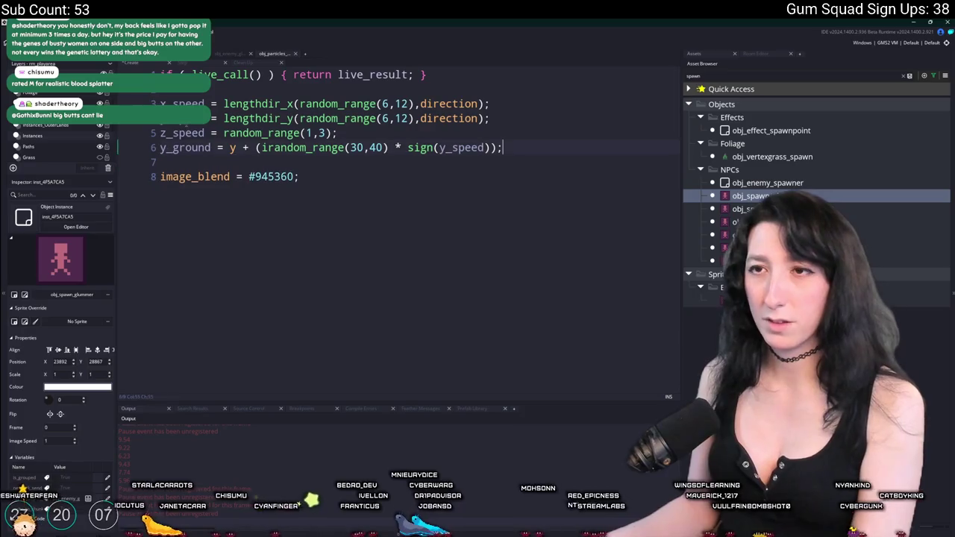
# Step: Shoot the enemy again in the running game to check the particles' movement
pyautogui.click(192, 64)
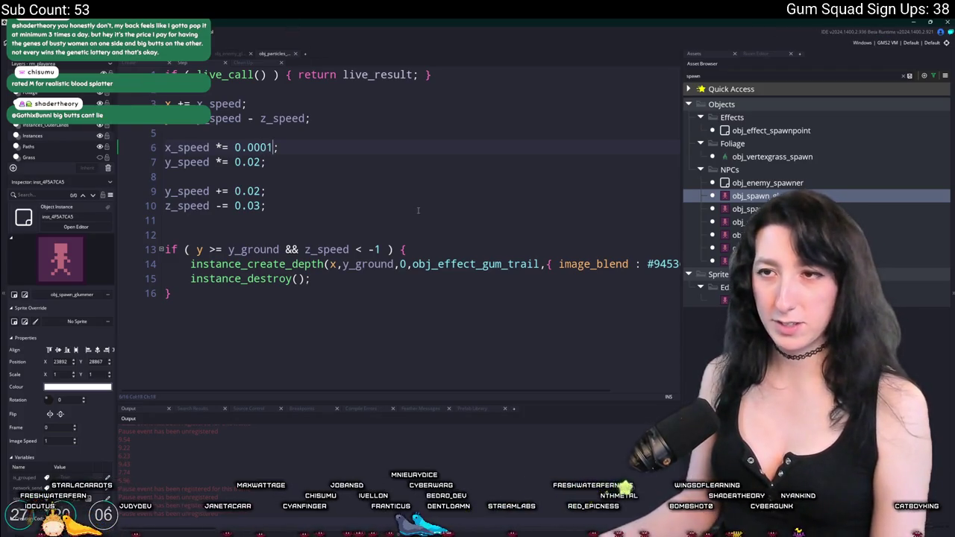
pyautogui.hotkey('alt', 'Tab')
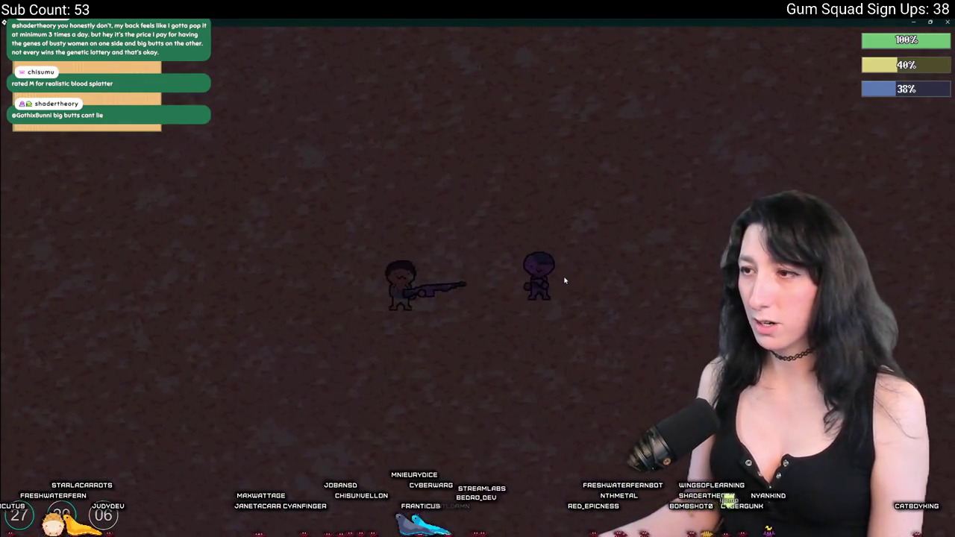
pyautogui.click(565, 281)
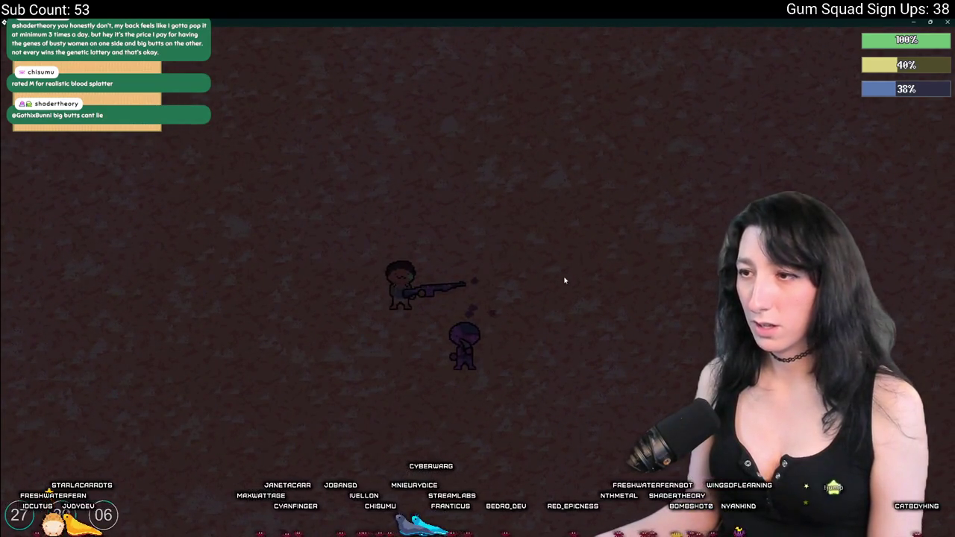
pyautogui.hotkey('alt', 'Tab')
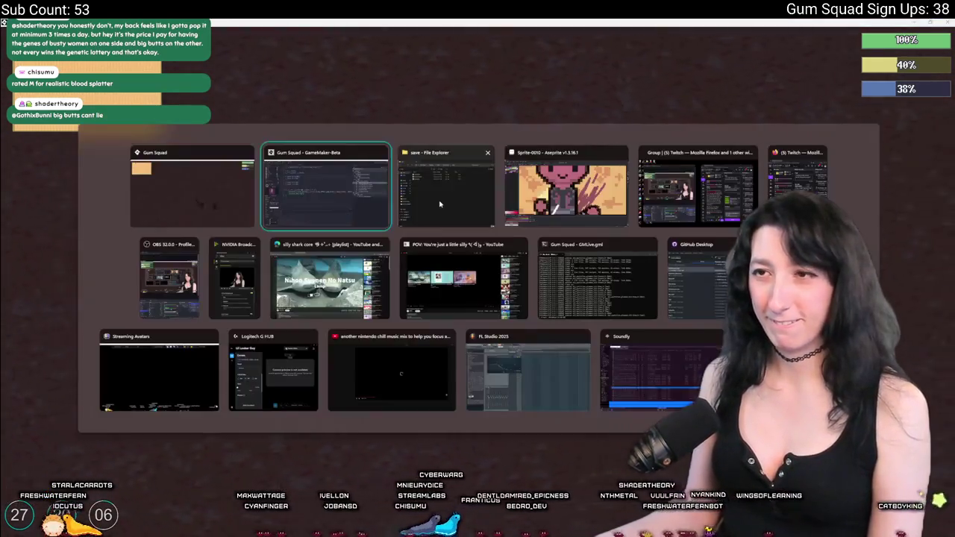
pyautogui.hotkey('alt', 'Tab')
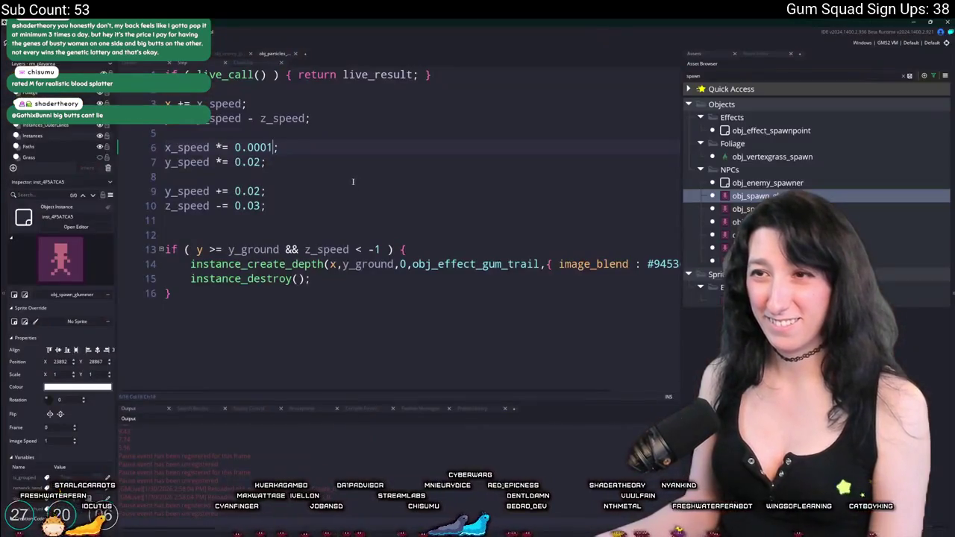
pyautogui.hotkey('alt', 'Tab')
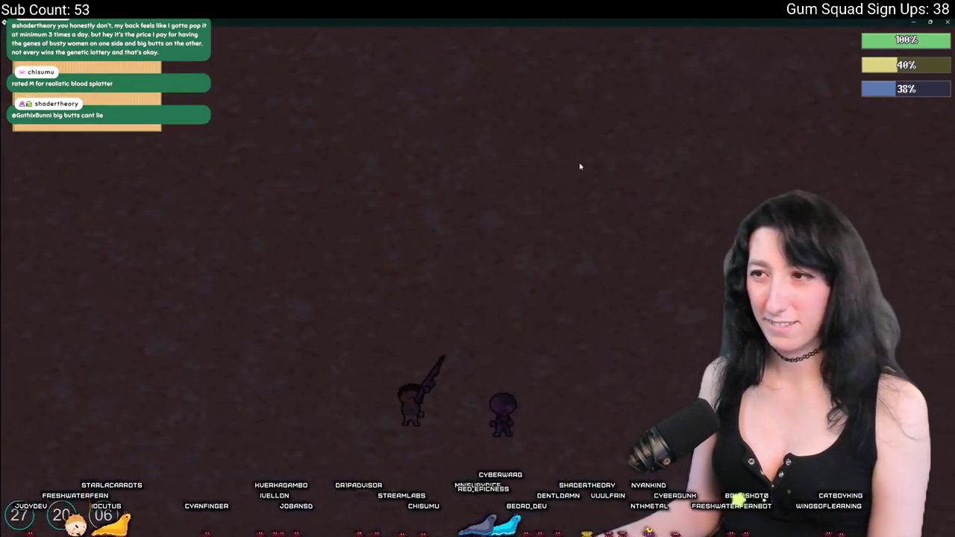
# Step: Start a new world, equip the purple rifle, shoot the enemy, then save and quit
pyautogui.press('Escape')
pyautogui.press('Return')
pyautogui.press('Return')
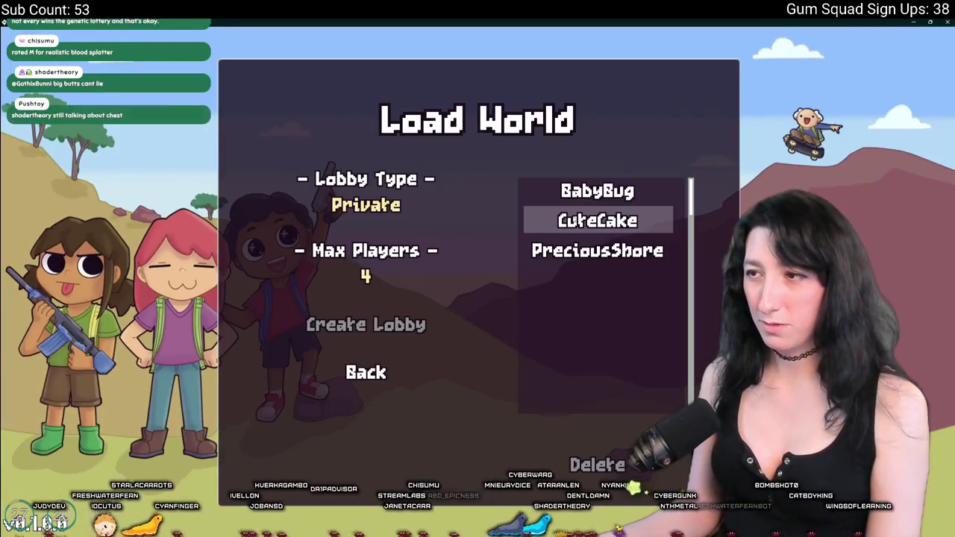
pyautogui.press('Up')
pyautogui.click(410, 364)
pyautogui.click(465, 232)
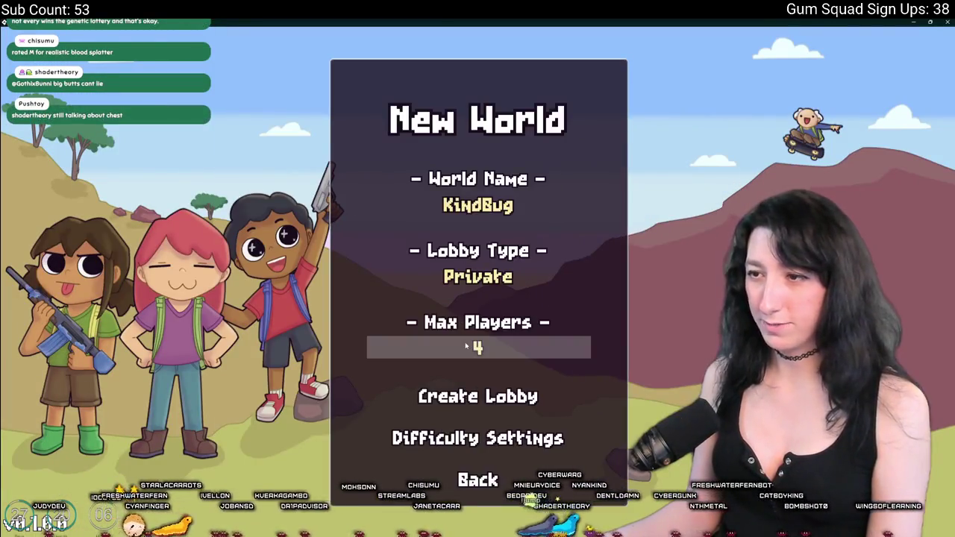
pyautogui.click(472, 411)
pyautogui.press('Tab')
pyautogui.click(263, 323)
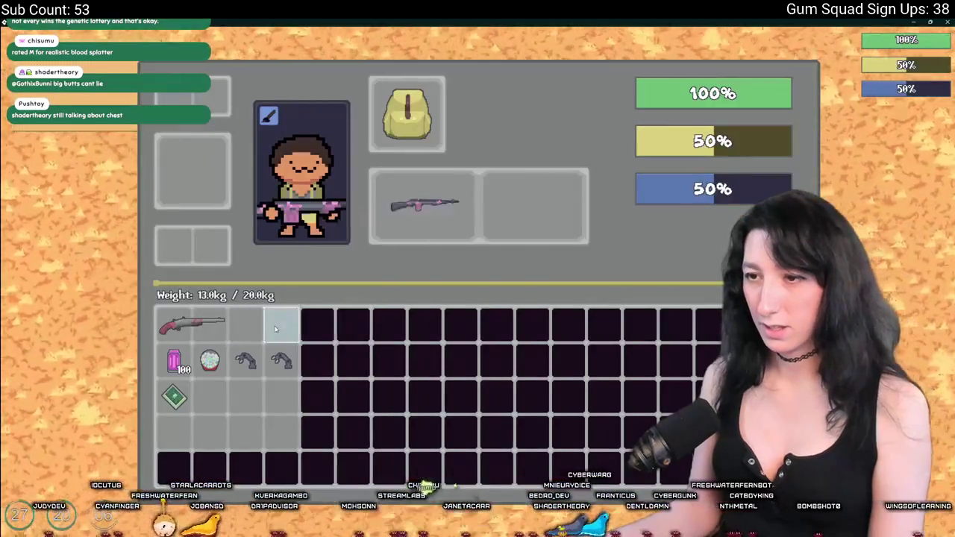
pyautogui.press('Tab')
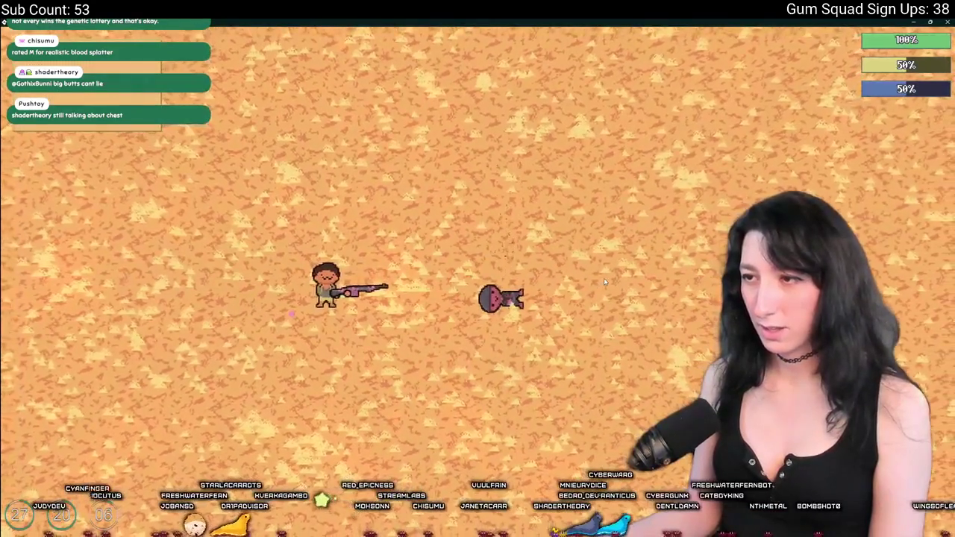
pyautogui.click(604, 282)
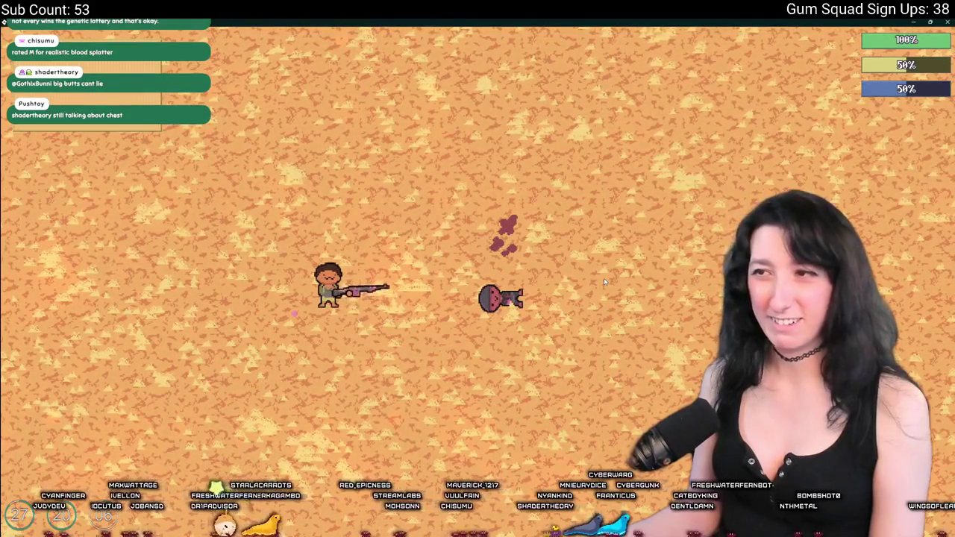
pyautogui.press('Escape')
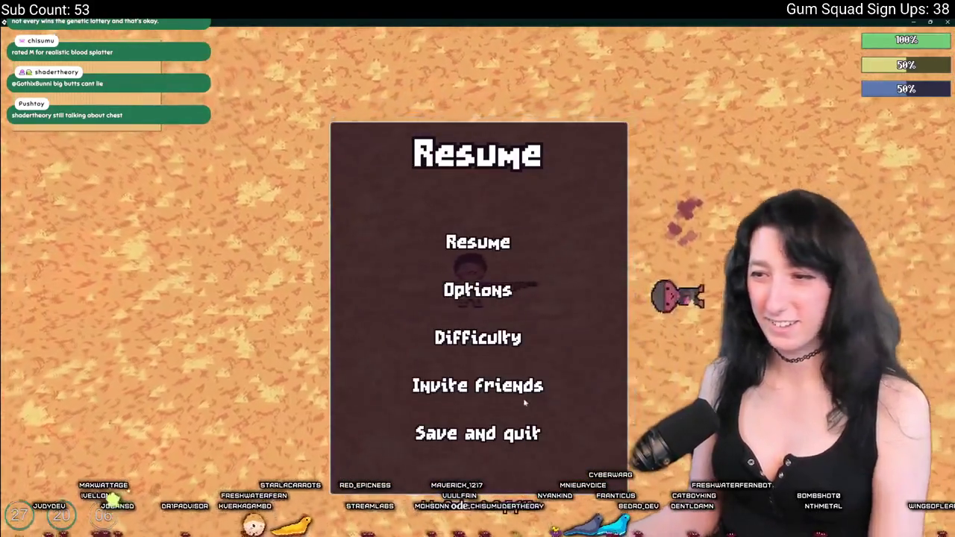
pyautogui.click(492, 433)
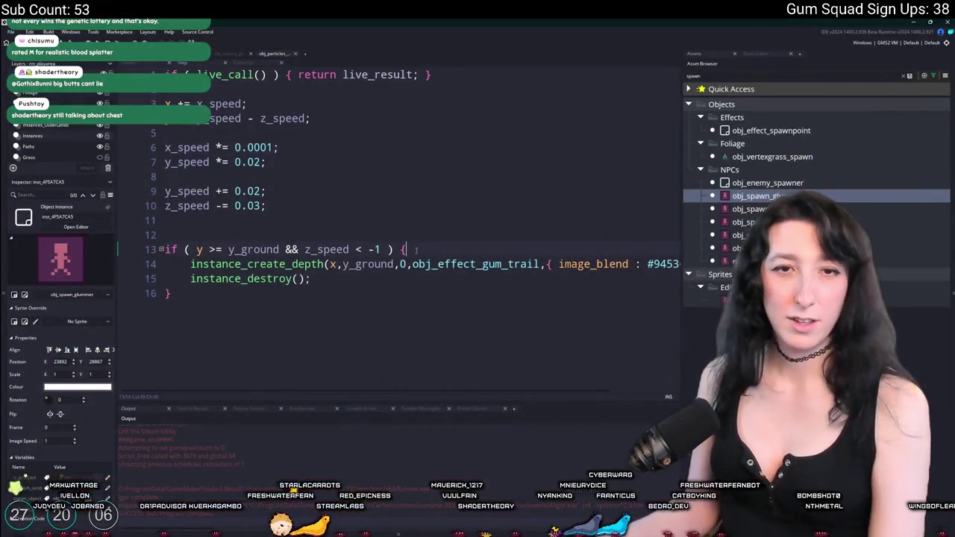
# Step: Run the game and create a new world with Enemy and Player Damage at 0%
pyautogui.press('F5')
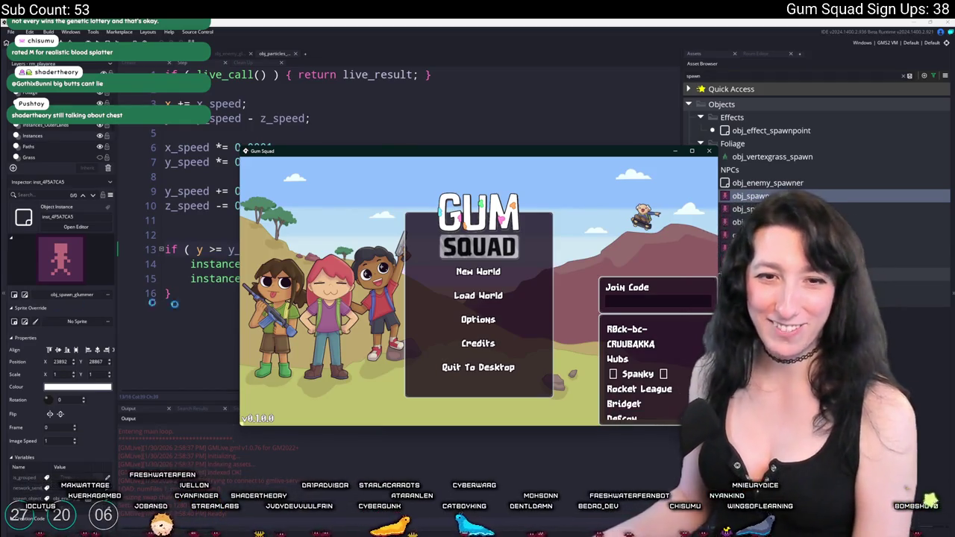
pyautogui.click(478, 272)
pyautogui.doubleClick(526, 154)
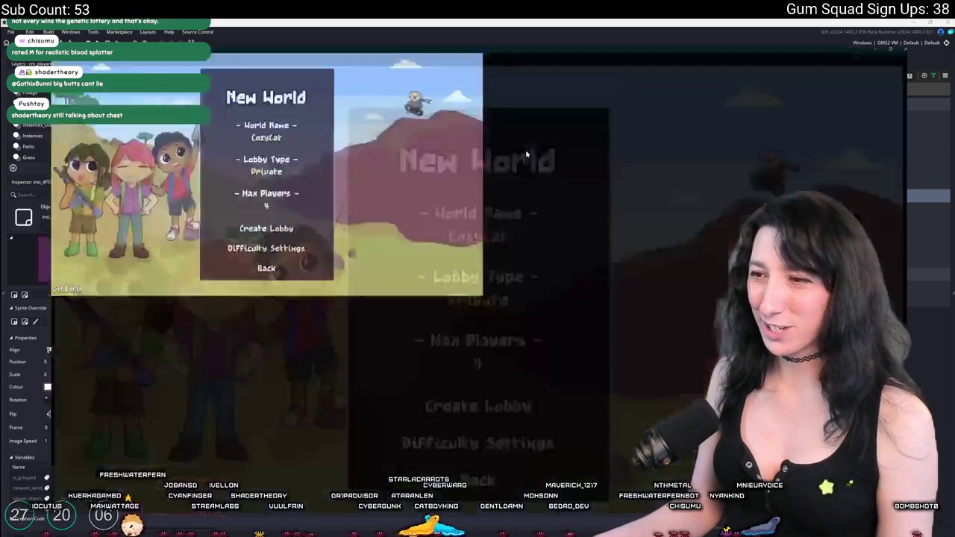
pyautogui.click(478, 433)
pyautogui.click(403, 278)
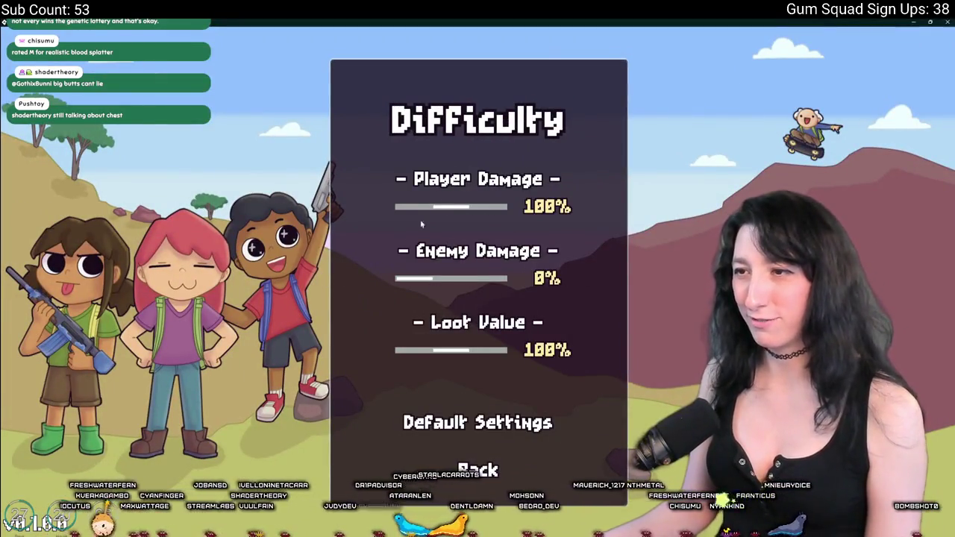
pyautogui.click(399, 207)
pyautogui.click(478, 422)
pyautogui.click(399, 278)
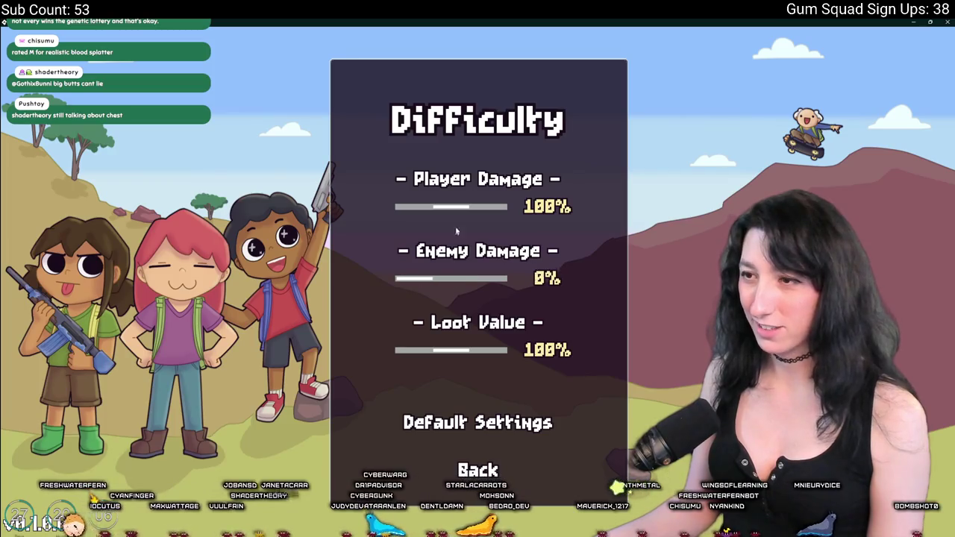
pyautogui.click(399, 207)
pyautogui.click(478, 470)
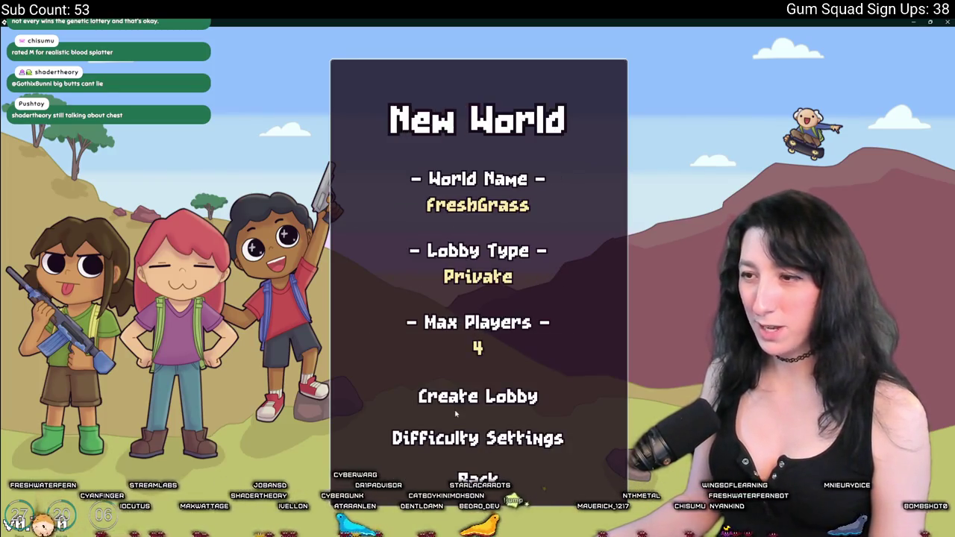
pyautogui.click(456, 412)
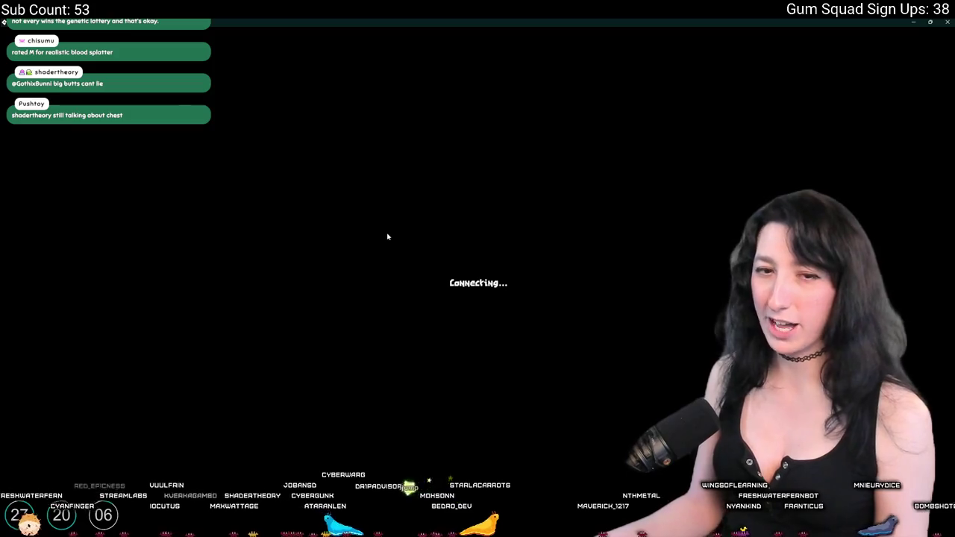
# Step: Equip the rifle and shoot the enemy to check the hit particles
pyautogui.press('Tab')
pyautogui.click(277, 320)
pyautogui.press('Tab')
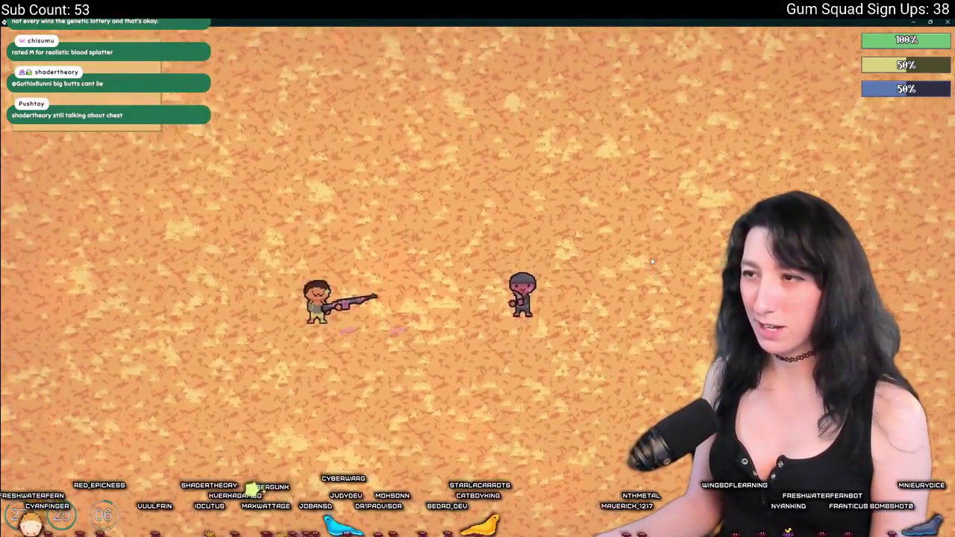
pyautogui.click(651, 258)
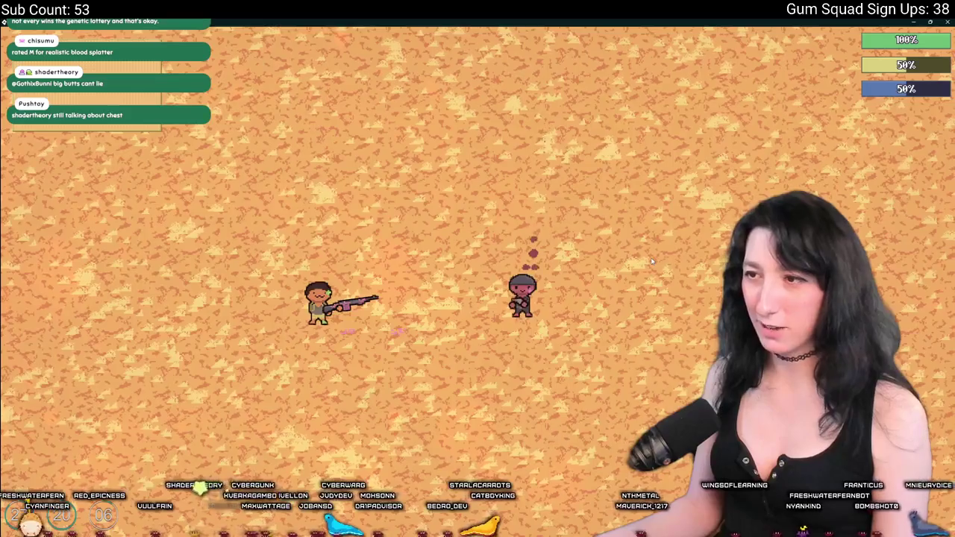
pyautogui.hotkey('alt', 'Tab')
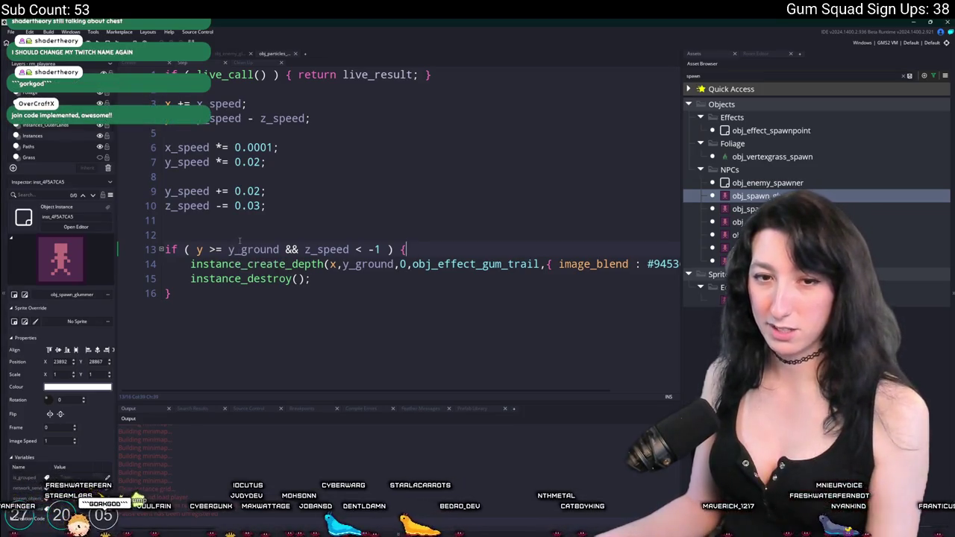
pyautogui.hotkey('alt', 'Tab')
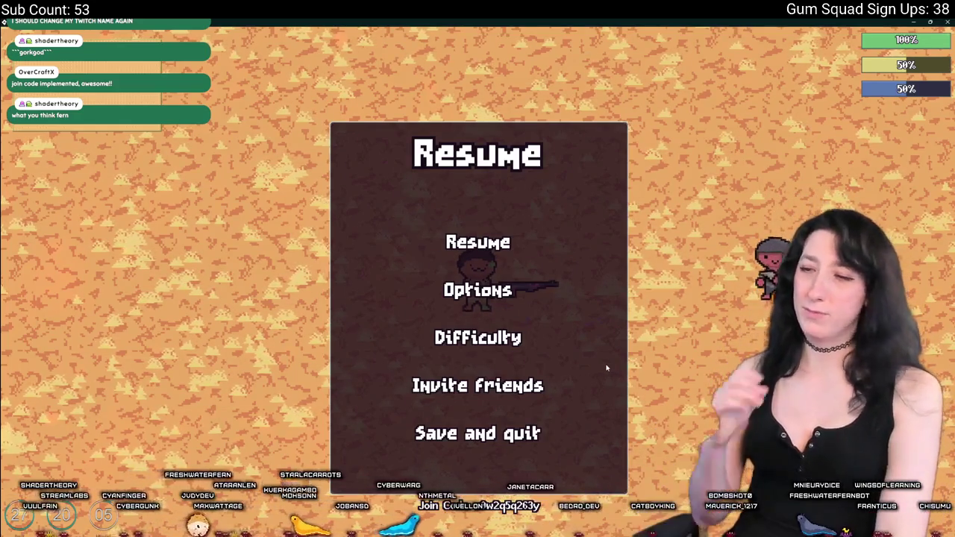
# Step: Open obj_ui_mainmenu via asset search for 'ui_main' and scroll to line 214
pyautogui.hotkey('alt', 'Tab')
pyautogui.hotkey('ctrl', 't')
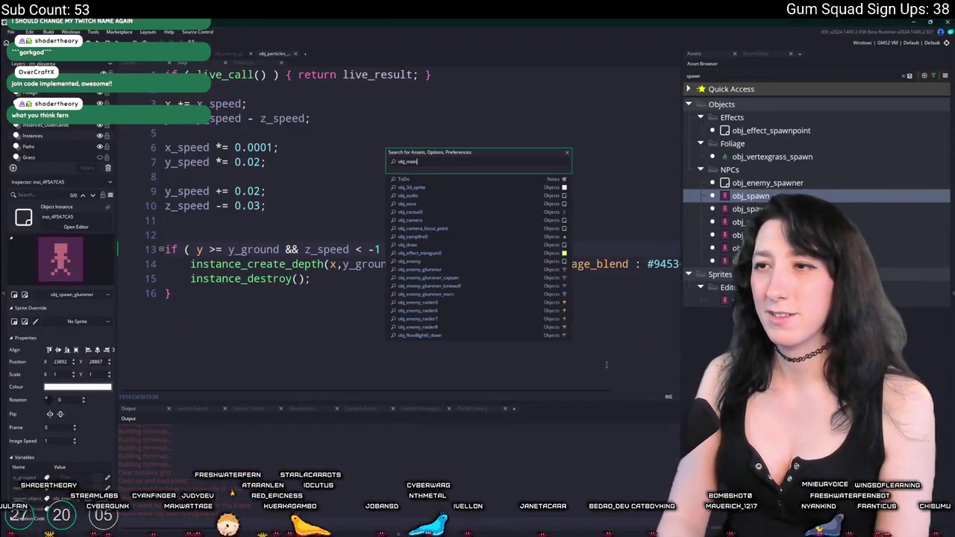
pyautogui.write('ui_main')
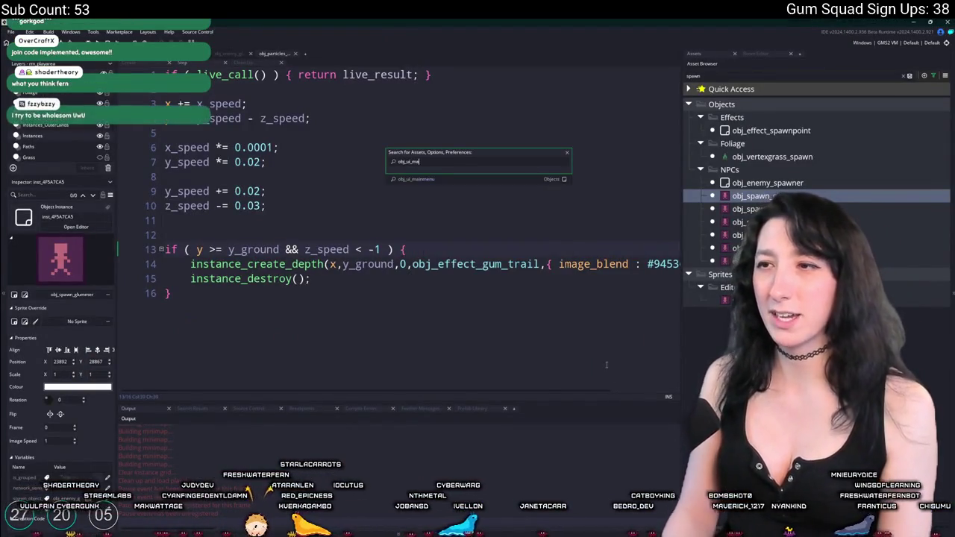
pyautogui.press('Return')
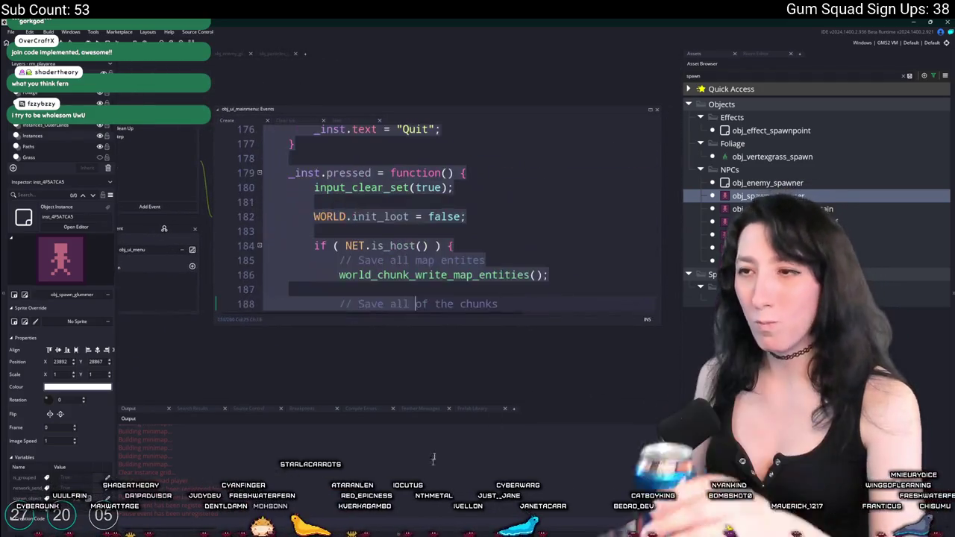
pyautogui.scroll(10, 486, 258)
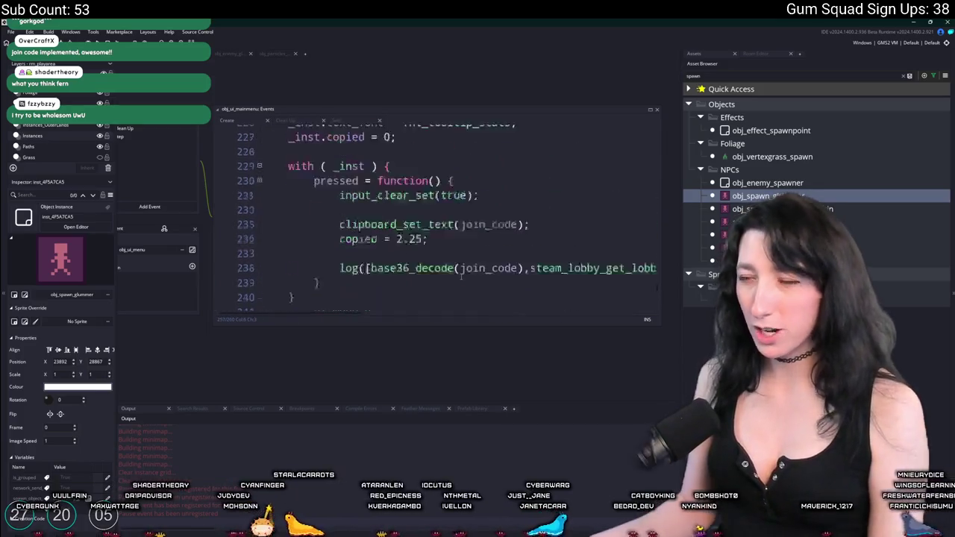
pyautogui.scroll(12, 432, 263)
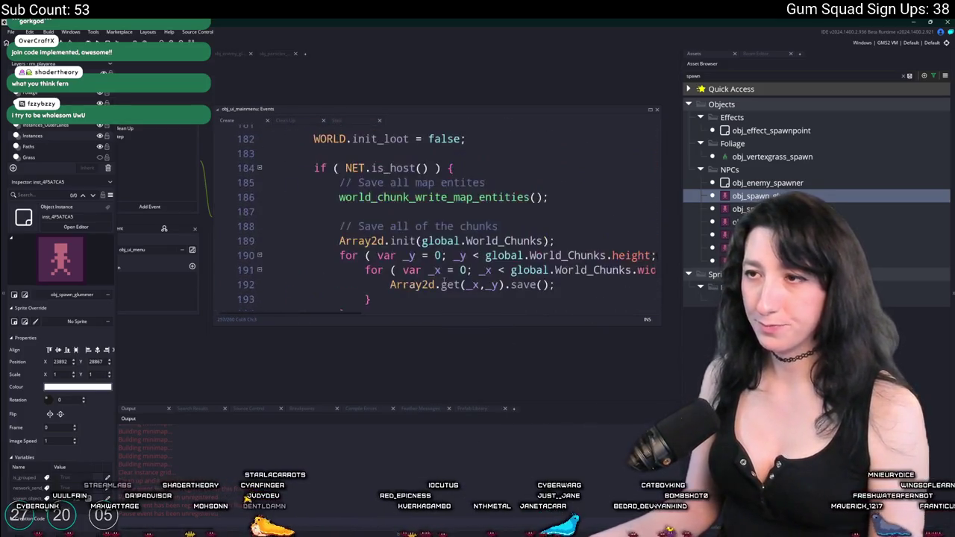
pyautogui.scroll(-4, 433, 263)
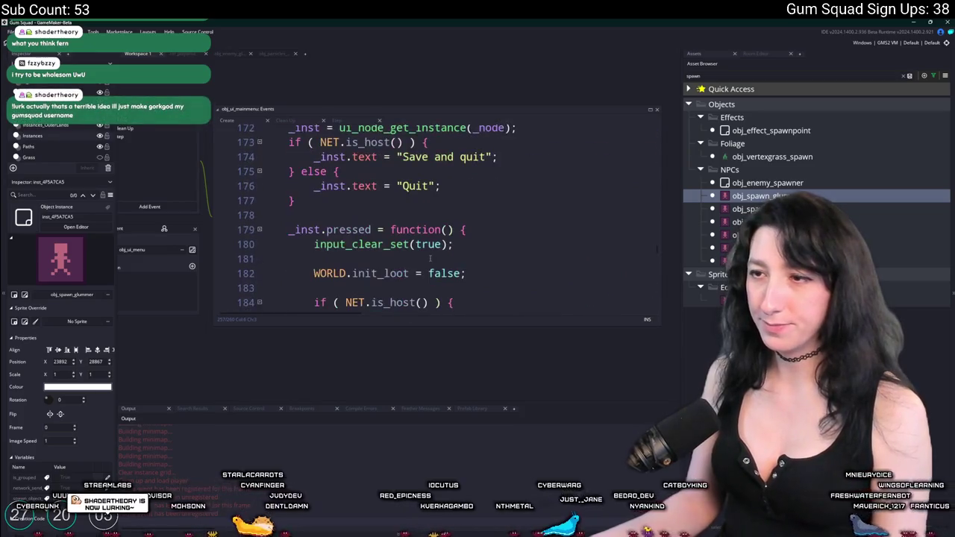
pyautogui.click(650, 110)
pyautogui.scroll(-9, 296, 232)
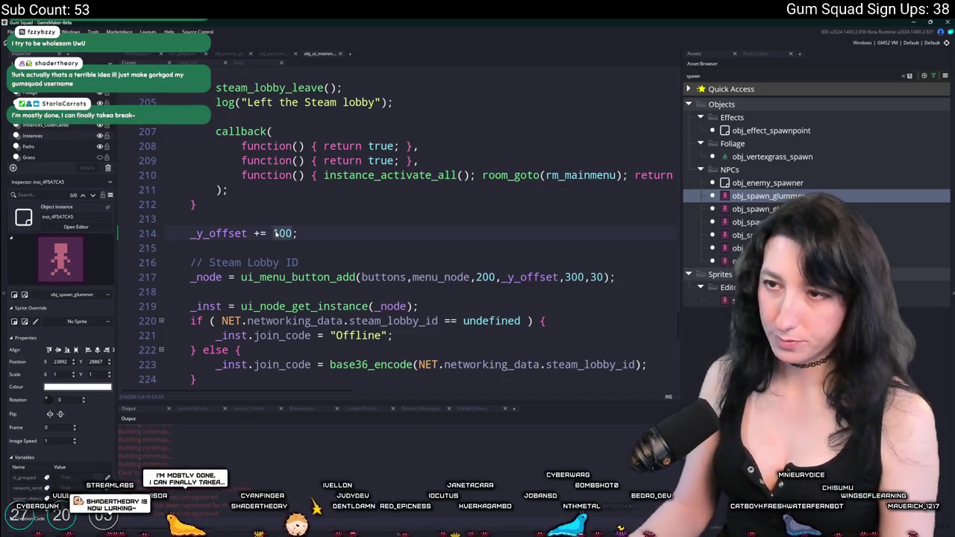
# Step: Change the _y_offset increment on line 214 from 100 to 60
pyautogui.doubleClick(275, 233)
pyautogui.write('5')
pyautogui.hotkey('alt', 'Tab')
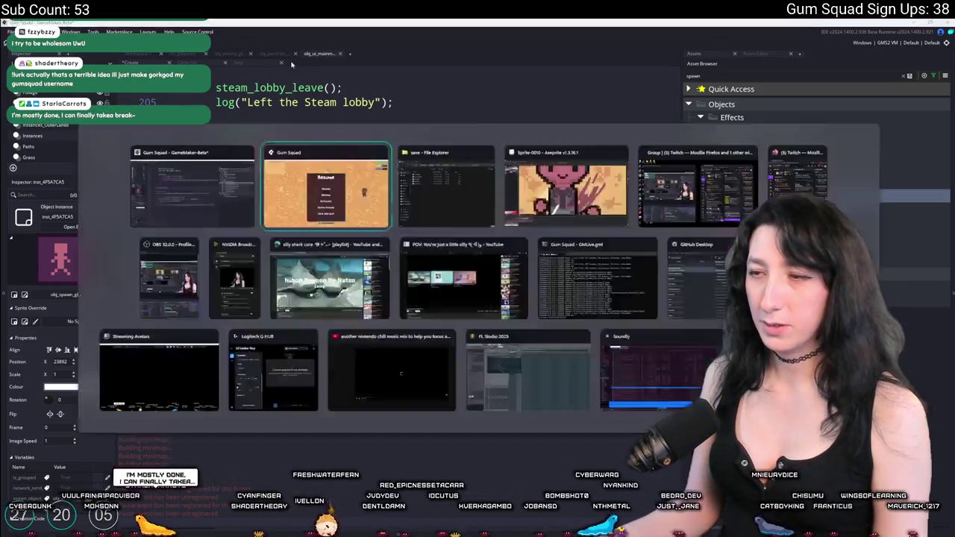
pyautogui.hotkey('alt', 'Tab')
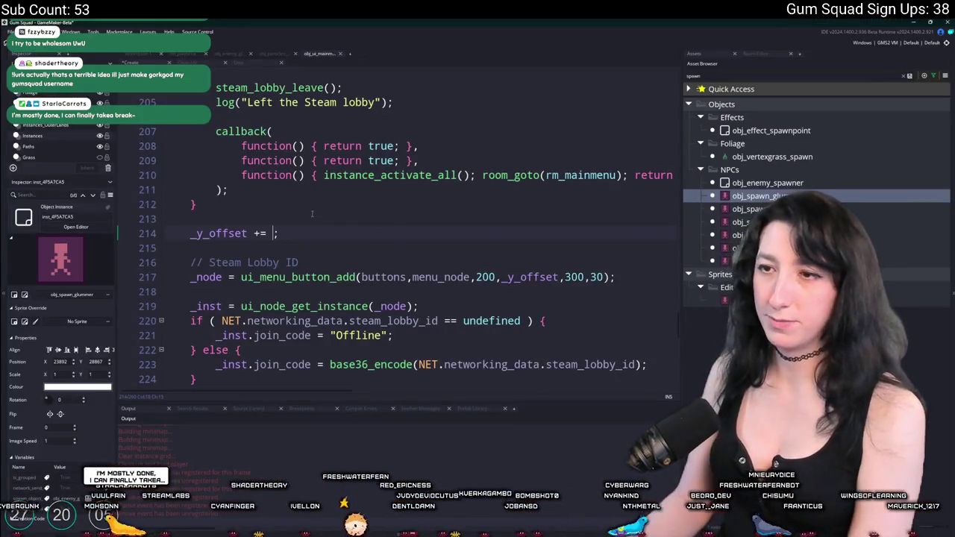
pyautogui.write('60')
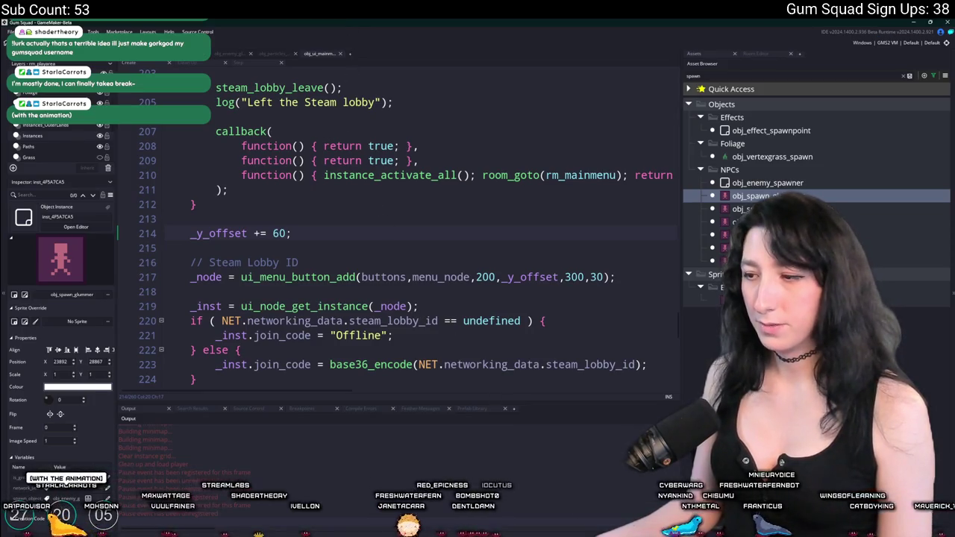
pyautogui.click(275, 53)
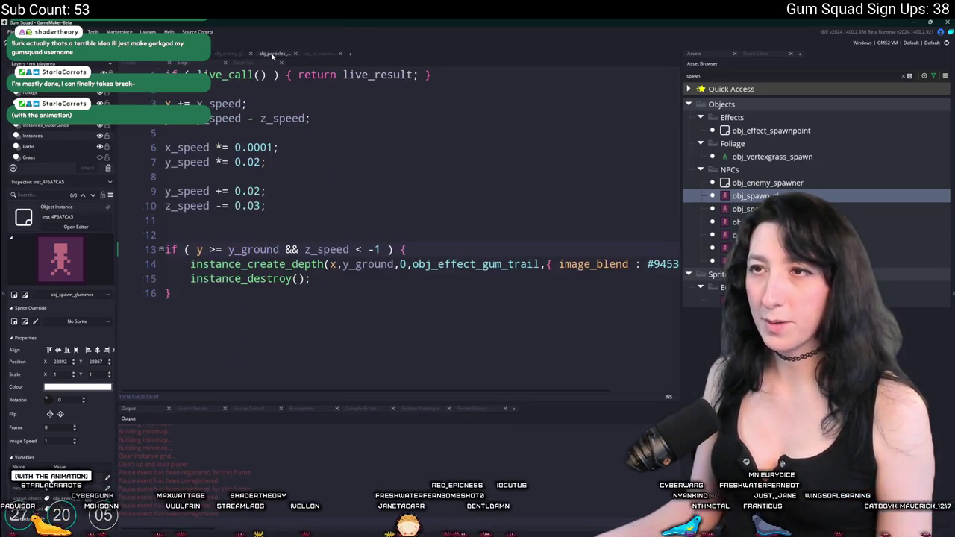
# Step: Edit the x_speed damping line in obj_particles, relaunch with F5, and move past the enemy to test
pyautogui.click(288, 149)
pyautogui.hotkey('ctrl', 'k')
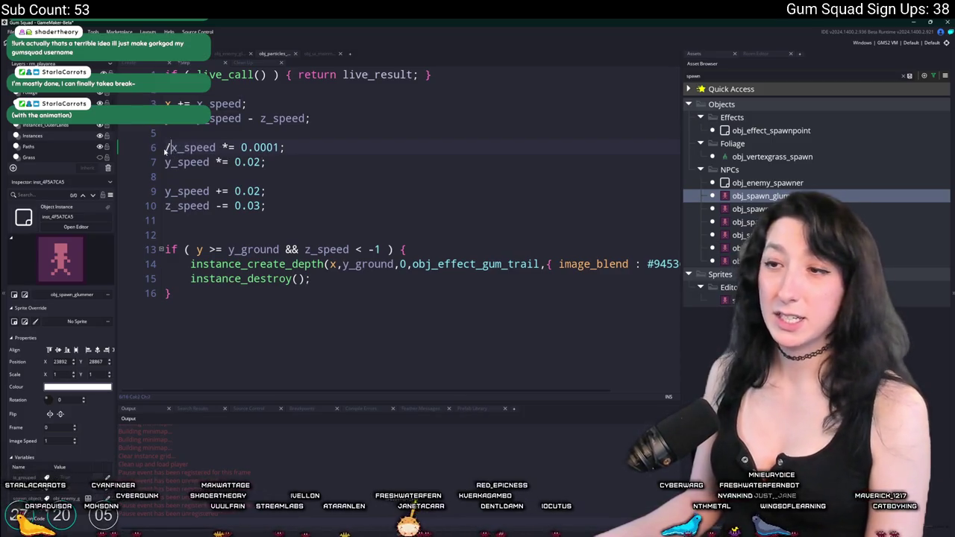
pyautogui.hotkey('alt', 'Tab')
pyautogui.press('Escape')
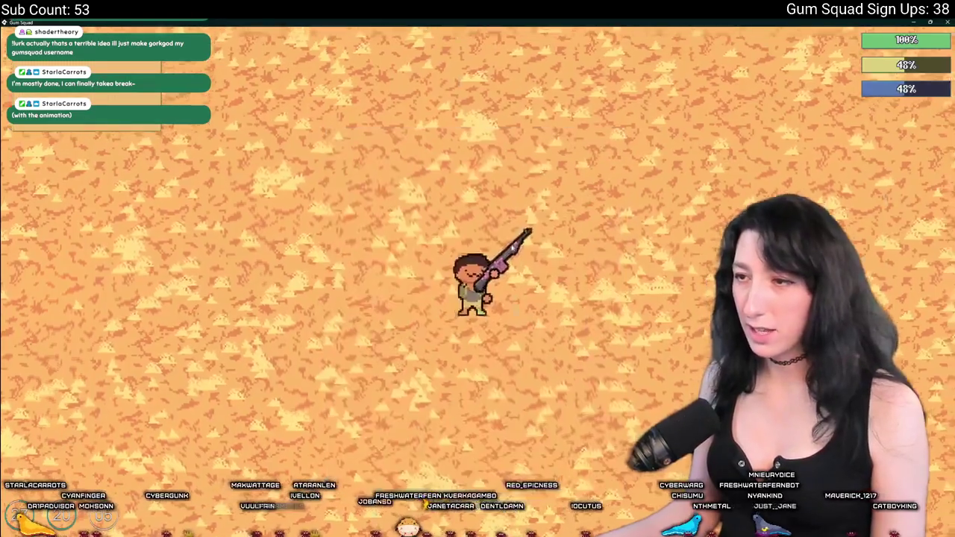
pyautogui.hotkey('alt', 'Tab')
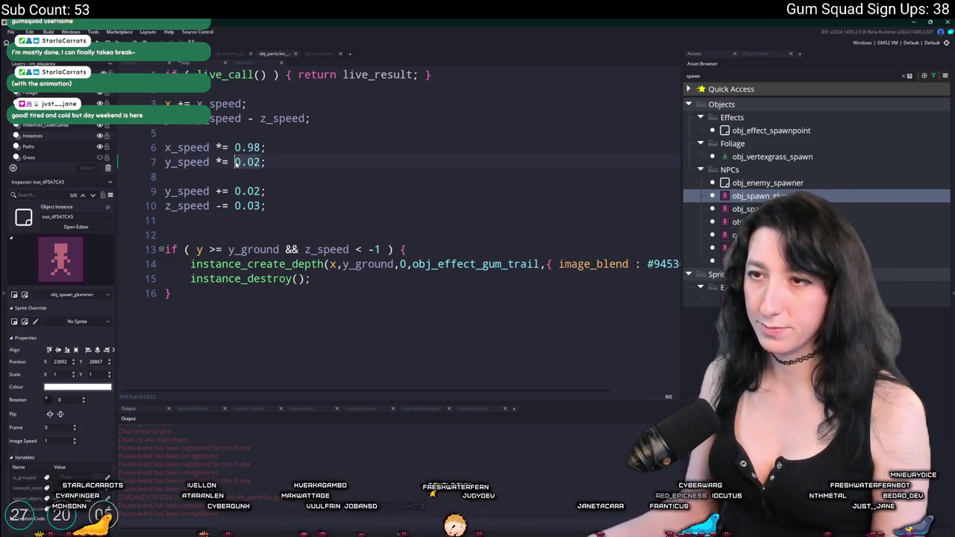
pyautogui.press('F5')
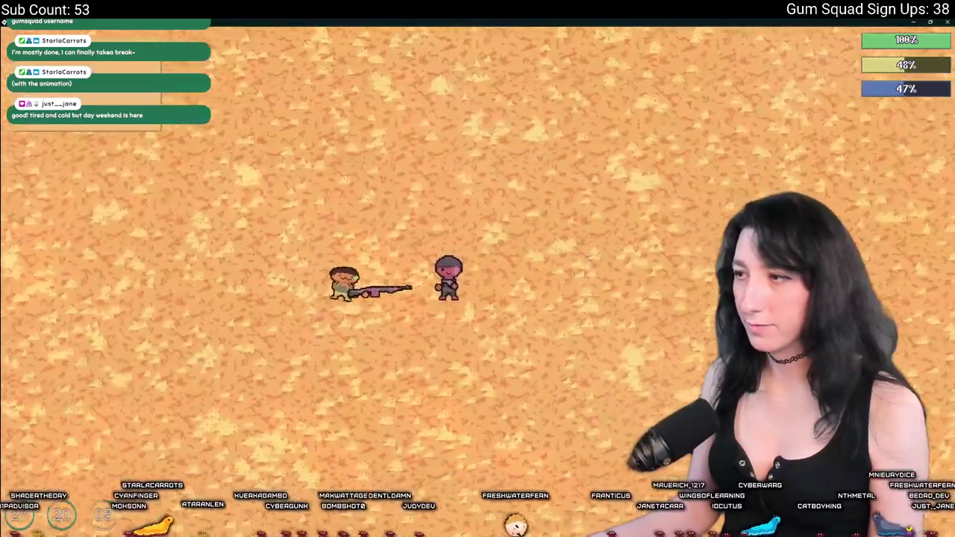
pyautogui.press('d')
pyautogui.press('d')
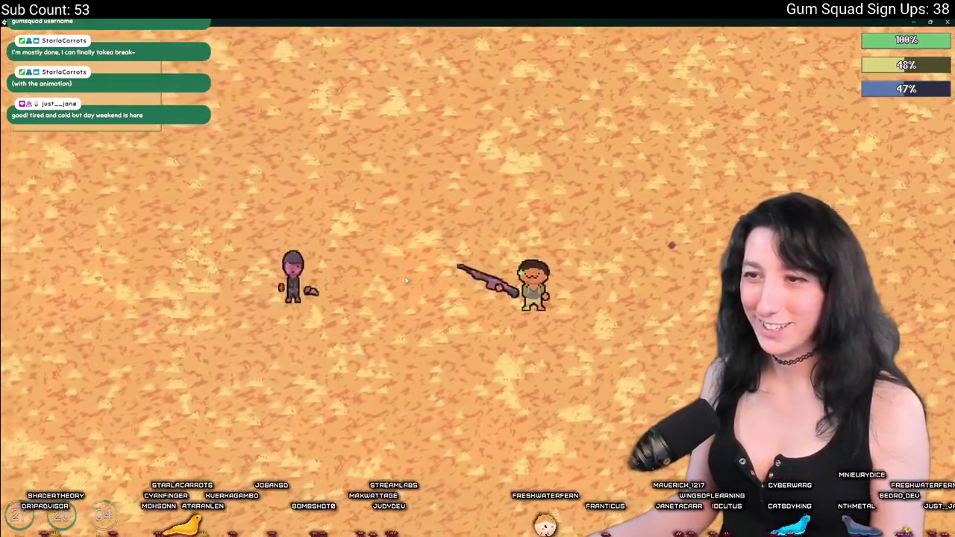
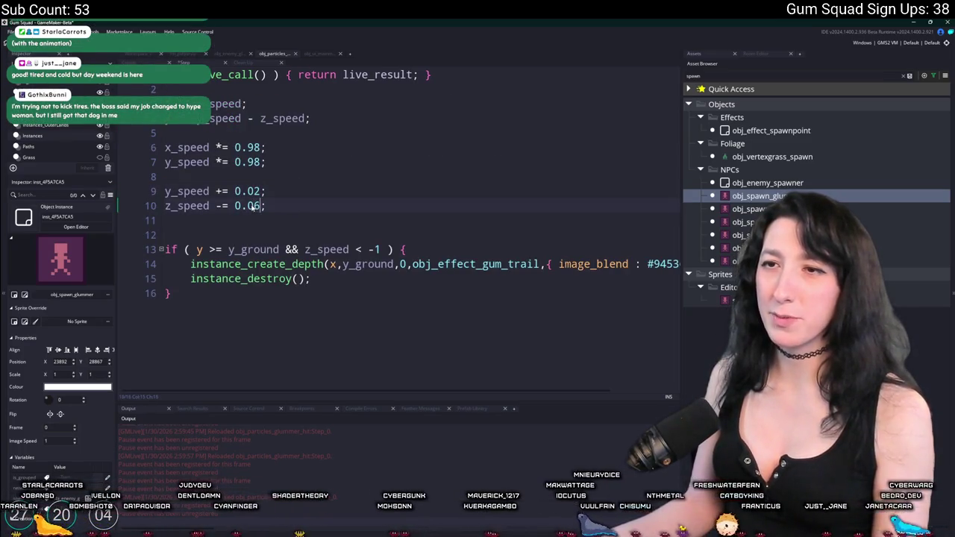
# Step: Walk the player past the purple enemy in the running game, then return to the particle code
pyautogui.hotkey('alt', 'Tab')
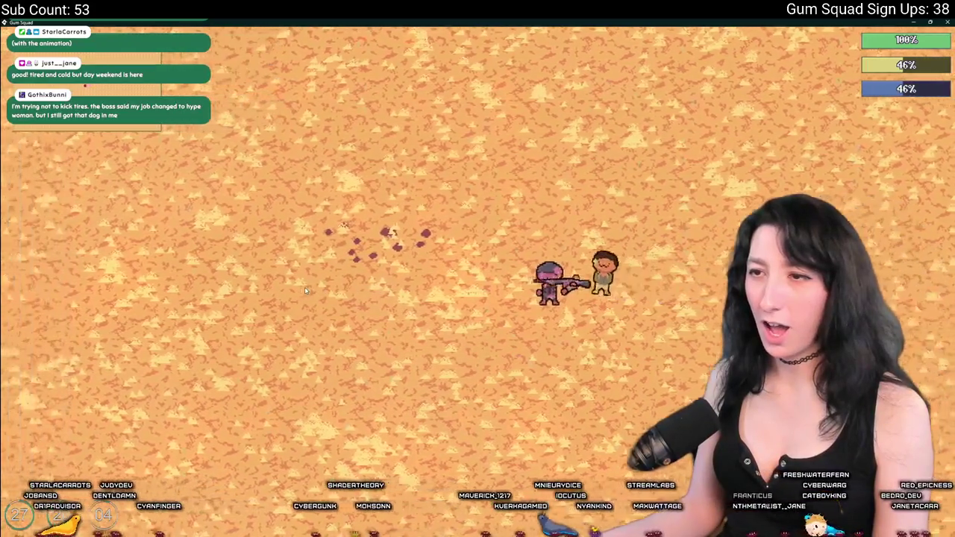
pyautogui.press('s')
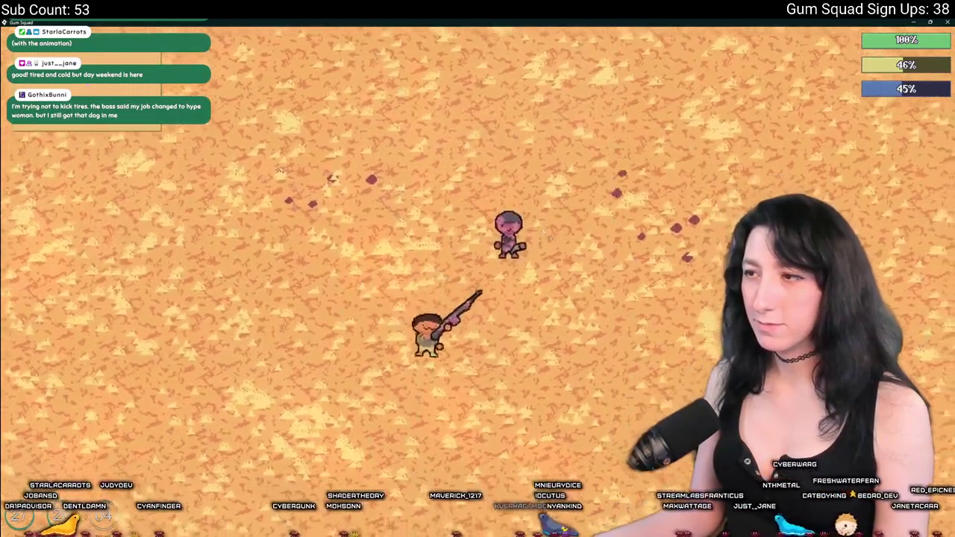
pyautogui.press('w')
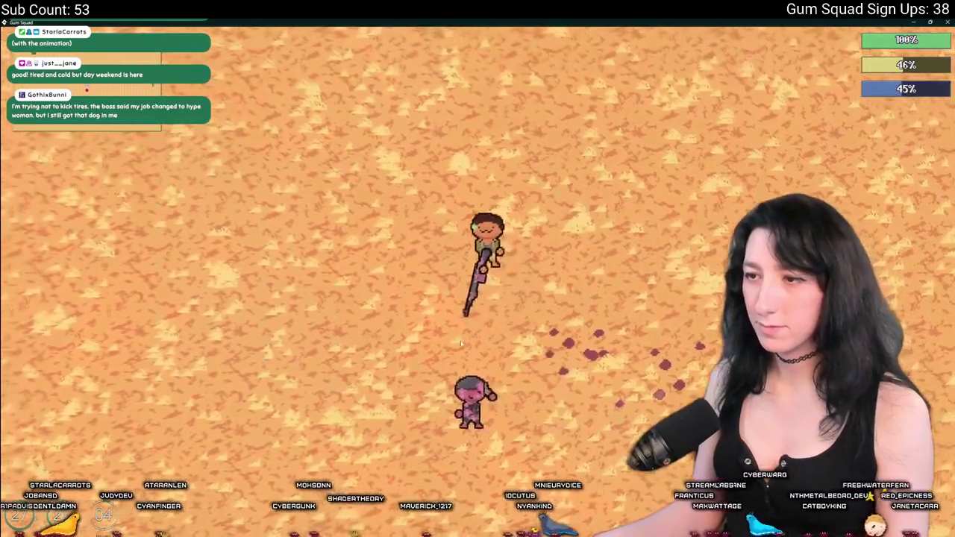
pyautogui.hotkey('alt', 'Tab')
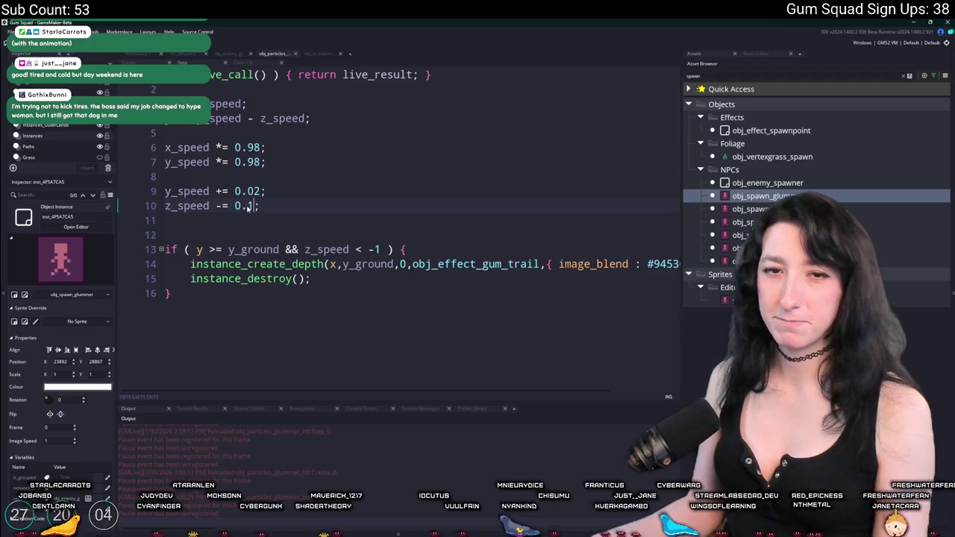
# Step: With z_speed now dropping by 0.1, shoot the purple enemy and watch the falling splatter
pyautogui.hotkey('alt', 'Tab')
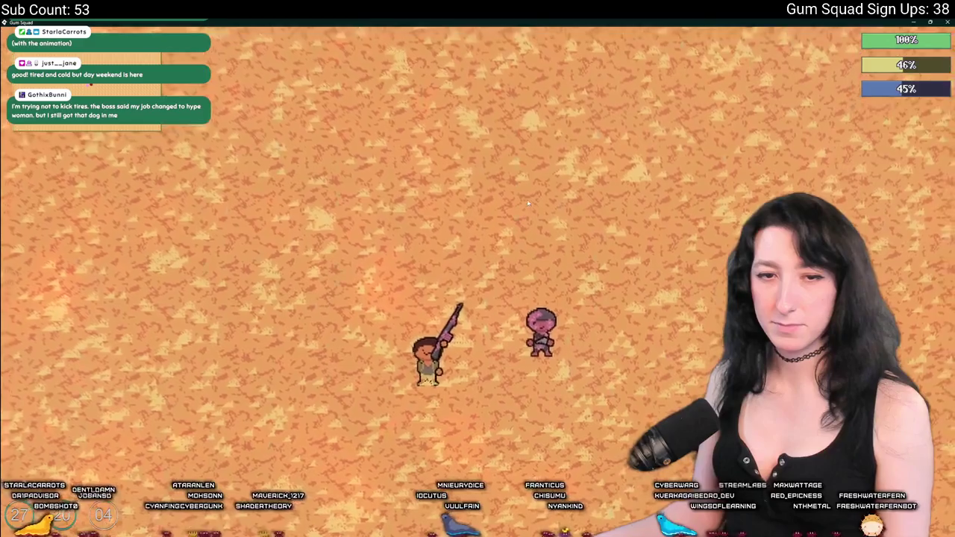
pyautogui.click(557, 259)
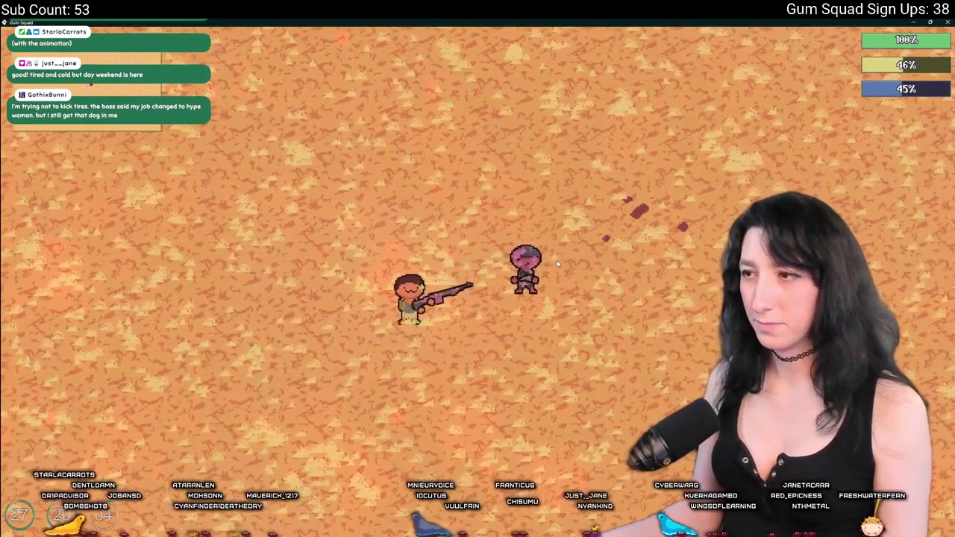
pyautogui.press('d')
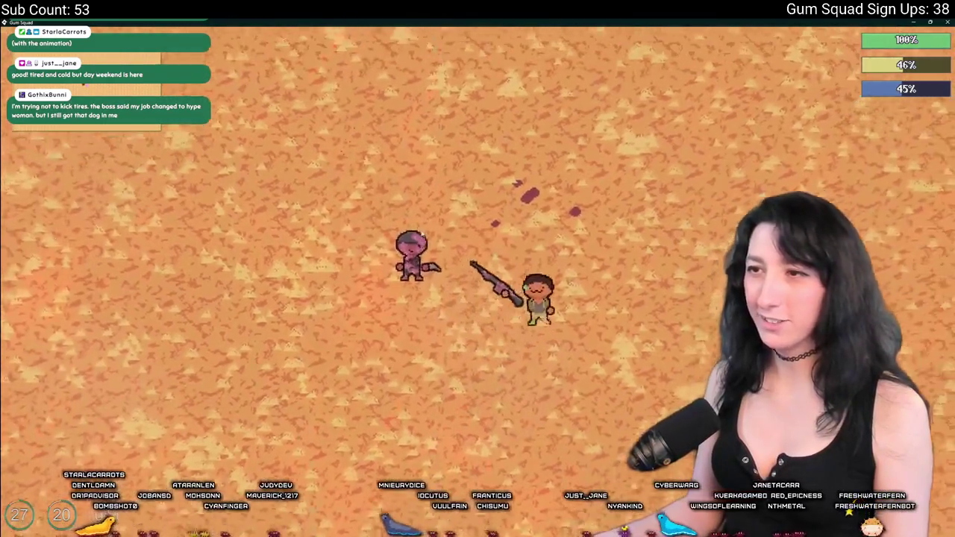
pyautogui.press('d')
pyautogui.press('w')
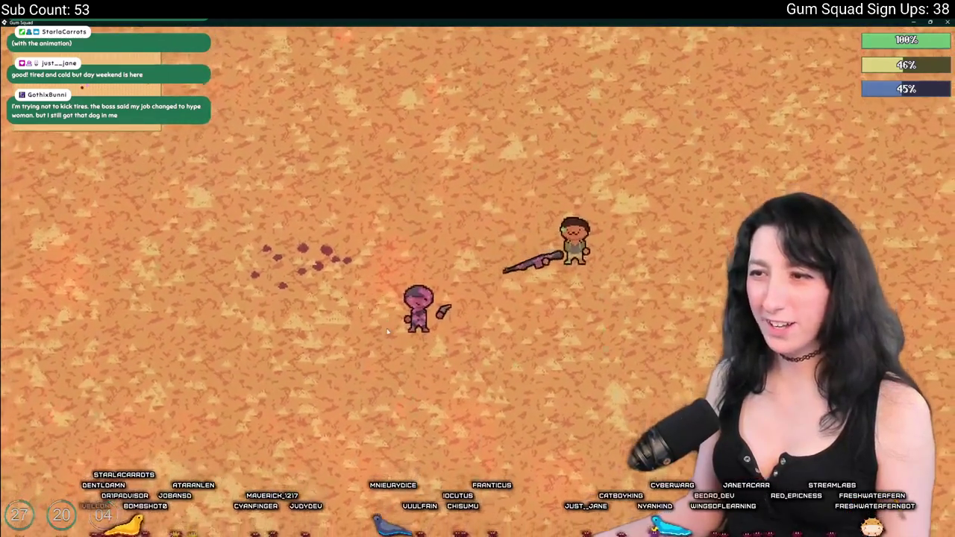
pyautogui.press('a')
pyautogui.press('s')
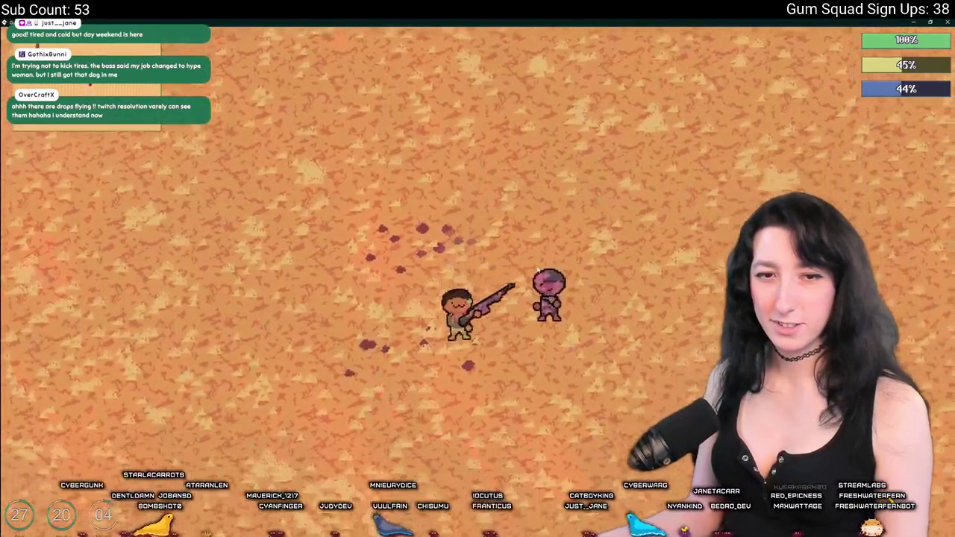
pyautogui.press('a')
pyautogui.press('s')
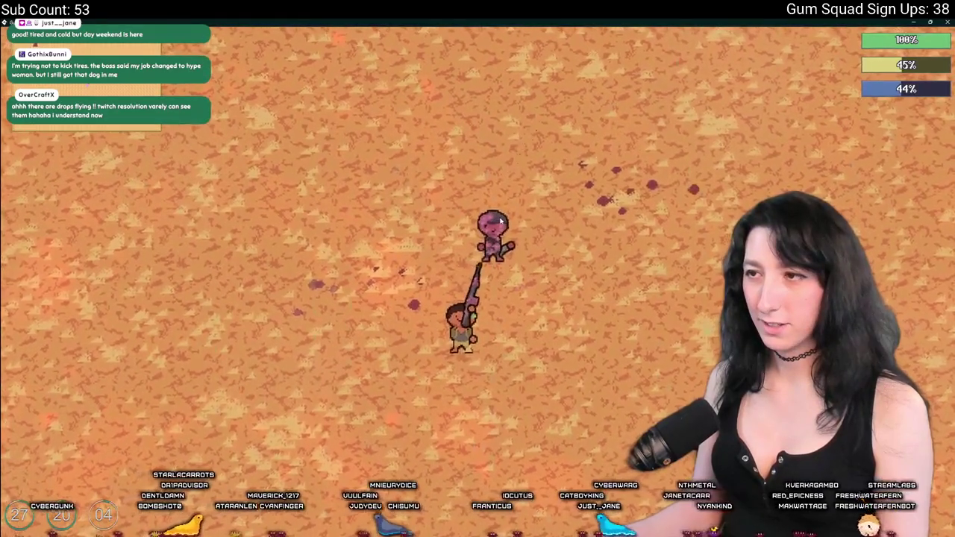
pyautogui.hotkey('alt', 'Tab')
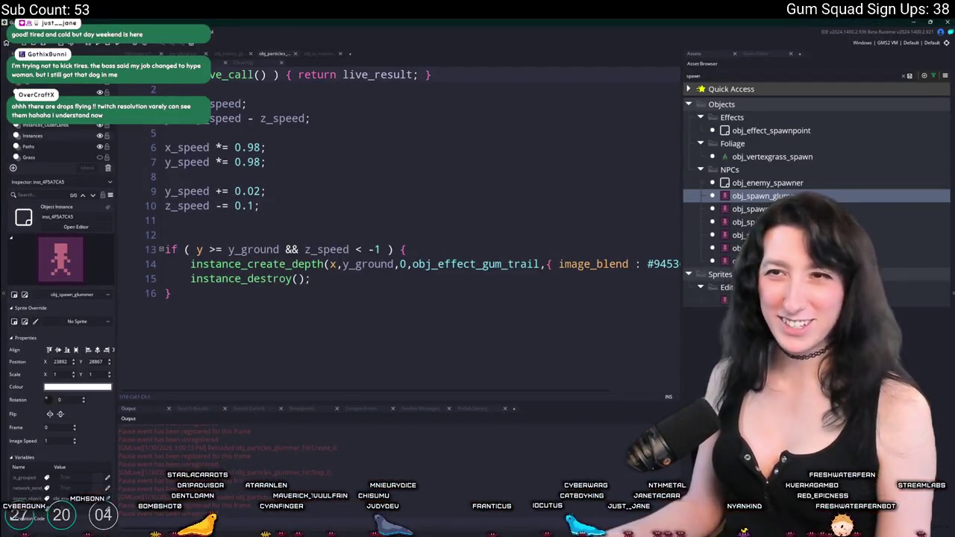
# Step: In the Create event, set image_xscale and image_yscale from a random_range(1,3) scale
pyautogui.hotkey('ctrl', 'Tab')
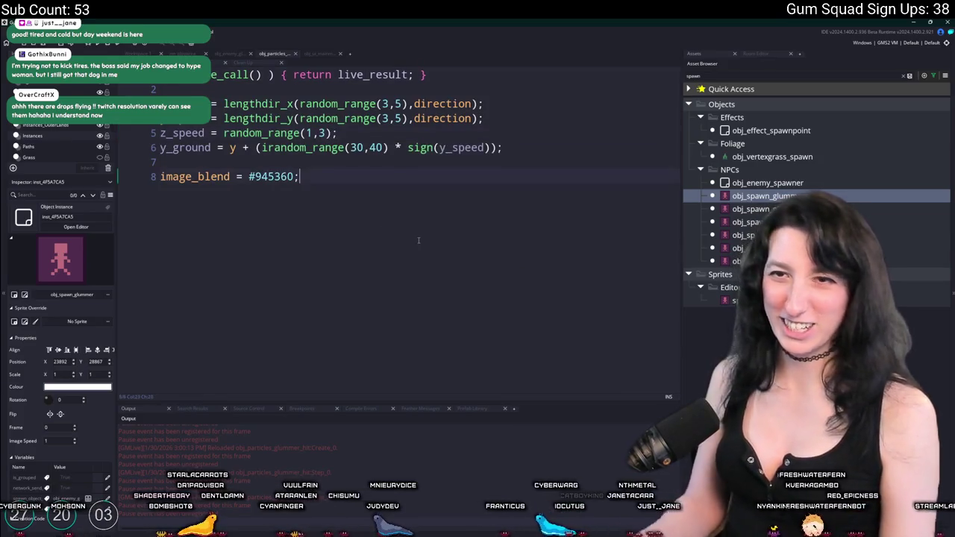
pyautogui.write('image_xsca')
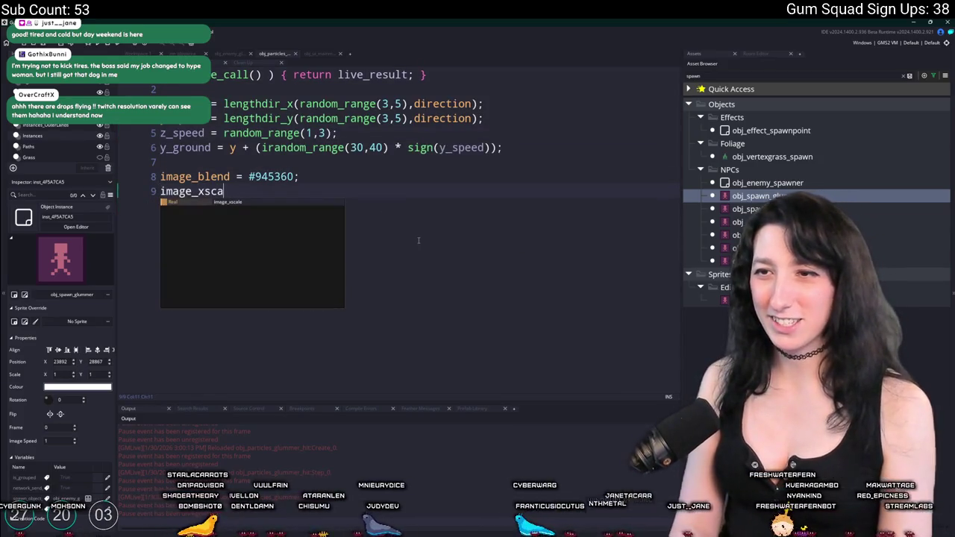
pyautogui.hotkey('ctrl', 'z')
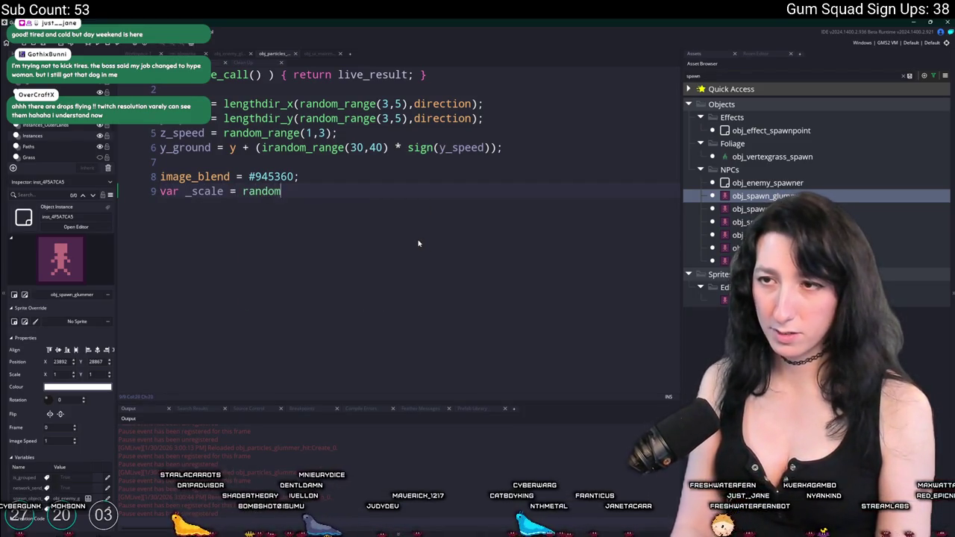
pyautogui.write('_range(1,3);')
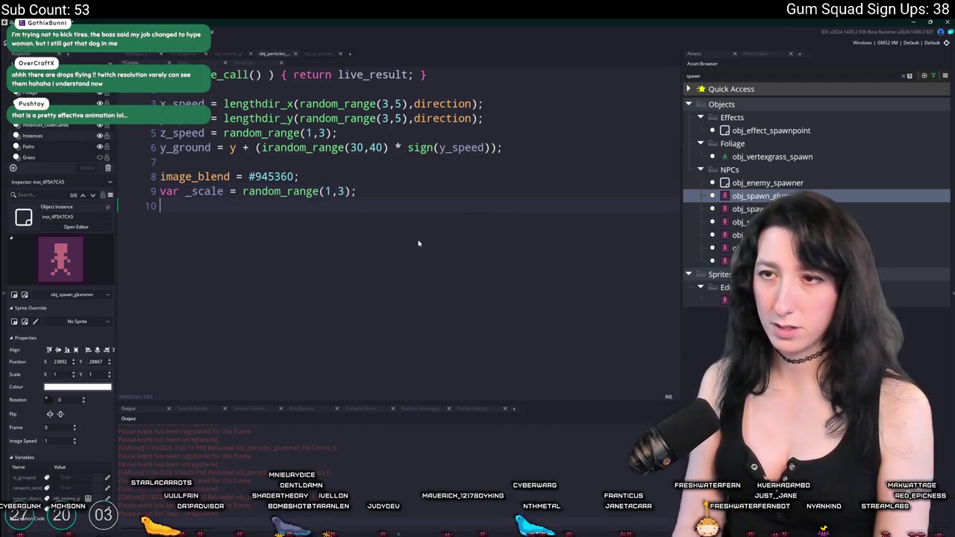
pyautogui.press('BackSpace')
pyautogui.write('image_xscale = _scale;')
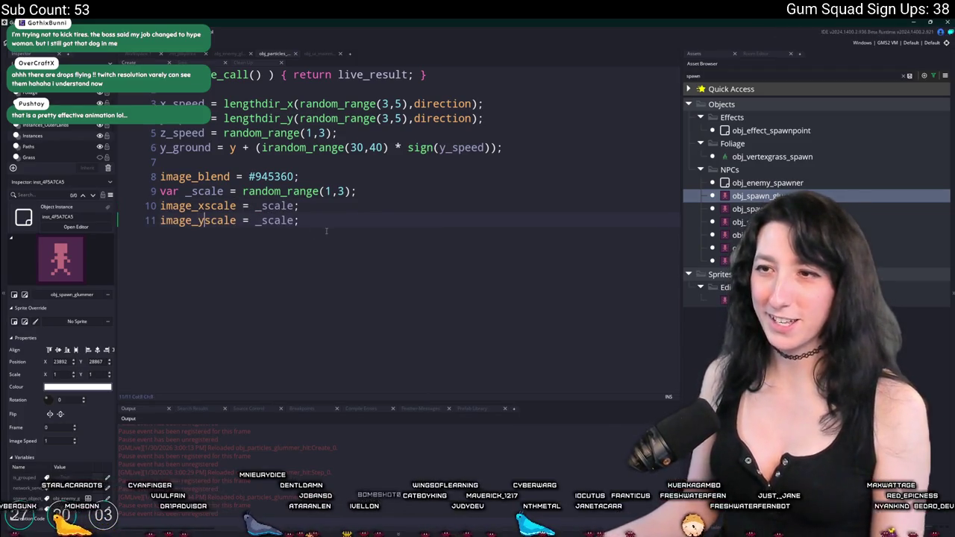
# Step: Shoot the enemy twice in the running game to check the randomly sized splatters
pyautogui.hotkey('alt', 'Tab')
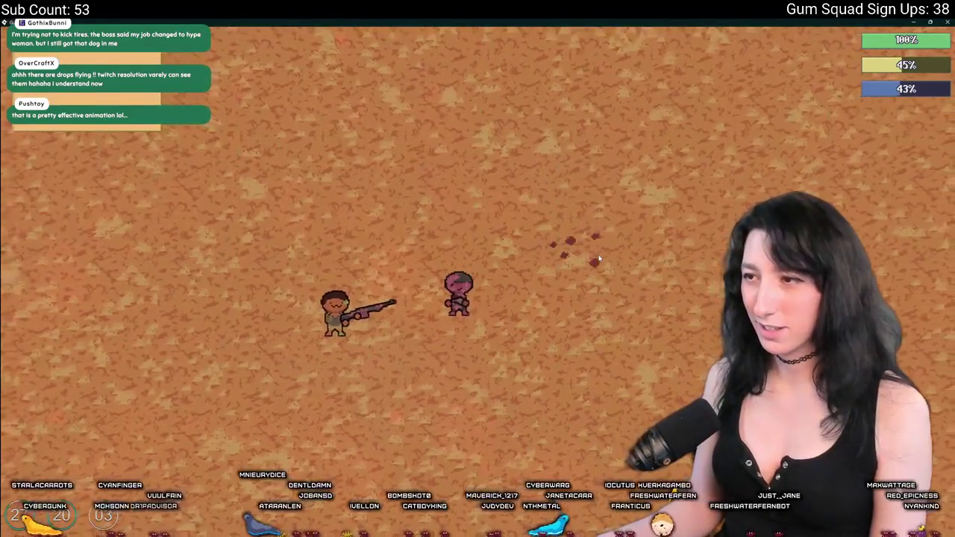
pyautogui.press('d')
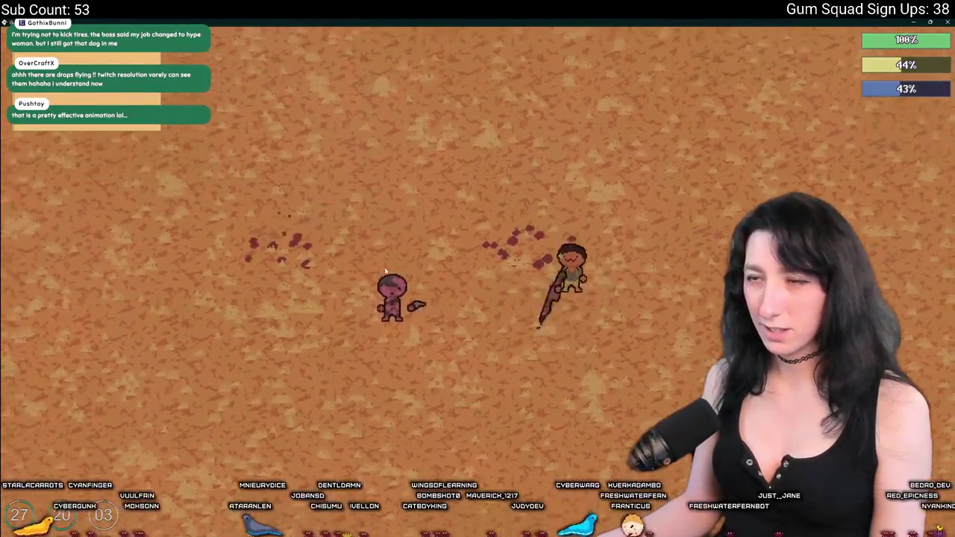
pyautogui.press('a')
pyautogui.click(386, 271)
pyautogui.click(534, 368)
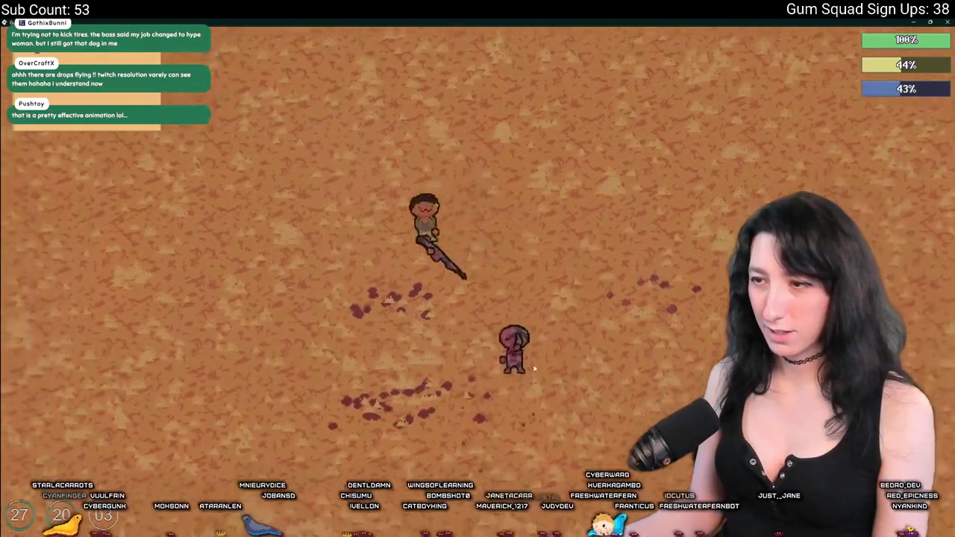
pyautogui.press('s')
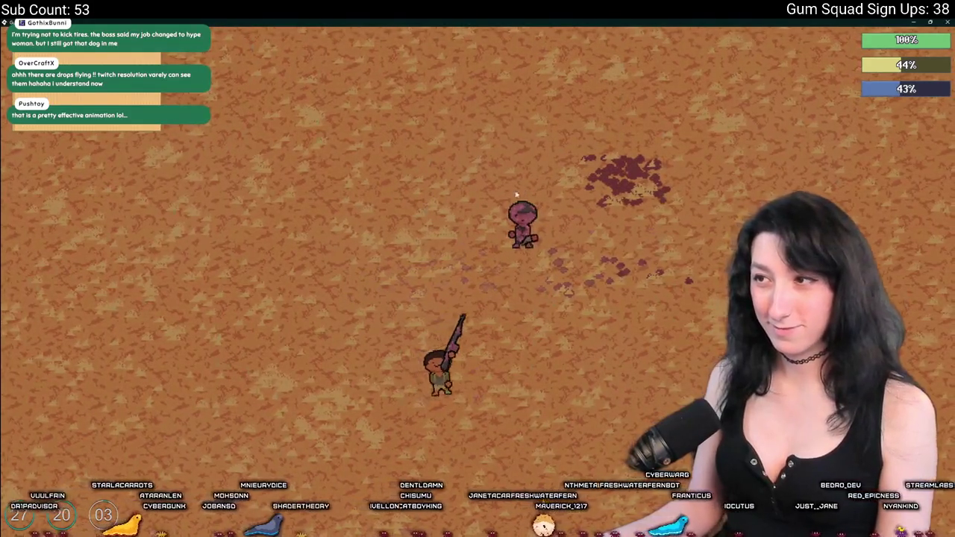
pyautogui.press('d')
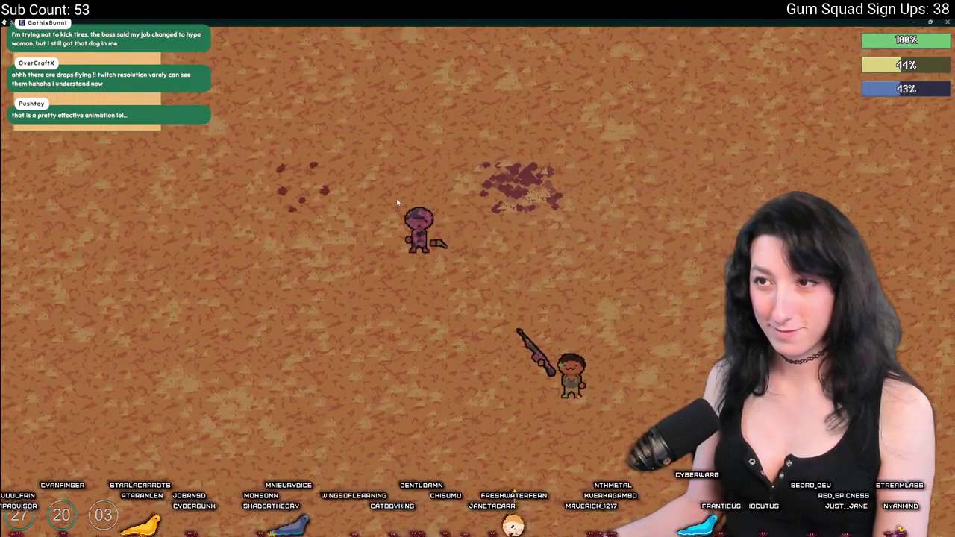
pyautogui.press('Escape')
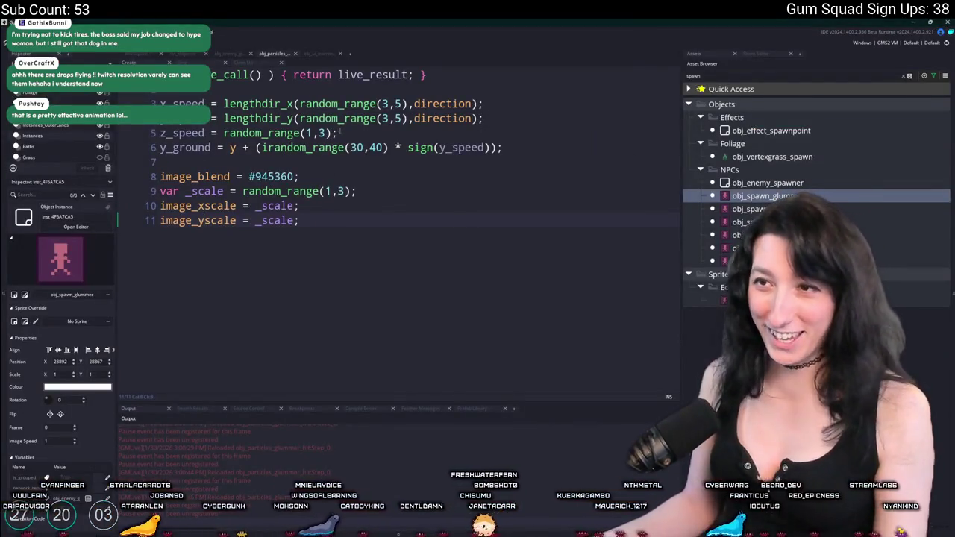
# Step: Lower the particle's minimum speed on line 2 to 1 and playtest by shooting the enemy
pyautogui.doubleClick(386, 118)
pyautogui.write('1,')
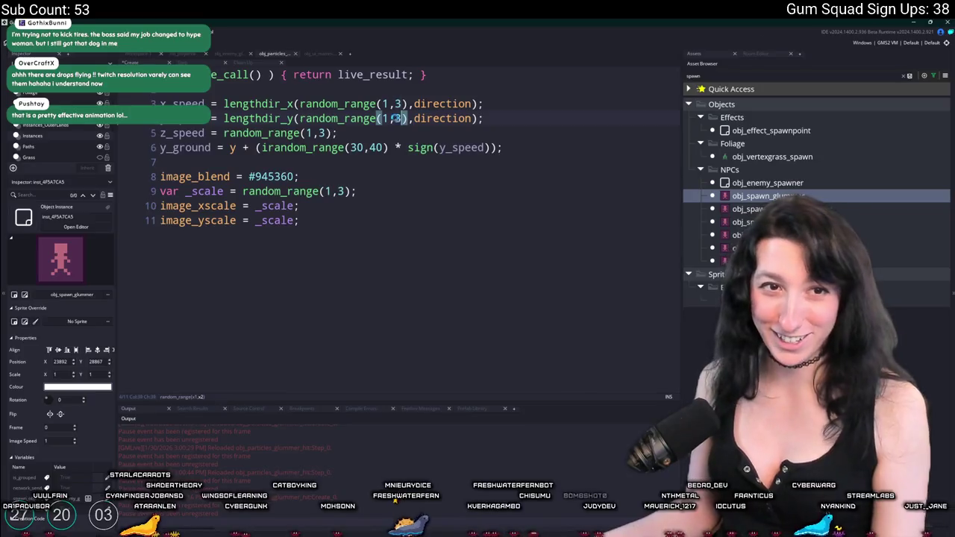
pyautogui.press('F5')
pyautogui.click(366, 165)
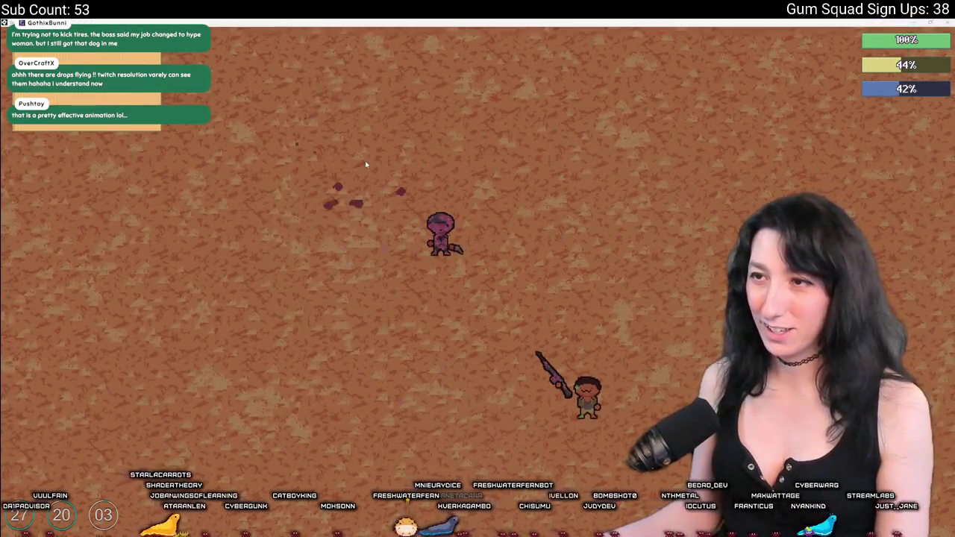
pyautogui.press('Escape')
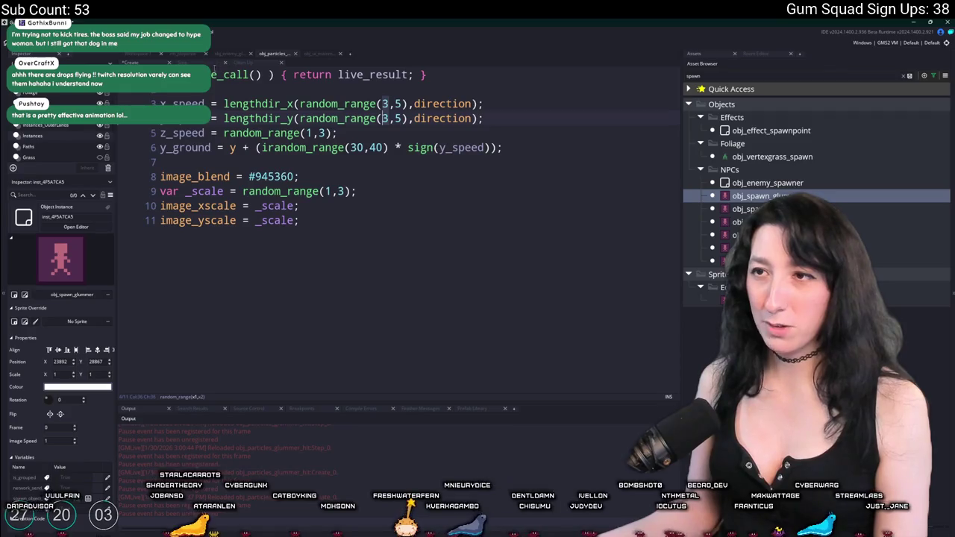
# Step: From the Step event code, rerun the game and move the player around the enemy
pyautogui.click(214, 64)
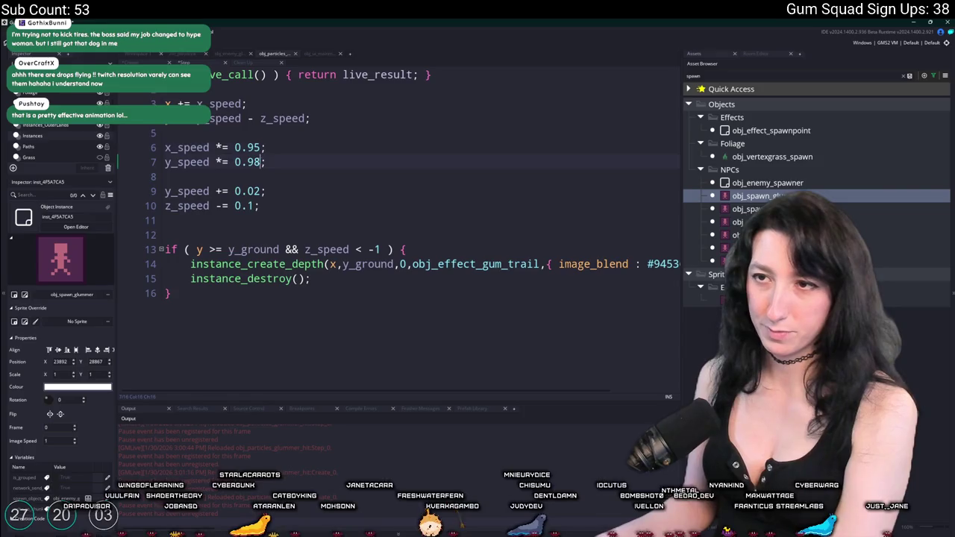
pyautogui.press('F5')
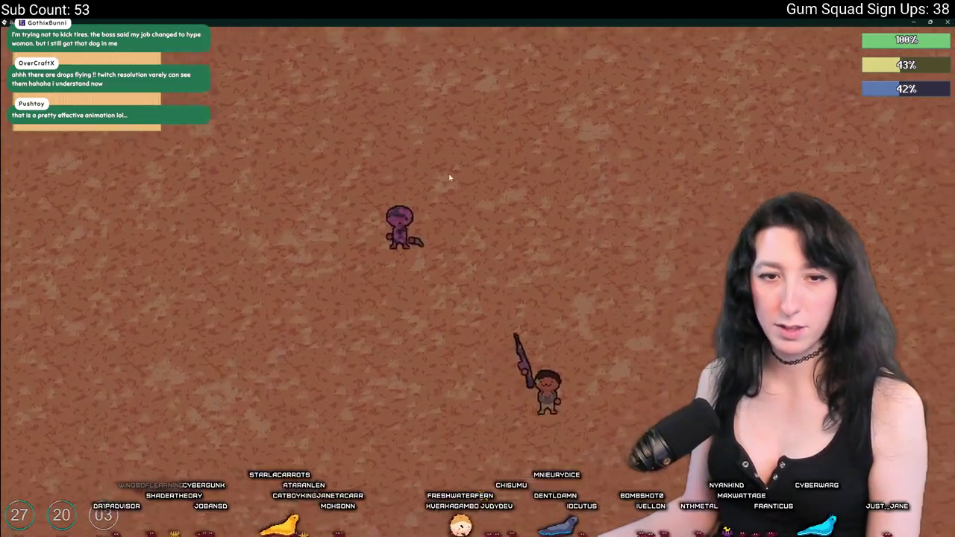
pyautogui.press('w')
pyautogui.press('d')
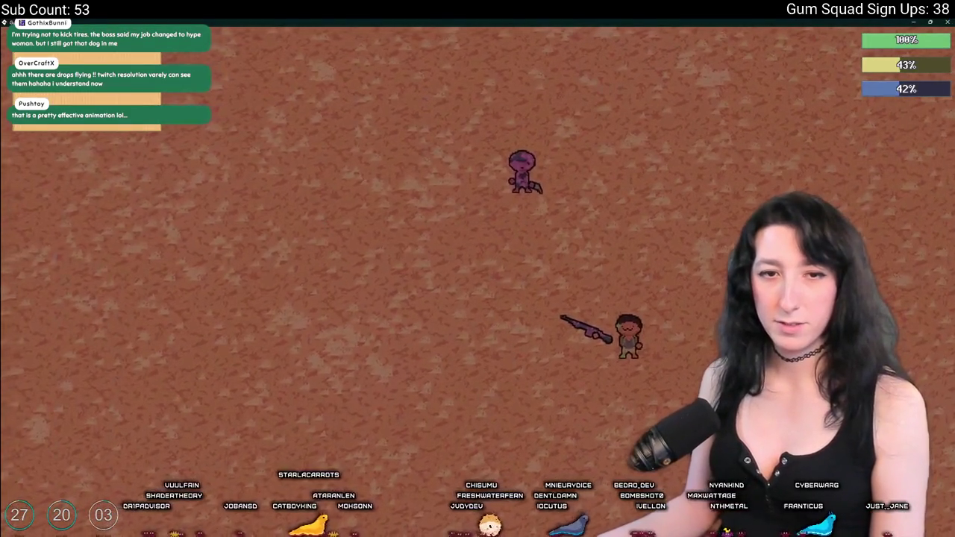
pyautogui.press('s')
pyautogui.press('a')
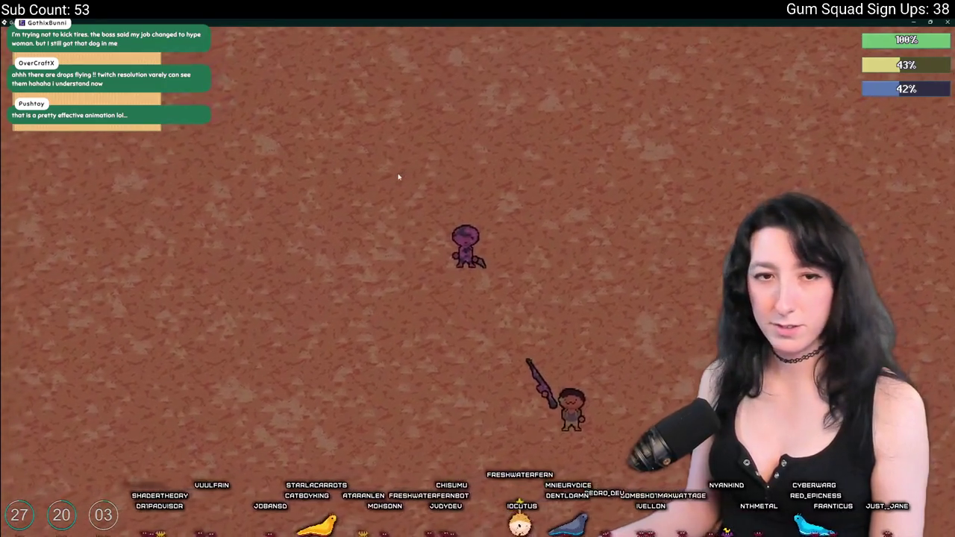
pyautogui.press('d')
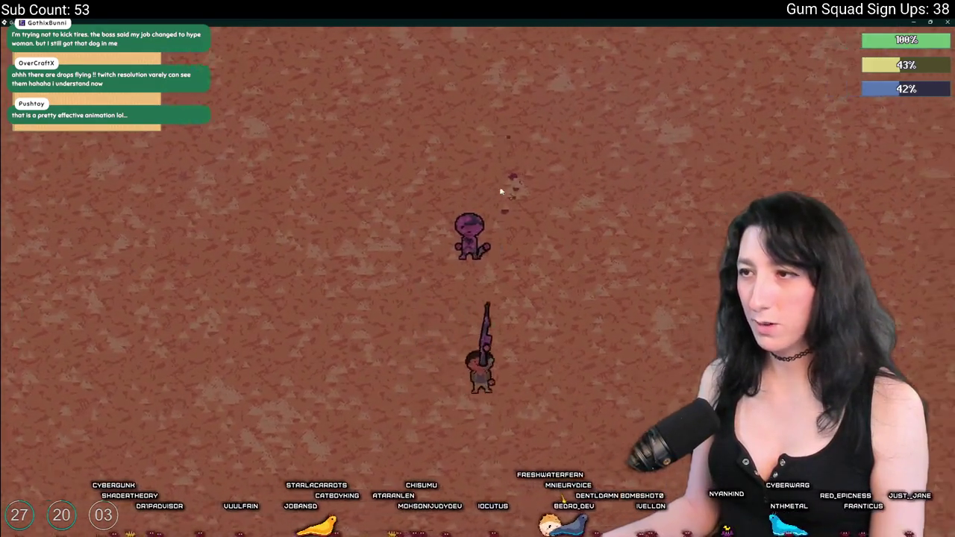
pyautogui.press('w')
pyautogui.press('d')
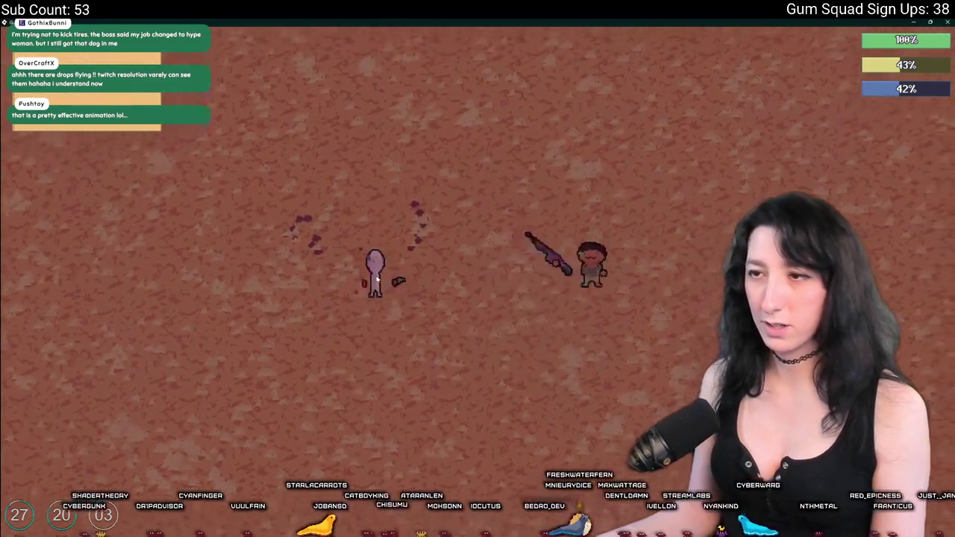
pyautogui.hotkey('alt', 'Tab')
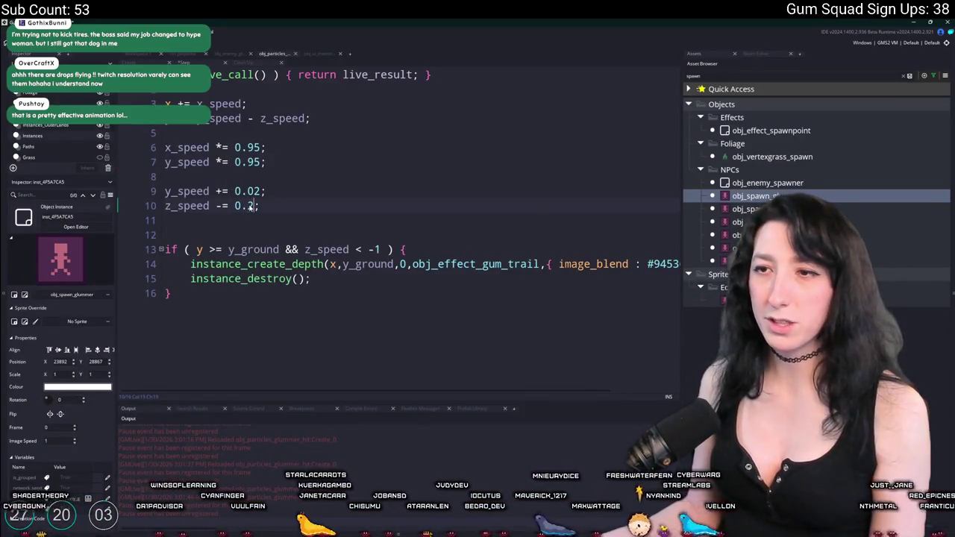
# Step: Shoot the enemy to watch the splatter, then bring up the hit-particle's Create event code
pyautogui.hotkey('alt', 'Tab')
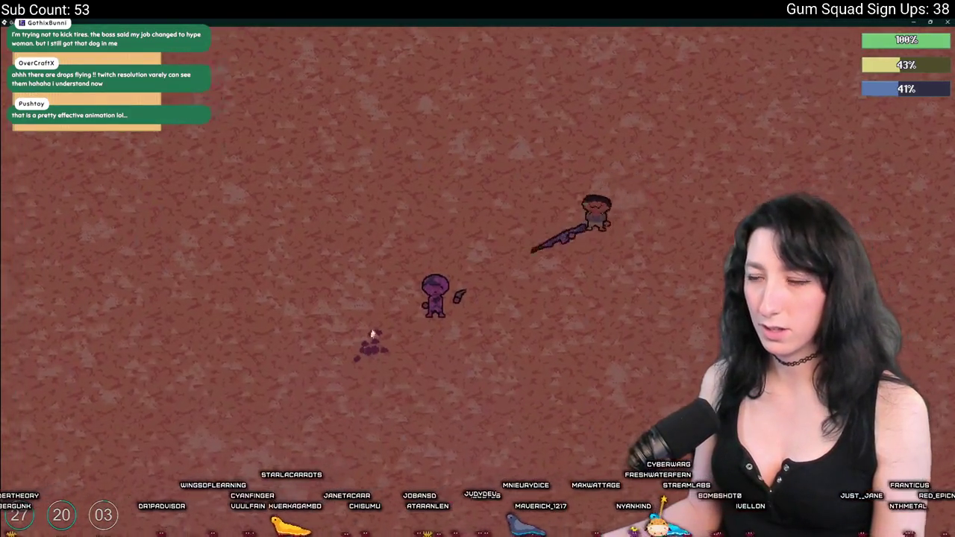
pyautogui.press('w')
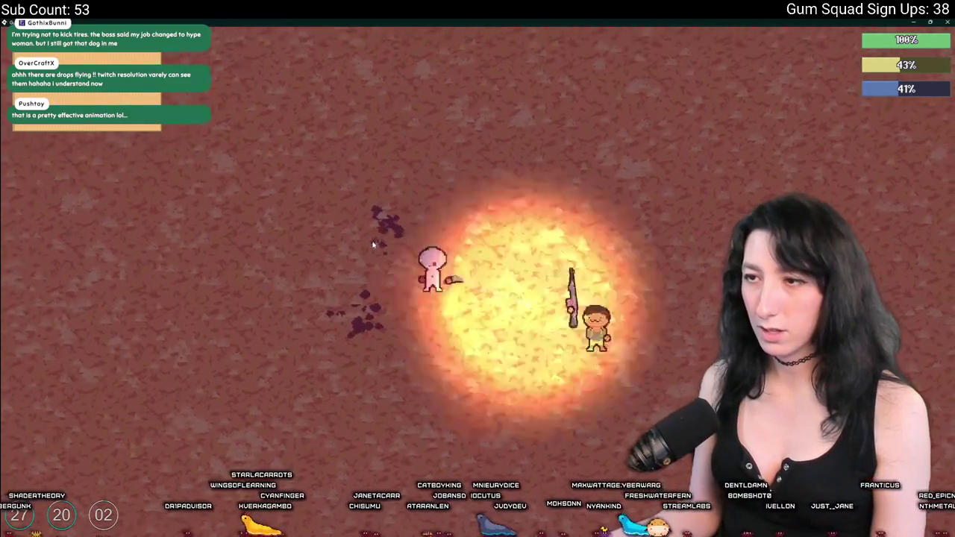
pyautogui.press('a')
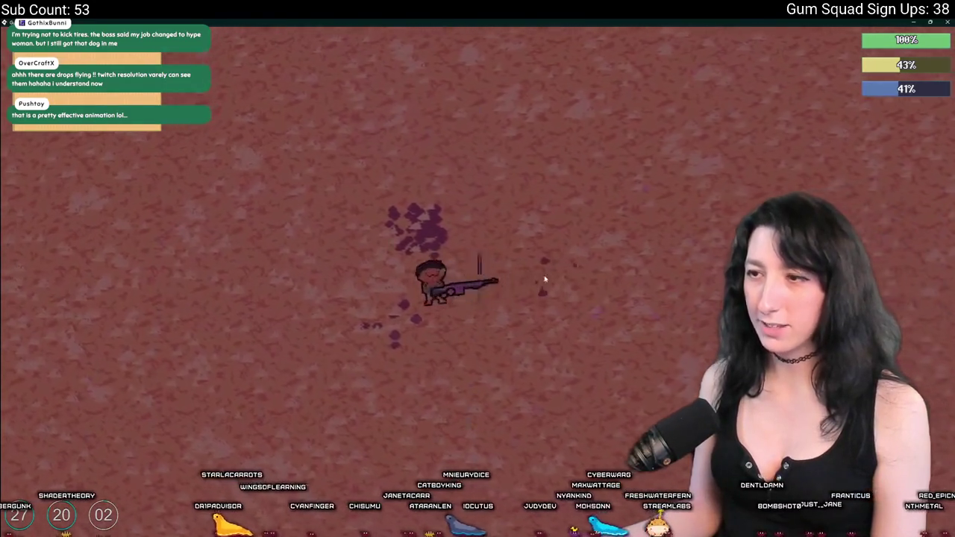
pyautogui.press('s')
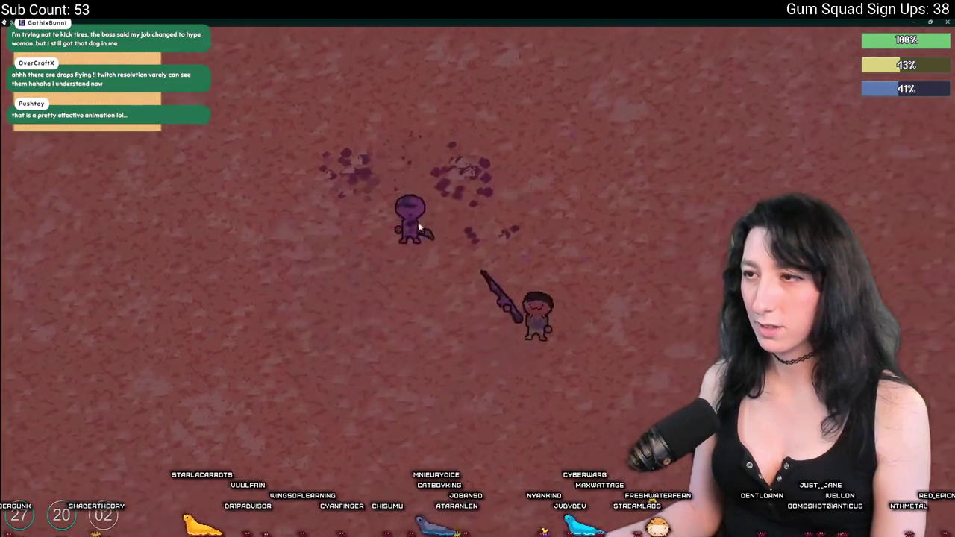
pyautogui.press('w')
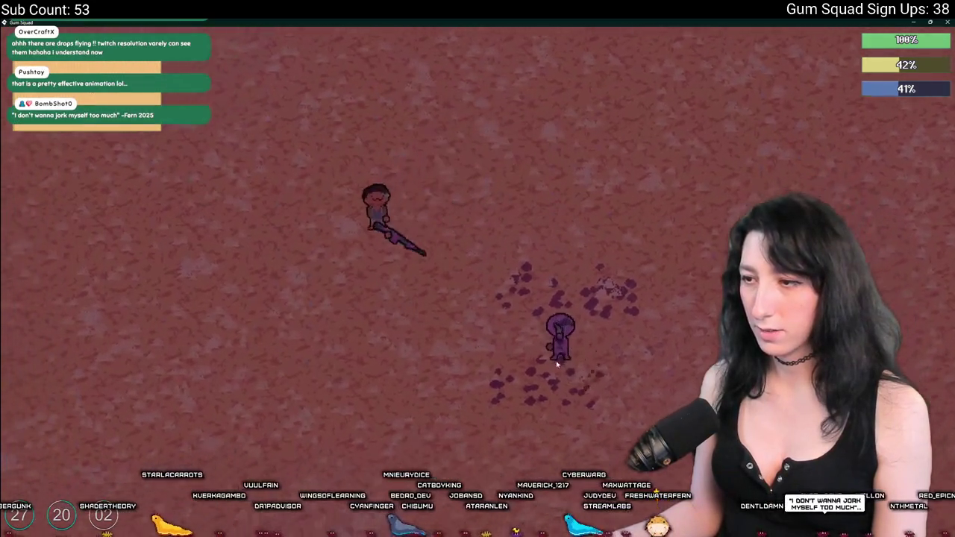
pyautogui.press('s')
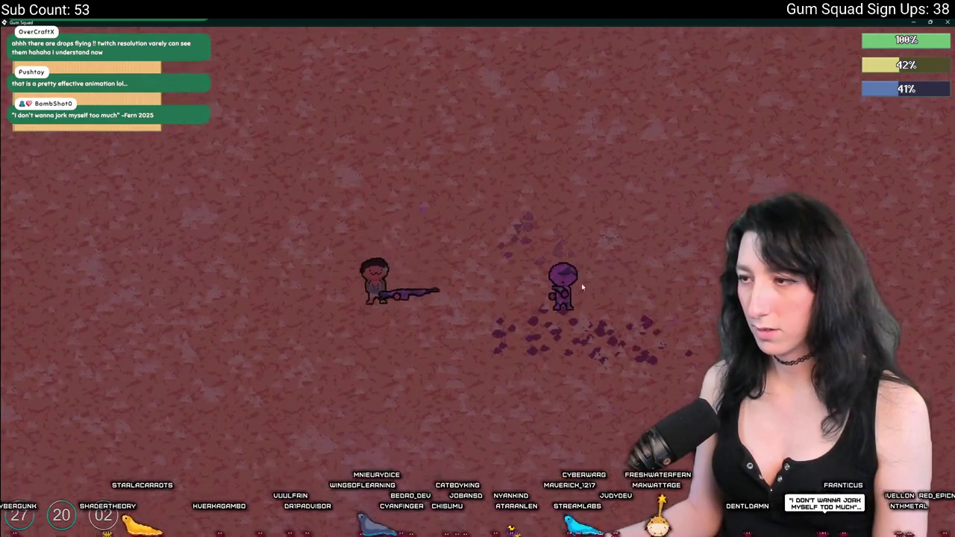
pyautogui.click(583, 288)
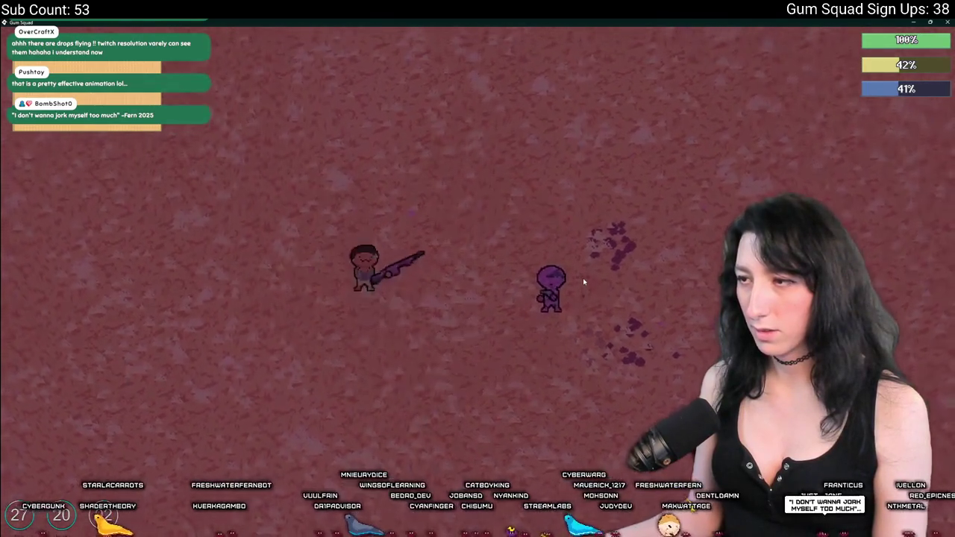
pyautogui.press('w')
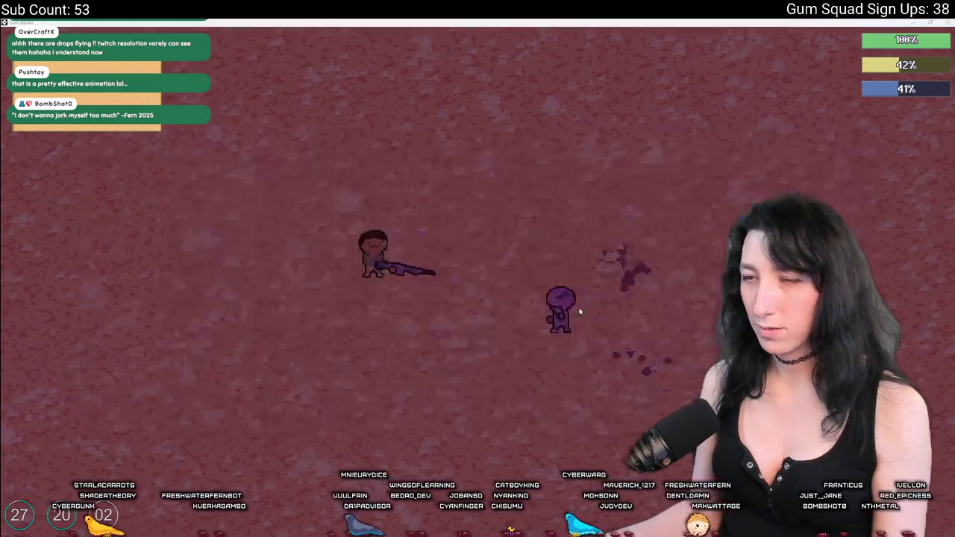
pyautogui.hotkey('alt', 'Tab')
pyautogui.click(128, 62)
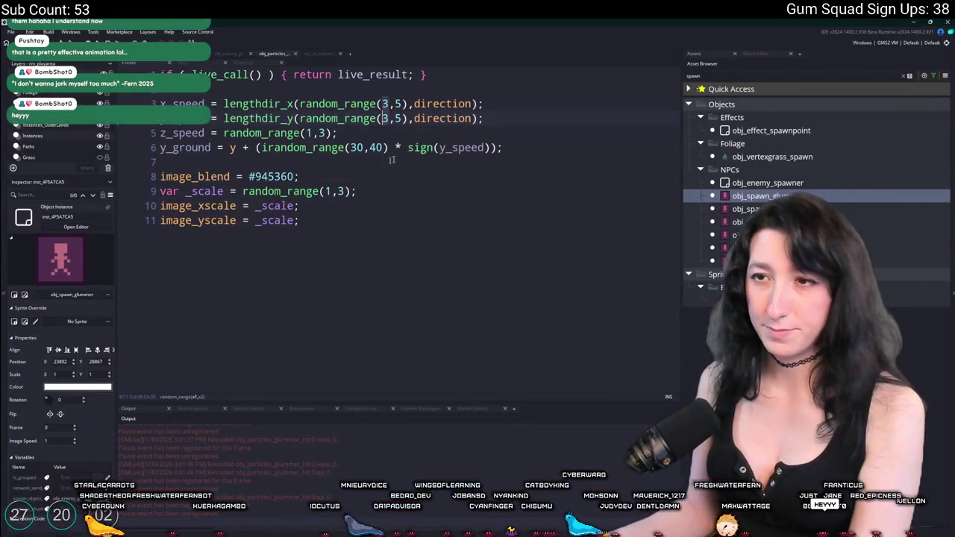
# Step: Change line 6's y_ground range to irandom_range(-30,60), save, and relaunch the game
pyautogui.hotkey('shift', 'Up')
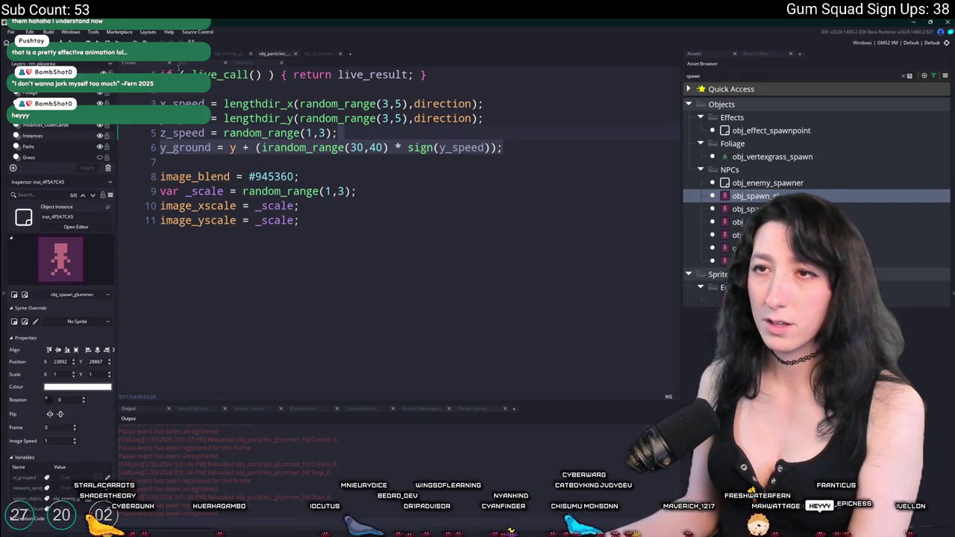
pyautogui.click(432, 148)
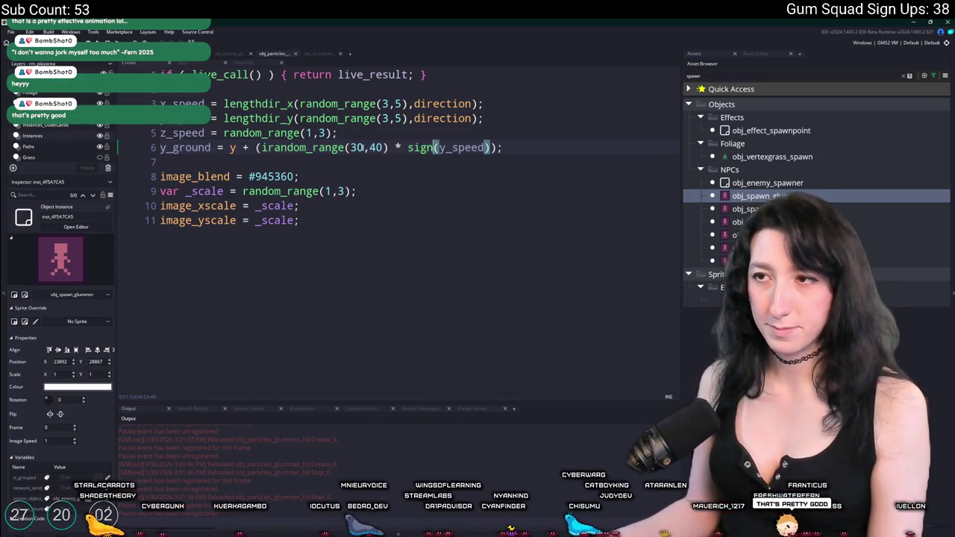
pyautogui.write('6')
pyautogui.hotkey('alt', 'Tab')
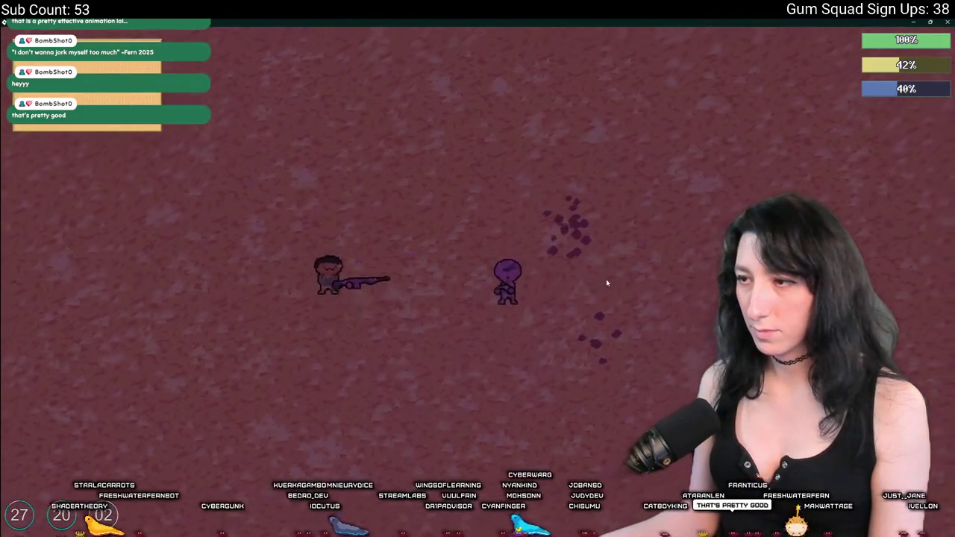
pyautogui.hotkey('alt', 'Tab')
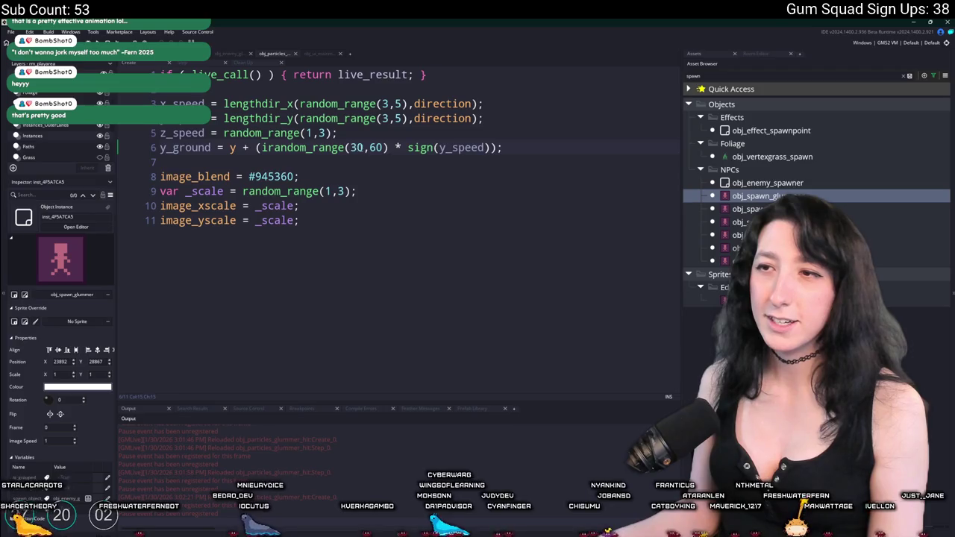
pyautogui.click(352, 148)
pyautogui.write('-')
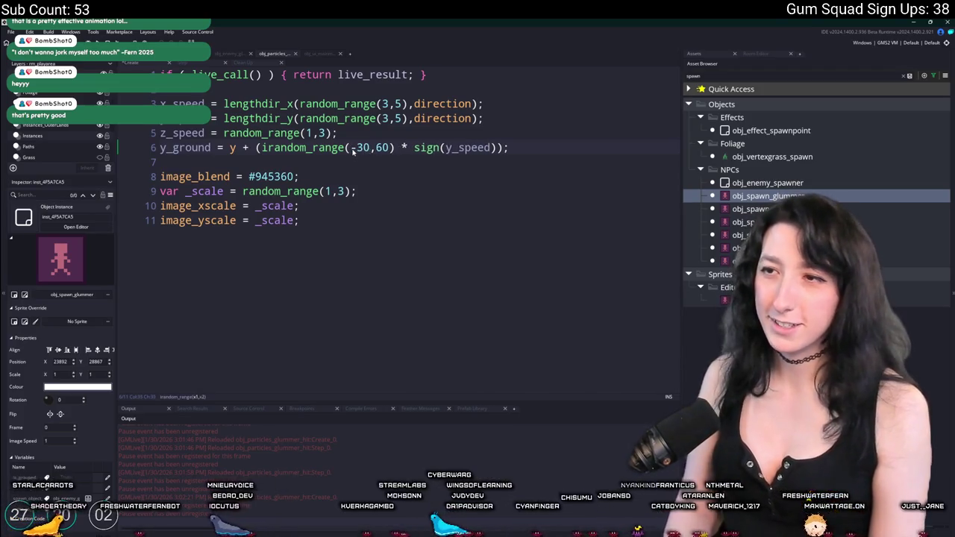
pyautogui.hotkey('ctrl', 's')
pyautogui.hotkey('alt', 'Tab')
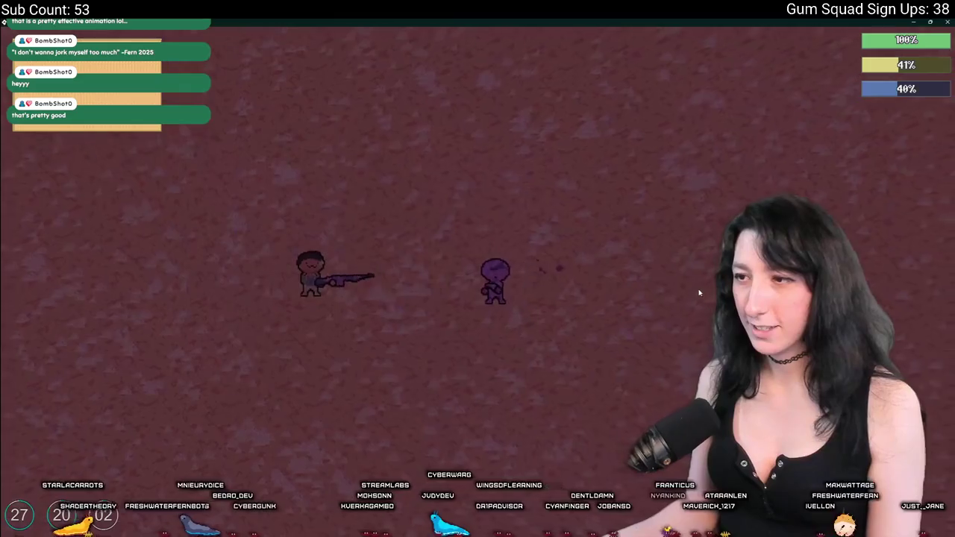
# Step: Swing the sword at the purple enemy and move around it to see the splatter
pyautogui.press('d')
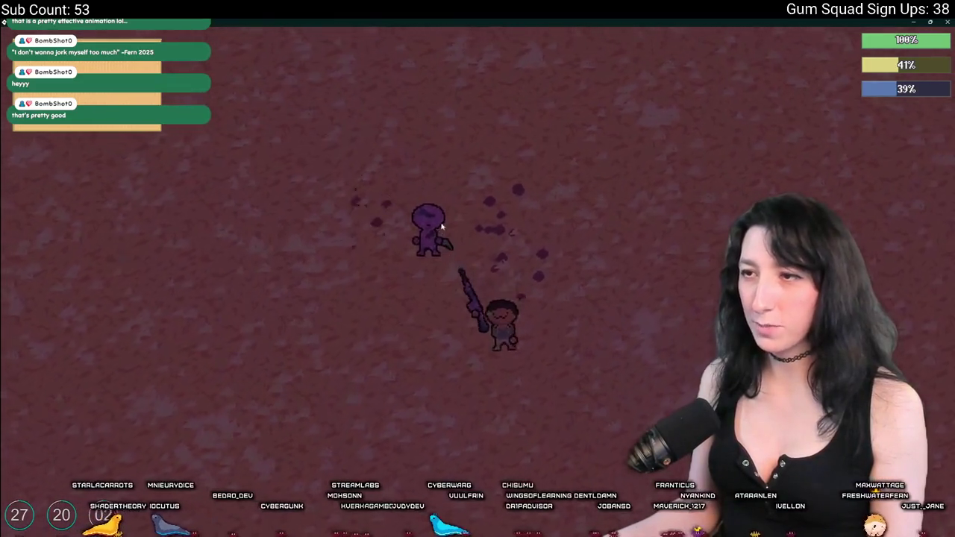
pyautogui.press('w')
pyautogui.click(422, 363)
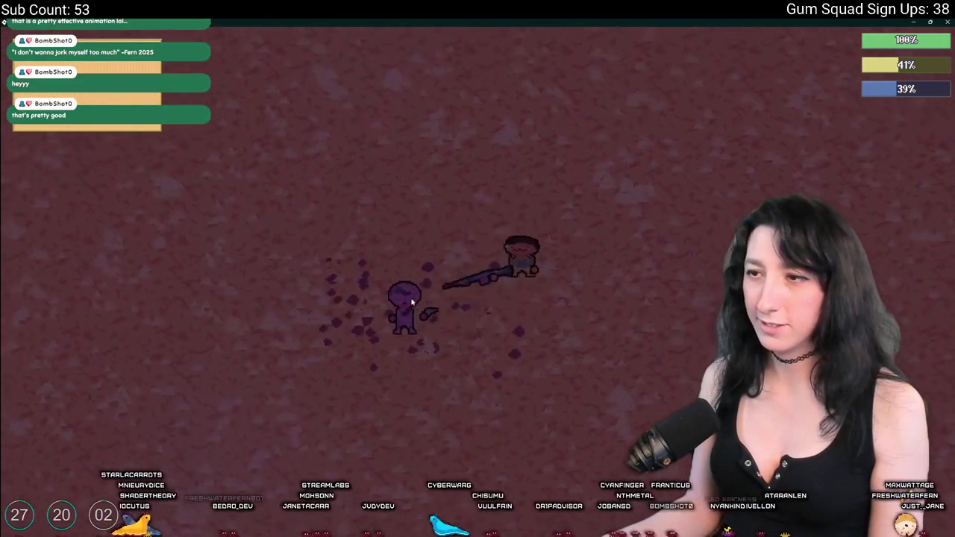
pyautogui.press('a')
pyautogui.press('s')
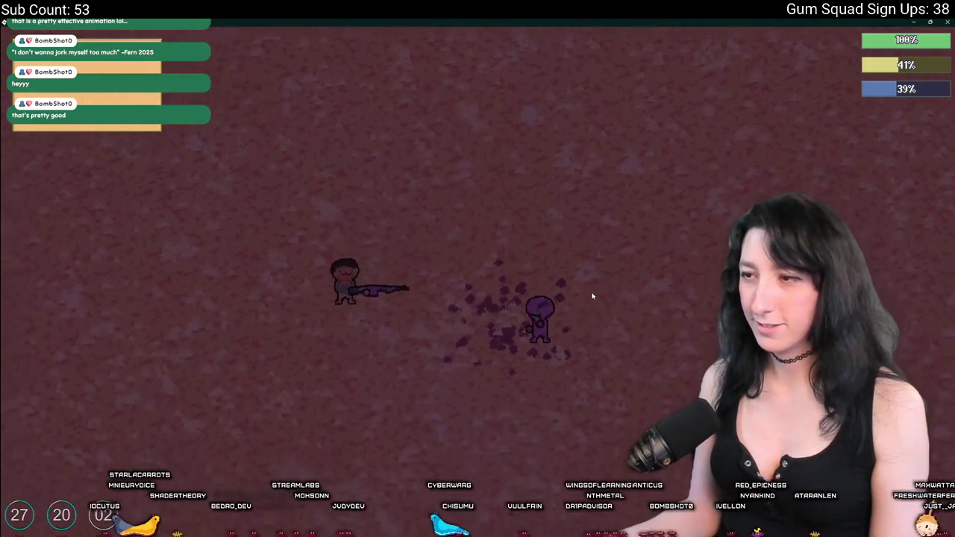
pyautogui.press('d')
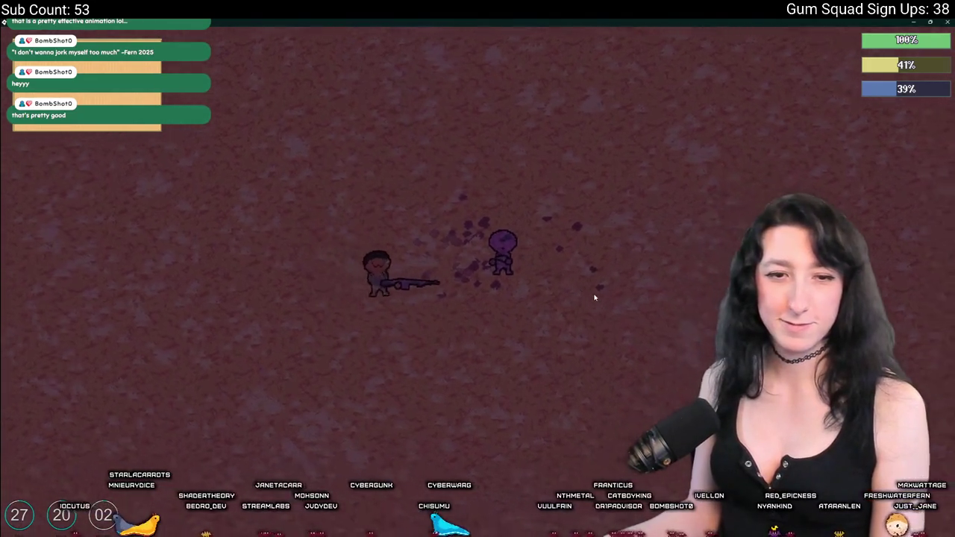
pyautogui.press('s')
pyautogui.press('a')
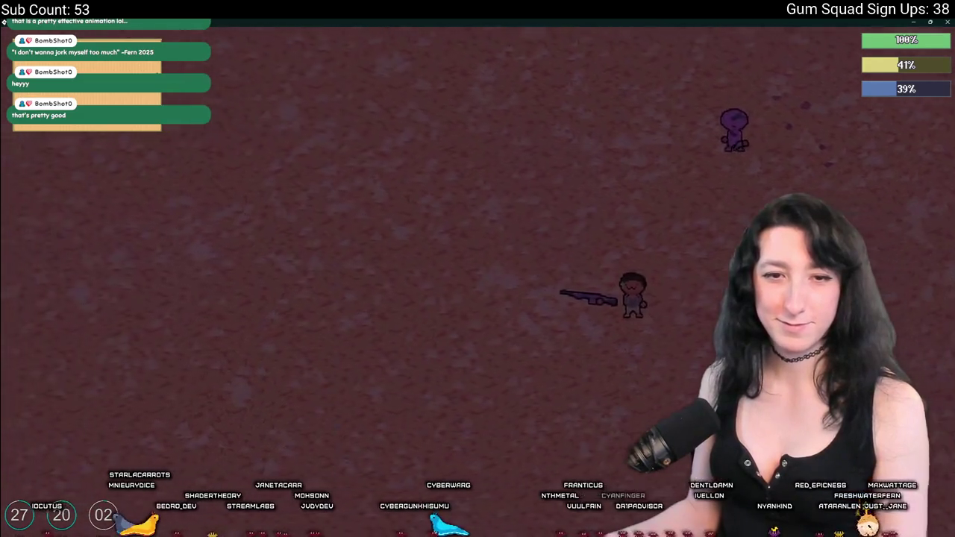
pyautogui.press('a')
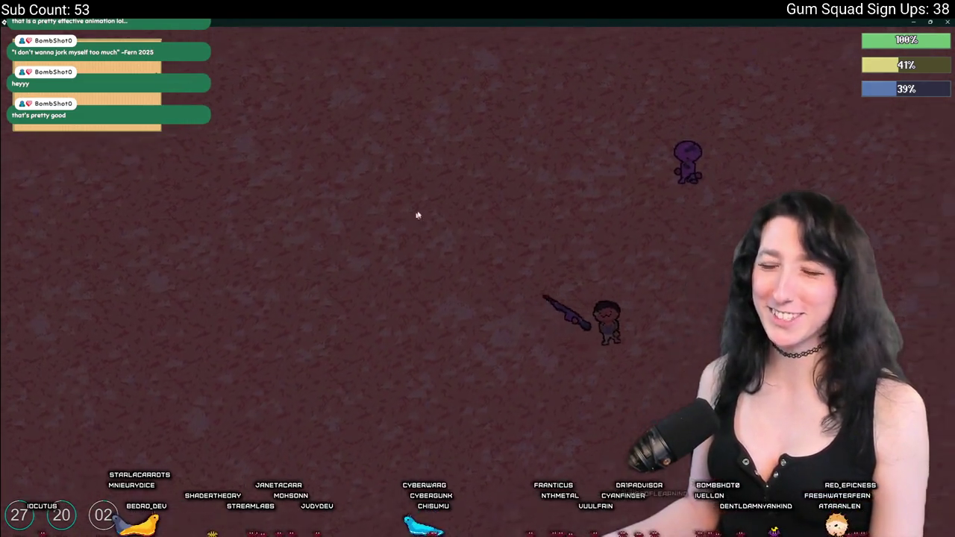
pyautogui.press('w')
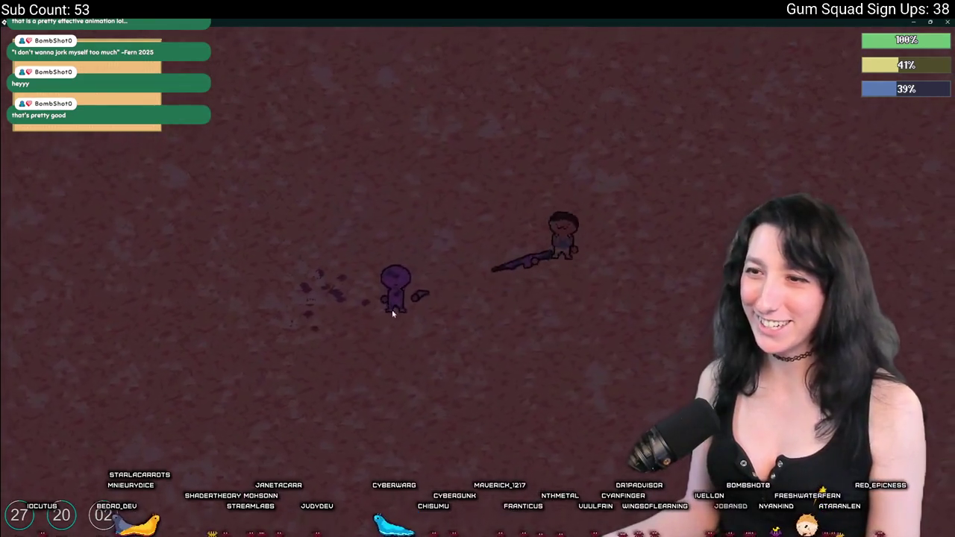
pyautogui.press('a')
# Step: Toggle the inventory panel and keep circling the enemy, then leave the game
pyautogui.press('s')
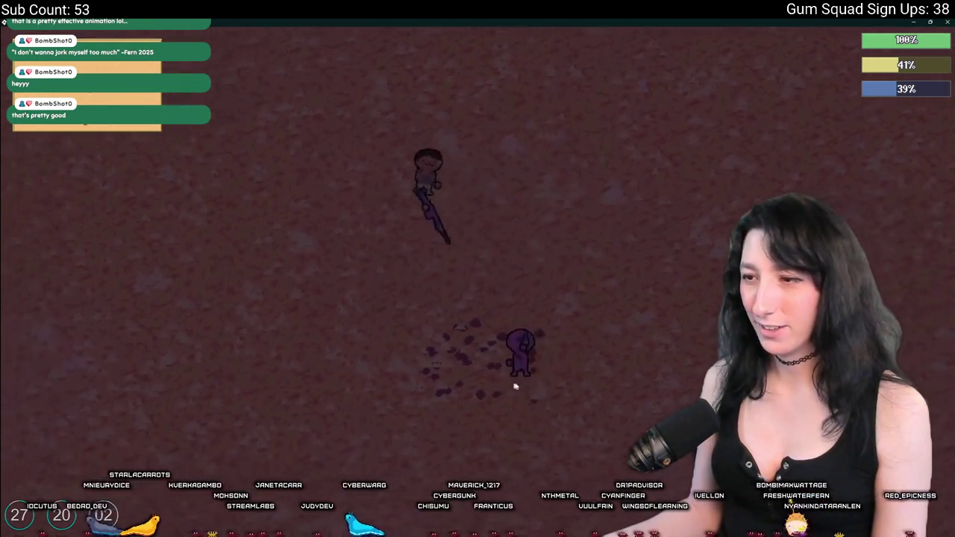
pyautogui.press('Tab')
pyautogui.press('Tab')
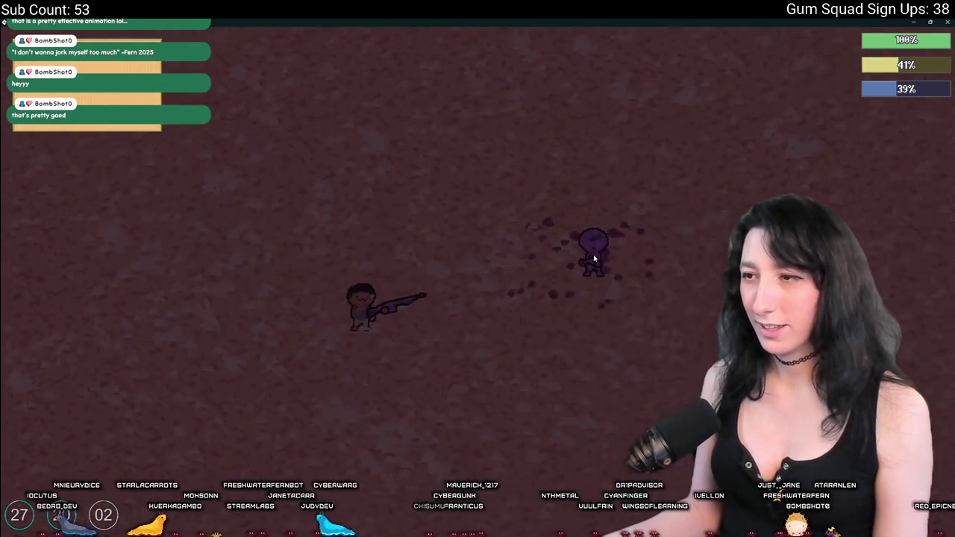
pyautogui.press('w')
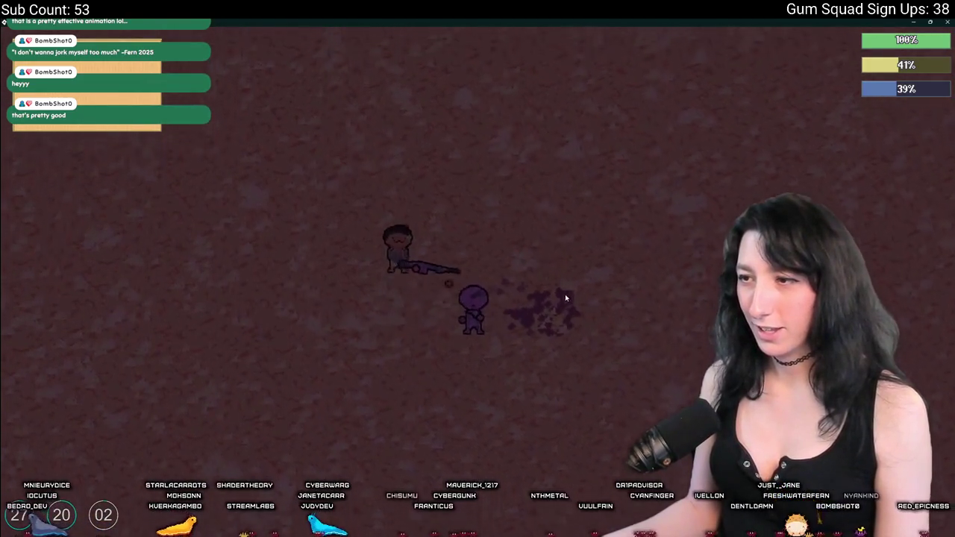
pyautogui.press('d')
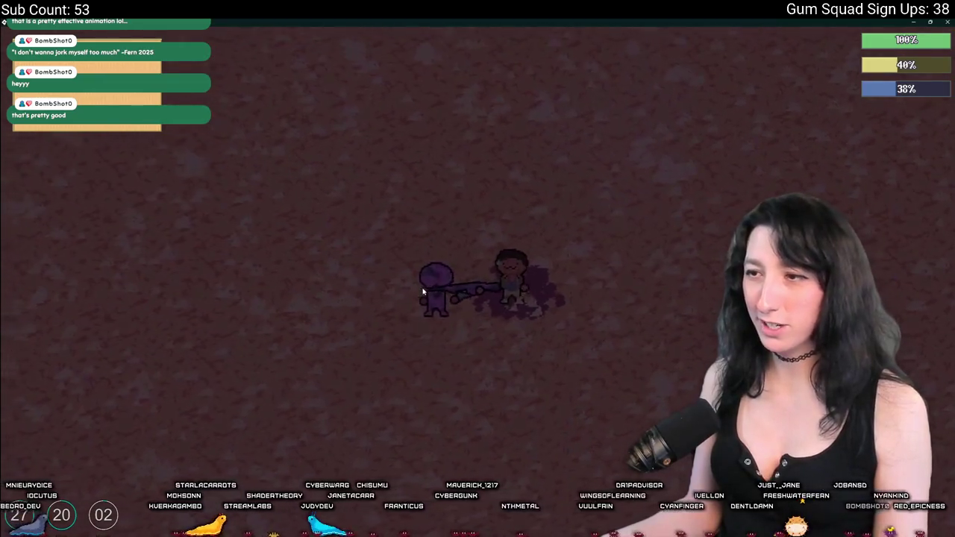
pyautogui.press('Tab')
pyautogui.press('Tab')
pyautogui.press('d')
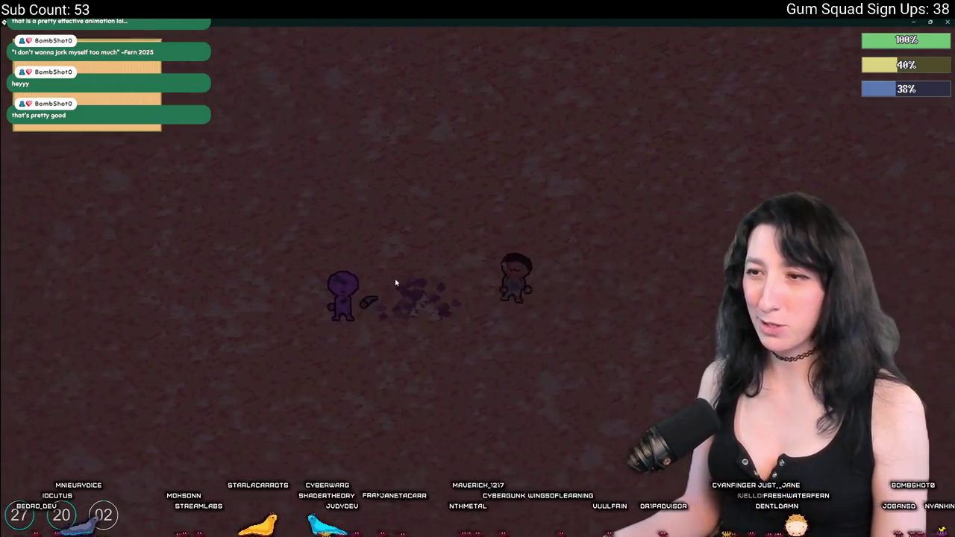
pyautogui.press('a')
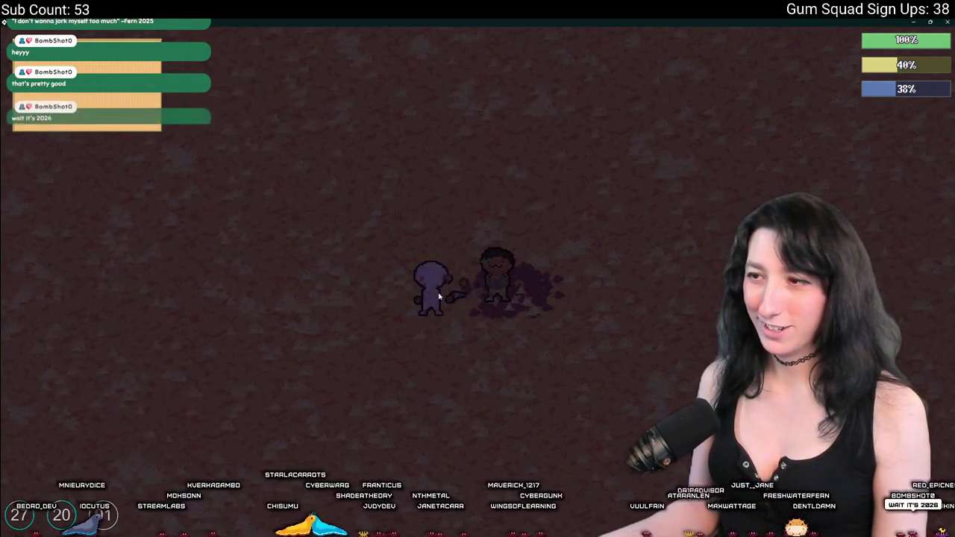
pyautogui.press('s')
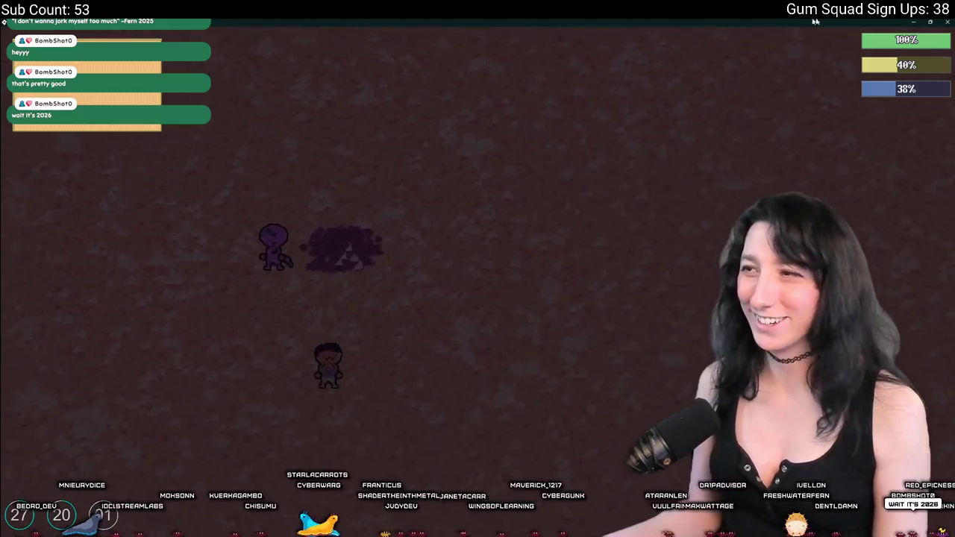
pyautogui.press('w')
pyautogui.press('a')
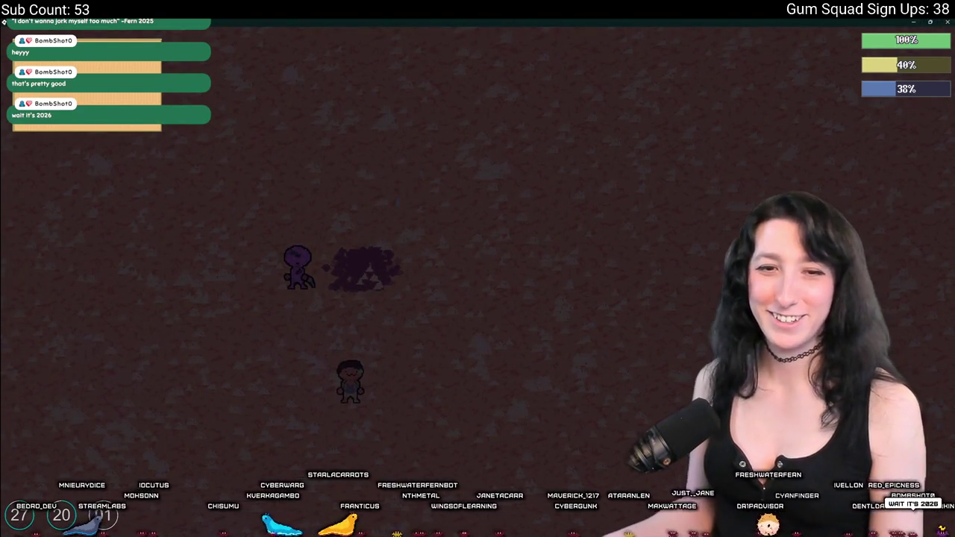
pyautogui.hotkey('alt', 'Tab')
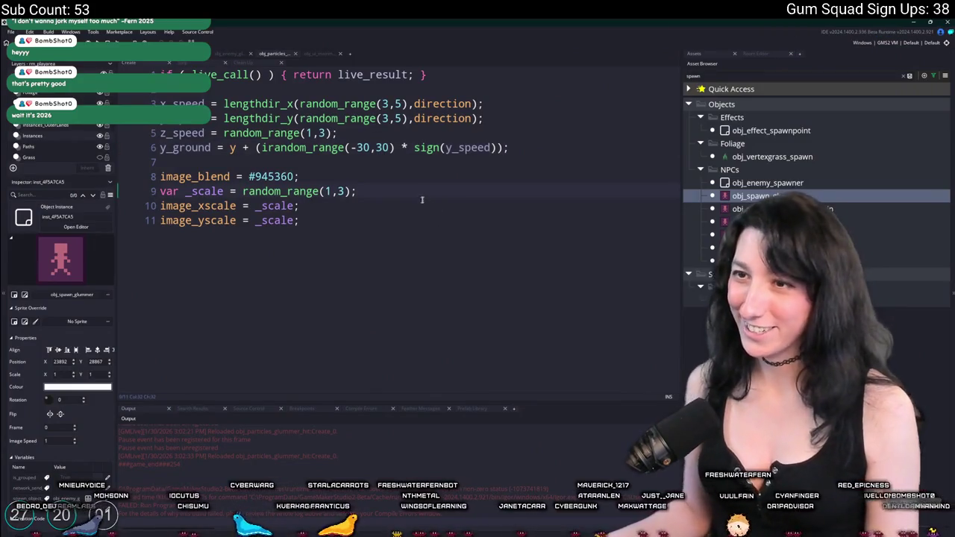
# Step: In the Create code, delete the live_call line and lower scale and speed ranges to (1,2) and (2,5)
pyautogui.click(346, 191)
pyautogui.write('2')
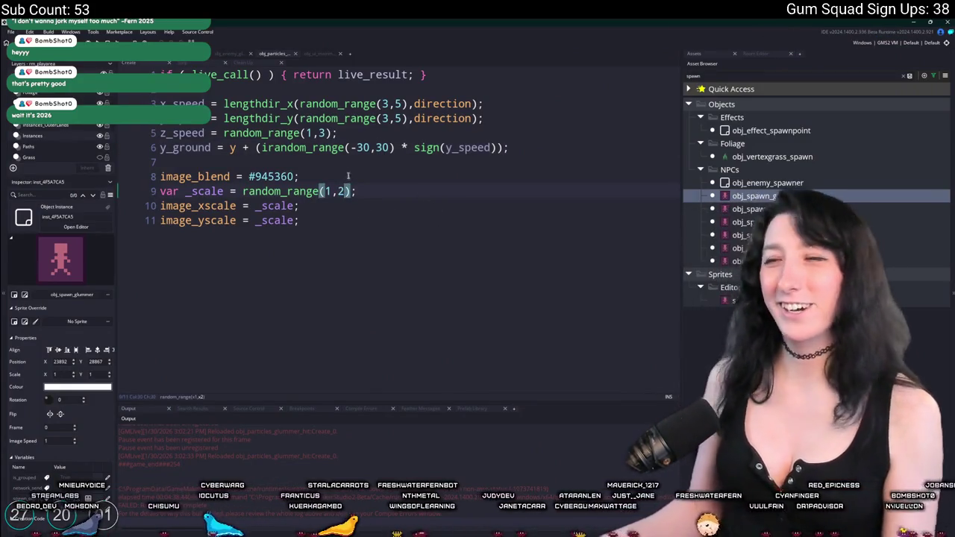
pyautogui.click(159, 75)
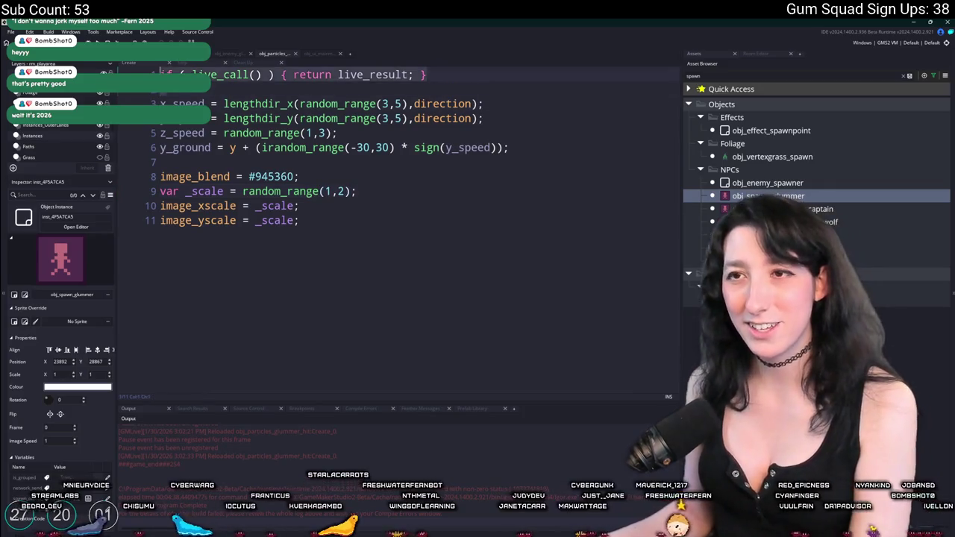
pyautogui.hotkey('ctrl', 'd')
pyautogui.hotkey('ctrl', 'd')
pyautogui.hotkey('shift', 'Right')
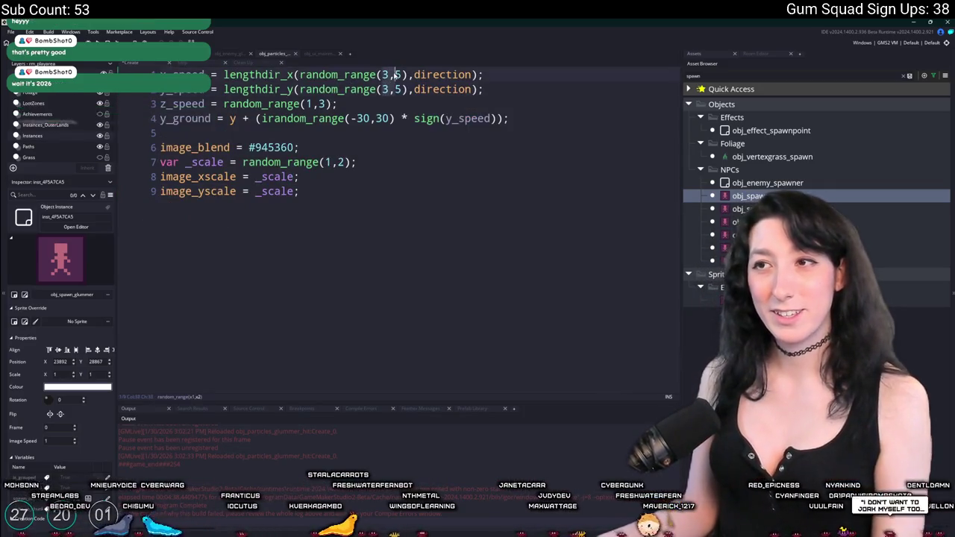
pyautogui.write('2')
# Step: Delete the live_call lines from the Step code and close the particle object's code
pyautogui.click(189, 66)
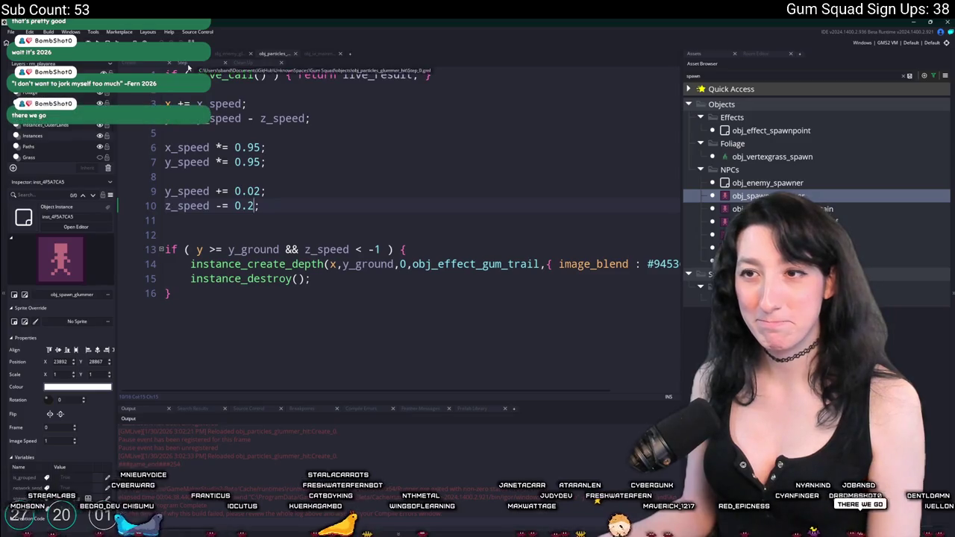
pyautogui.click(133, 67)
pyautogui.hotkey('ctrl', 'd')
pyautogui.hotkey('ctrl', 'd')
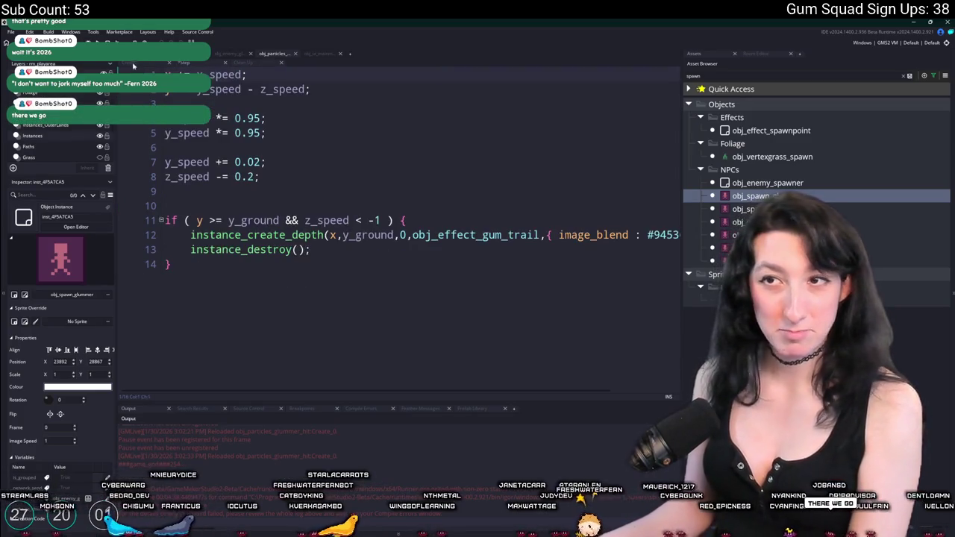
pyautogui.click(133, 64)
pyautogui.click(242, 63)
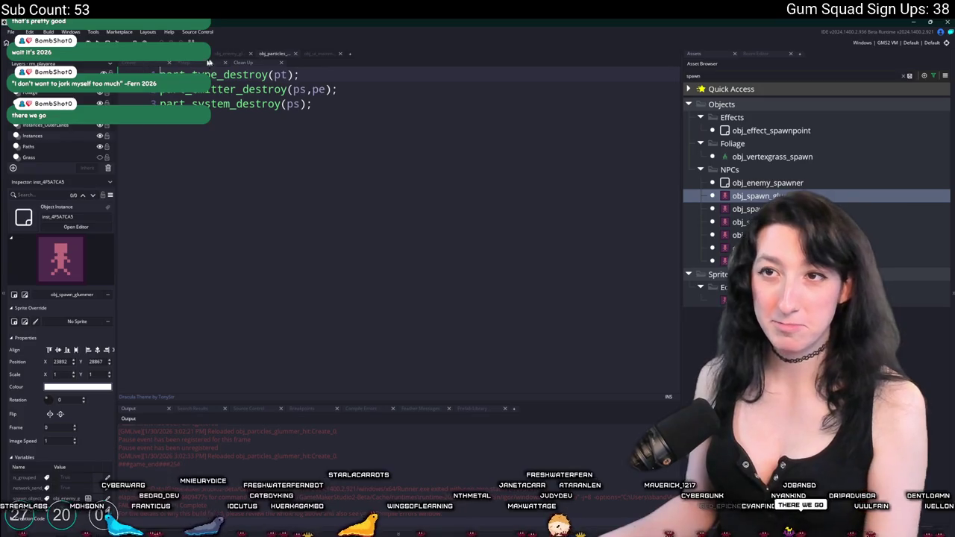
pyautogui.middleClick(271, 55)
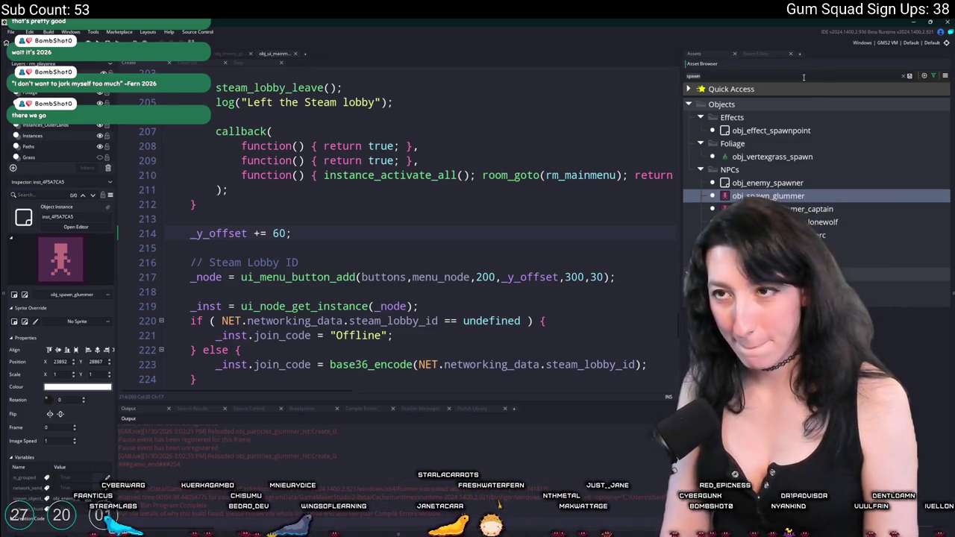
# Step: Find obj_particles_glummer_hit in the Asset Browser and rename it obj_particles_blood_impact
pyautogui.hotkey('ctrl', 'a')
pyautogui.press('BackSpace')
pyautogui.write('t')
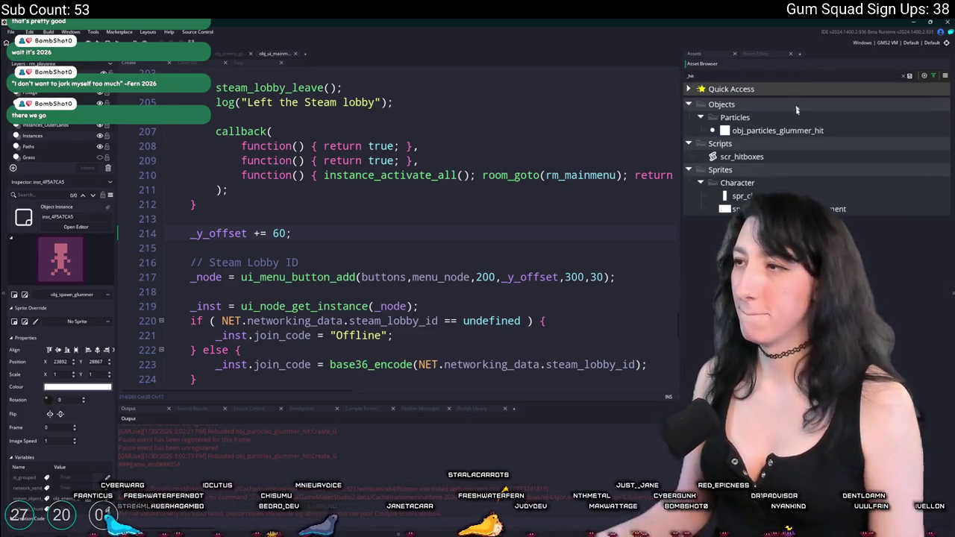
pyautogui.doubleClick(778, 130)
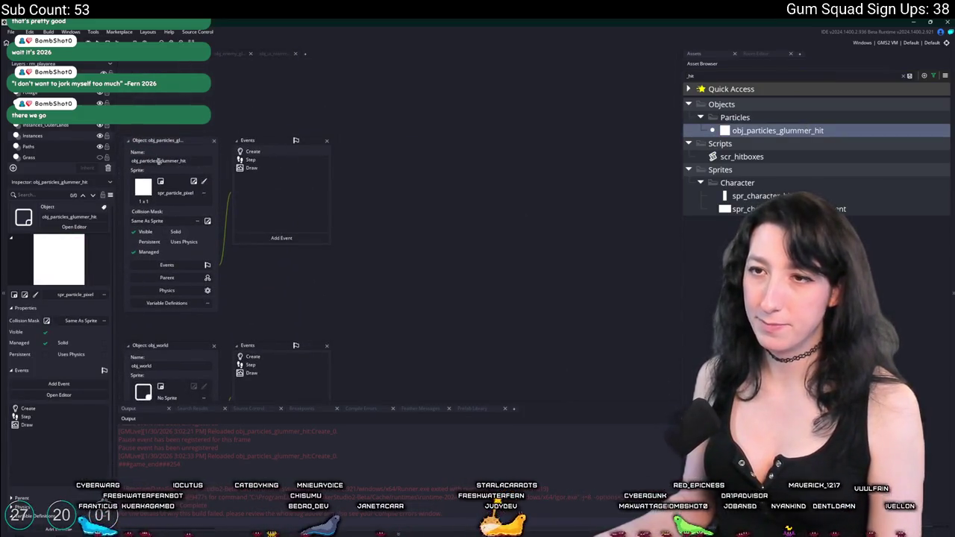
pyautogui.moveTo(160, 162); pyautogui.dragTo(205, 164)
pyautogui.press('BackSpace')
pyautogui.write('blood_impac')
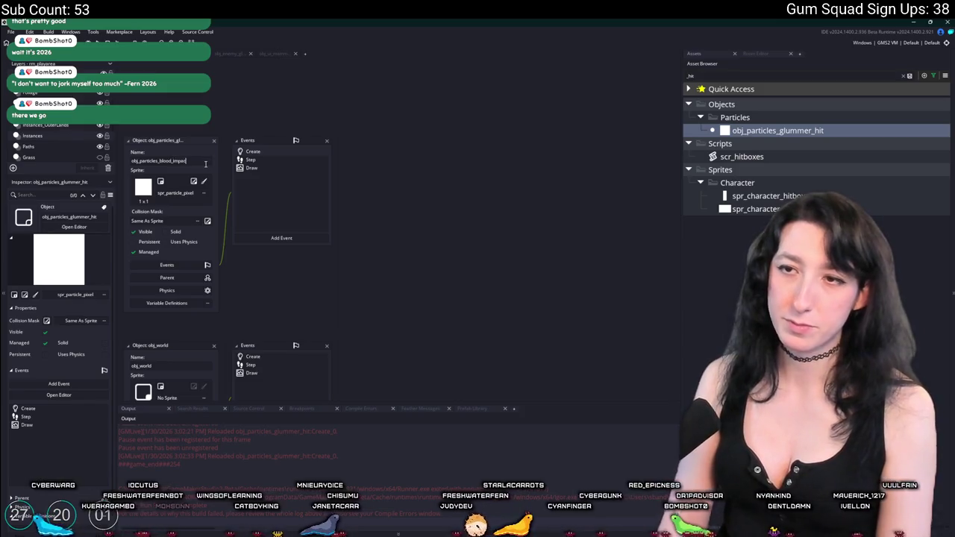
pyautogui.click(229, 53)
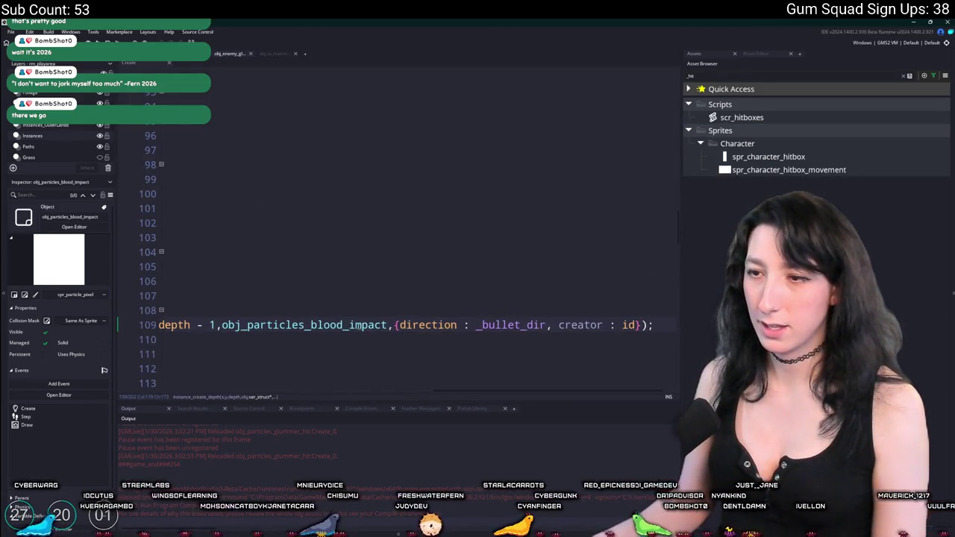
pyautogui.hotkey('ctrl', 'w')
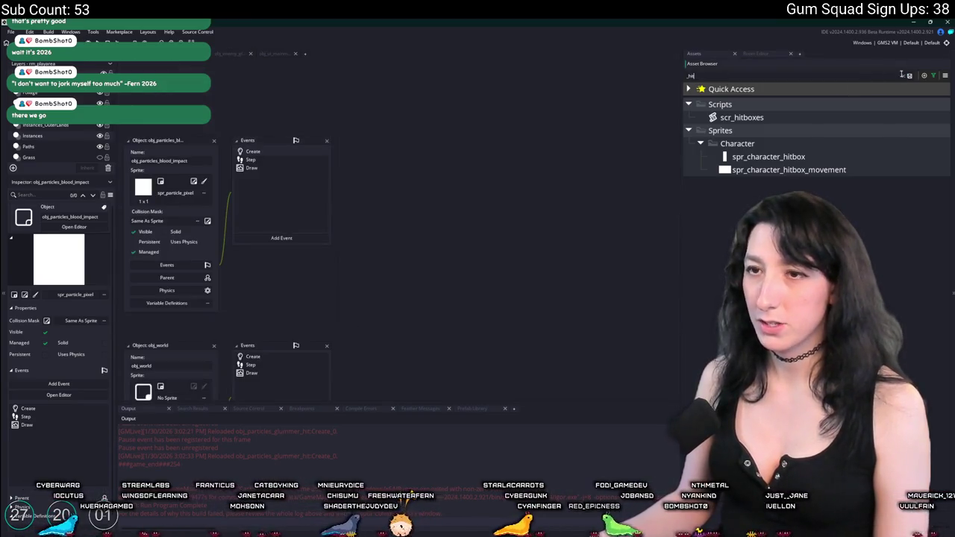
pyautogui.click(906, 76)
# Step: Copy the #945360 colour and delete the image_blend line from the blood impact's Create code
pyautogui.doubleClick(274, 152)
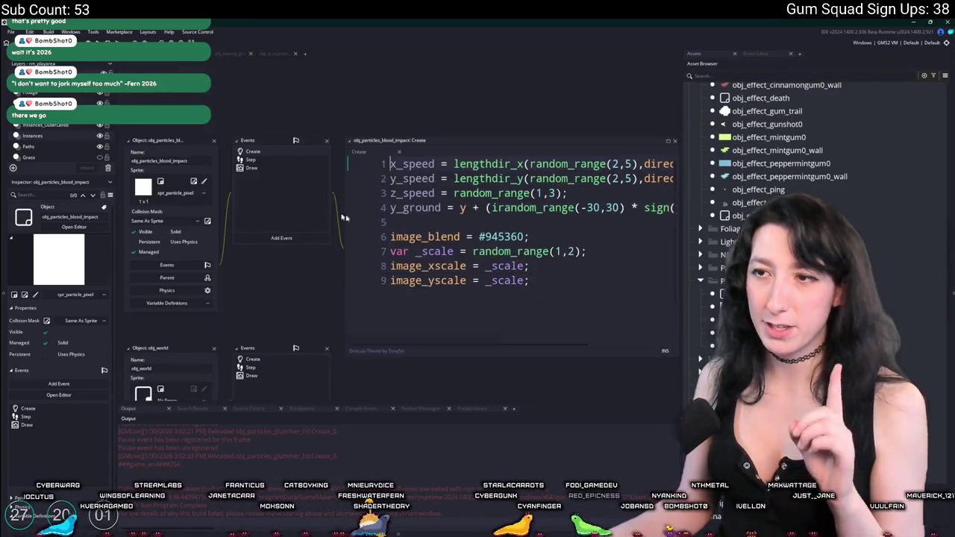
pyautogui.click(524, 236)
pyautogui.hotkey('ctrl', 'shift', 'Left')
pyautogui.press('Right')
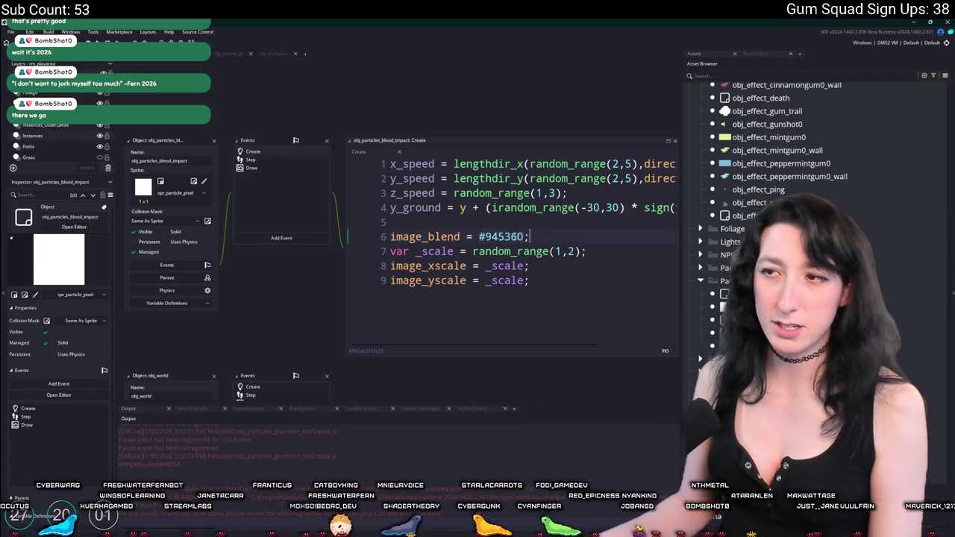
pyautogui.hotkey('shift', 'Home')
pyautogui.press('BackSpace')
pyautogui.press('BackSpace')
pyautogui.press('BackSpace')
pyautogui.press('Return')
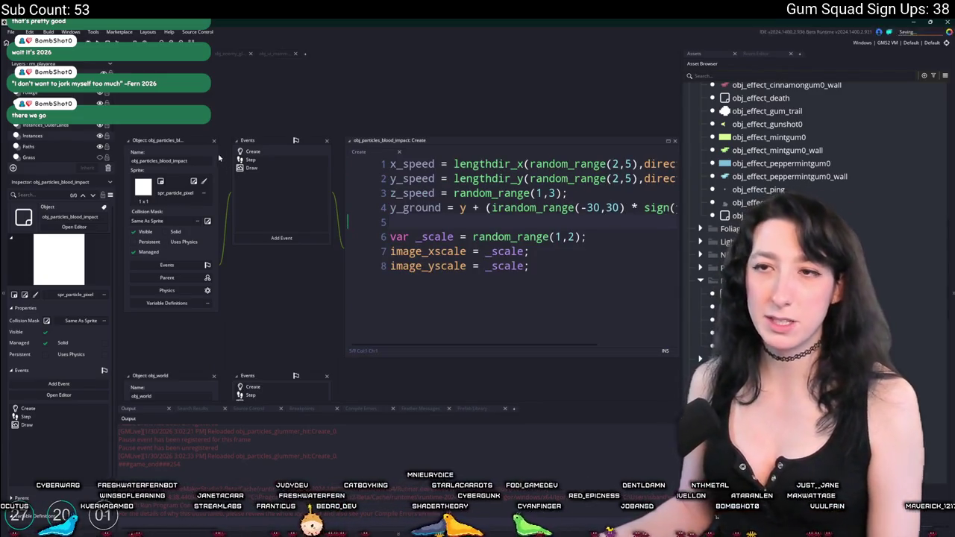
# Step: Add 'image_blend: #945360,' to the instance_create_depth struct in the enemy's code
pyautogui.click(277, 60)
pyautogui.click(230, 54)
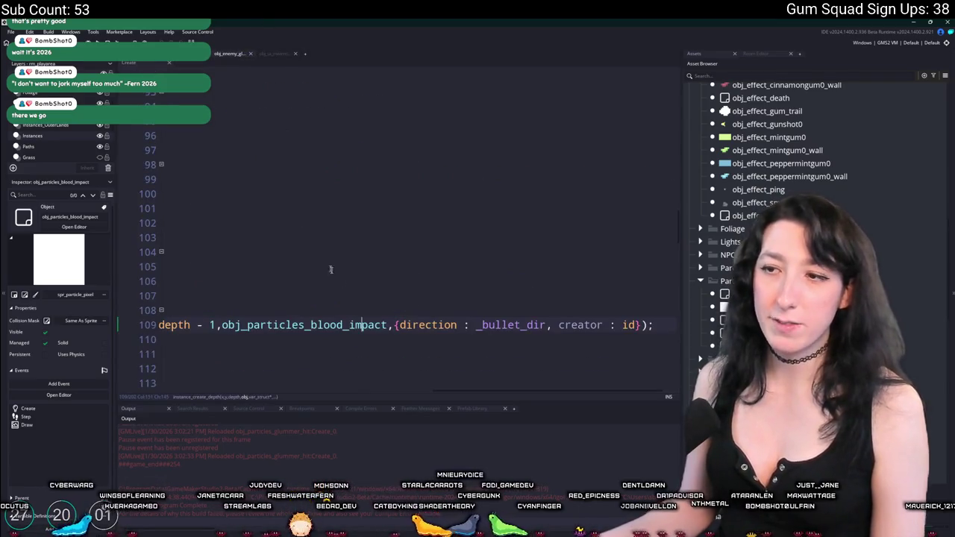
pyautogui.click(398, 325)
pyautogui.write('#945360')
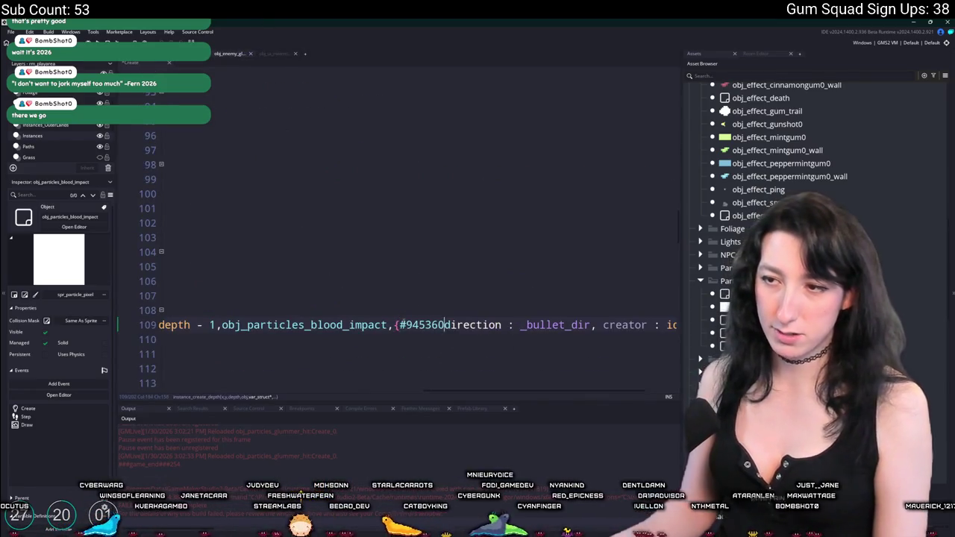
pyautogui.hotkey('ctrl', 'z')
pyautogui.write('image_blend:')
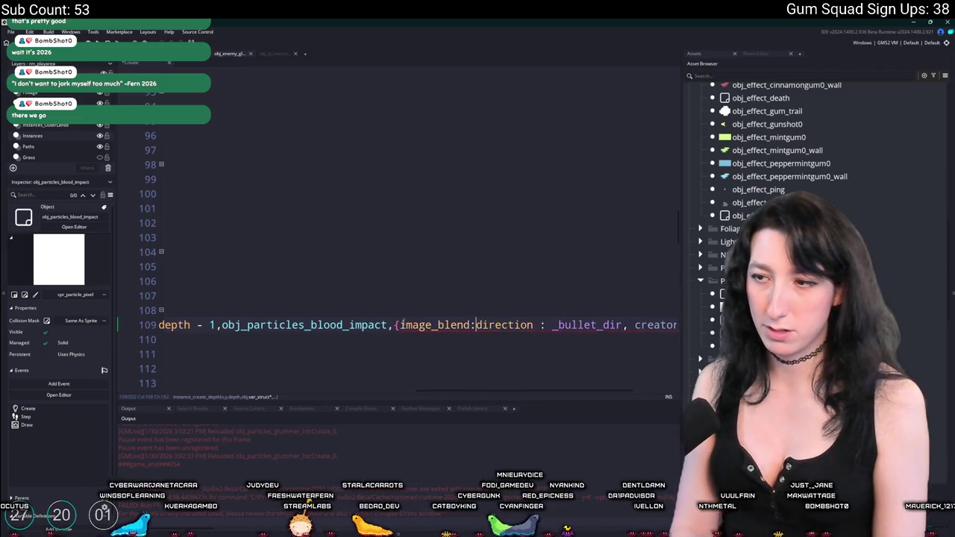
pyautogui.write('#945360')
pyautogui.write(',')
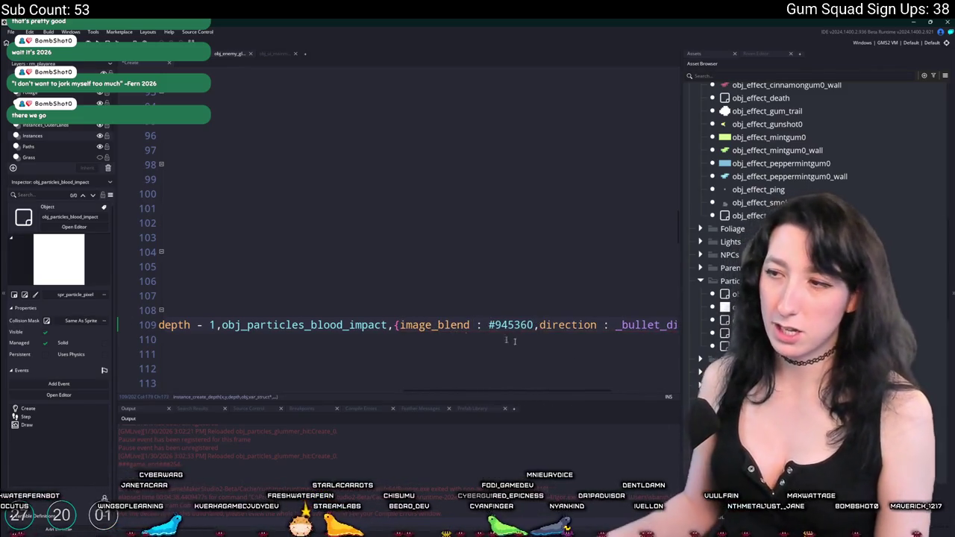
pyautogui.press('End')
# Step: Change the particle count to irandom_range(3,4), then search Windows for 'soundly'
pyautogui.hotkey('shift', 'Up')
pyautogui.hotkey('shift', 'Up')
pyautogui.hotkey('shift', 'Up')
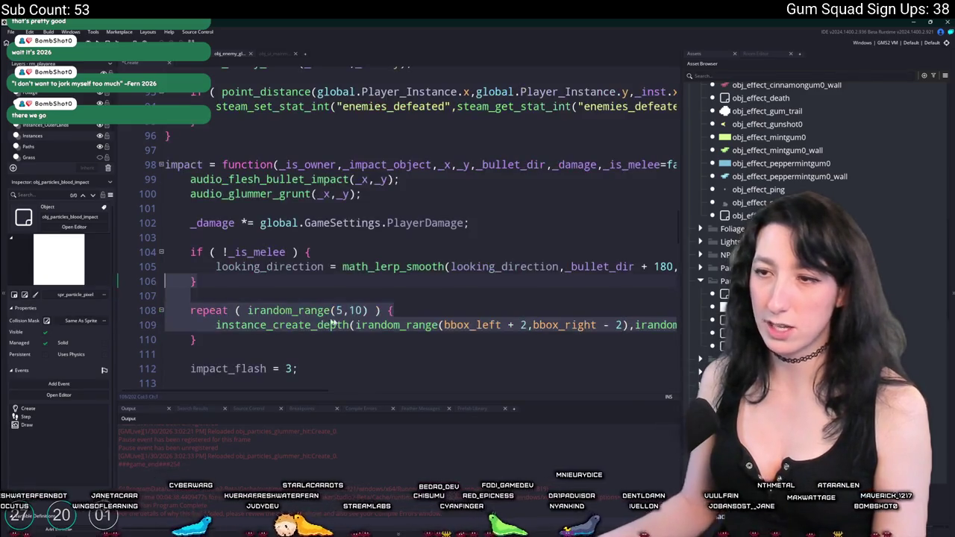
pyautogui.click(333, 320)
pyautogui.press('F12')
pyautogui.click(233, 310)
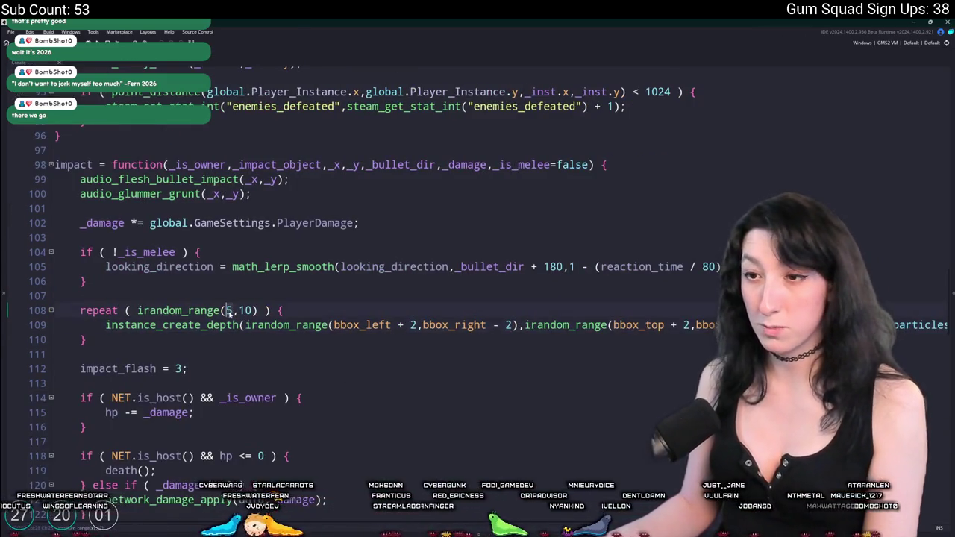
pyautogui.press('BackSpace')
pyautogui.write('3')
pyautogui.press('BackSpace')
pyautogui.press('BackSpace')
pyautogui.write('4')
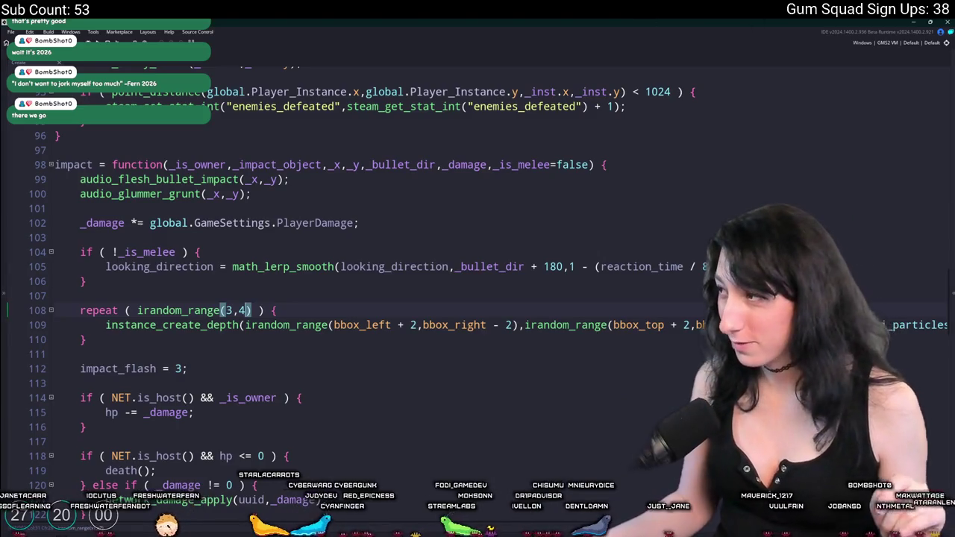
pyautogui.press('super')
pyautogui.write('soundly')
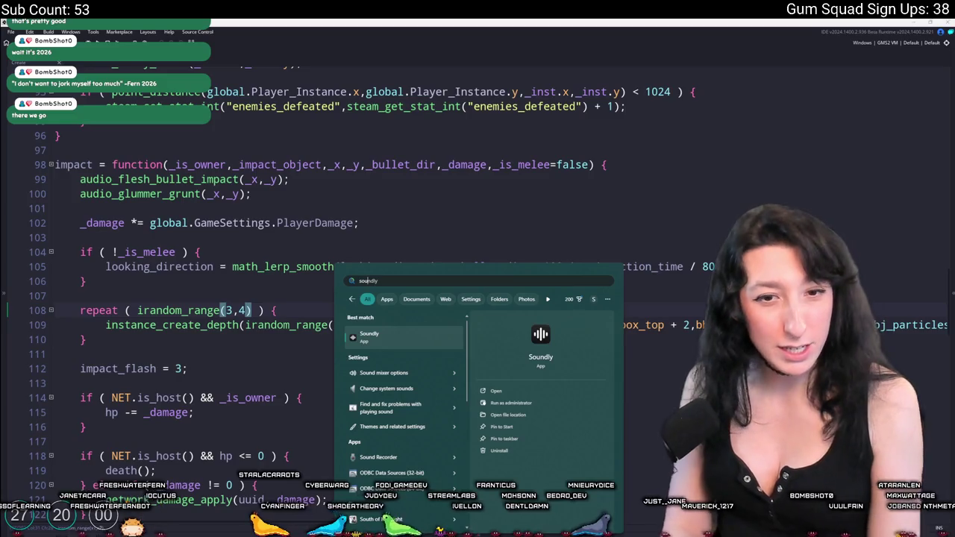
# Step: Launch Soundly from the Windows search results
pyautogui.press('Return')
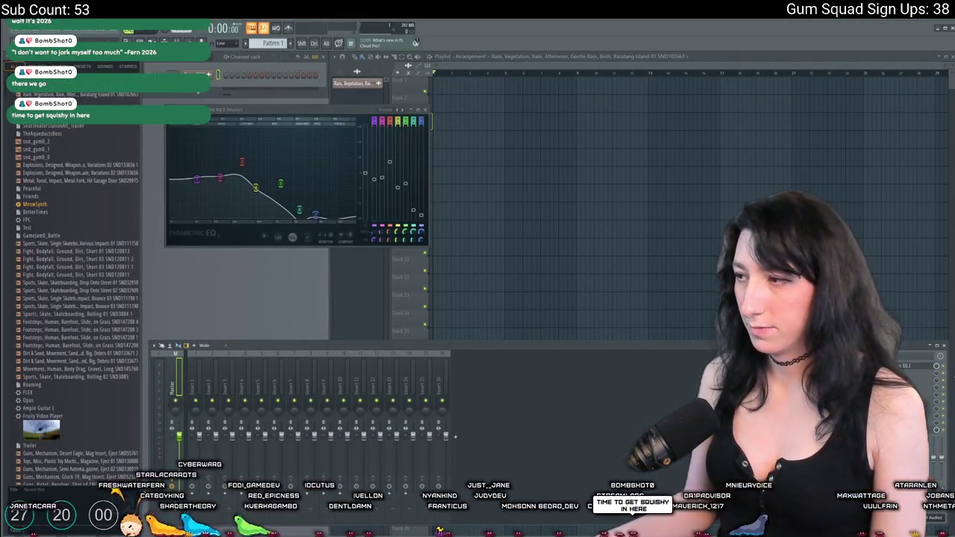
# Step: Load Parametric EQ 2 into an empty insert slot on the mixer track
pyautogui.click(949, 371)
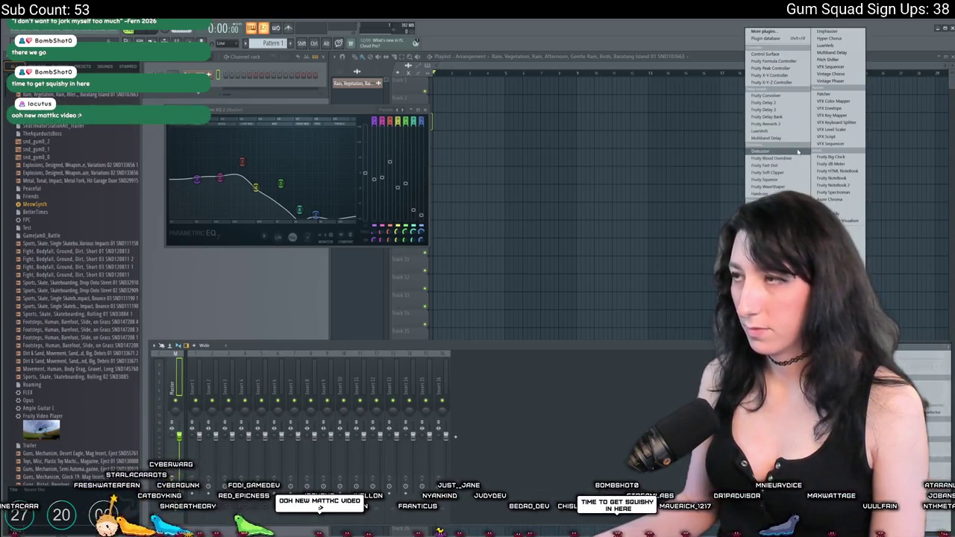
pyautogui.click(776, 224)
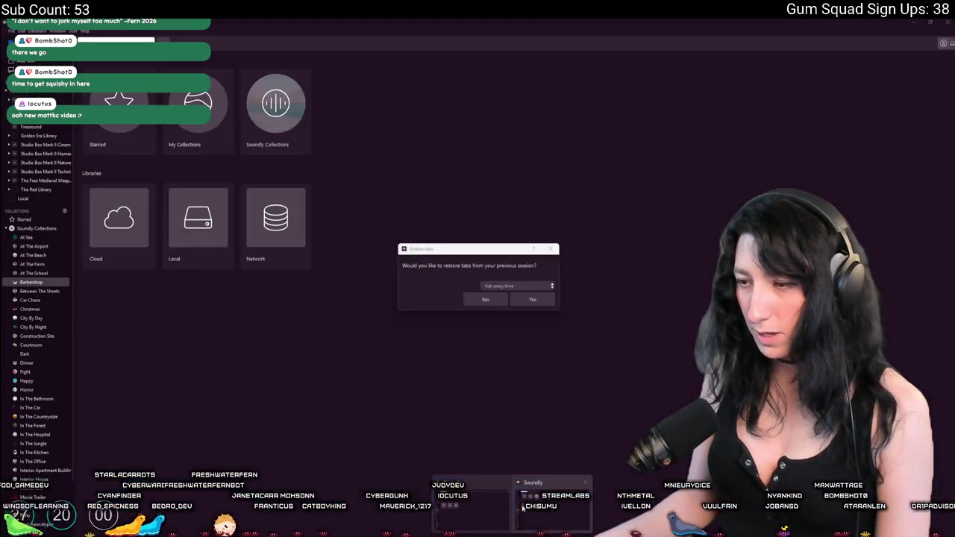
# Step: Decline restoring the previous session's tabs and preview the Blood Spatter Squelch Near Mono results
pyautogui.click(522, 299)
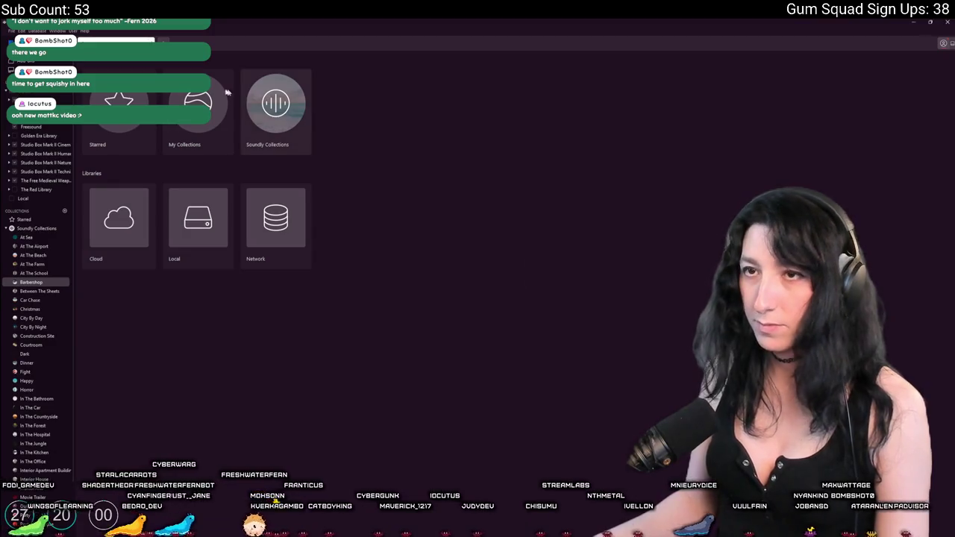
pyautogui.click(523, 286)
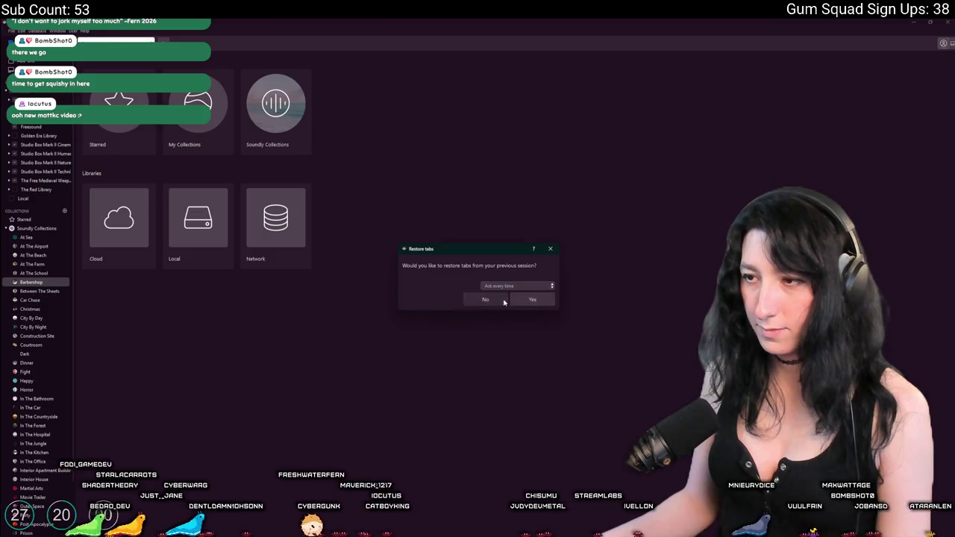
pyautogui.click(486, 299)
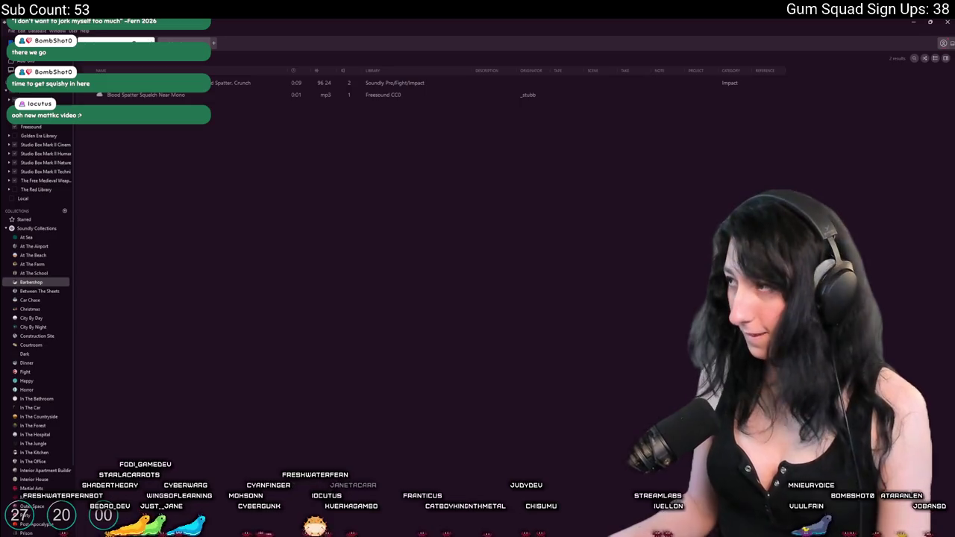
pyautogui.click(244, 82)
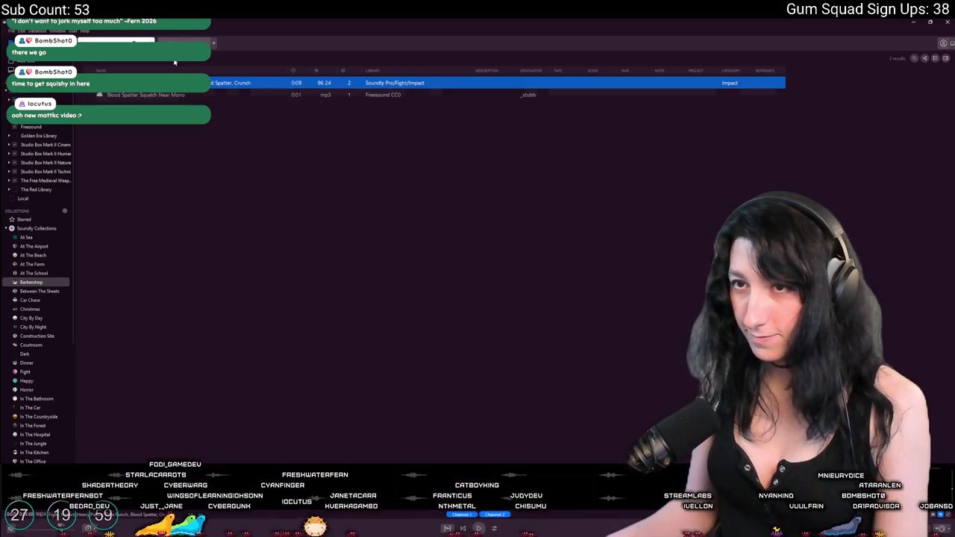
pyautogui.click(198, 95)
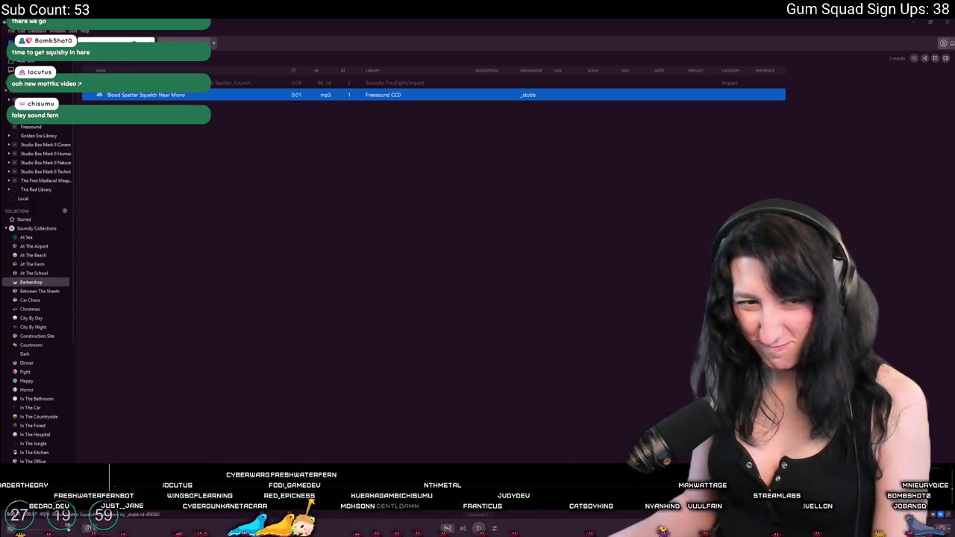
# Step: Search 'drip', preview the water drip results, then clear the search and return Home
pyautogui.write('drip')
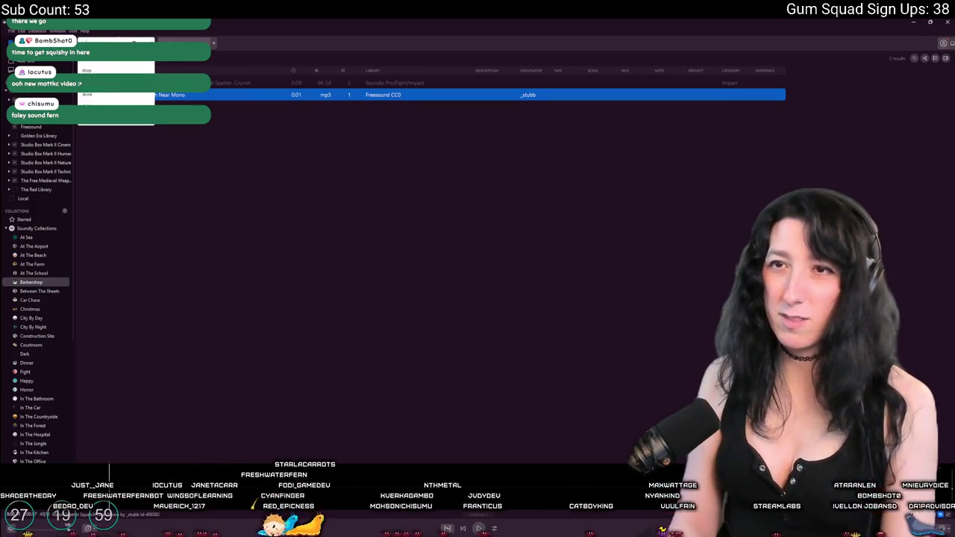
pyautogui.click(239, 131)
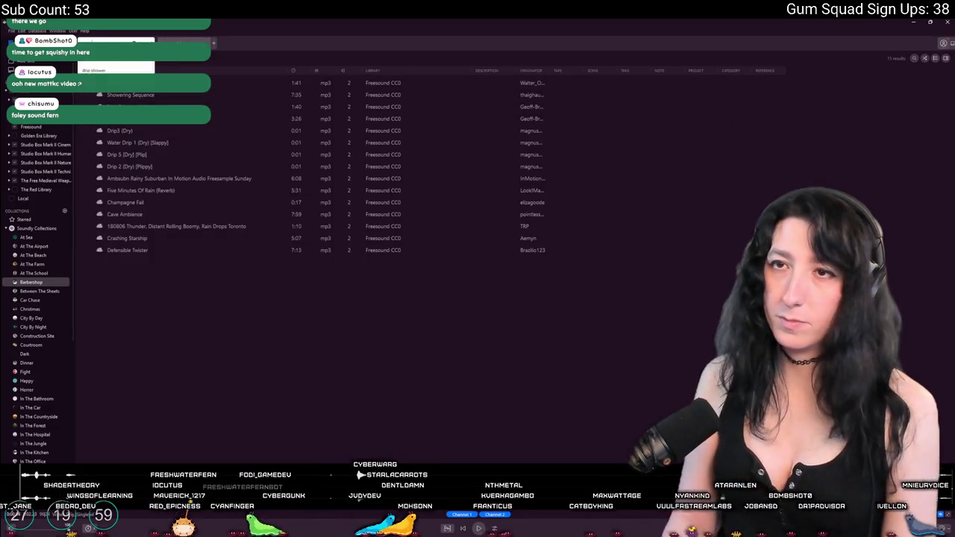
pyautogui.press('Down')
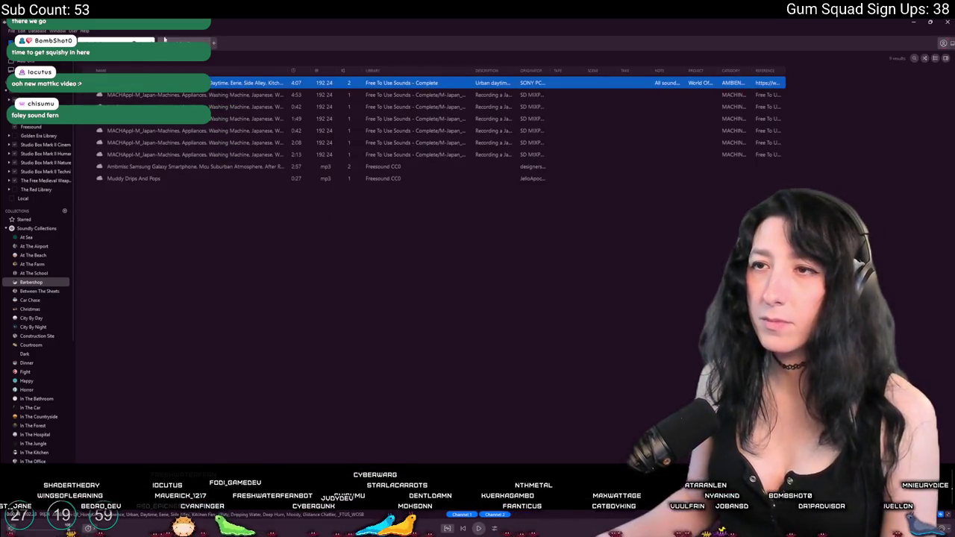
pyautogui.hotkey('ctrl', 'a')
pyautogui.press('BackSpace')
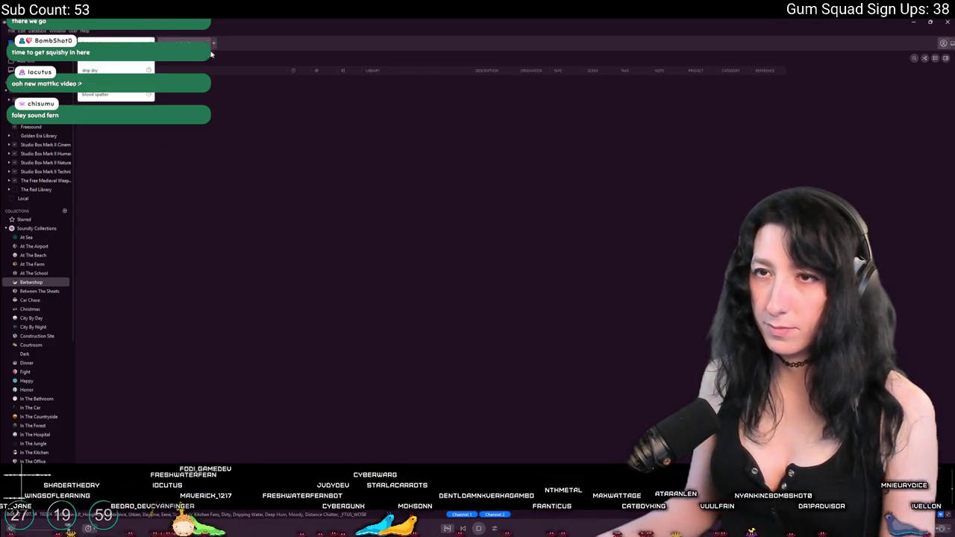
pyautogui.click(209, 41)
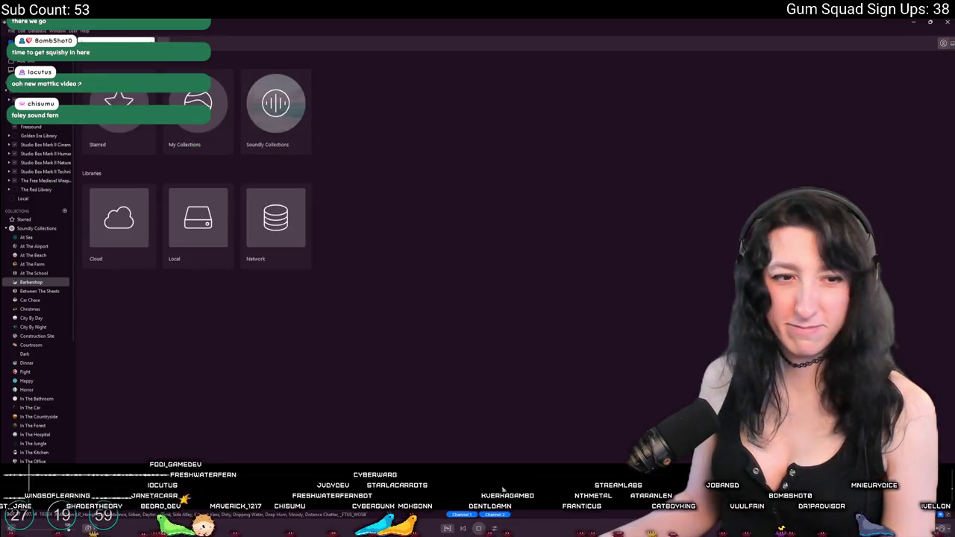
pyautogui.click(116, 42)
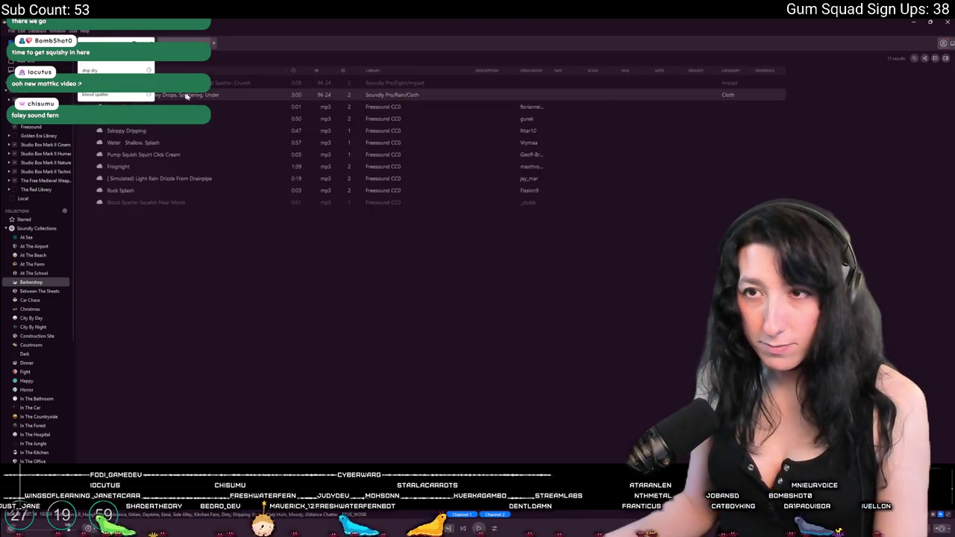
pyautogui.click(196, 94)
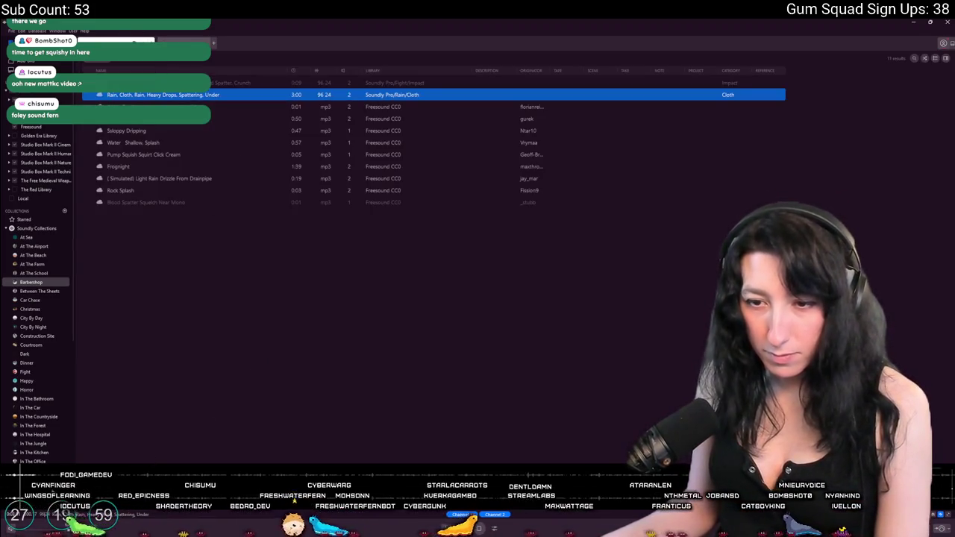
pyautogui.click(176, 107)
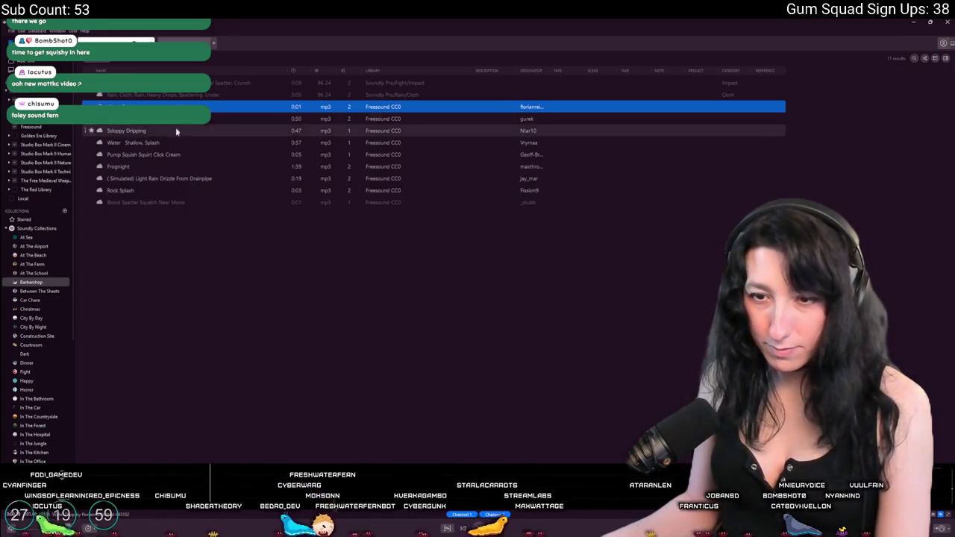
pyautogui.click(179, 83)
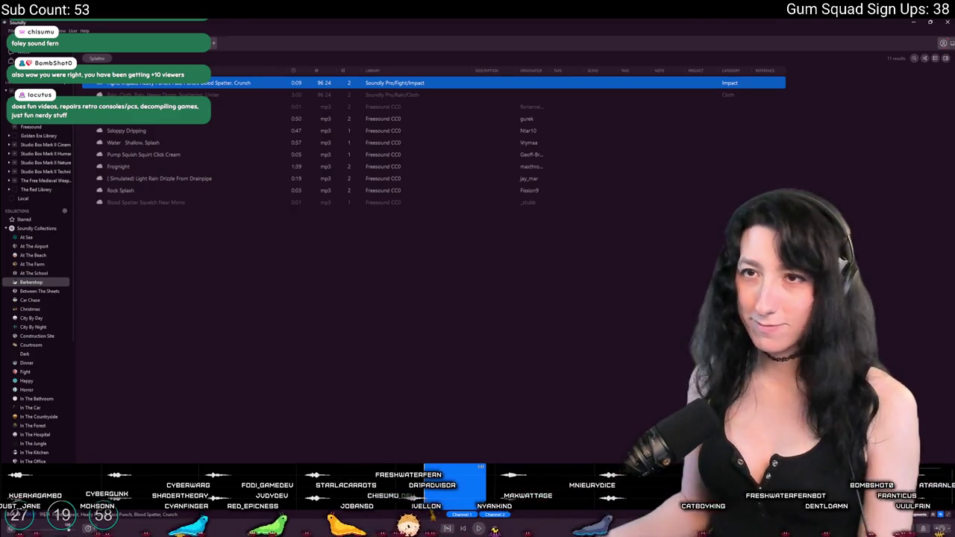
pyautogui.press('BackSpace')
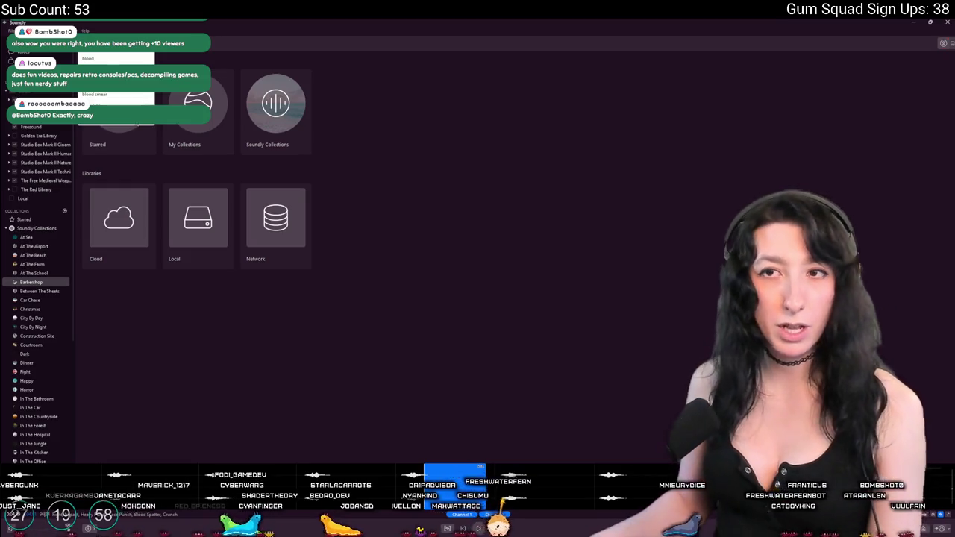
# Step: Rerun the recent 'blood' search and preview Blood & Guts 01 and Blood & Guts 02
pyautogui.click(104, 59)
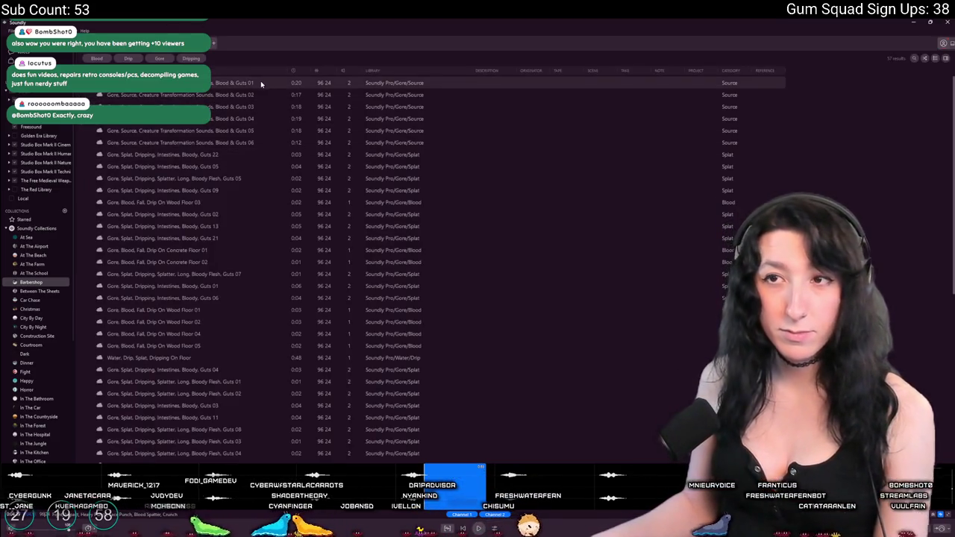
pyautogui.click(262, 83)
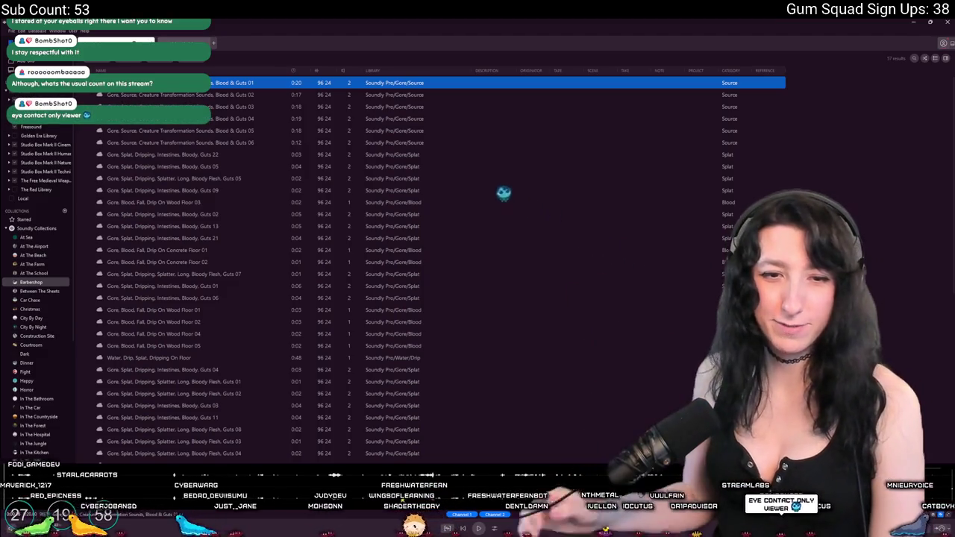
pyautogui.click(212, 95)
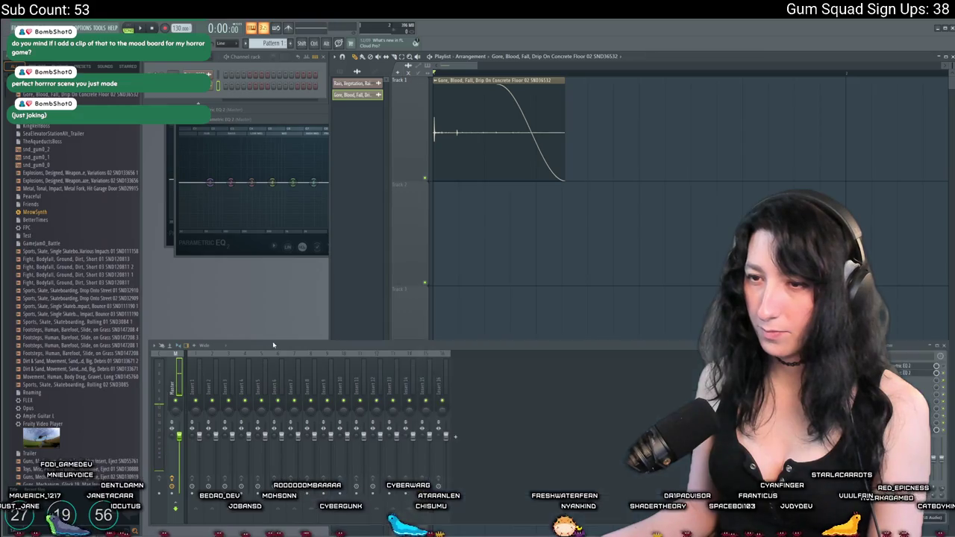
# Step: Shape the master Parametric EQ 2 into two peaks with the high frequencies rolled off
pyautogui.click(283, 129)
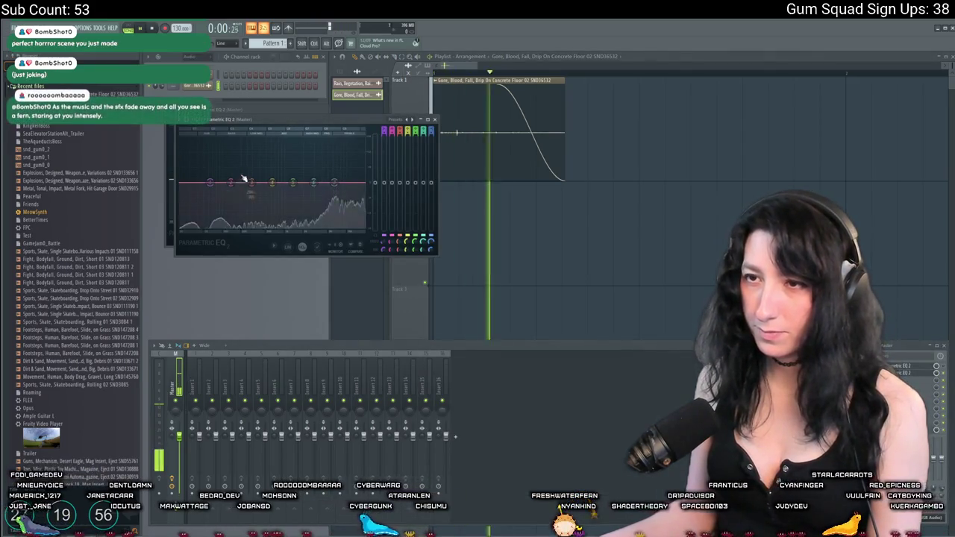
pyautogui.moveTo(231, 182)
pyautogui.mouseDown()
pyautogui.moveTo(235, 159)
pyautogui.moveTo(251, 158)
pyautogui.moveTo(227, 171)
pyautogui.mouseUp()
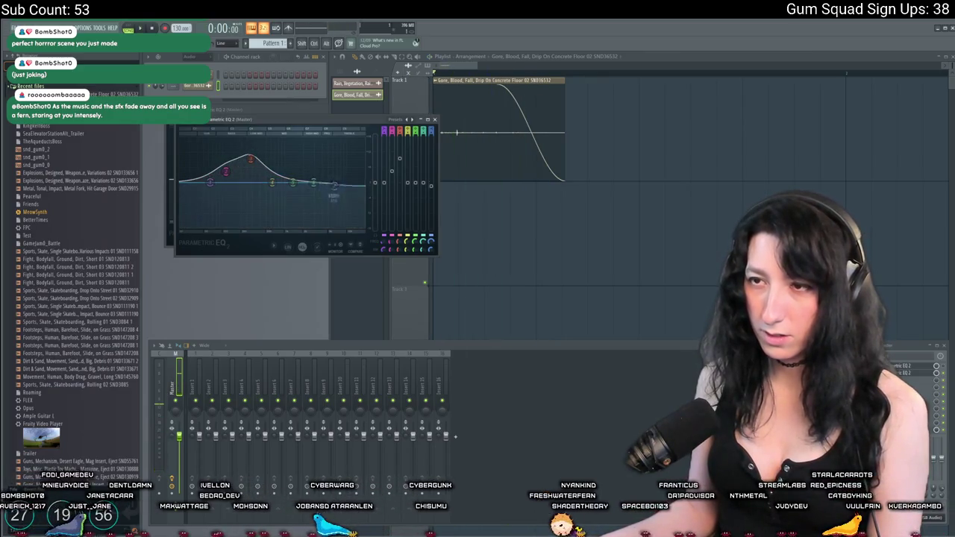
pyautogui.moveTo(334, 182)
pyautogui.mouseDown()
pyautogui.moveTo(323, 216)
pyautogui.moveTo(319, 193)
pyautogui.moveTo(310, 198)
pyautogui.mouseUp()
pyautogui.moveTo(250, 159)
pyautogui.mouseDown()
pyautogui.moveTo(246, 193)
pyautogui.moveTo(276, 159)
pyautogui.mouseUp()
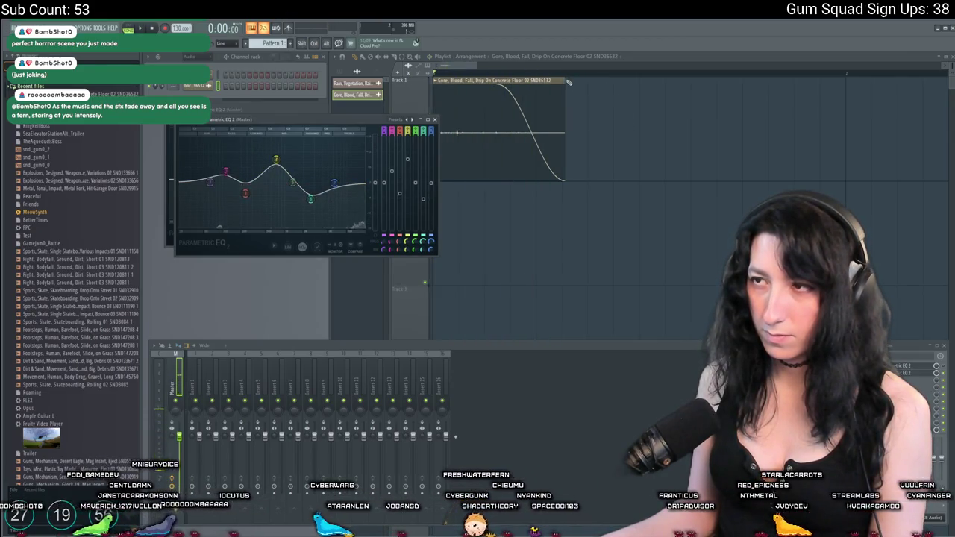
# Step: Shorten the drip clip in the playlist and undo the test duplicate, then return to Soundly
pyautogui.click(448, 88)
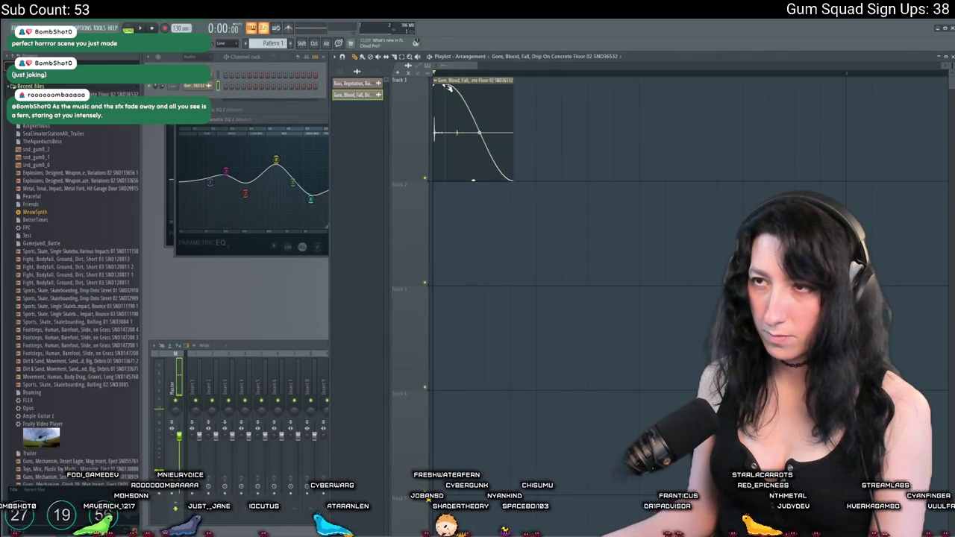
pyautogui.click(747, 177)
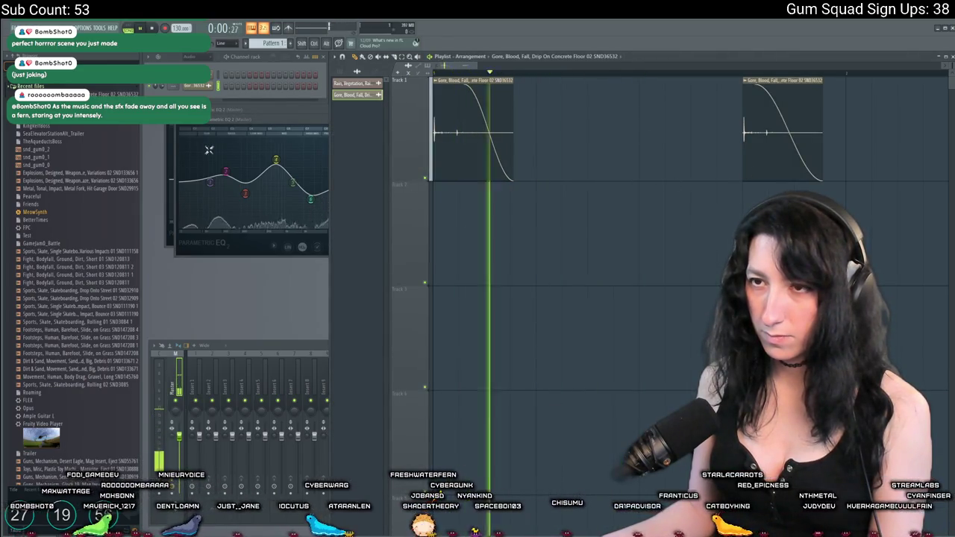
pyautogui.click(325, 188)
pyautogui.press('space')
pyautogui.press('space')
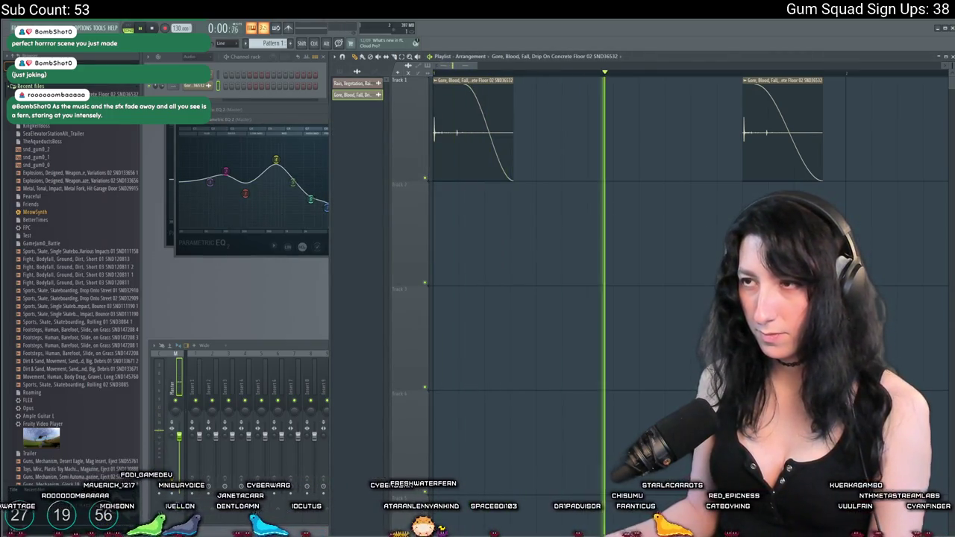
pyautogui.press('space')
pyautogui.hotkey('ctrl', 'z')
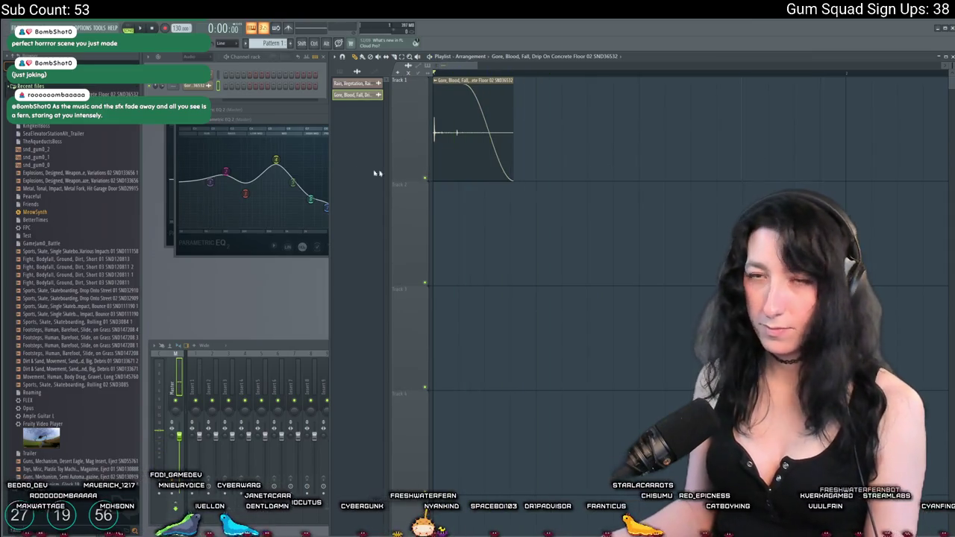
pyautogui.hotkey('alt', 'Tab')
pyautogui.hotkey('alt', 'Tab')
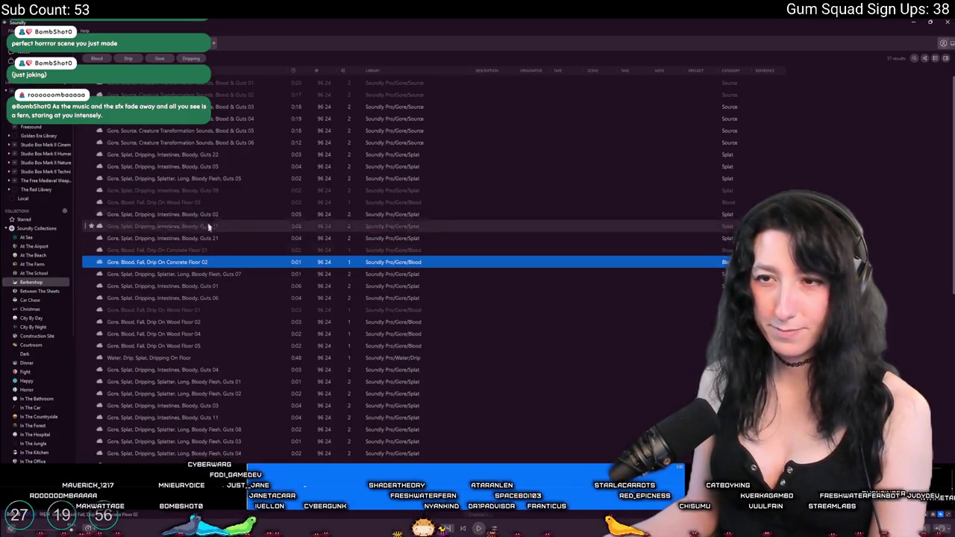
# Step: Preview Drip On Wood Floor 03, search 'splat', and drop the Guts 06 splat onto Track 2
pyautogui.click(224, 202)
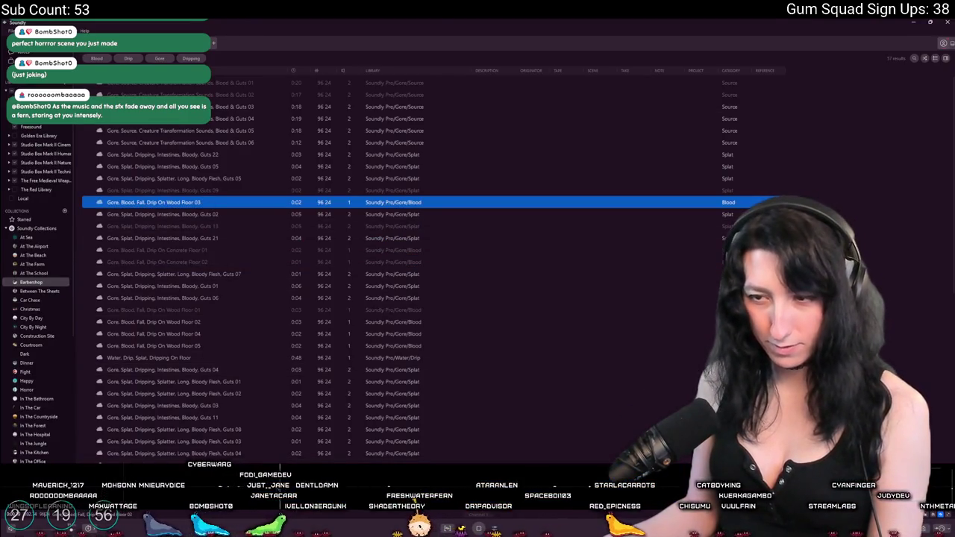
pyautogui.write('splat')
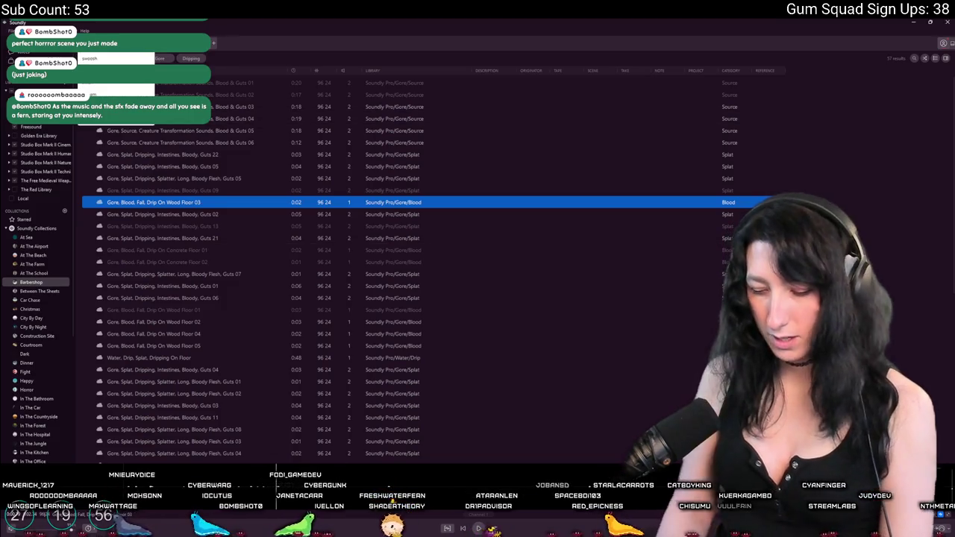
pyautogui.press('Return')
pyautogui.press('Down')
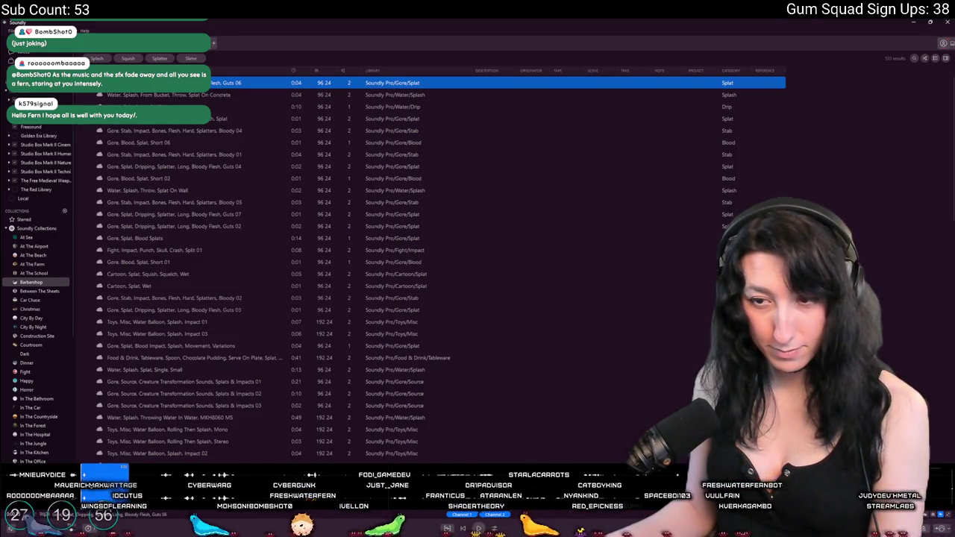
pyautogui.moveTo(140, 485)
pyautogui.mouseDown()
pyautogui.moveTo(396, 320)
pyautogui.moveTo(495, 234)
pyautogui.moveTo(448, 209)
pyautogui.mouseUp()
# Step: Add a fade to the Track 2 splat and flatten the boosted EQ band while auditioning
pyautogui.press('space')
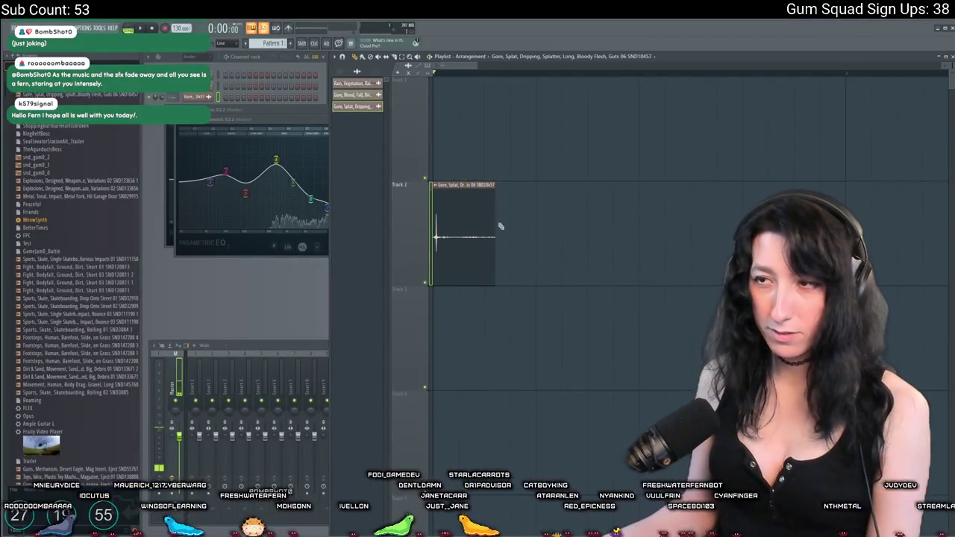
pyautogui.moveTo(494, 187); pyautogui.dragTo(474, 186)
pyautogui.doubleClick(246, 347)
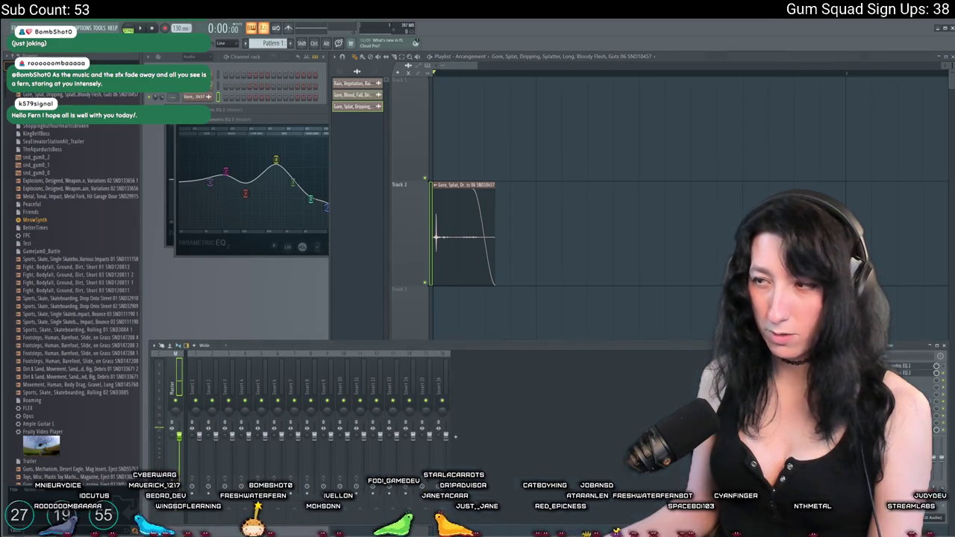
pyautogui.click(275, 161)
pyautogui.press('space')
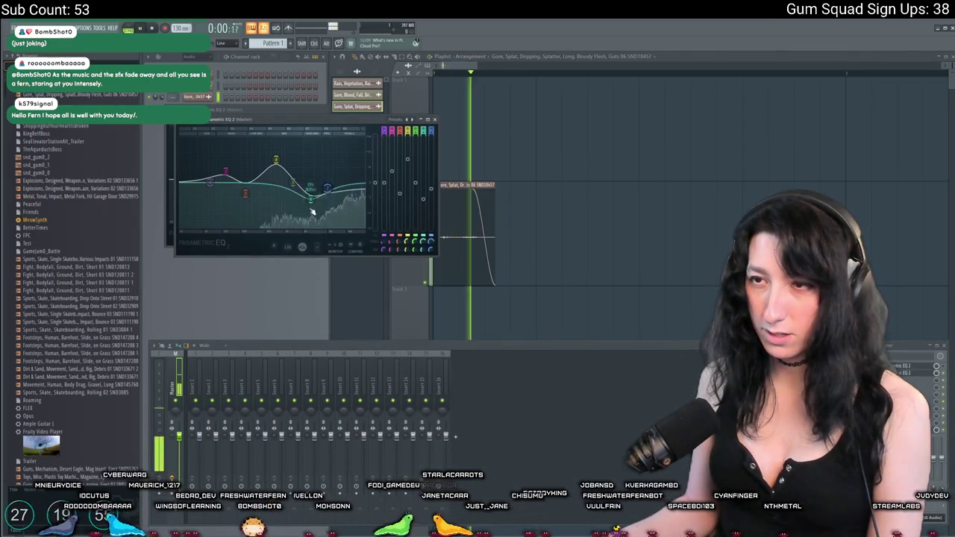
pyautogui.moveTo(275, 161)
pyautogui.mouseDown()
pyautogui.moveTo(251, 187)
pyautogui.moveTo(234, 152)
pyautogui.moveTo(245, 181)
pyautogui.moveTo(296, 166)
pyautogui.moveTo(299, 155)
pyautogui.moveTo(299, 188)
pyautogui.moveTo(274, 159)
pyautogui.mouseUp()
pyautogui.press('space')
pyautogui.press('space')
# Step: Leave a single splat clip on Track 3 with a faded tail, removing the Track 2 copy
pyautogui.click(685, 201)
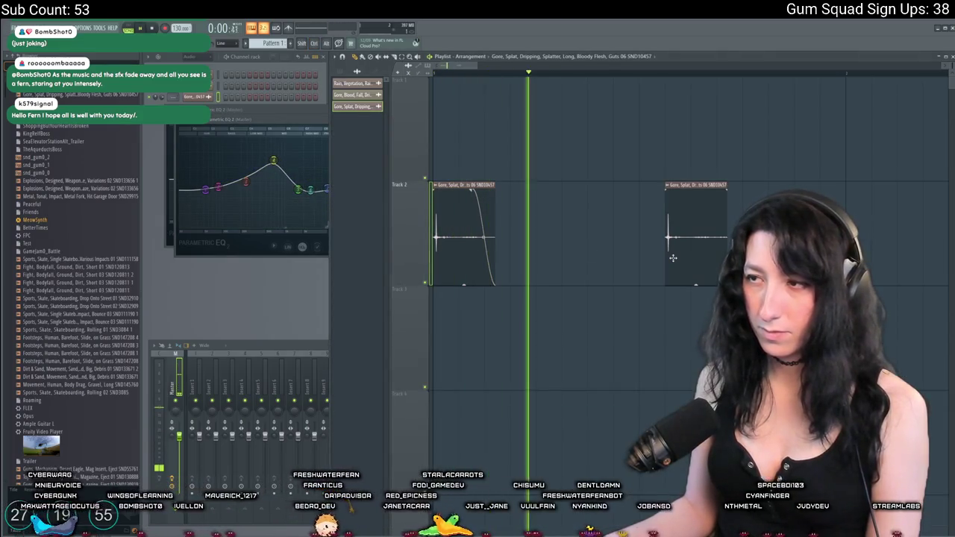
pyautogui.press('space')
pyautogui.hotkey('alt', 'Tab')
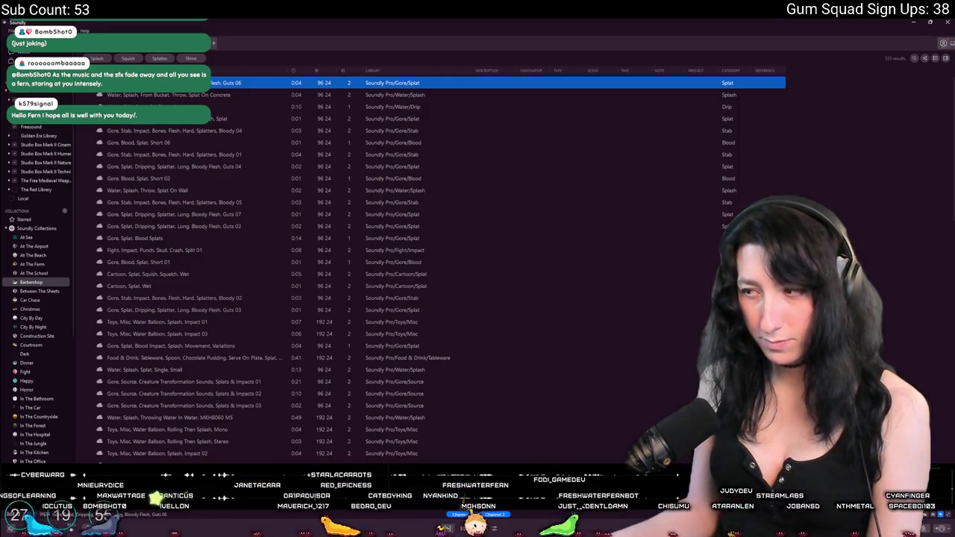
pyautogui.hotkey('alt', 'Tab')
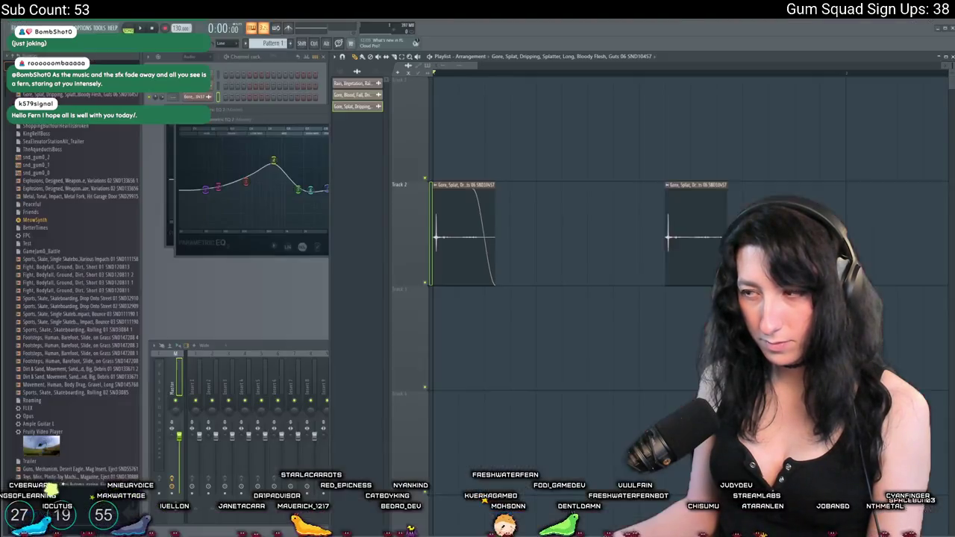
pyautogui.hotkey('alt', 'Tab')
pyautogui.hotkey('alt', 'Tab')
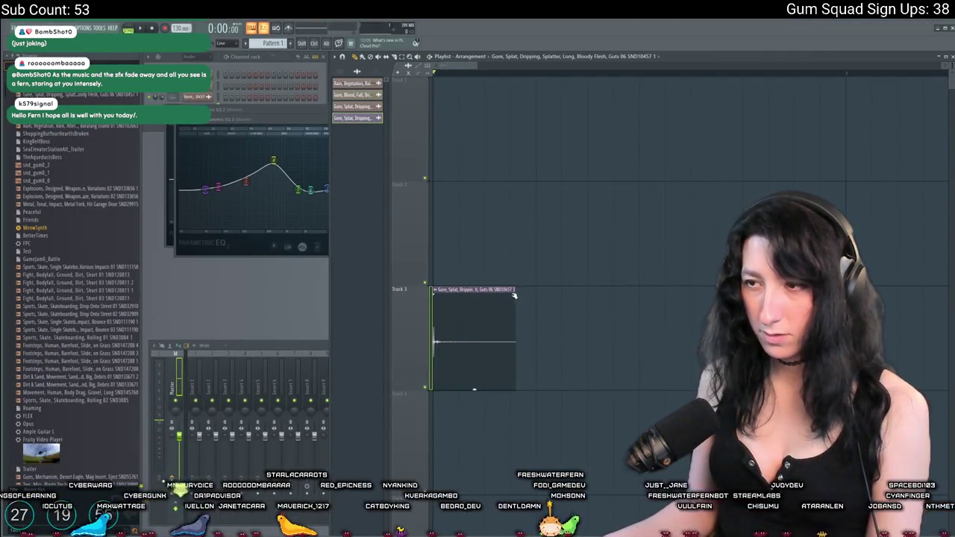
pyautogui.moveTo(514, 295); pyautogui.dragTo(489, 296)
pyautogui.click(822, 186)
pyautogui.press('space')
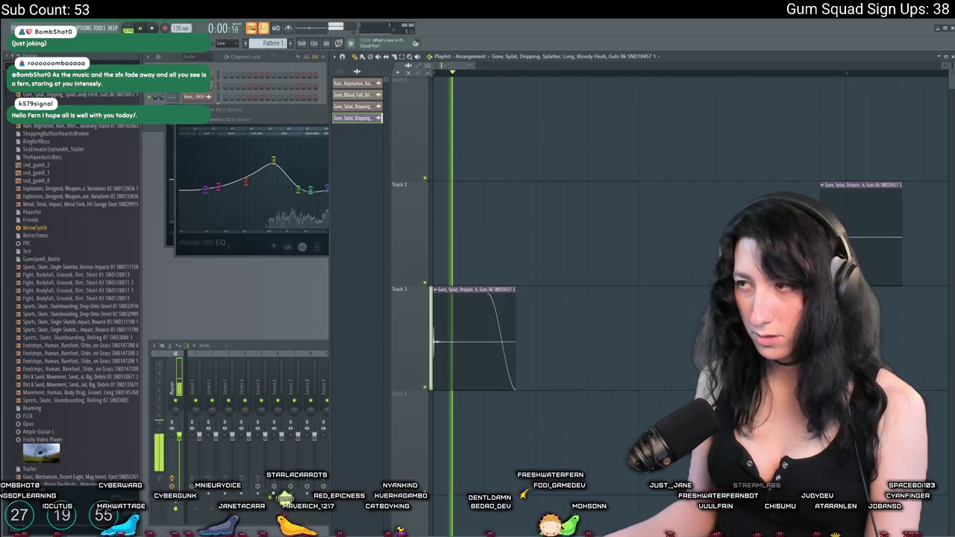
pyautogui.press('space')
pyautogui.hotkey('ctrl', 'z')
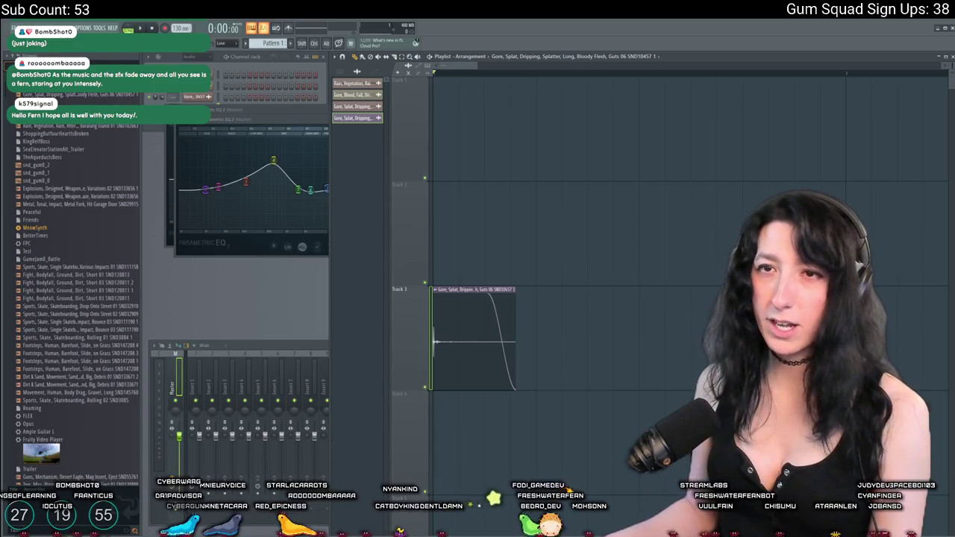
pyautogui.hotkey('alt', 'f')
# Step: Run a quick OGG export of the project with the default file name
pyautogui.press('e')
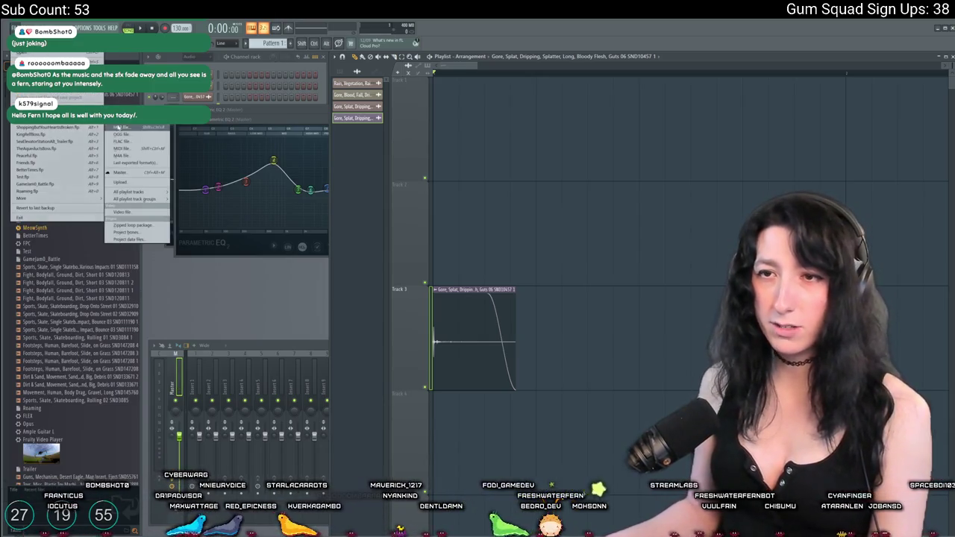
pyautogui.press('Down')
pyautogui.press('Down')
pyautogui.press('Return')
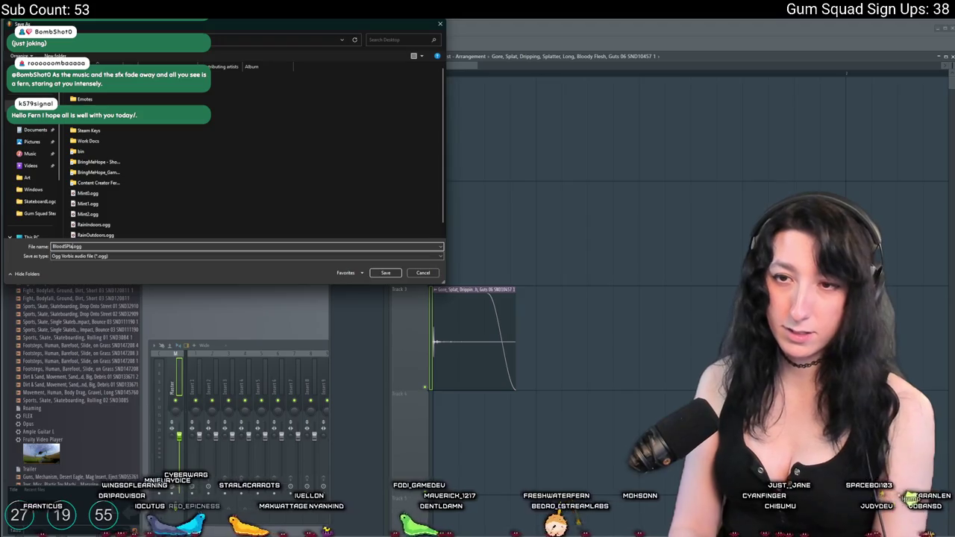
pyautogui.press('Return')
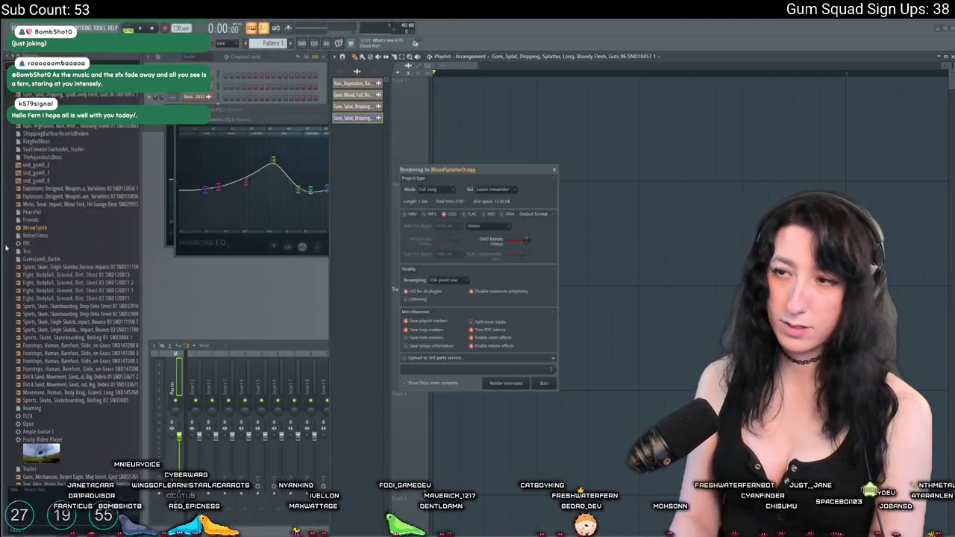
pyautogui.press('Return')
# Step: Export the splat as BloodSplatter0.ogg on the Desktop, replacing the existing file
pyautogui.hotkey('alt', 'f')
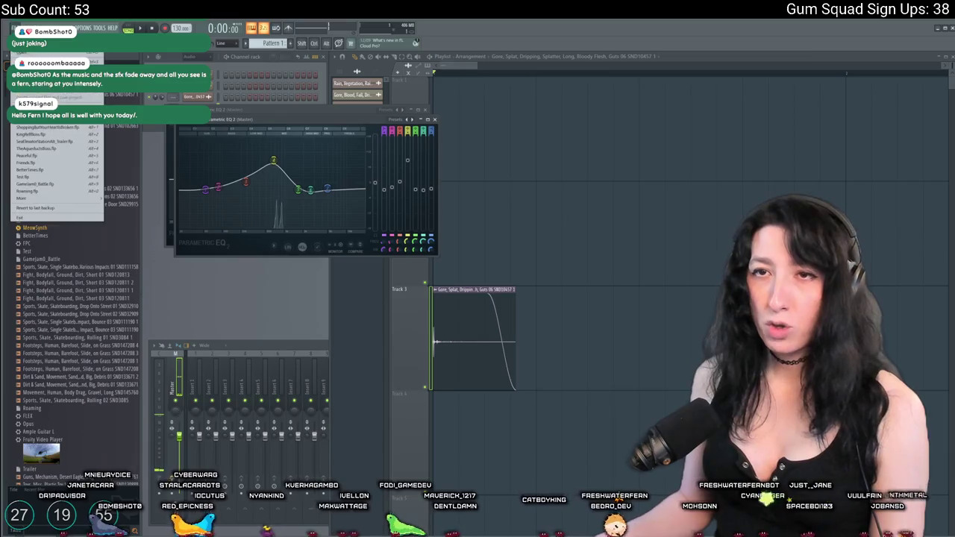
pyautogui.click(112, 219)
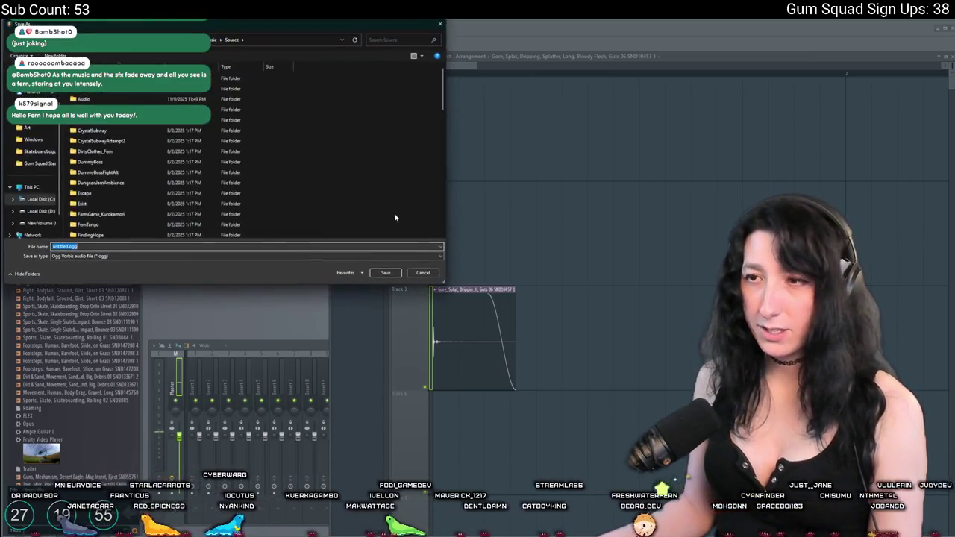
pyautogui.scroll(3, 33, 187)
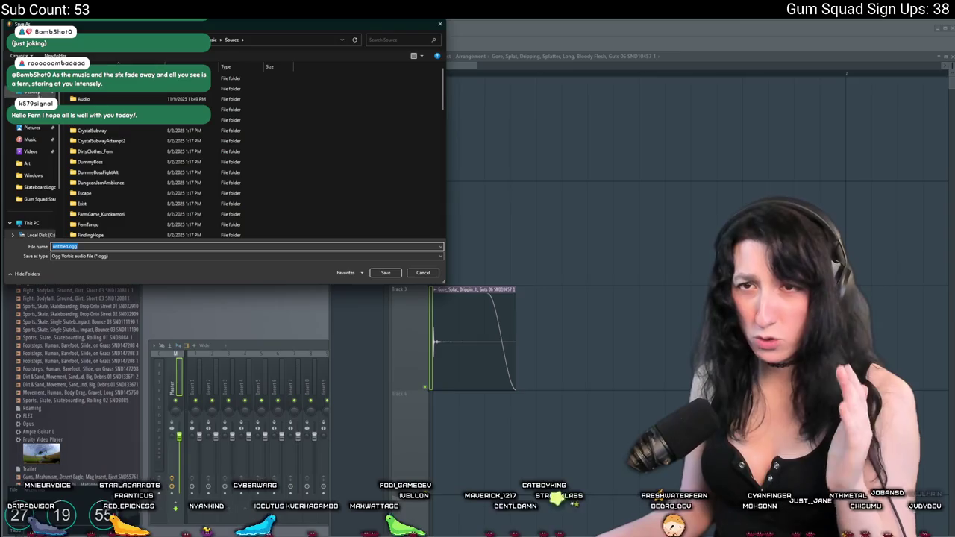
pyautogui.click(38, 94)
pyautogui.click(128, 163)
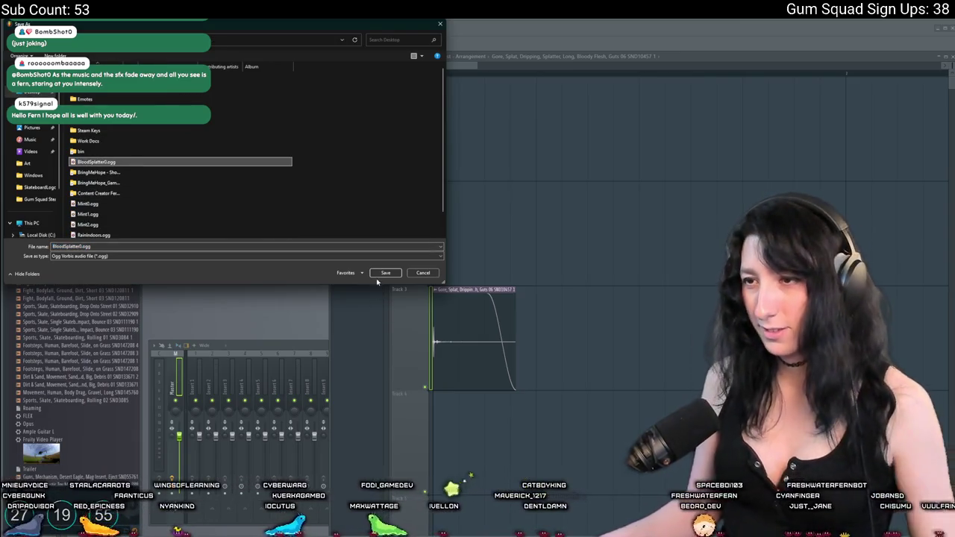
pyautogui.click(384, 273)
pyautogui.click(495, 281)
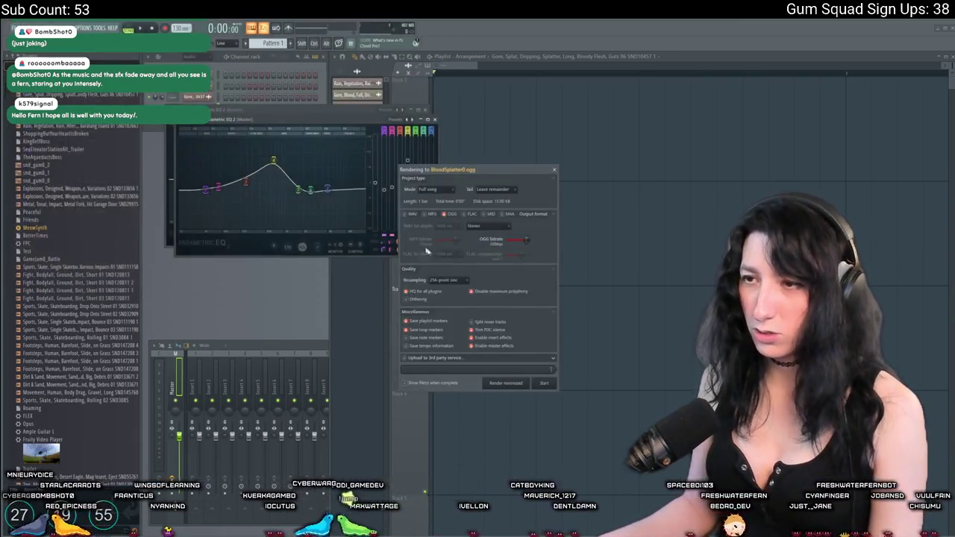
pyautogui.click(541, 384)
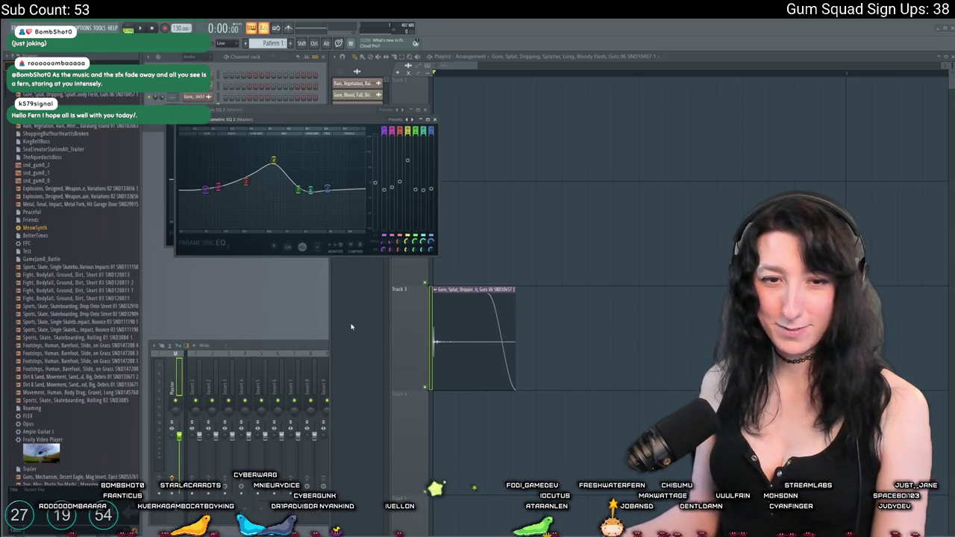
pyautogui.hotkey('alt', 'Tab')
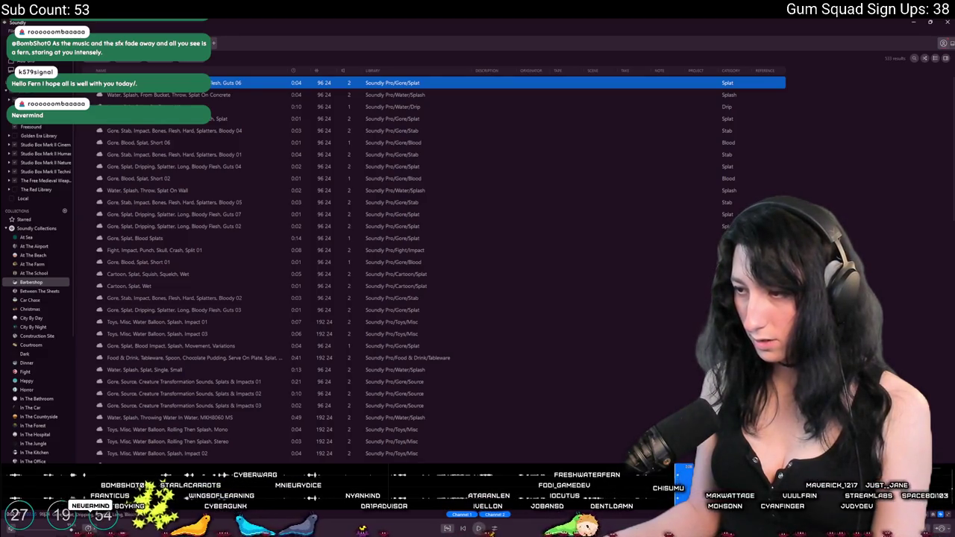
# Step: Send the Guts 06 splat from Soundly into FL Studio and play it
pyautogui.hotkey('alt', 'Tab')
pyautogui.hotkey('alt', 'Tab')
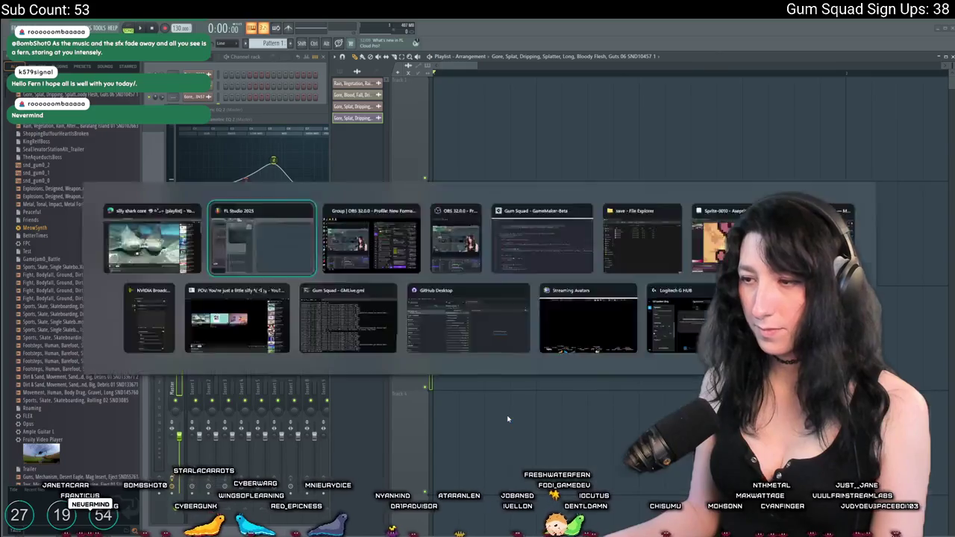
pyautogui.press('Tab')
pyautogui.press('Tab')
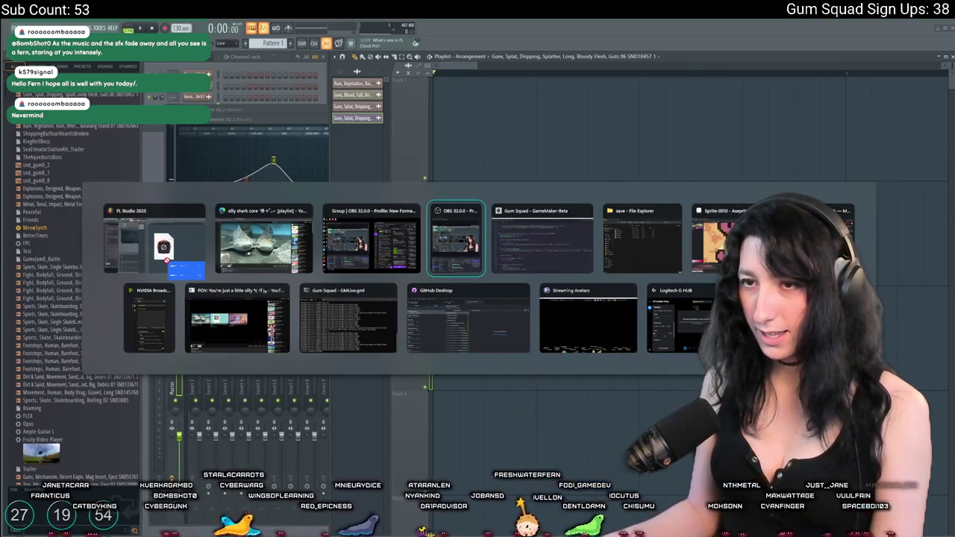
pyautogui.press('Tab')
pyautogui.press('Tab')
pyautogui.press('Tab')
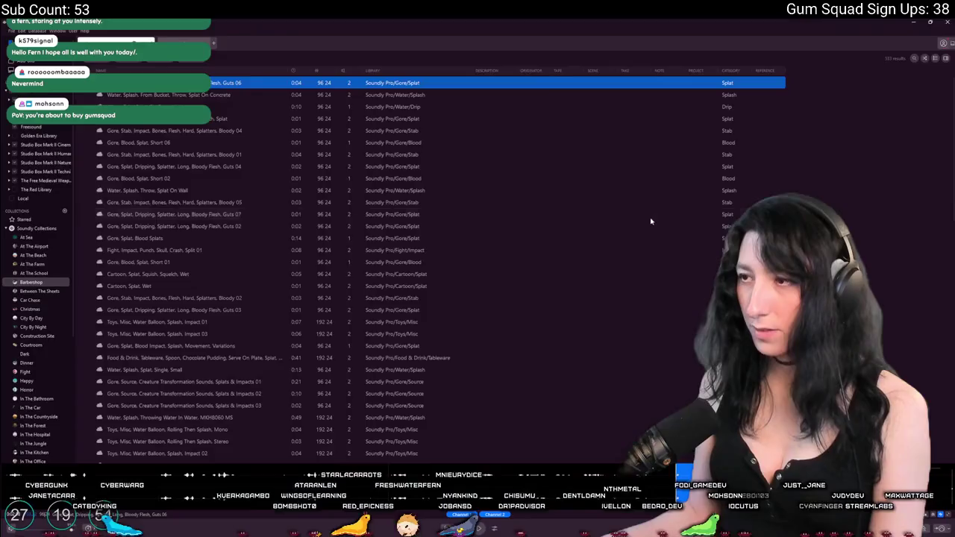
pyautogui.press('s')
pyautogui.press('space')
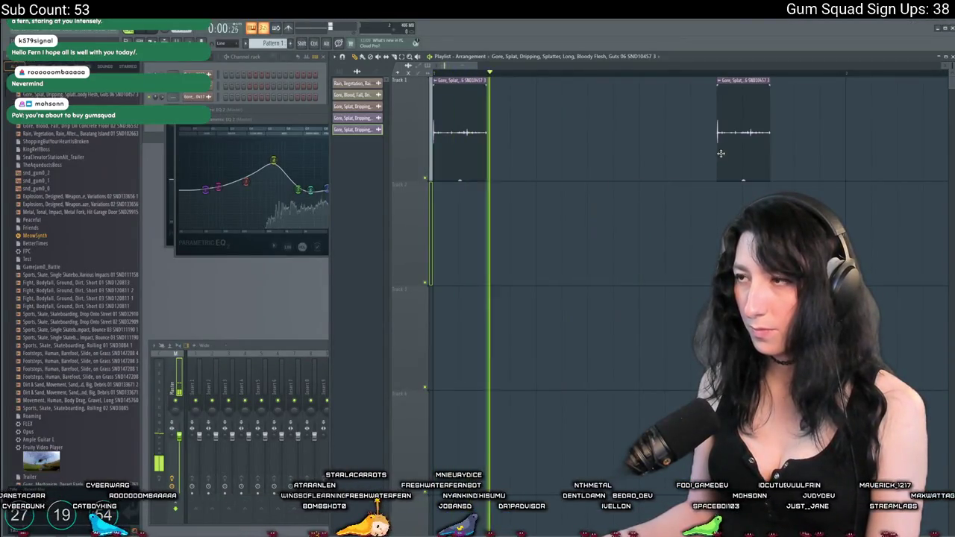
pyautogui.press('space')
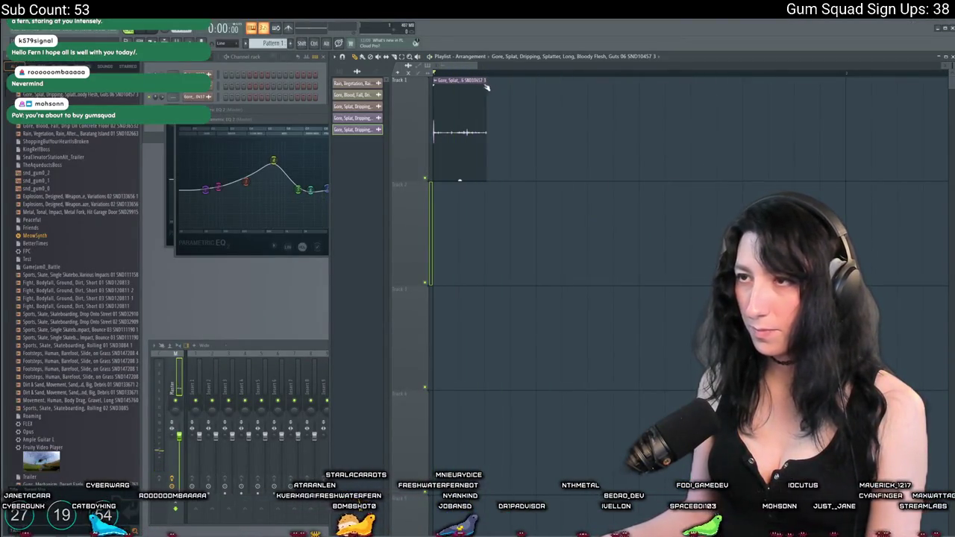
# Step: Fade out the Track 1 clip's tail and delete the accidental copy
pyautogui.moveTo(487, 85); pyautogui.dragTo(457, 84)
pyautogui.click(688, 158)
pyautogui.press('space')
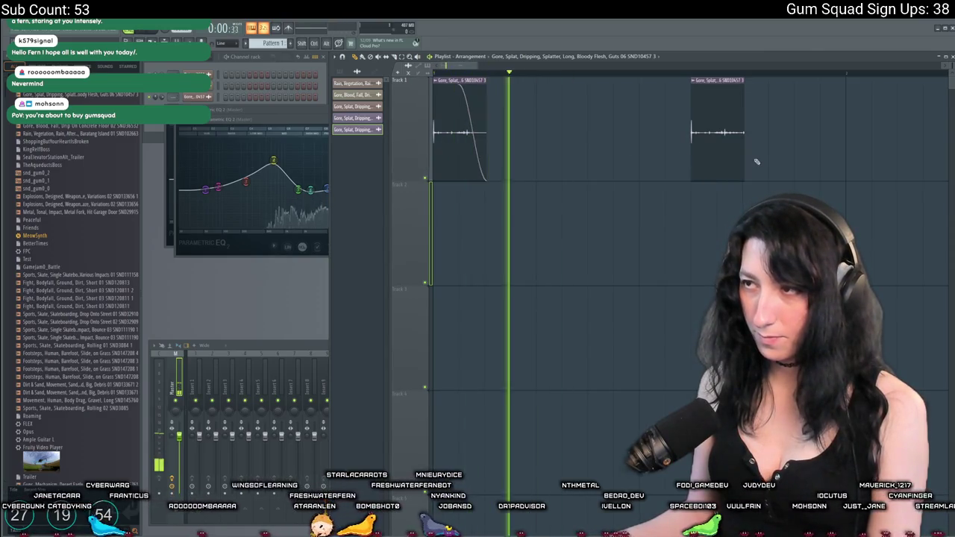
pyautogui.press('space')
pyautogui.rightClick(688, 158)
pyautogui.rightClick(15, 125)
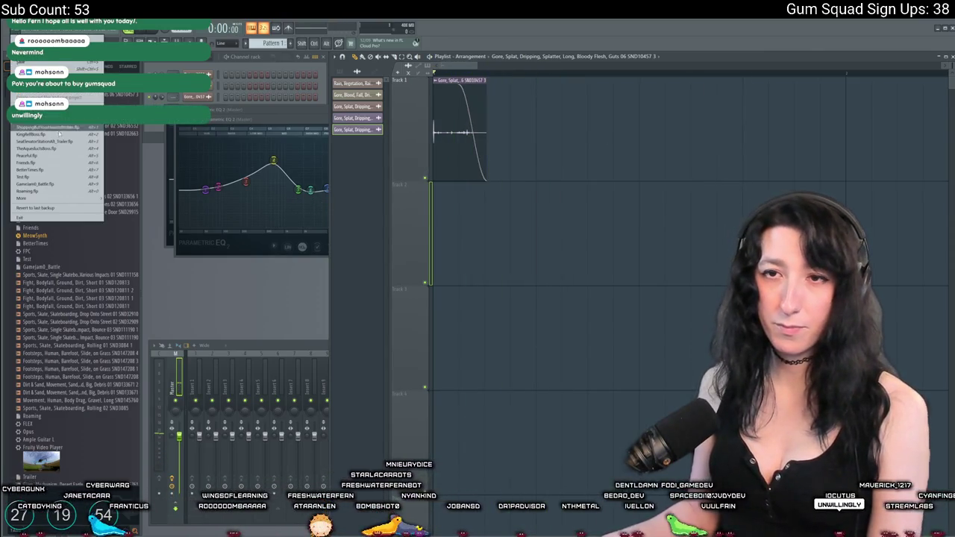
# Step: Export the splat to the Desktop as BloodSplatter1.ogg, then delete the clip from Track 1
pyautogui.click(112, 129)
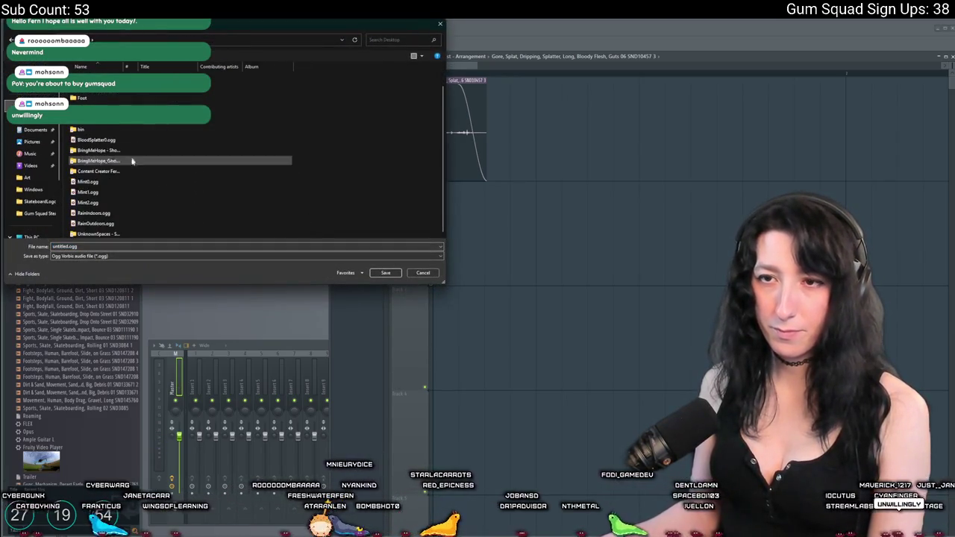
pyautogui.click(125, 141)
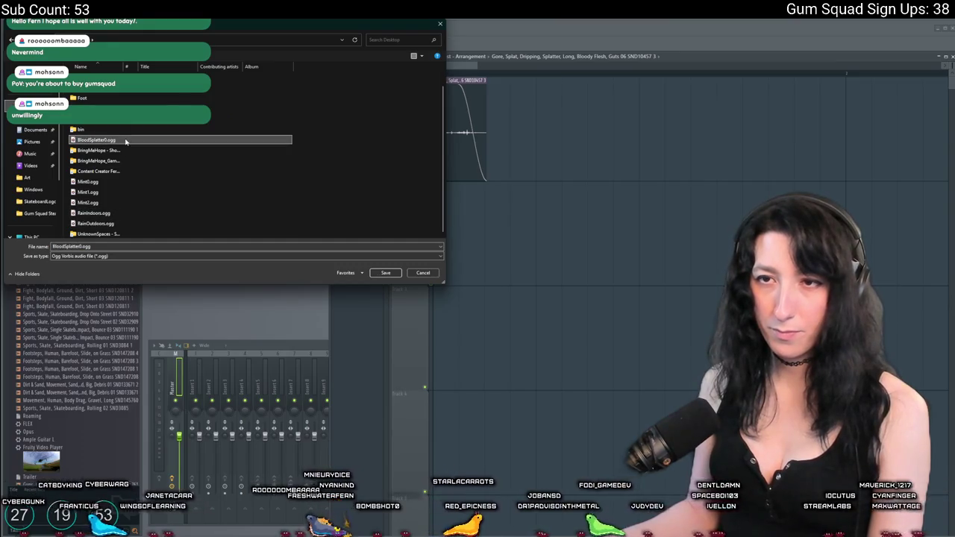
pyautogui.click(90, 246)
pyautogui.write('1')
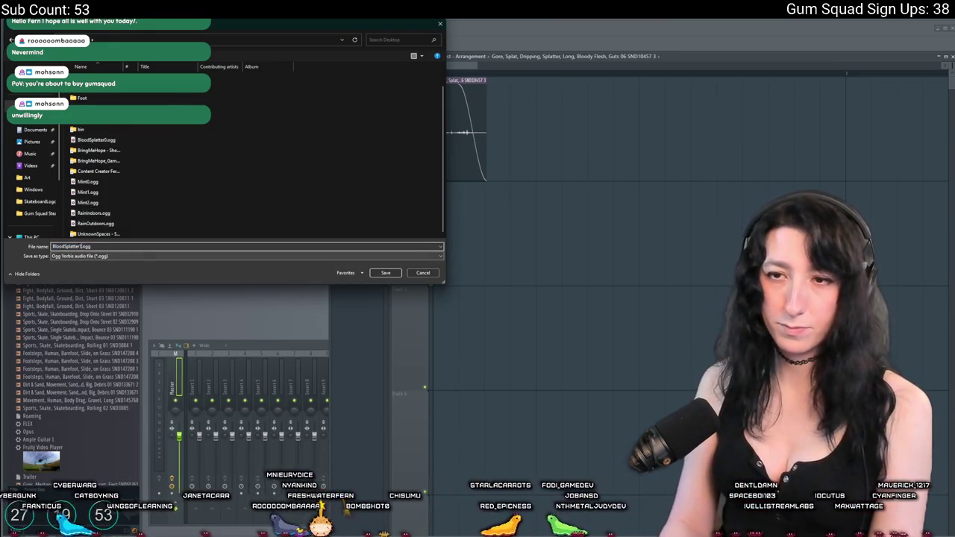
pyautogui.press('Return')
pyautogui.press('Return')
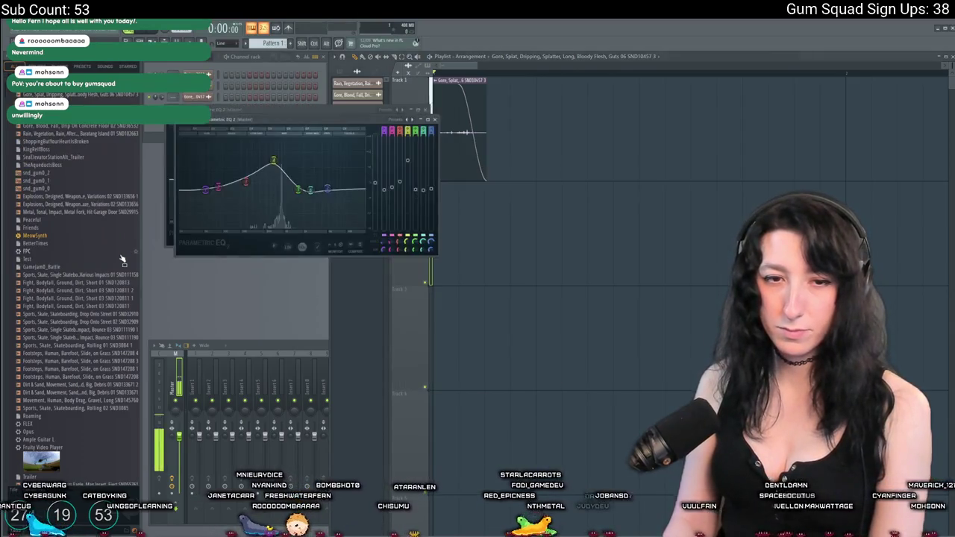
pyautogui.rightClick(480, 159)
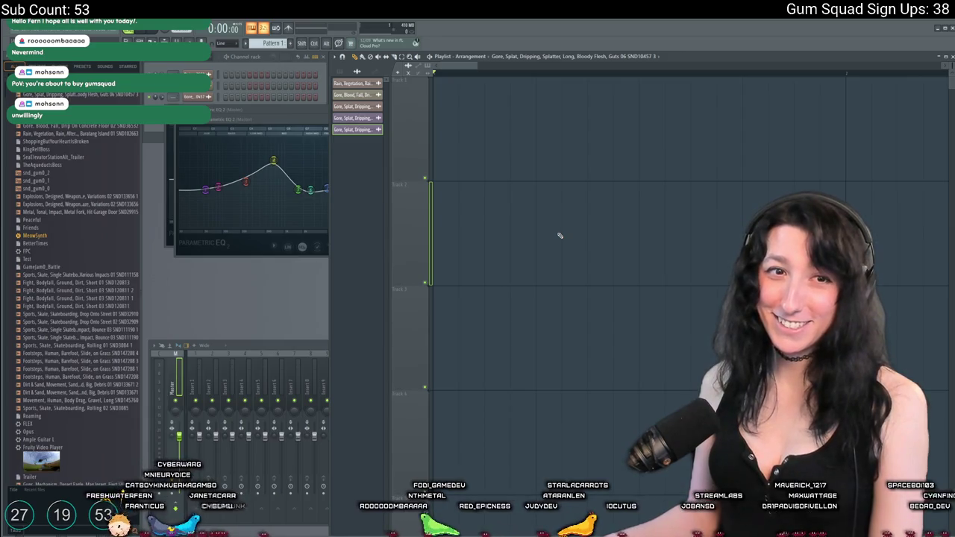
pyautogui.hotkey('alt', 'Tab')
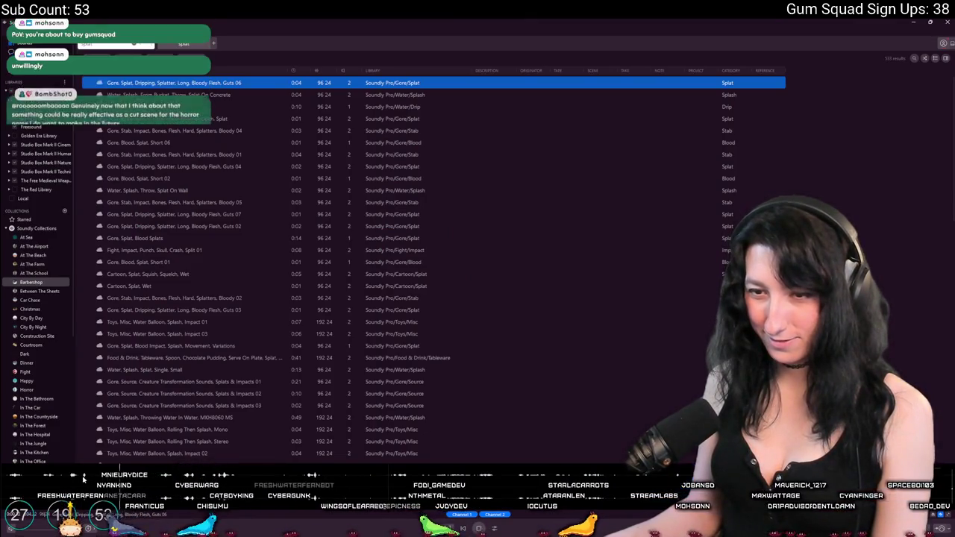
# Step: Drop the Soundly splat onto Track 1, fade out its tail, and remove the extra copy
pyautogui.moveTo(150, 480)
pyautogui.mouseDown()
pyautogui.moveTo(490, 209)
pyautogui.moveTo(495, 224)
pyautogui.moveTo(470, 127)
pyautogui.mouseUp()
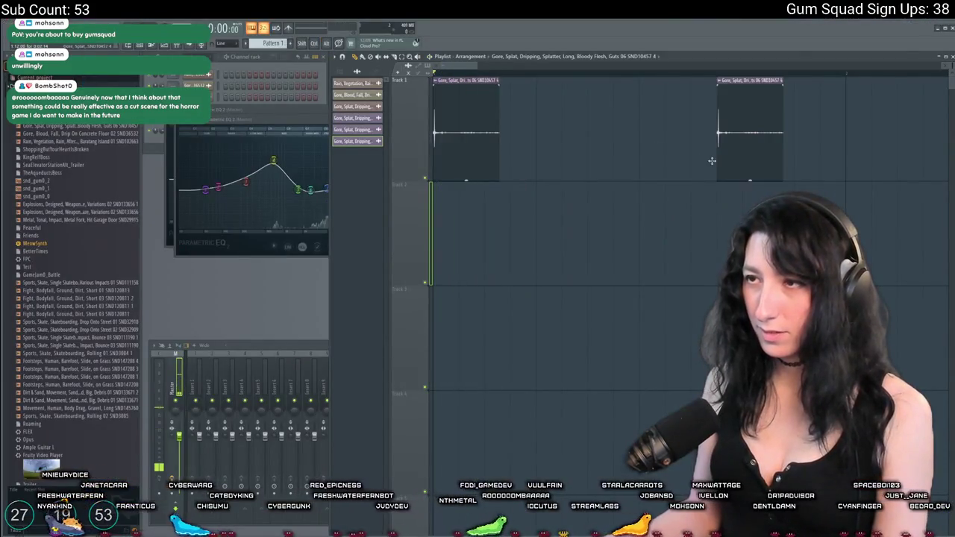
pyautogui.press('space')
pyautogui.moveTo(500, 82); pyautogui.dragTo(466, 83)
pyautogui.click(729, 158)
pyautogui.press('space')
pyautogui.press('space')
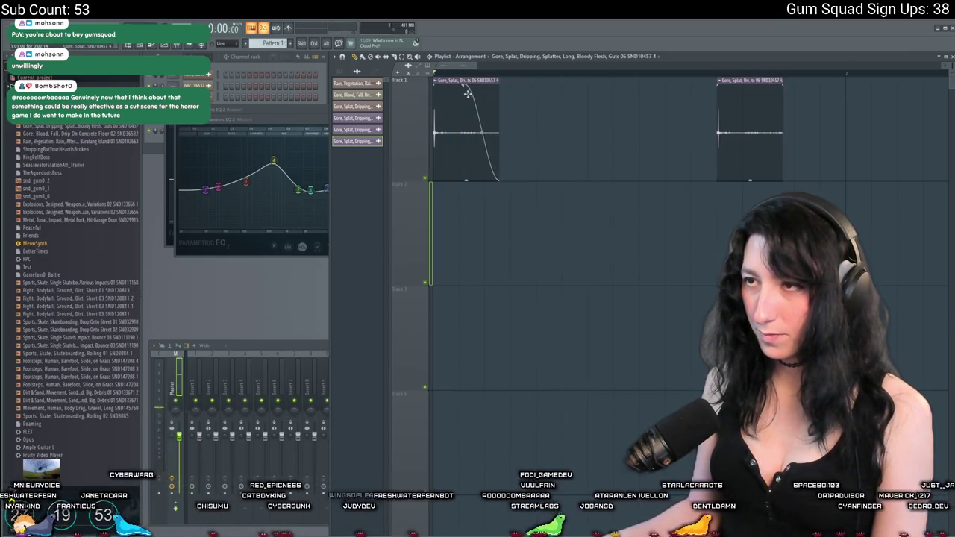
pyautogui.rightClick(733, 146)
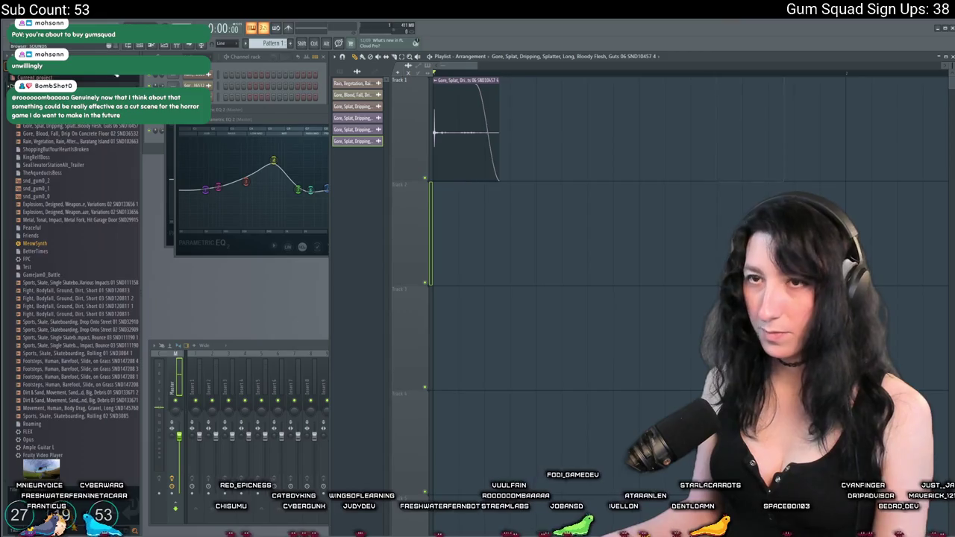
# Step: Export the clip as OGG to the Desktop as BloodSplatter1.ogg
pyautogui.hotkey('alt', 'f')
pyautogui.press('e')
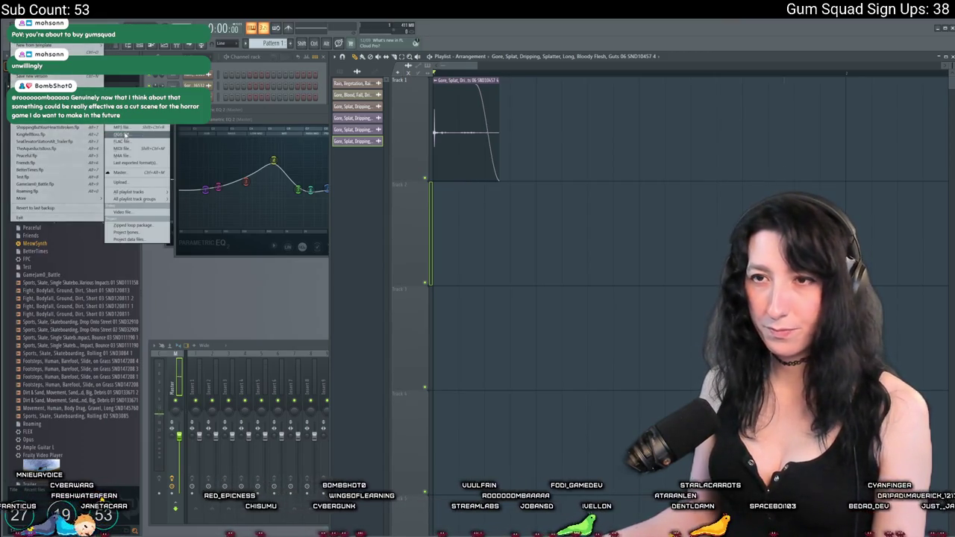
pyautogui.press('o')
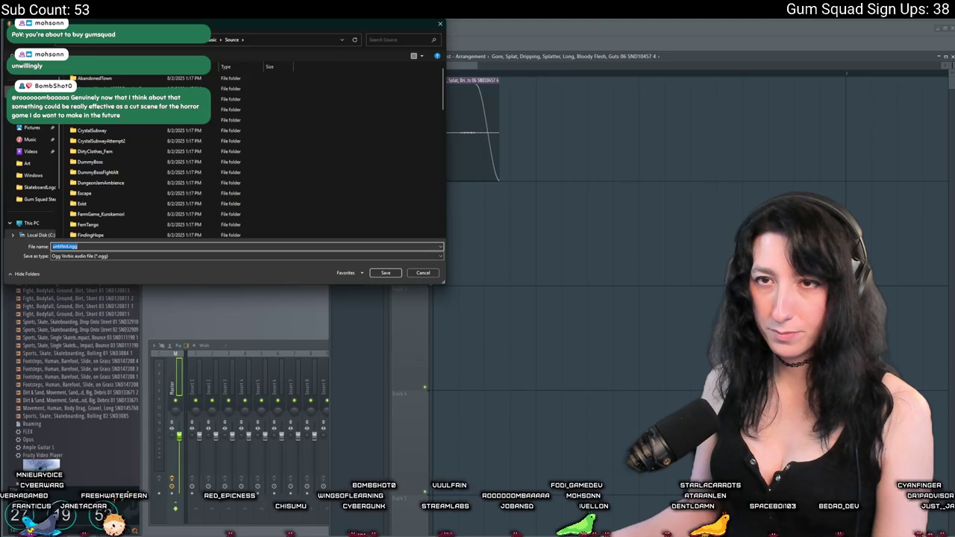
pyautogui.click(110, 140)
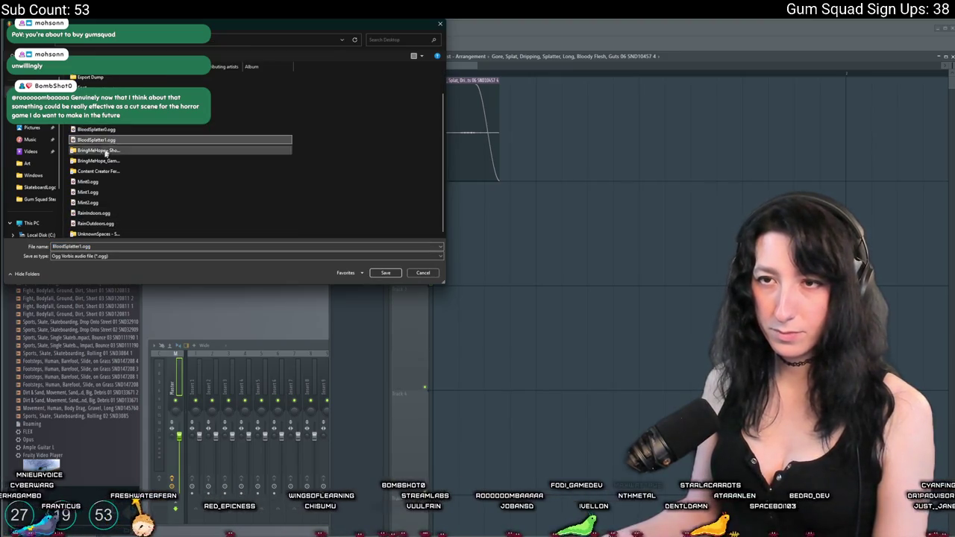
pyautogui.press('Return')
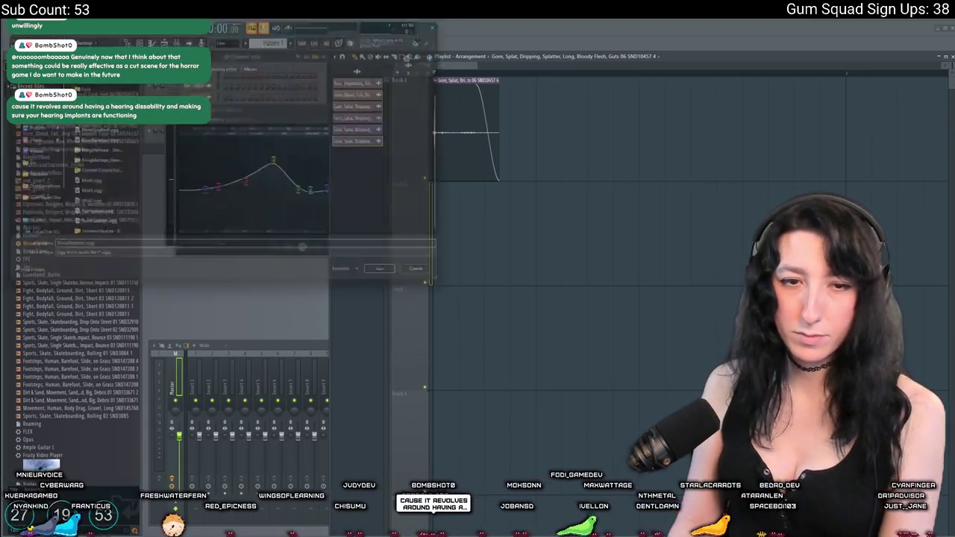
pyautogui.press('Return')
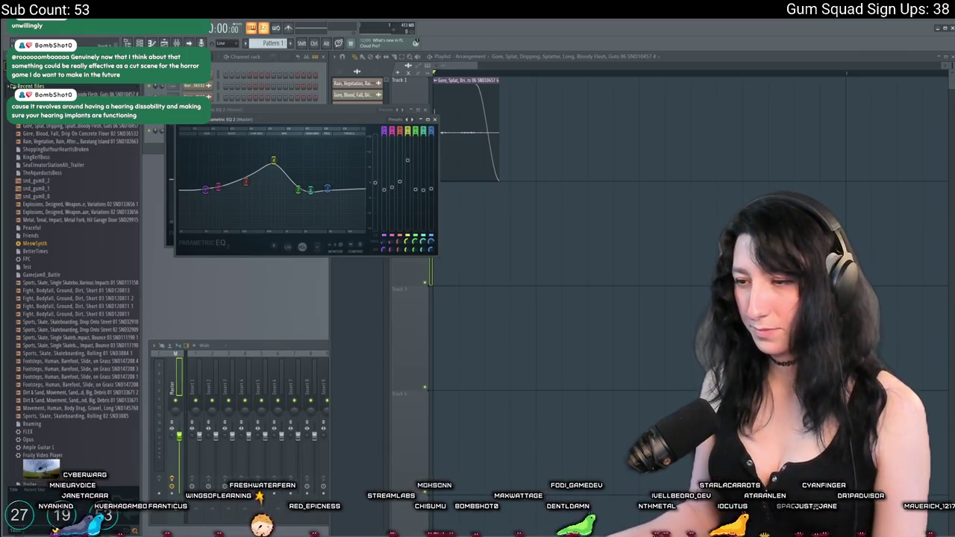
pyautogui.hotkey('alt', 'Tab')
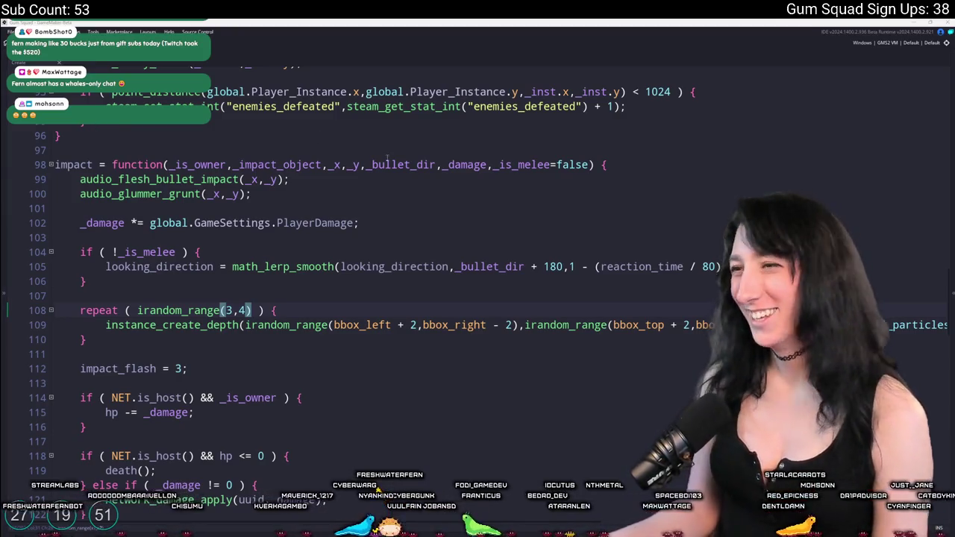
# Step: Create a new folder named Fluid inside the Audio group
pyautogui.press('F5')
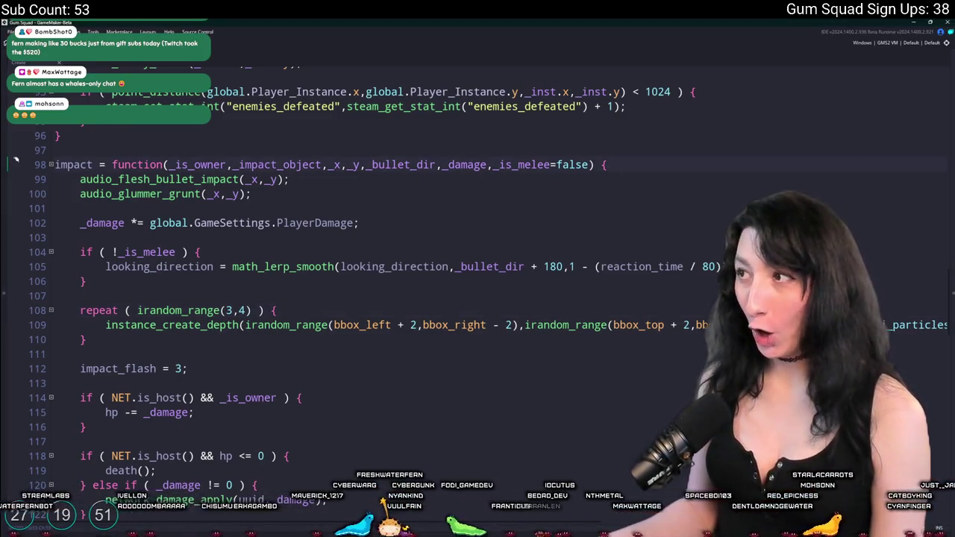
pyautogui.scroll(-5, 825, 194)
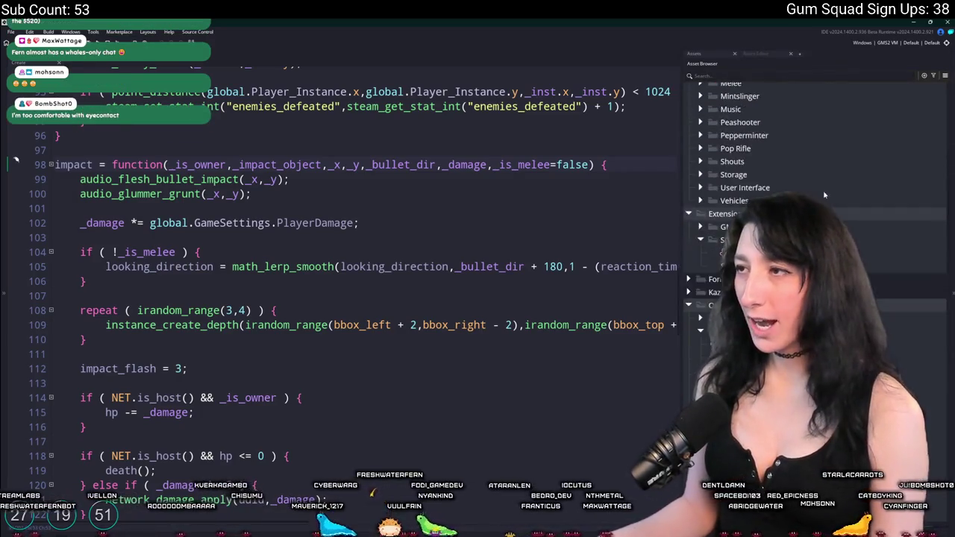
pyautogui.scroll(10, 825, 195)
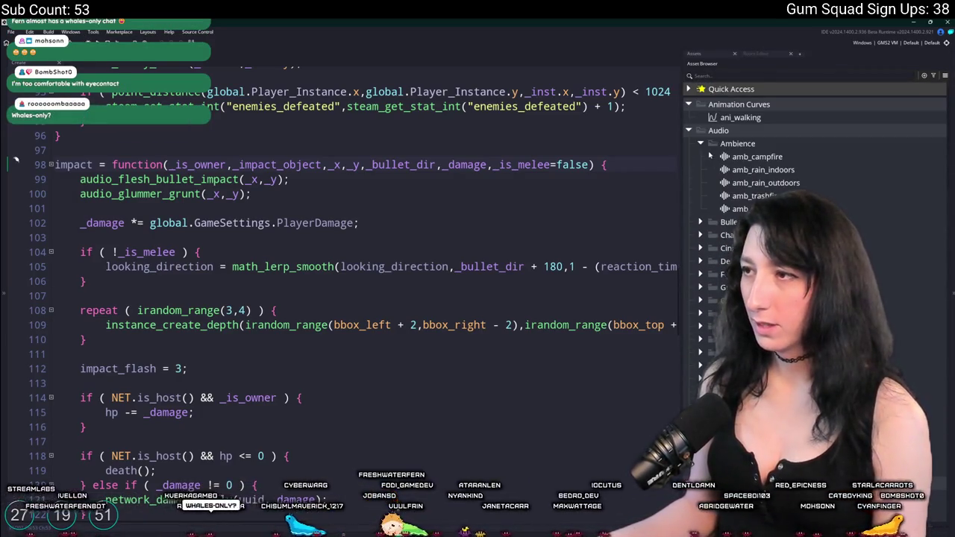
pyautogui.click(701, 143)
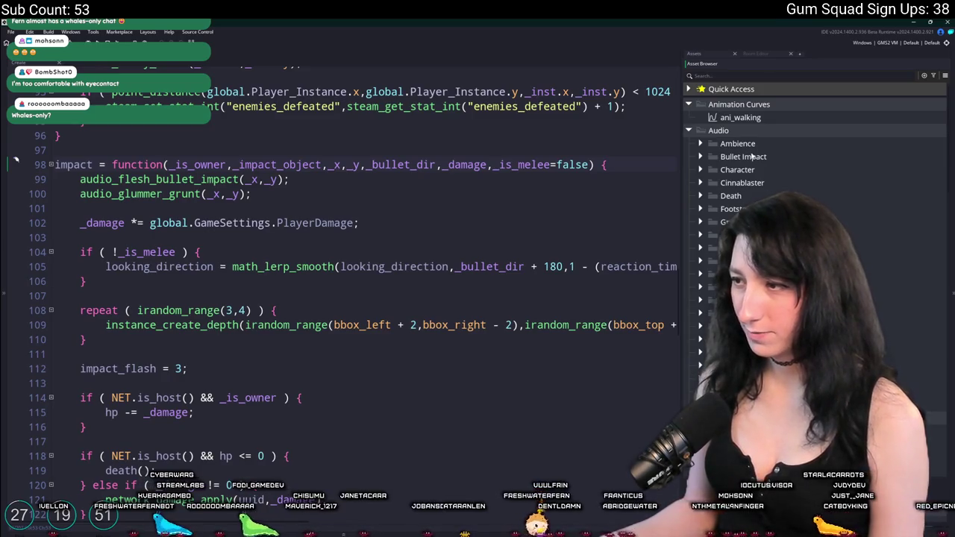
pyautogui.rightClick(760, 132)
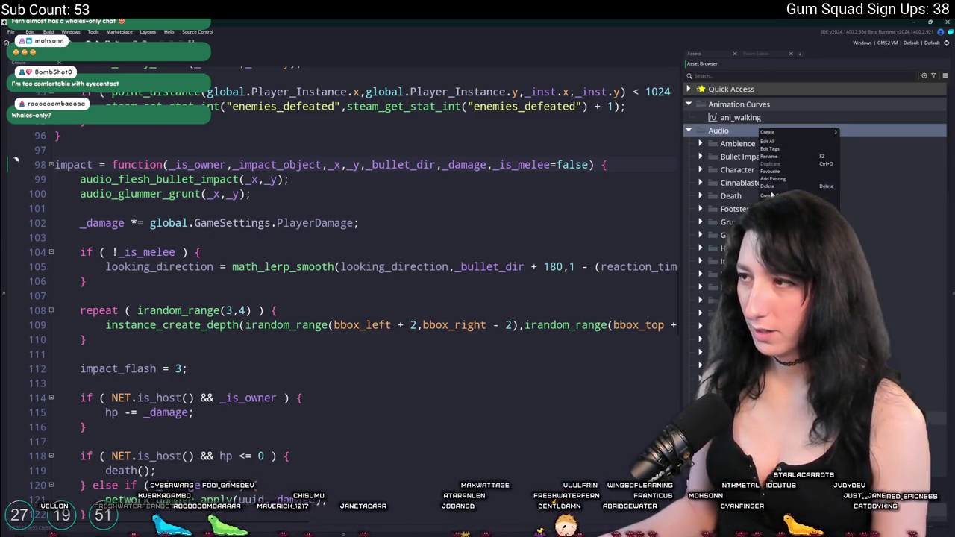
pyautogui.click(768, 194)
pyautogui.write('Fluid')
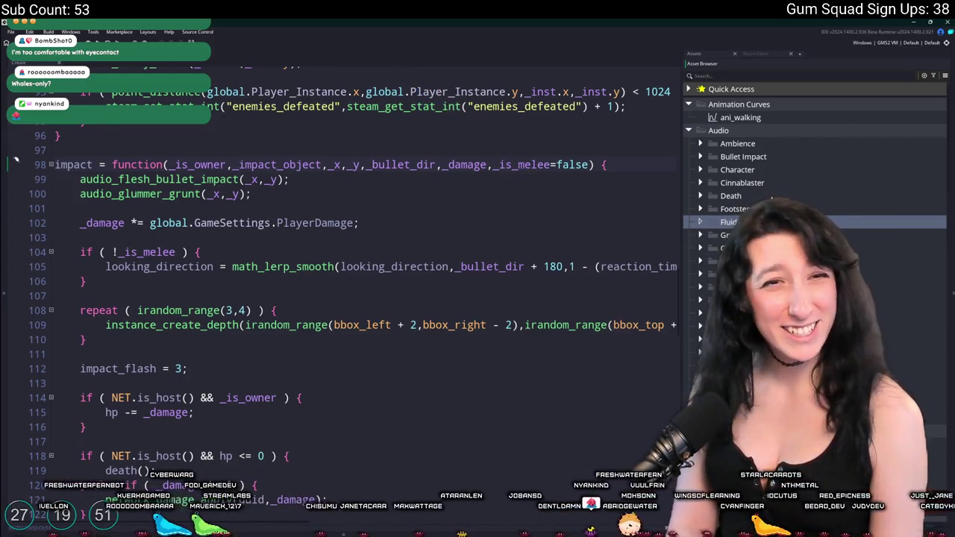
pyautogui.press('Return')
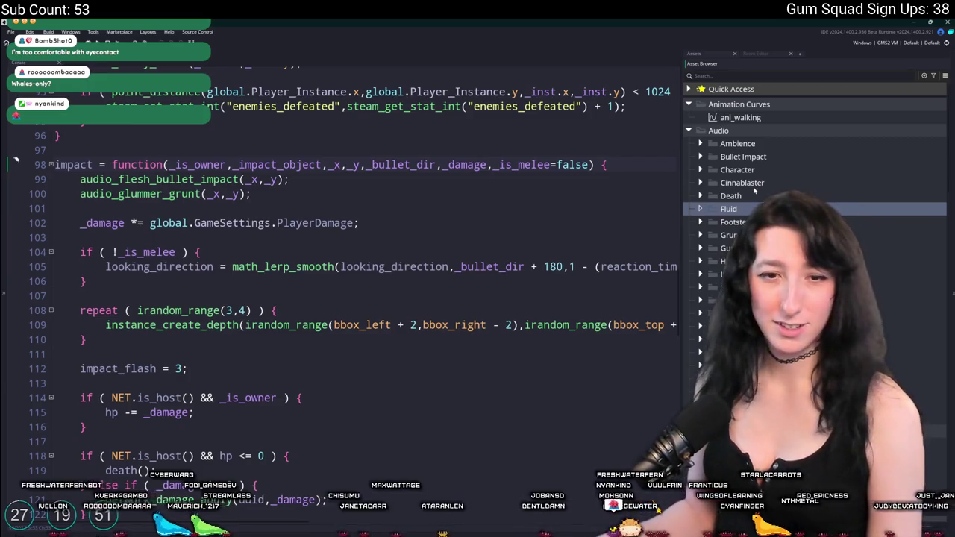
# Step: Move snd_bloodsplatter0 from Footsteps into Fluid and open it in the sound editor
pyautogui.click(700, 222)
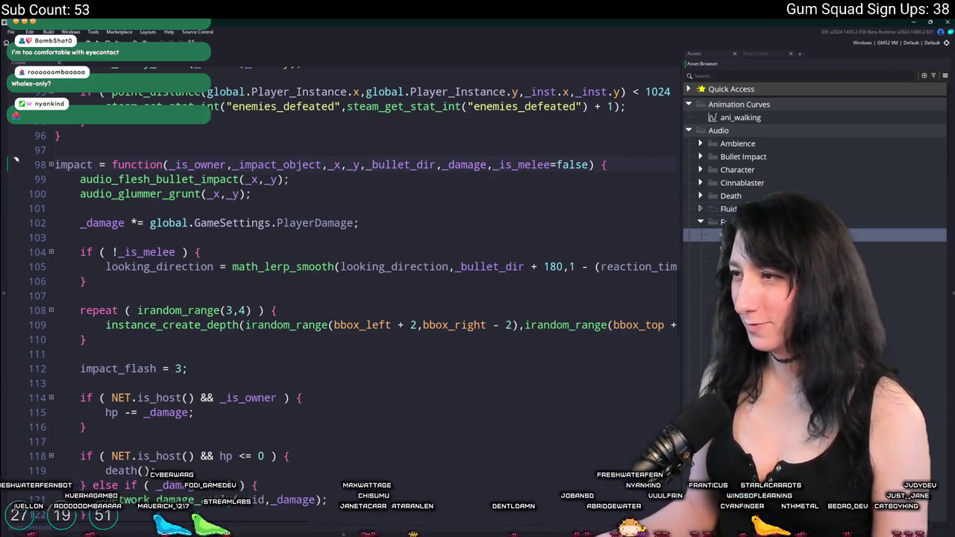
pyautogui.moveTo(723, 289); pyautogui.dragTo(728, 210)
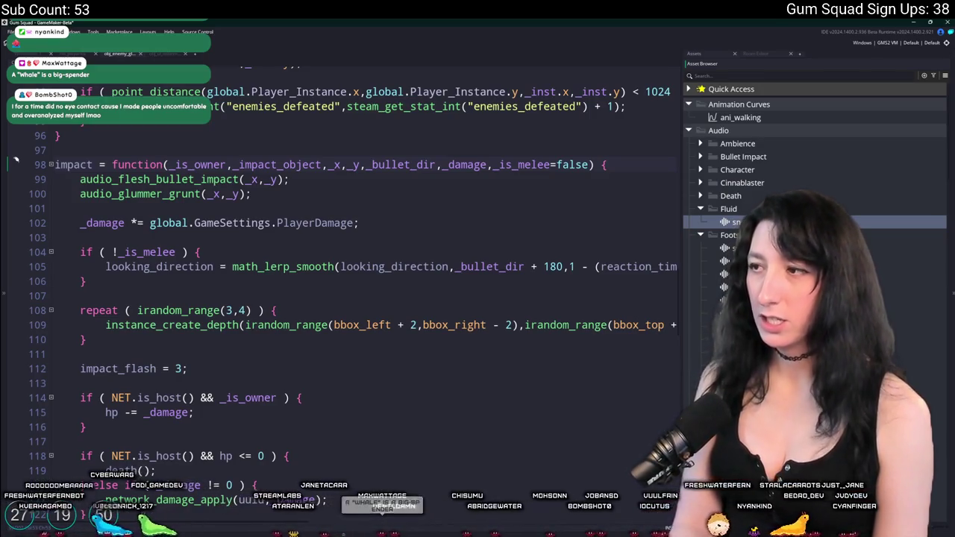
pyautogui.click(28, 53)
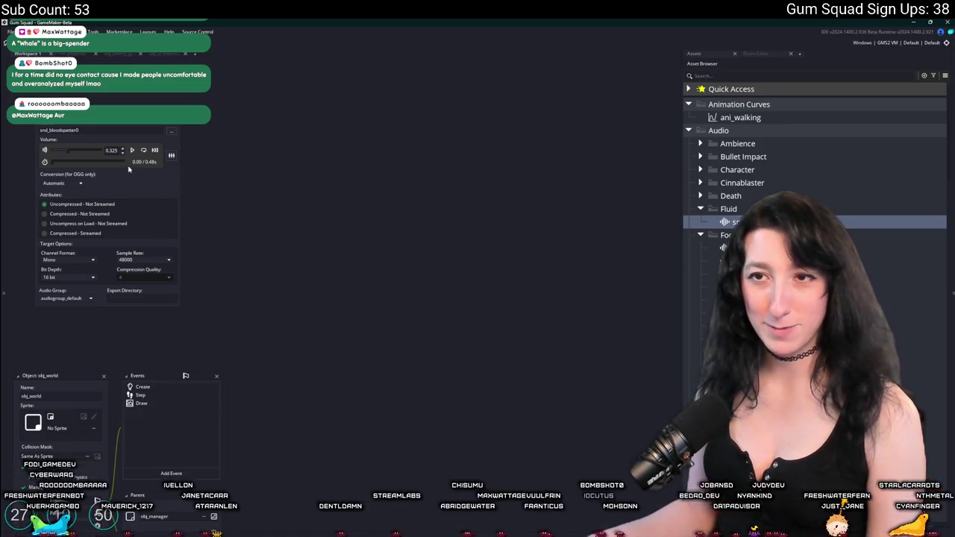
# Step: Preview snd_bloodsplatter0 and lower its volume to 0.75
pyautogui.click(169, 133)
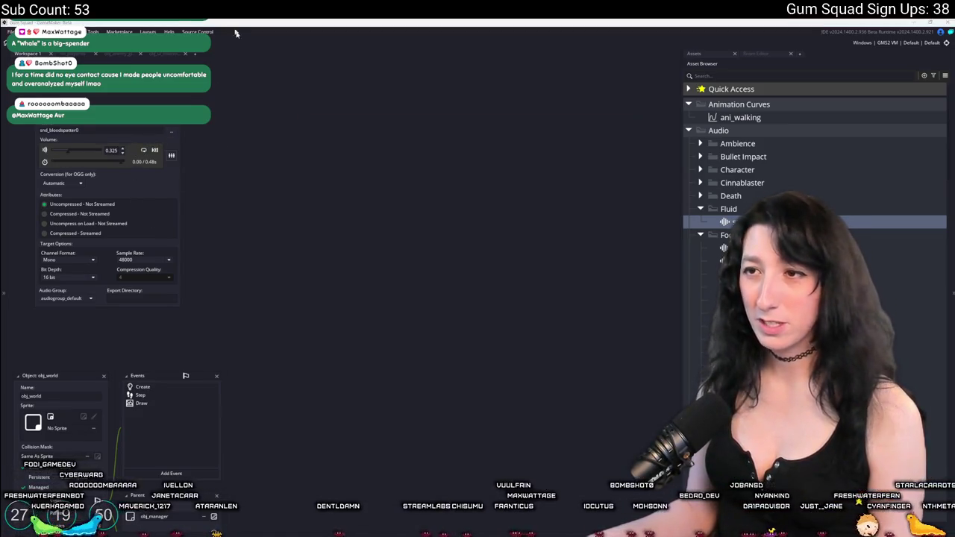
pyautogui.click(278, 182)
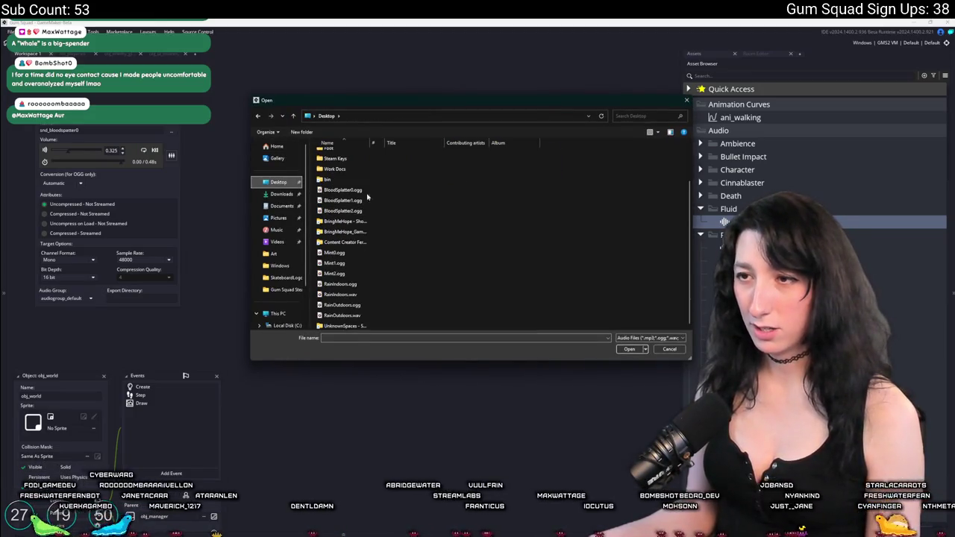
pyautogui.press('Escape')
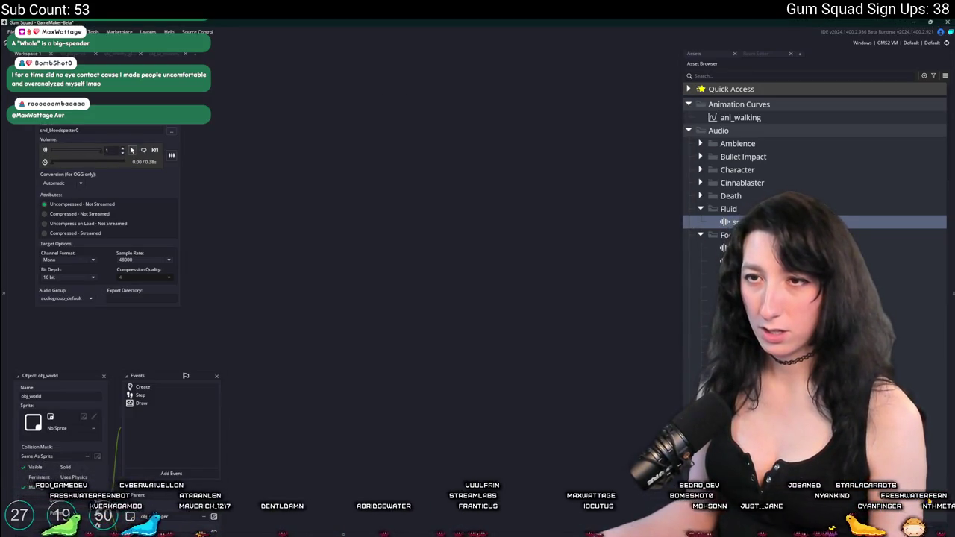
pyautogui.click(131, 150)
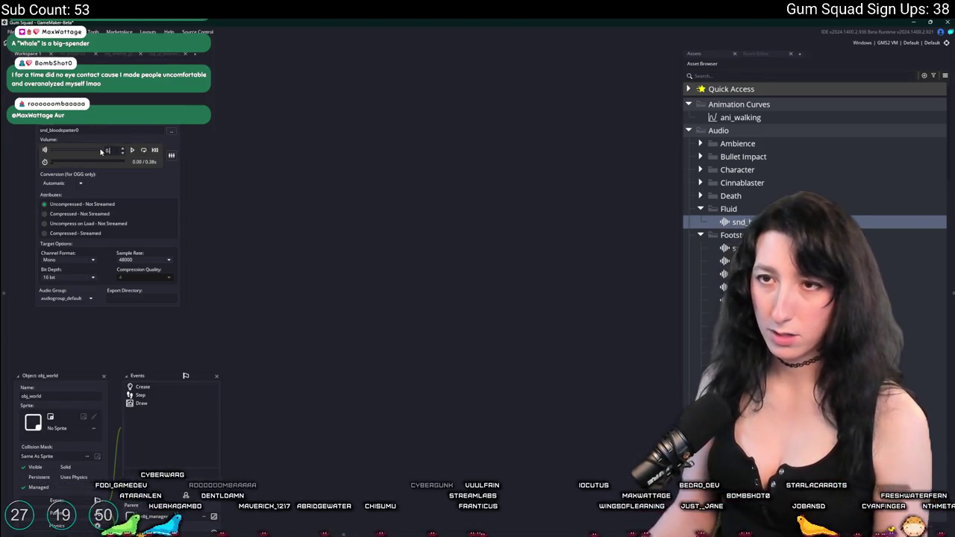
pyautogui.click(101, 150)
pyautogui.moveTo(101, 151); pyautogui.dragTo(130, 151)
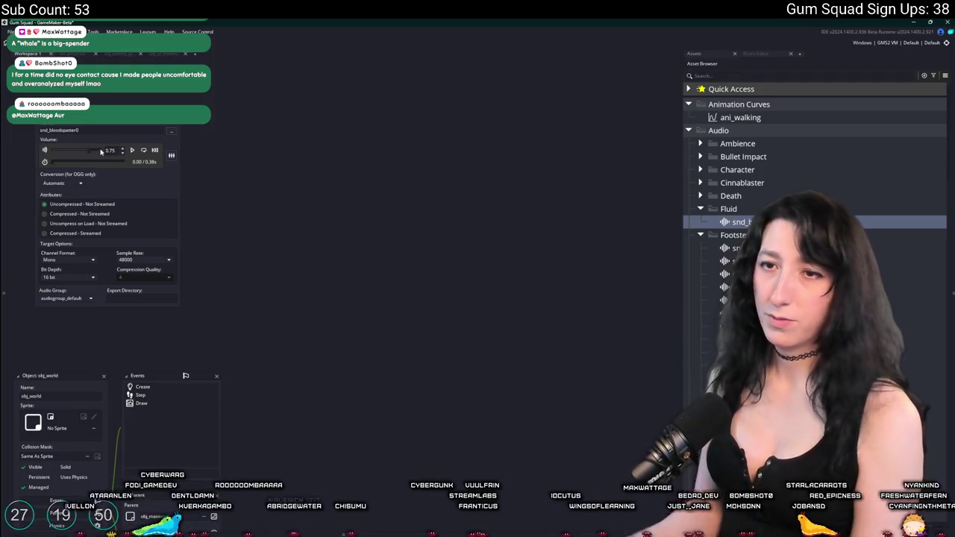
pyautogui.click(386, 147)
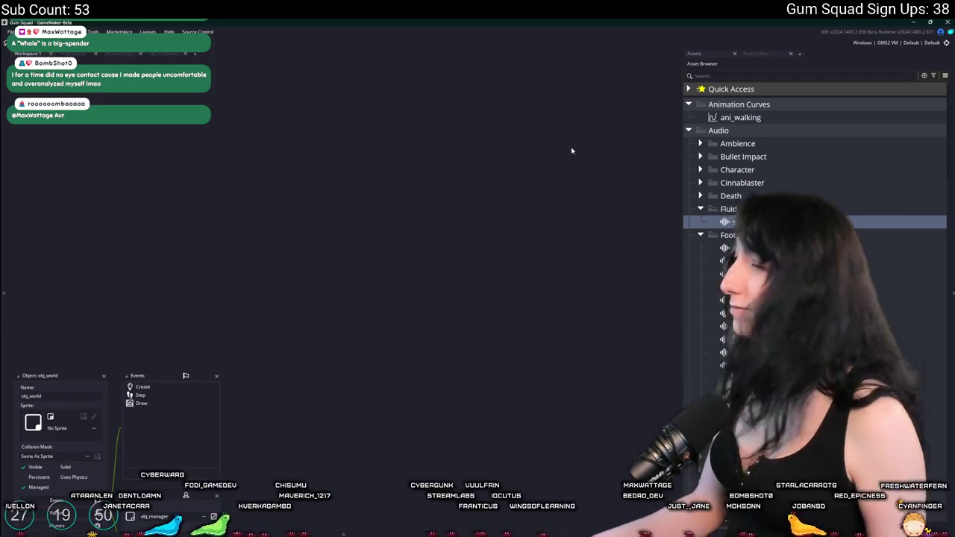
# Step: Add snd_bloodsplatter1 to the Fluid folder using BloodSplatter1.ogg at volume 0.75
pyautogui.click(739, 235)
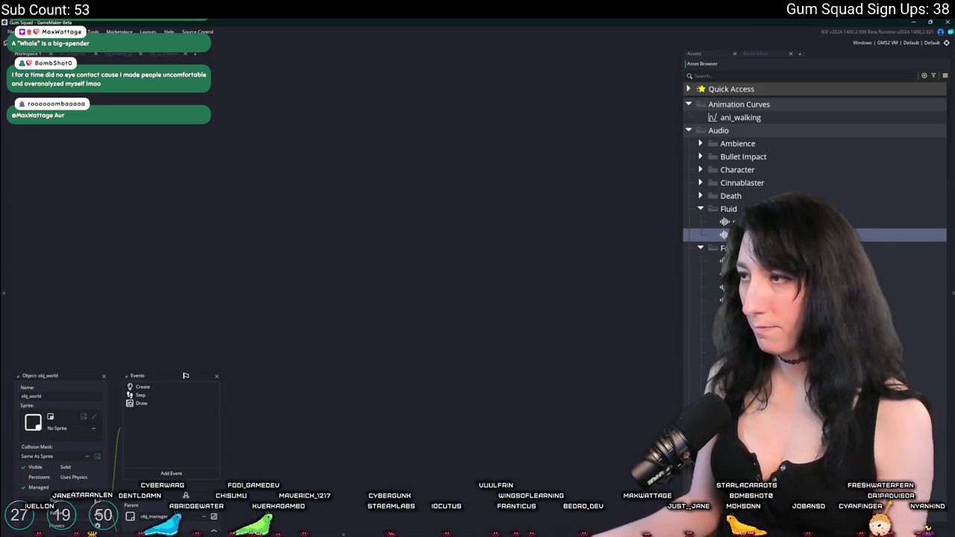
pyautogui.doubleClick(739, 235)
pyautogui.click(172, 131)
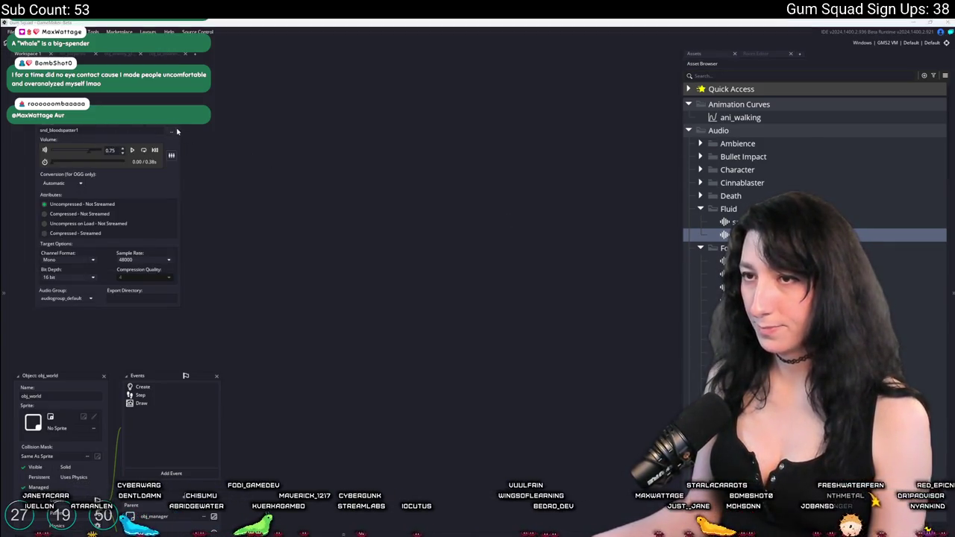
pyautogui.doubleClick(373, 200)
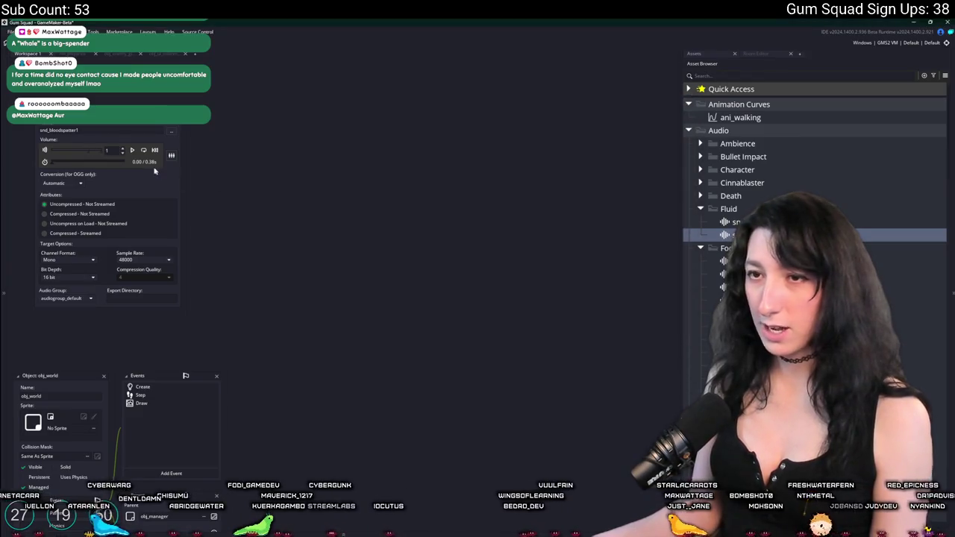
pyautogui.click(96, 158)
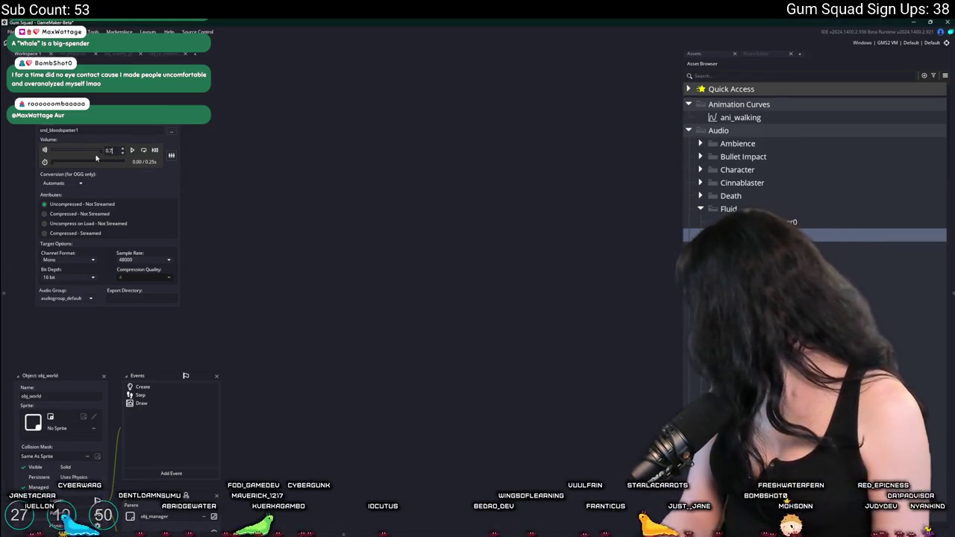